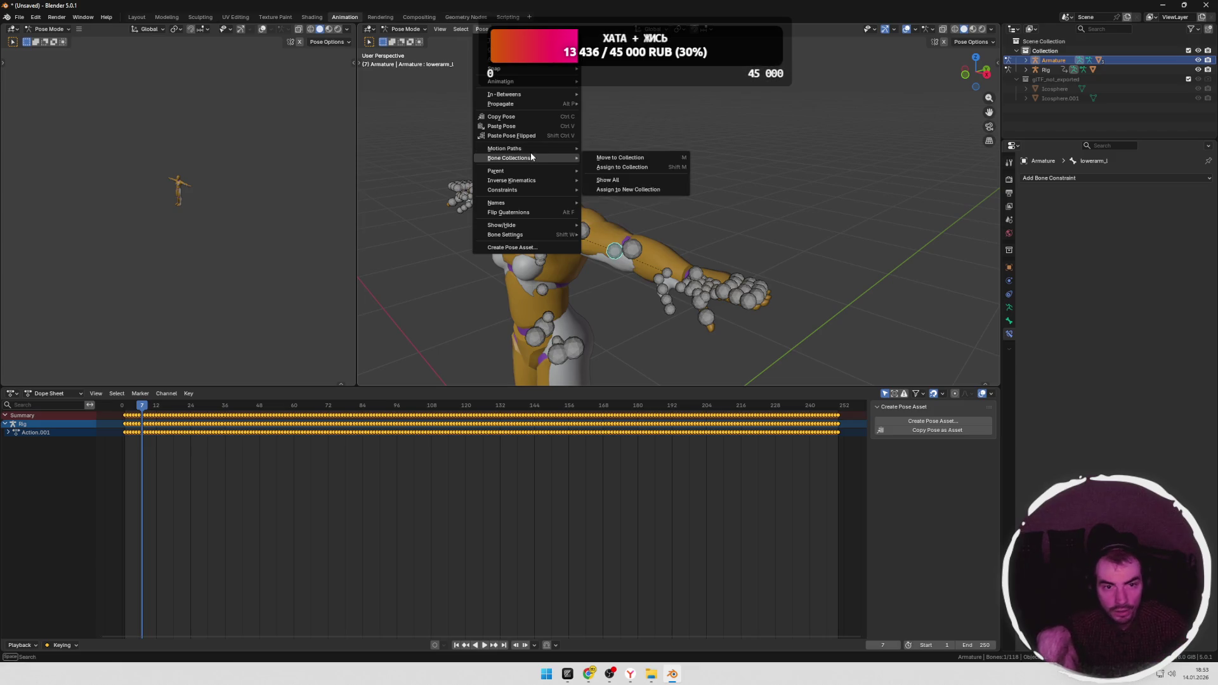
Step: Dismiss the pose menus without changing the armature and switch to the DeepSeek chat in the browser
{"action": "left_click", "coordinate": [520, 100]}
{"action": "right_click", "coordinate": [587, 256]}
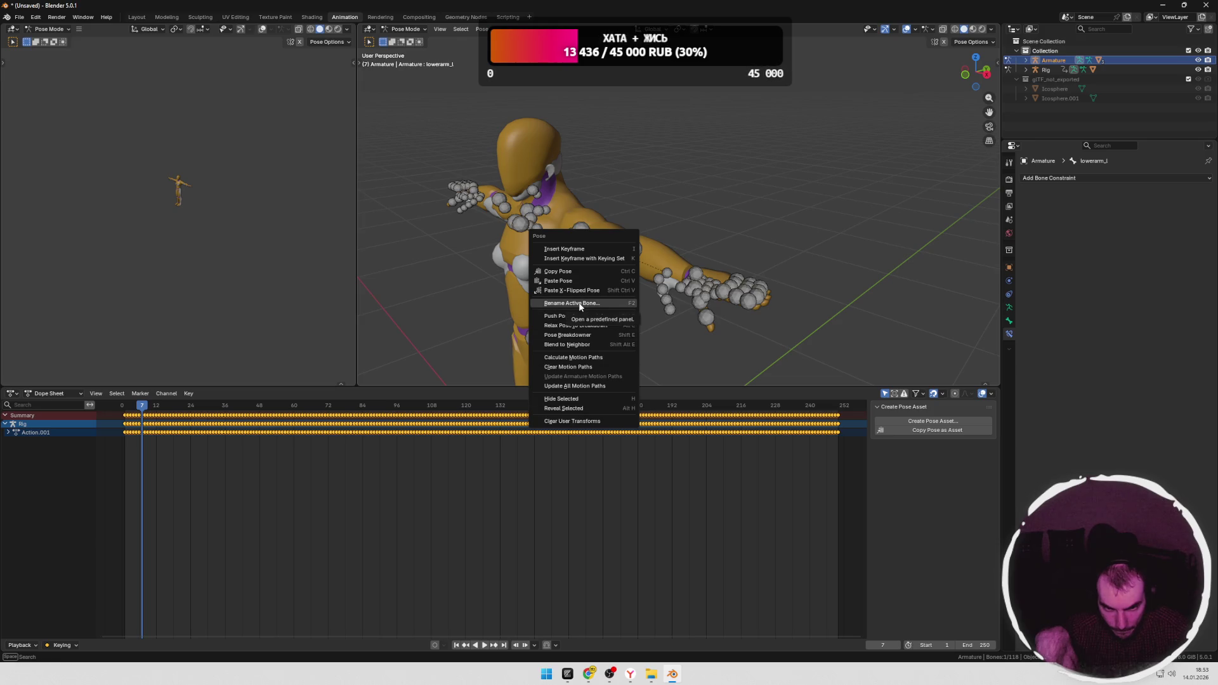
{"action": "key", "text": "Escape"}
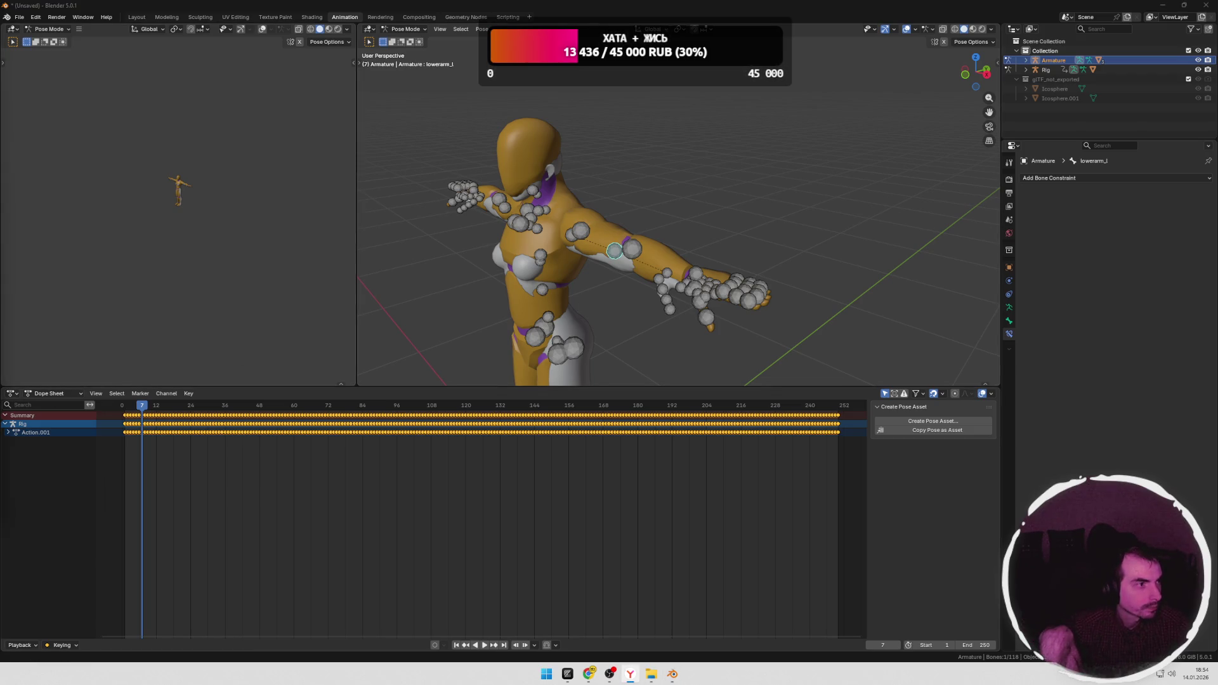
{"action": "key", "text": "alt+Tab"}
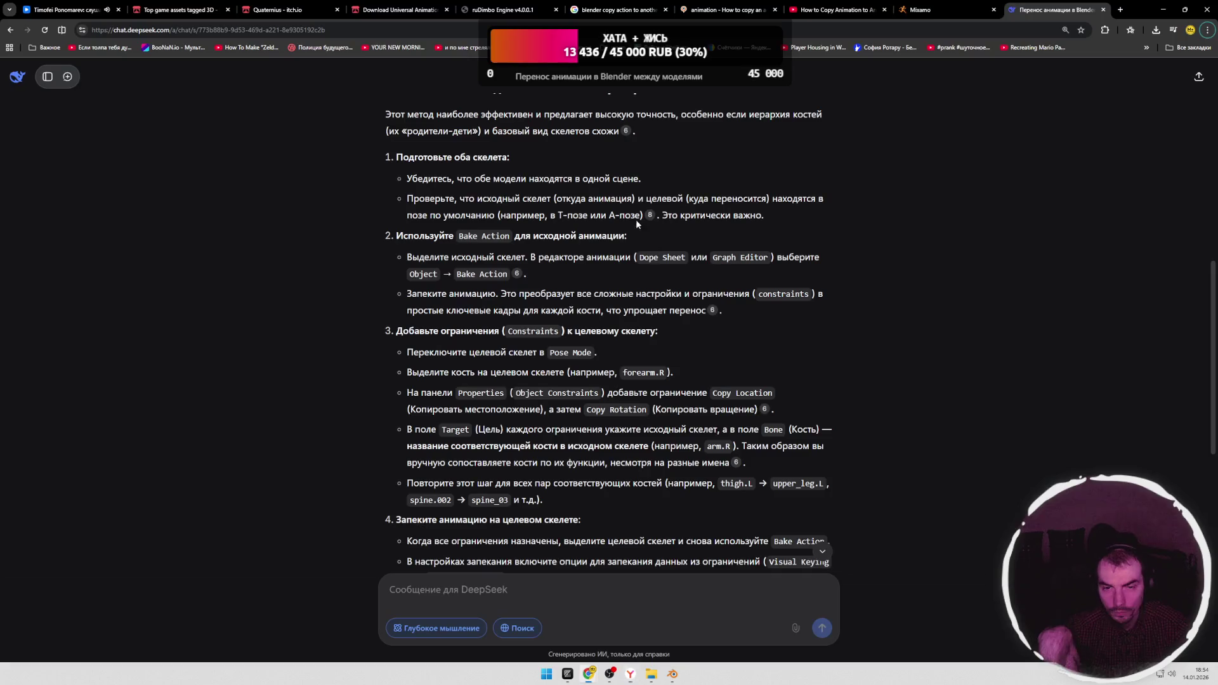
Step: Load the pasted YouTube Cascadeur tutorial URL in a new browser tab
{"action": "left_click", "coordinate": [1120, 9]}
{"action": "type", "text": "https://www.youtube.com/watch?v=9xAD1QZaWNA&t=304s"}
{"action": "key", "text": "Return"}
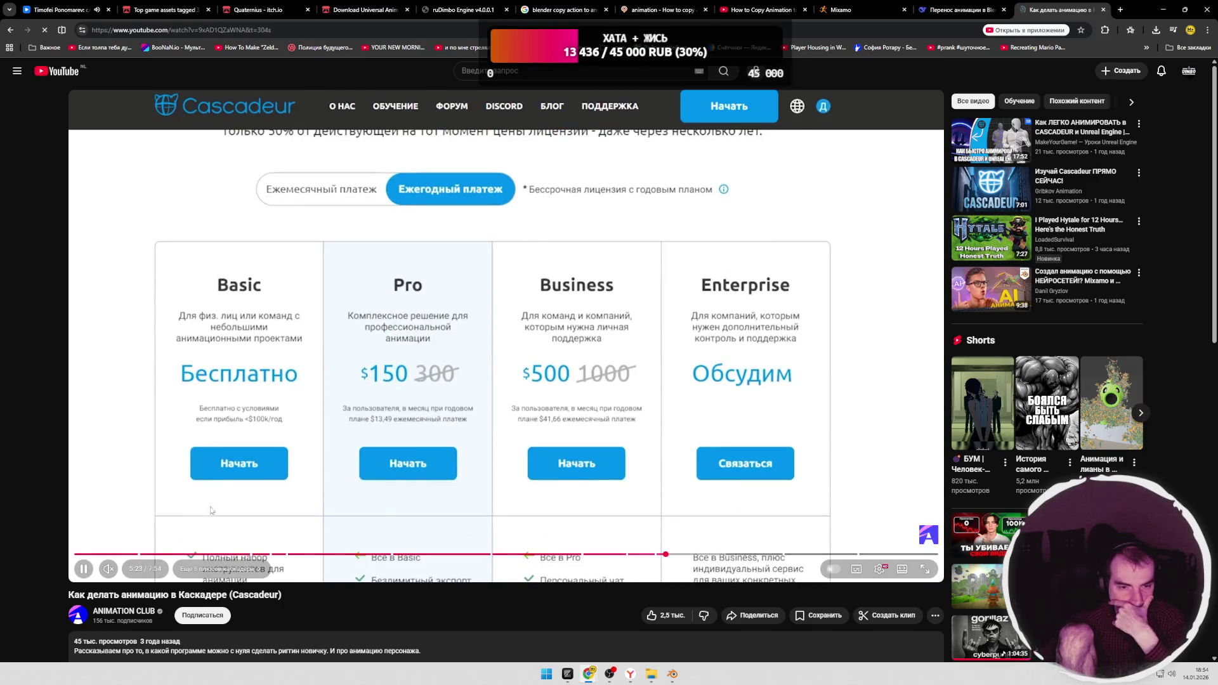
Step: Rewatch the tutorial from about 0:57, pause it, close its tab and show the Mixamo library
{"action": "left_click", "coordinate": [172, 554]}
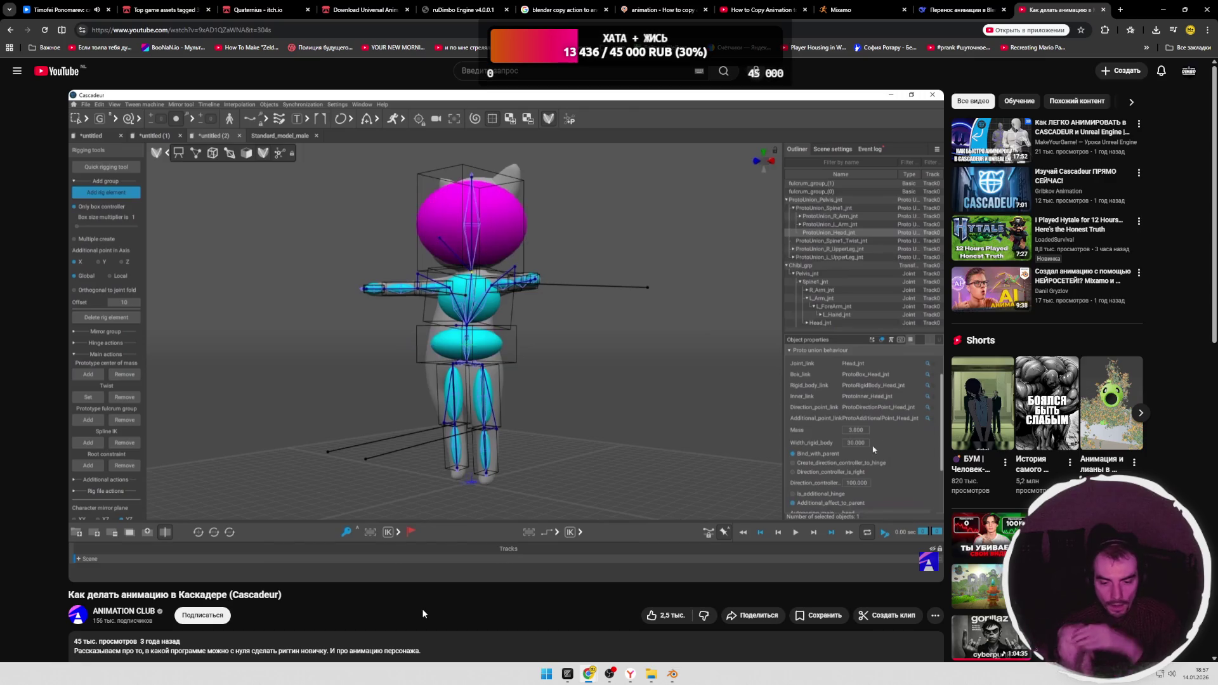
{"action": "key", "text": "space"}
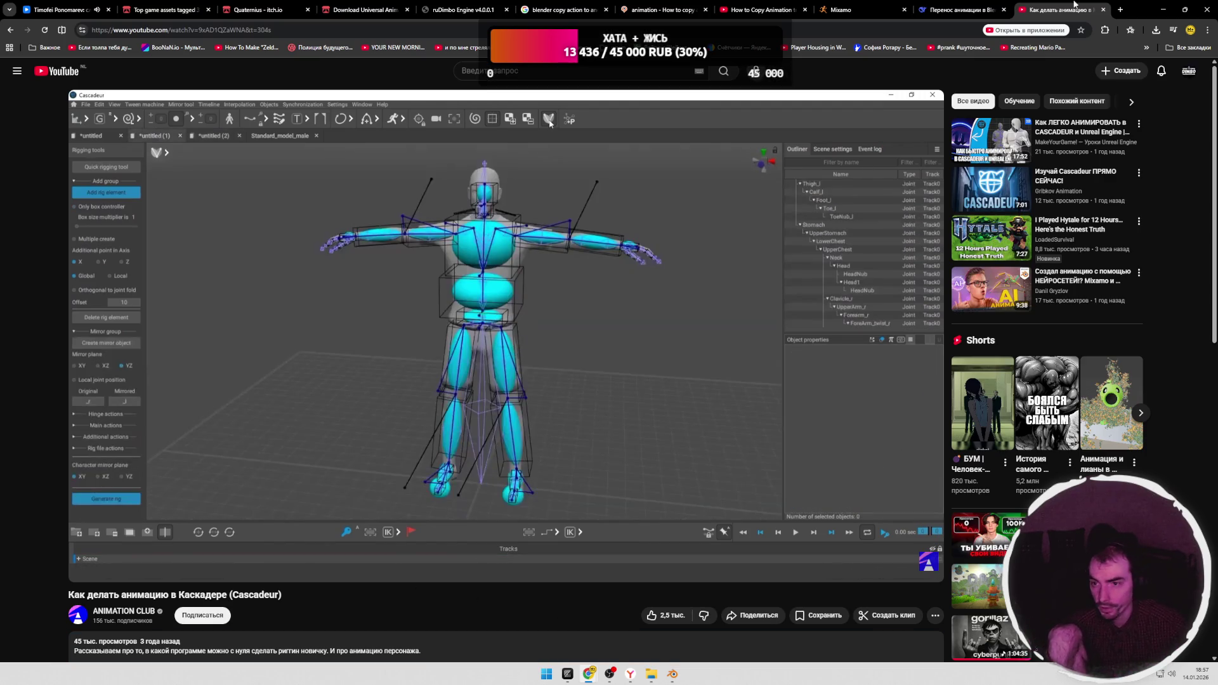
{"action": "left_click", "coordinate": [1104, 10]}
{"action": "left_click", "coordinate": [919, 10]}
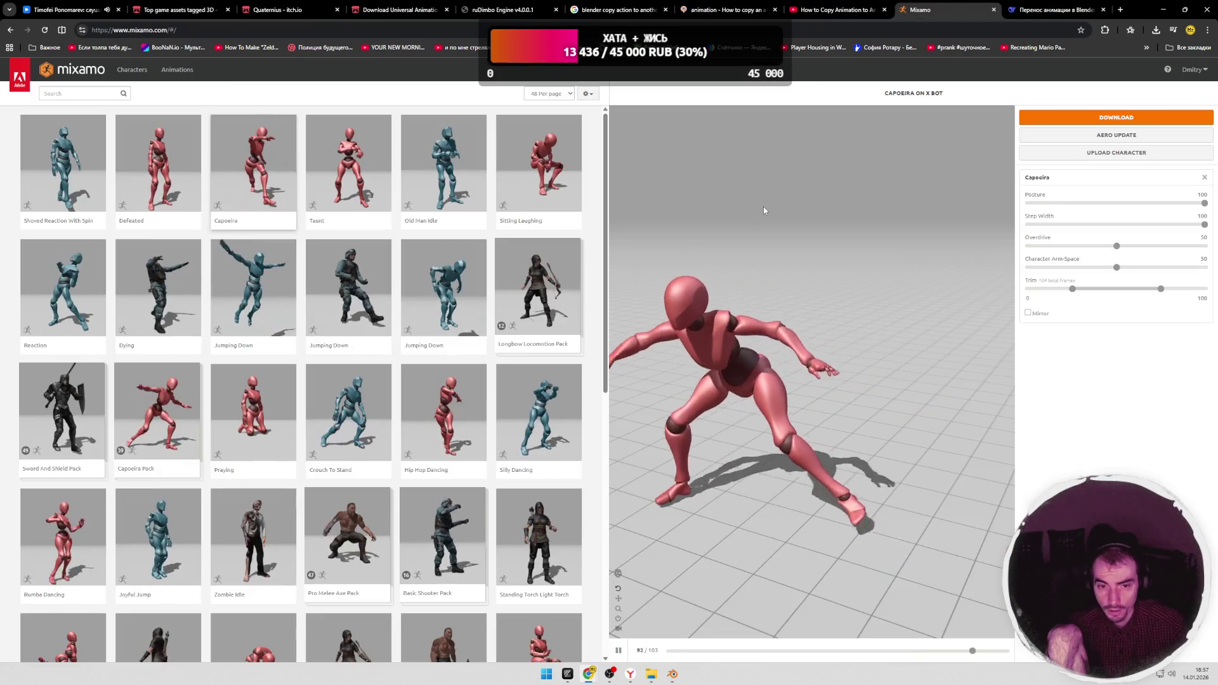
Step: Back in Blender, box-select all armature bones and enlarge the 3D view over the timeline
{"action": "left_click", "coordinate": [673, 675]}
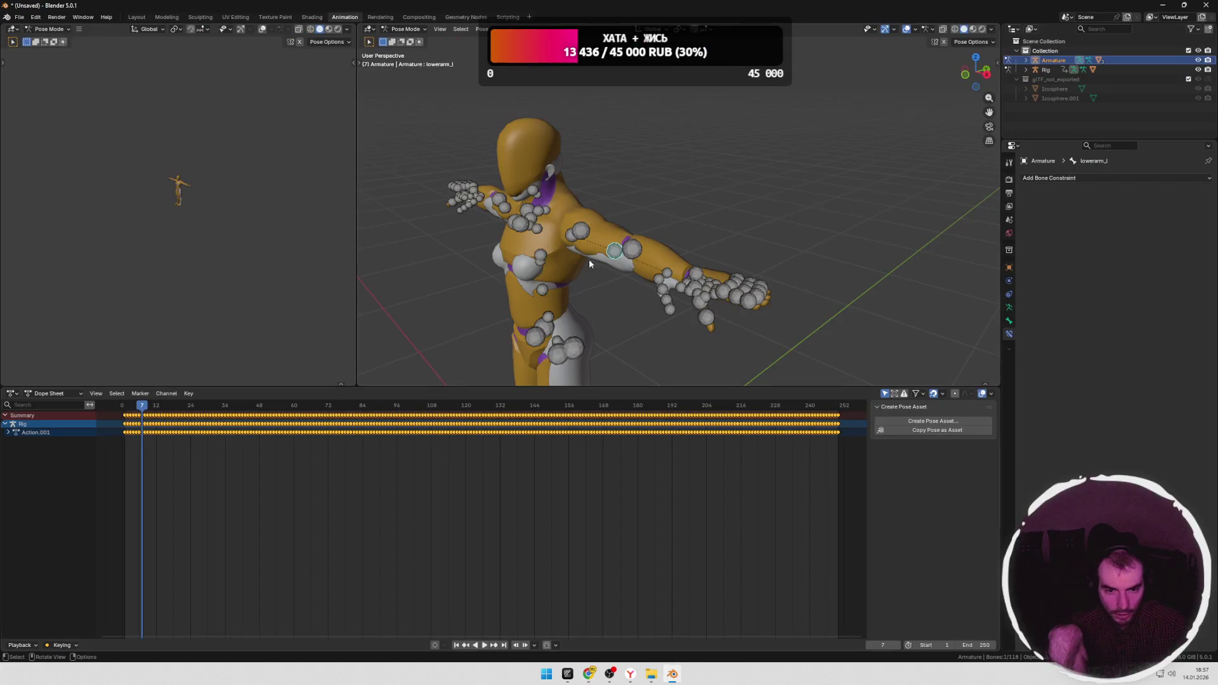
{"action": "middle_click_drag", "start_coordinate": [678, 180], "coordinate": [747, 235]}
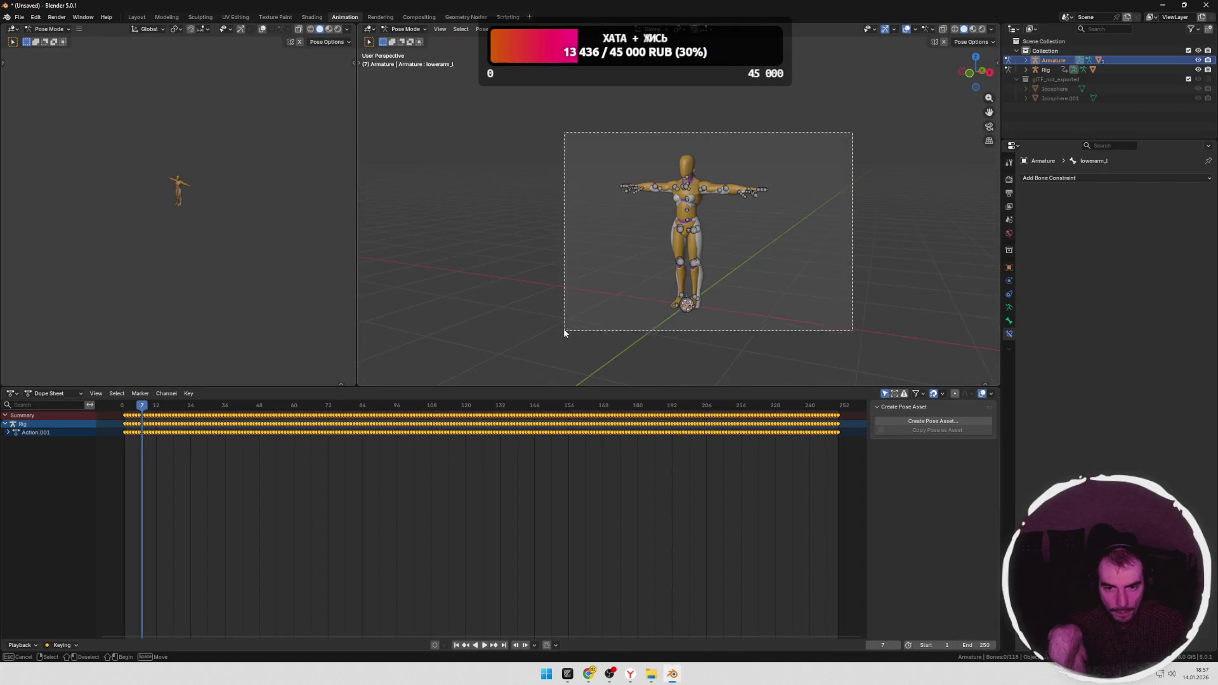
{"action": "left_click_drag", "start_coordinate": [854, 132], "coordinate": [564, 334]}
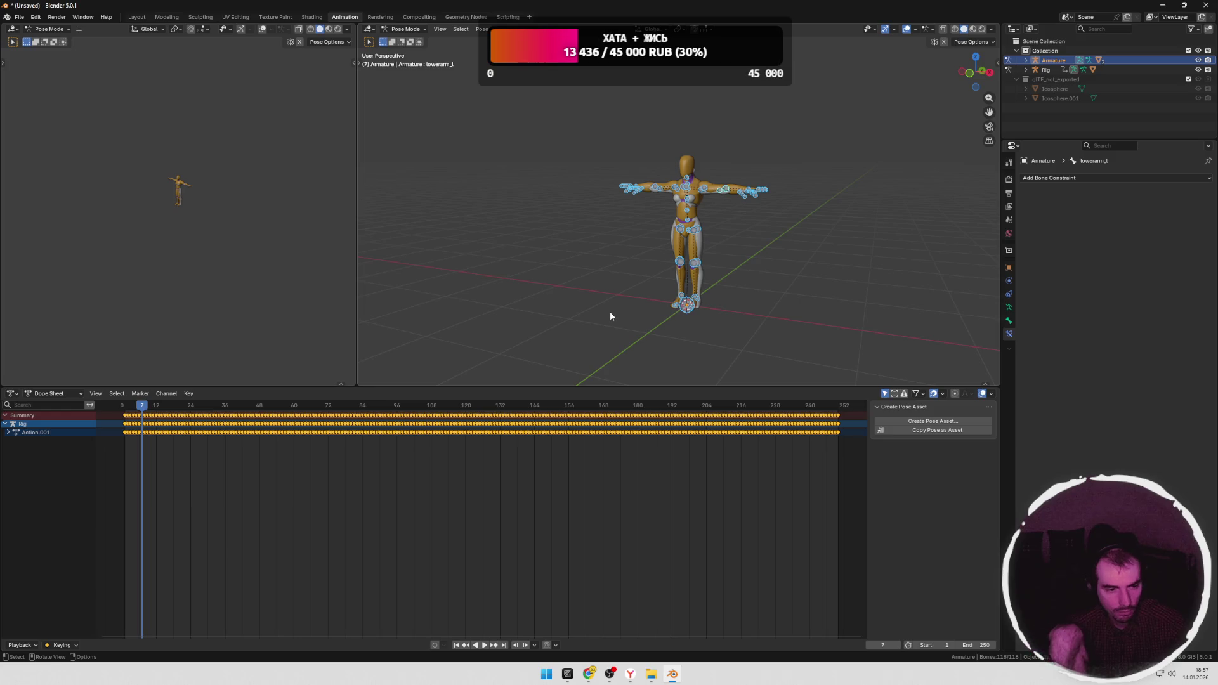
{"action": "left_click_drag", "start_coordinate": [590, 387], "coordinate": [590, 510]}
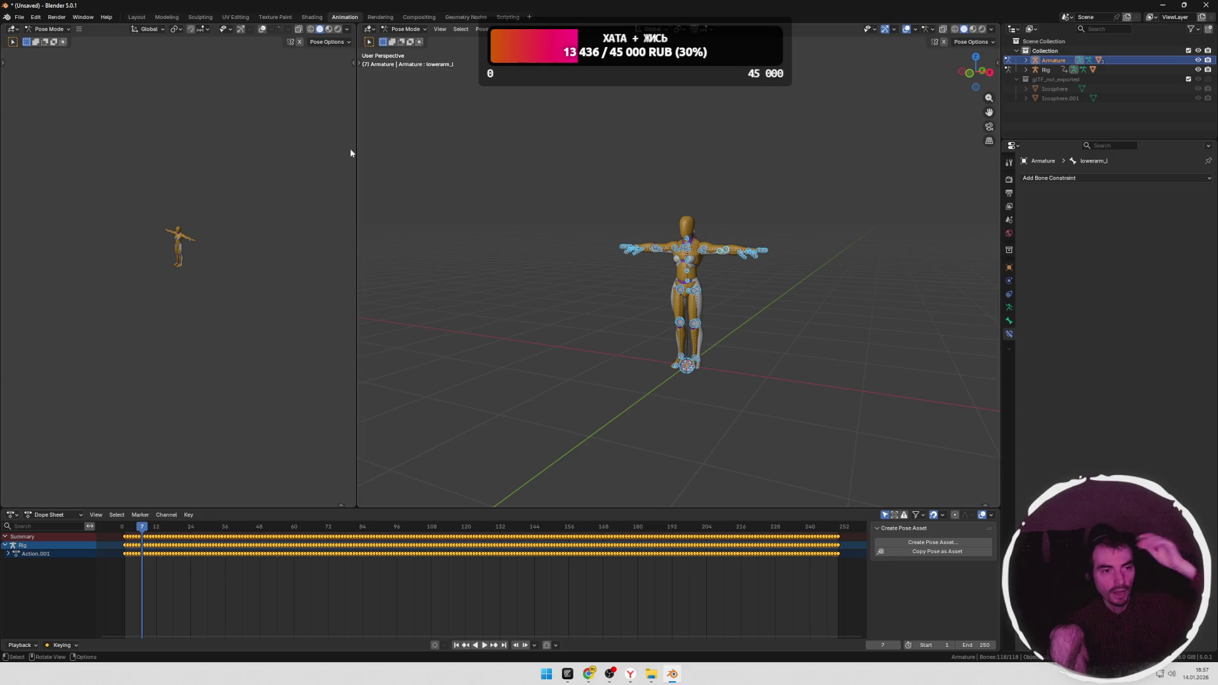
Step: Switch to the Layout workspace, select the Rig object, then return to the browser
{"action": "left_click", "coordinate": [140, 17]}
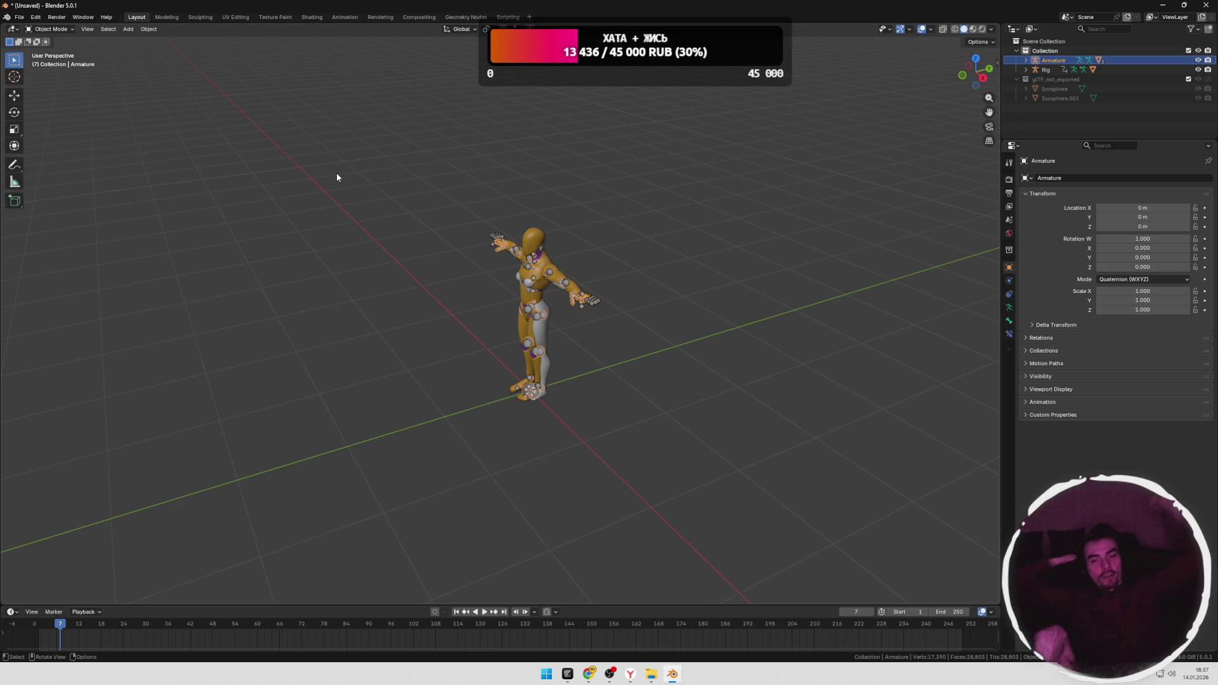
{"action": "scroll", "coordinate": [489, 266], "scroll_direction": "up", "scroll_amount": 2}
{"action": "middle_click_drag", "start_coordinate": [488, 266], "coordinate": [584, 227]}
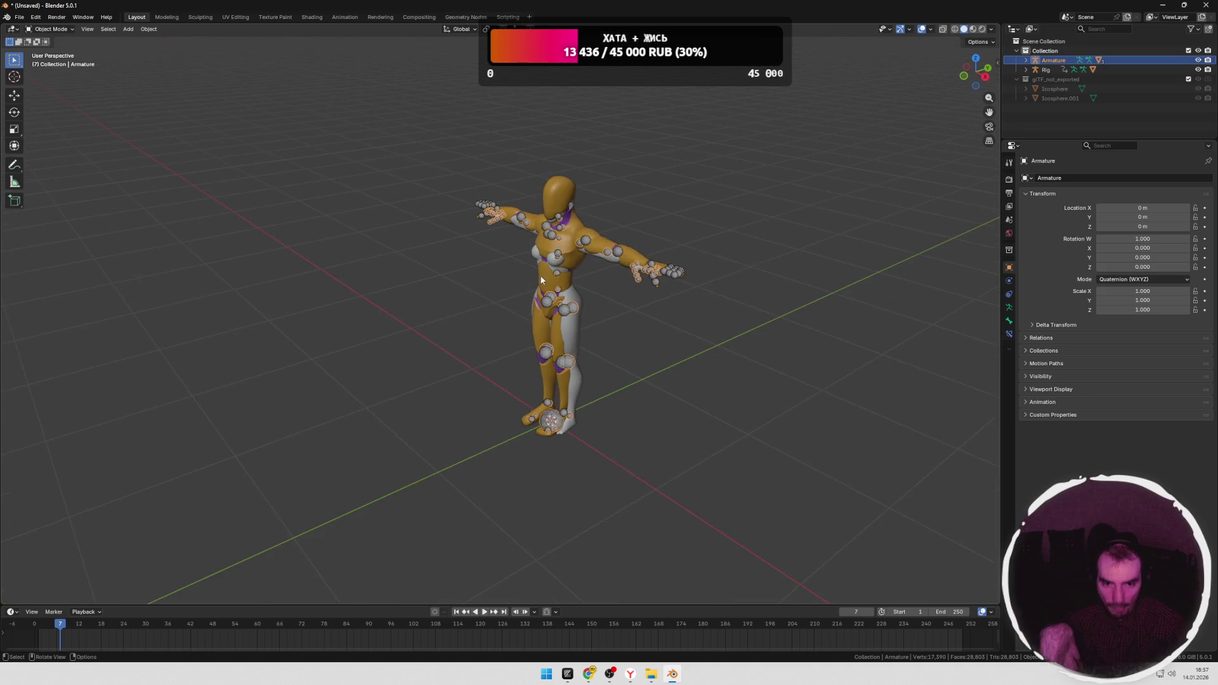
{"action": "left_click", "coordinate": [597, 235]}
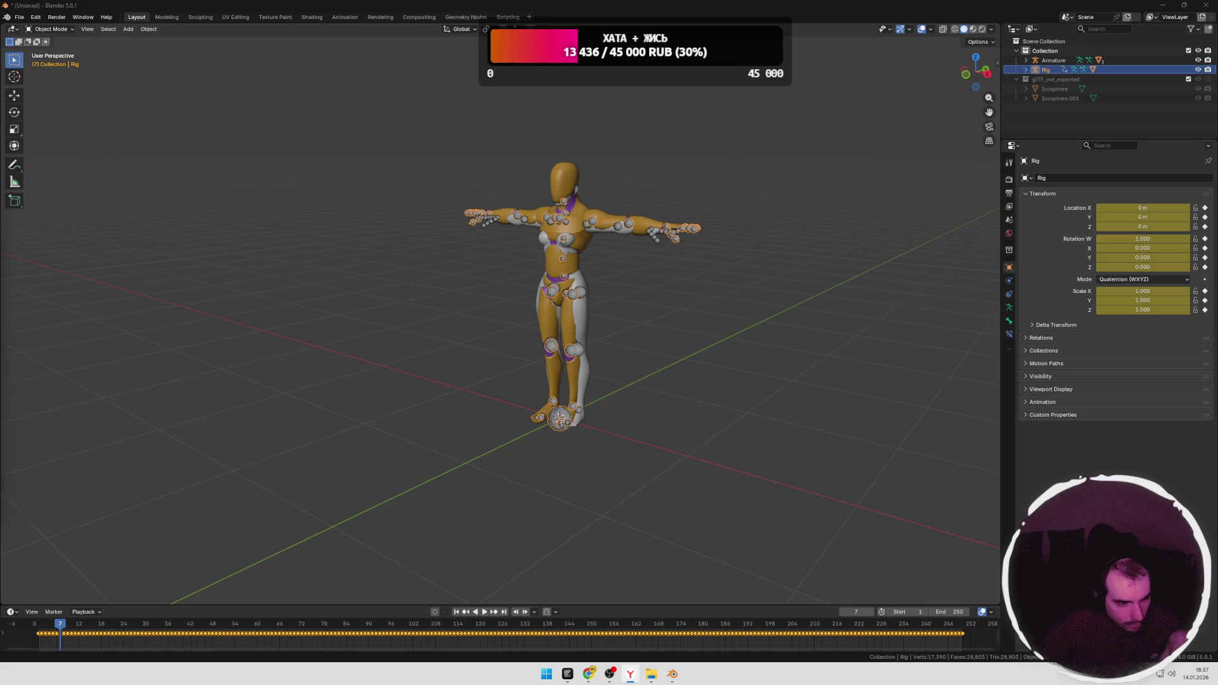
{"action": "key", "text": "alt+Tab"}
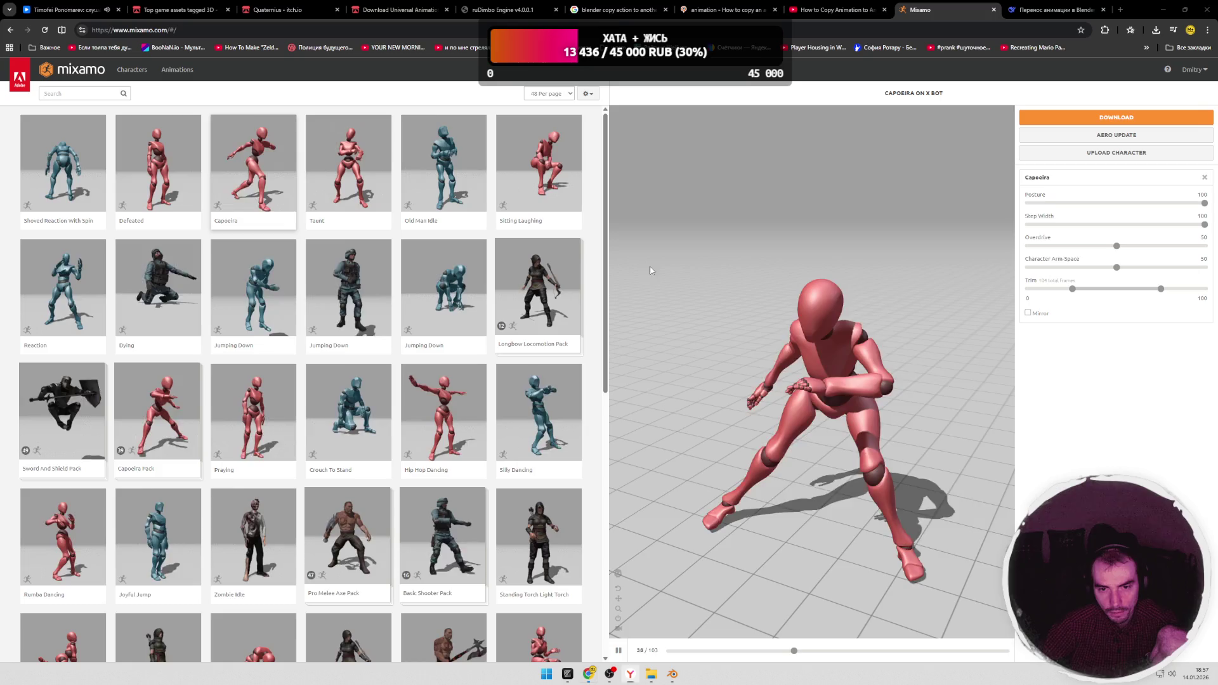
Step: Load the pasted blender-animation-retargeting GitHub repository URL in a new tab
{"action": "key", "text": "ctrl+t"}
{"action": "type", "text": "https://github.com/Mwni/blender-animation-retargeting"}
{"action": "key", "text": "Return"}
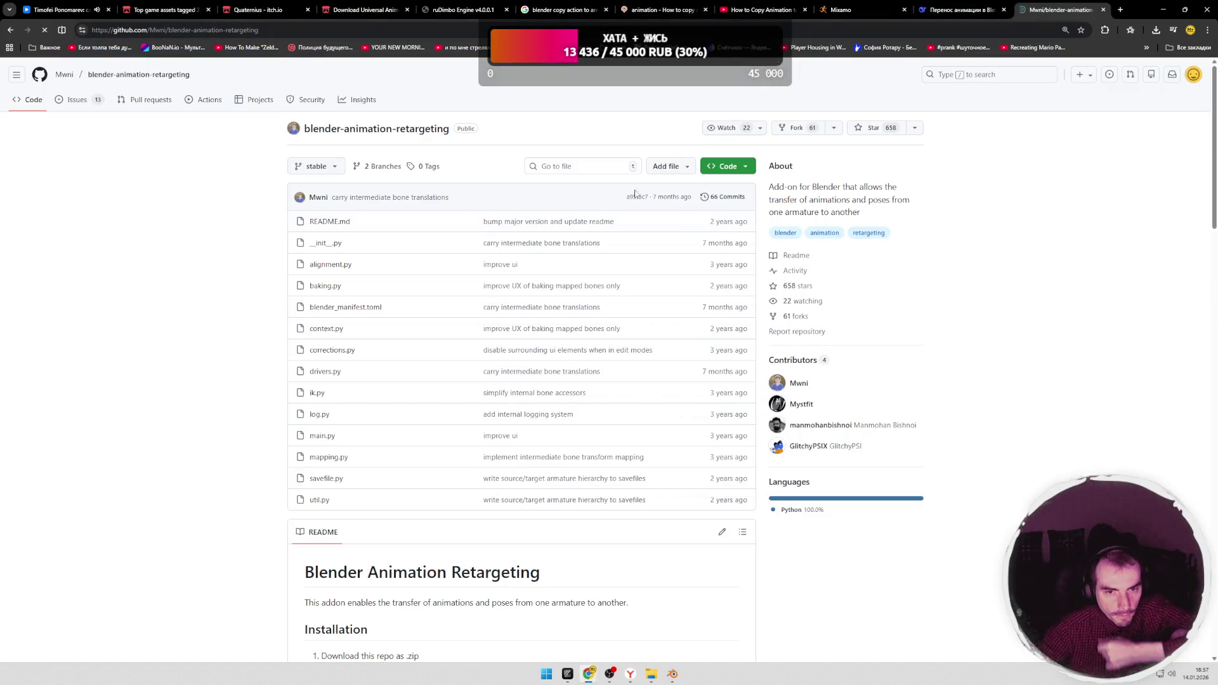
{"action": "scroll", "coordinate": [253, 289], "scroll_direction": "down", "scroll_amount": 5}
{"action": "scroll", "coordinate": [248, 291], "scroll_direction": "down", "scroll_amount": 3}
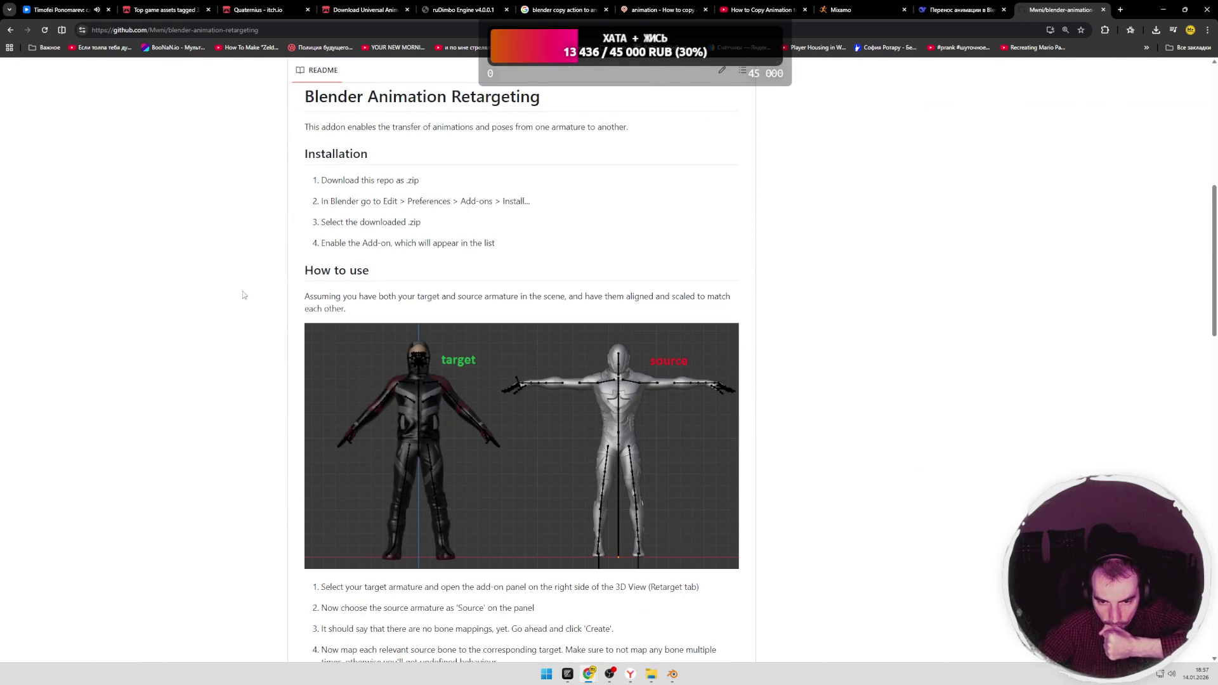
{"action": "scroll", "coordinate": [244, 295], "scroll_direction": "down", "scroll_amount": 3}
{"action": "scroll", "coordinate": [244, 295], "scroll_direction": "down", "scroll_amount": 3}
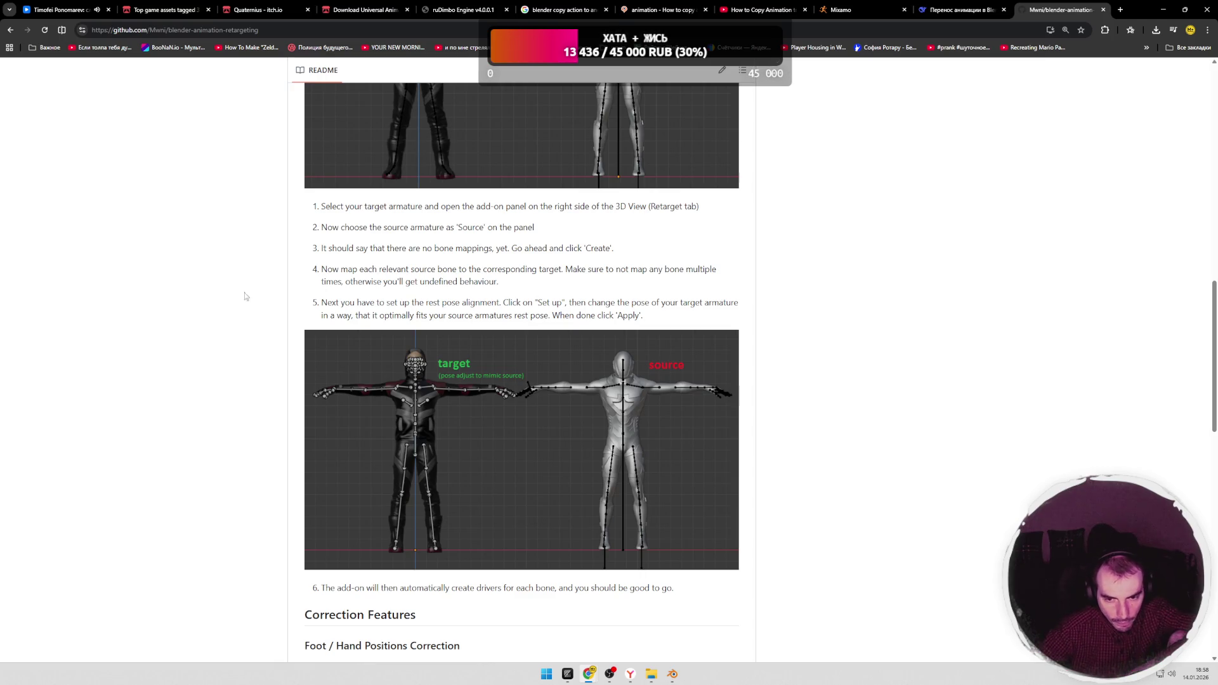
{"action": "scroll", "coordinate": [245, 293], "scroll_direction": "down", "scroll_amount": 5}
{"action": "scroll", "coordinate": [238, 295], "scroll_direction": "down", "scroll_amount": 4}
{"action": "scroll", "coordinate": [229, 299], "scroll_direction": "down", "scroll_amount": 2}
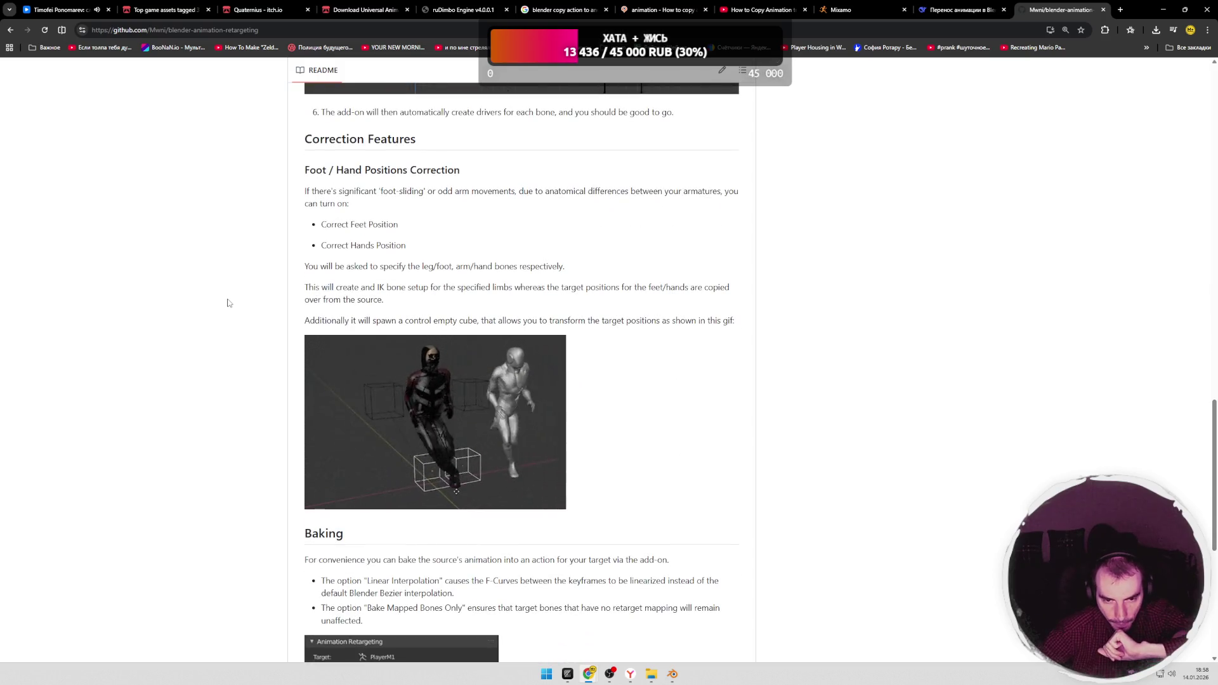
{"action": "scroll", "coordinate": [227, 302], "scroll_direction": "down", "scroll_amount": 5}
{"action": "scroll", "coordinate": [228, 302], "scroll_direction": "down", "scroll_amount": 4}
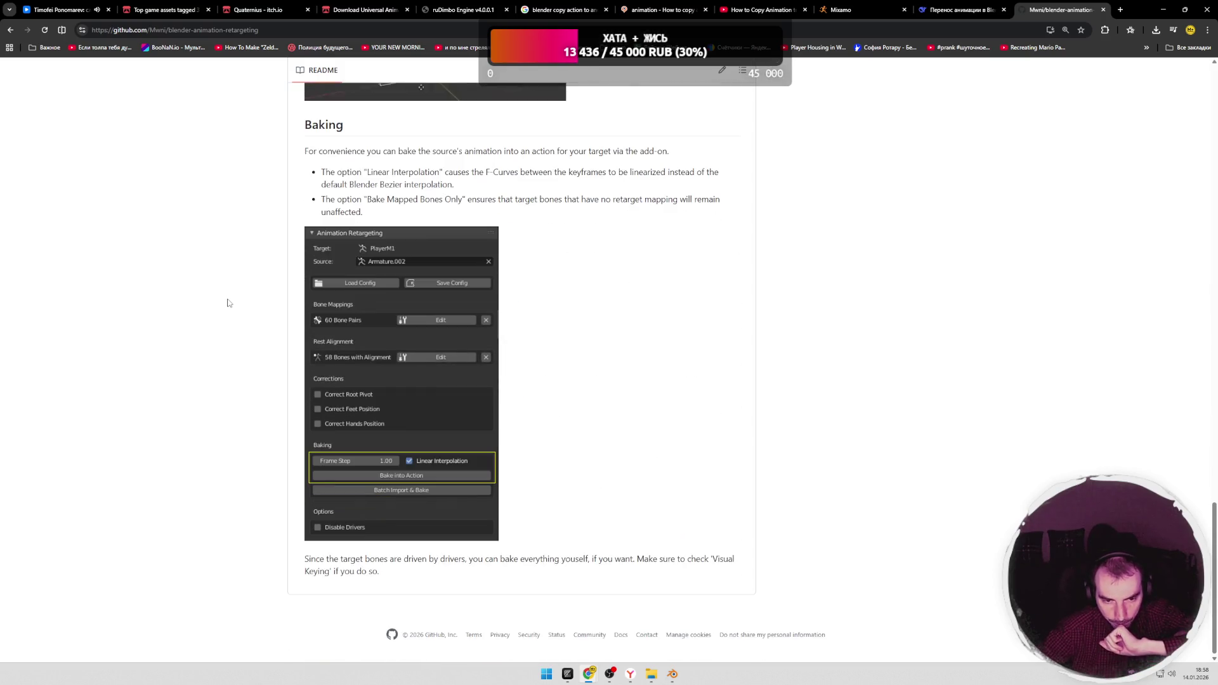
{"action": "scroll", "coordinate": [228, 302], "scroll_direction": "up", "scroll_amount": 5}
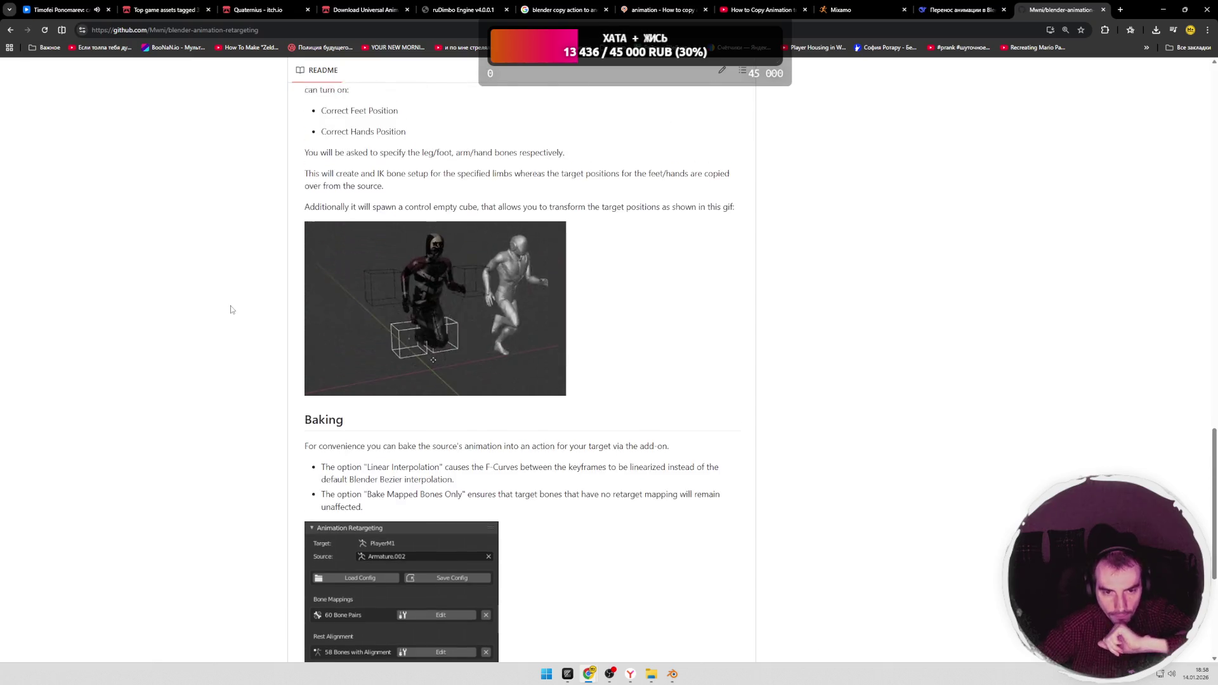
{"action": "scroll", "coordinate": [228, 303], "scroll_direction": "down", "scroll_amount": 2}
{"action": "scroll", "coordinate": [236, 315], "scroll_direction": "up", "scroll_amount": 4}
{"action": "scroll", "coordinate": [237, 315], "scroll_direction": "up", "scroll_amount": 5}
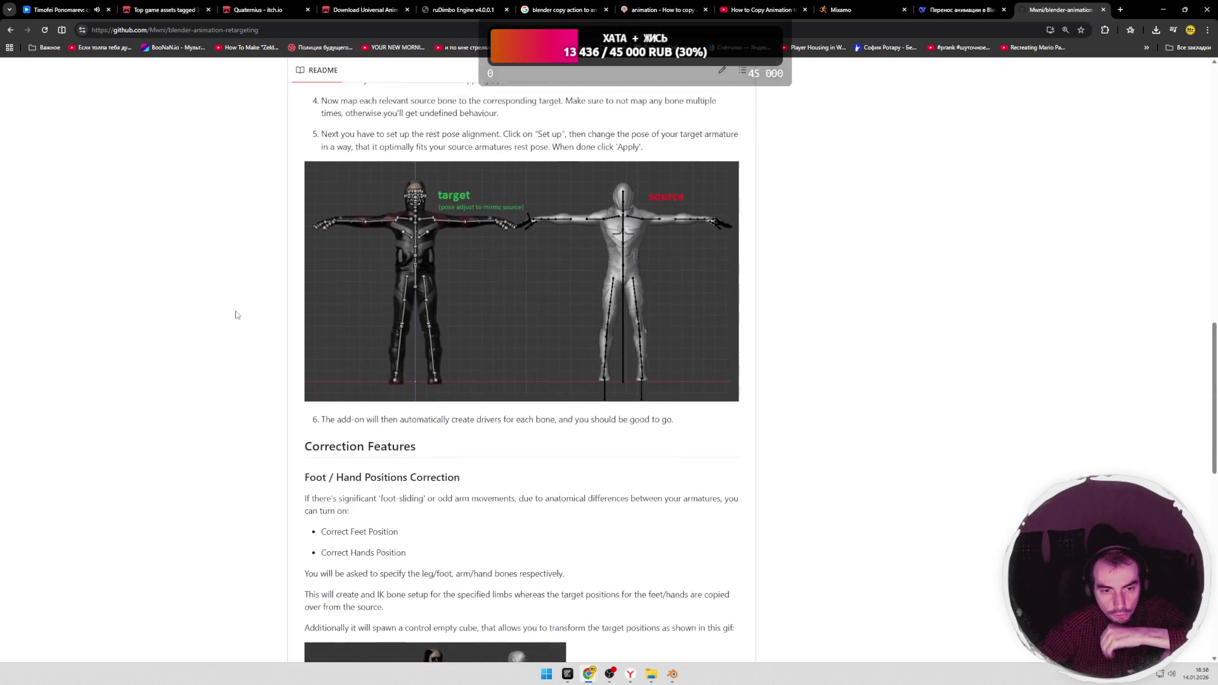
{"action": "scroll", "coordinate": [237, 315], "scroll_direction": "up", "scroll_amount": 5}
{"action": "scroll", "coordinate": [237, 315], "scroll_direction": "up", "scroll_amount": 6}
{"action": "scroll", "coordinate": [252, 311], "scroll_direction": "down", "scroll_amount": 2}
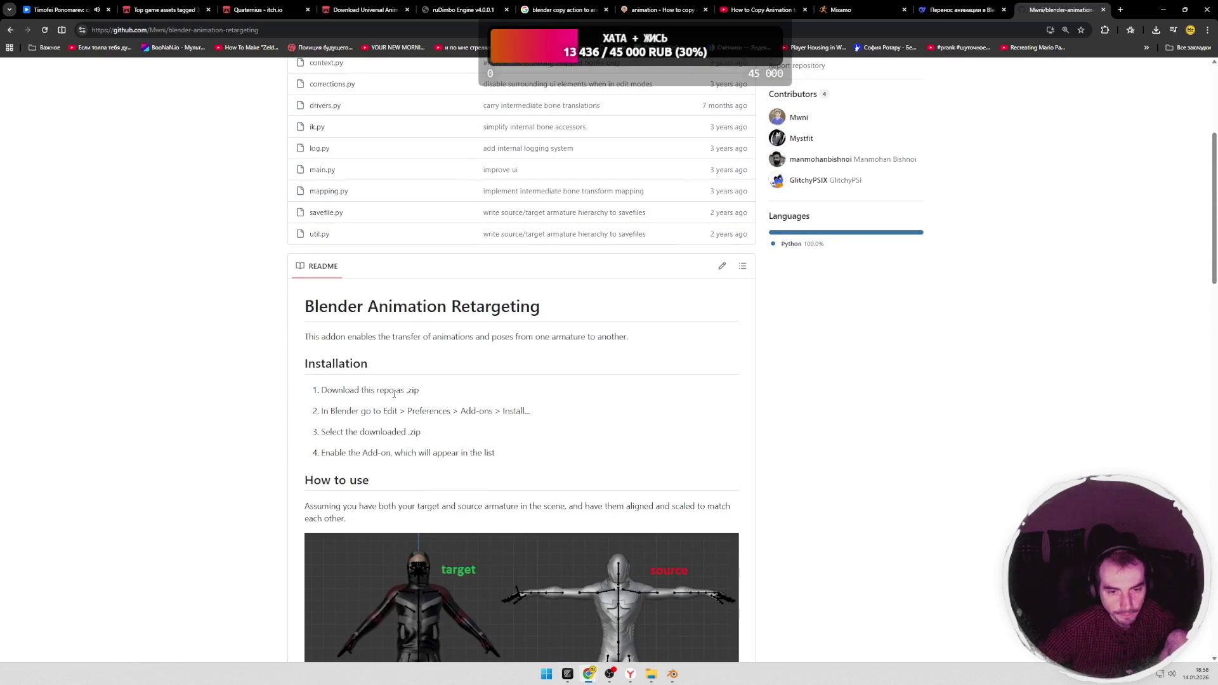
Step: Highlight the Blender Animation Retargeting heading in the README, then return to Blender
{"action": "left_click_drag", "start_coordinate": [544, 317], "coordinate": [305, 309]}
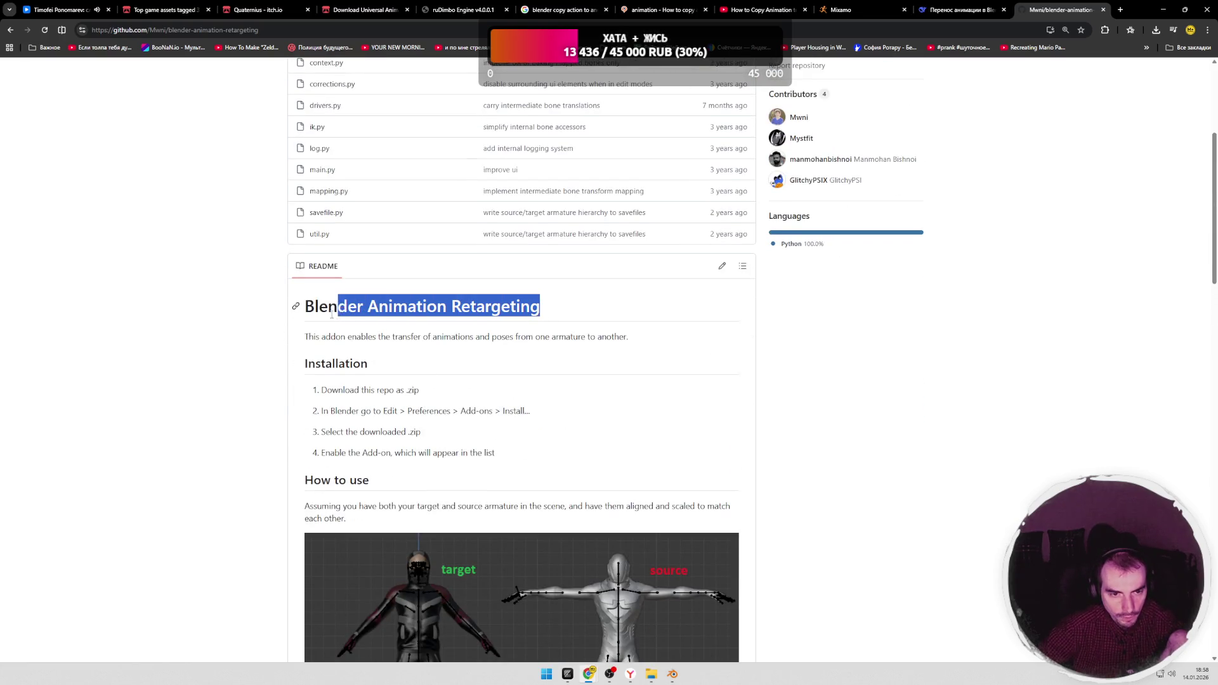
{"action": "left_click", "coordinate": [374, 329]}
{"action": "left_click", "coordinate": [653, 674]}
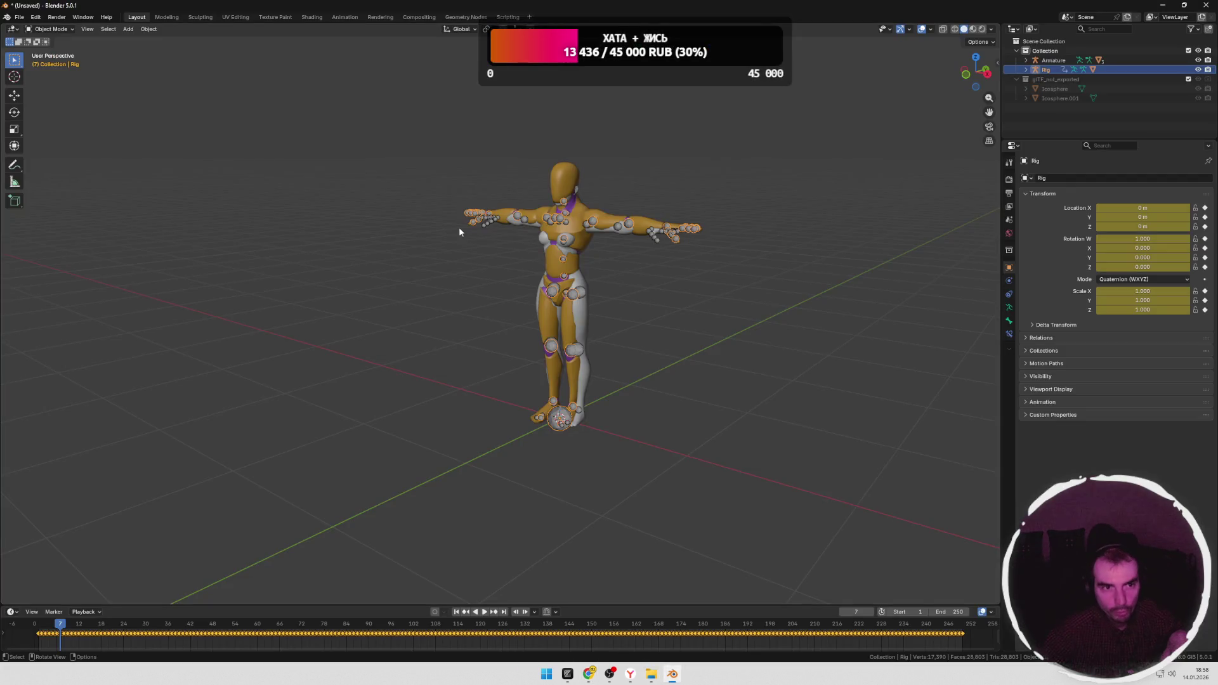
Step: Open Preferences on the Add-ons page via Edit and search for retargeting, then clear the search
{"action": "left_click", "coordinate": [55, 18]}
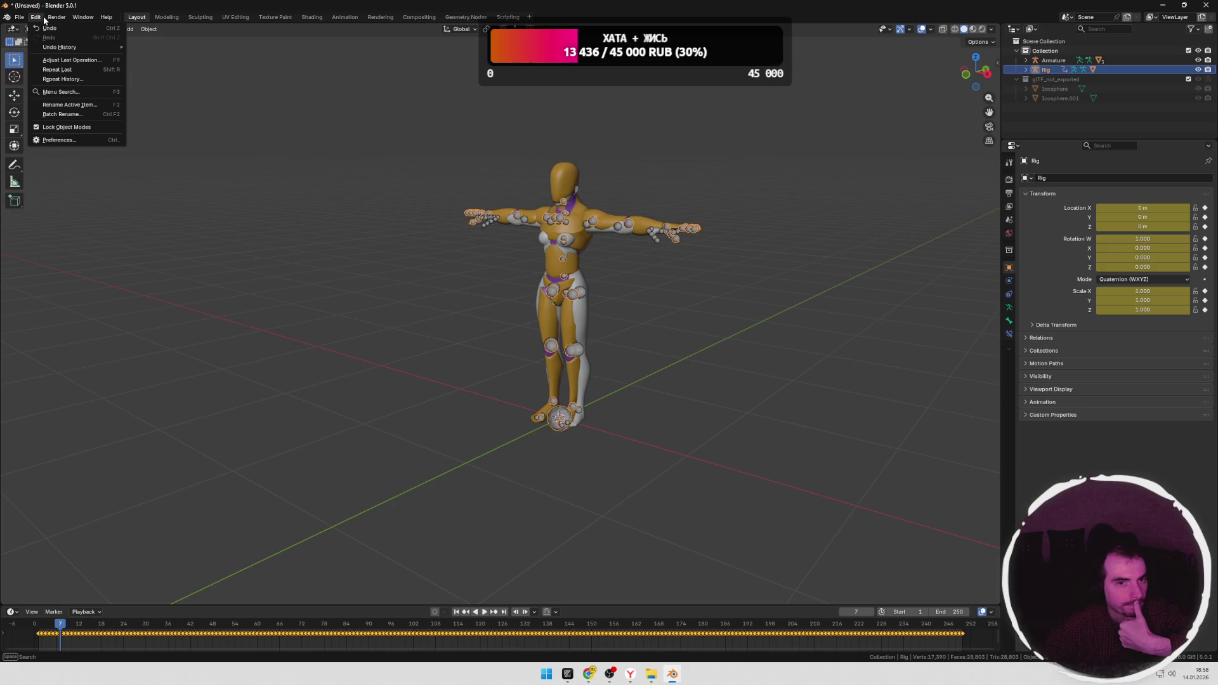
{"action": "left_click", "coordinate": [57, 140]}
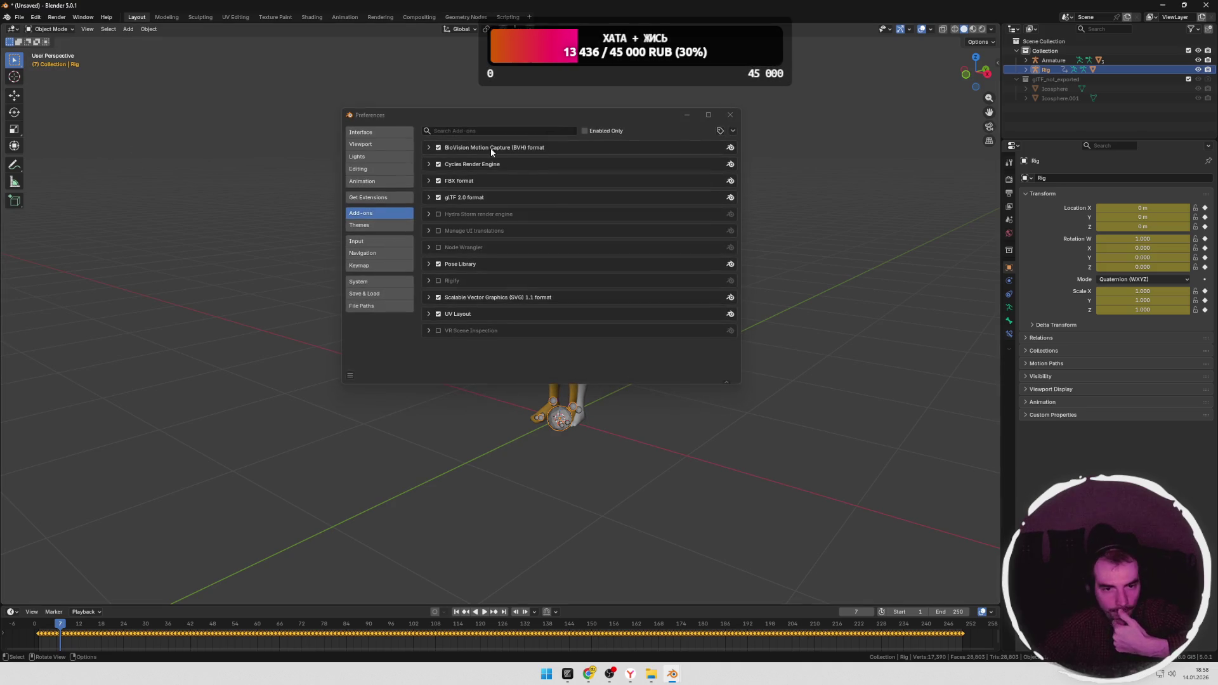
{"action": "left_click", "coordinate": [499, 131]}
{"action": "type", "text": "к"}
{"action": "key", "text": "BackSpace"}
{"action": "key", "text": "BackSpace"}
{"action": "type", "text": "retargeting"}
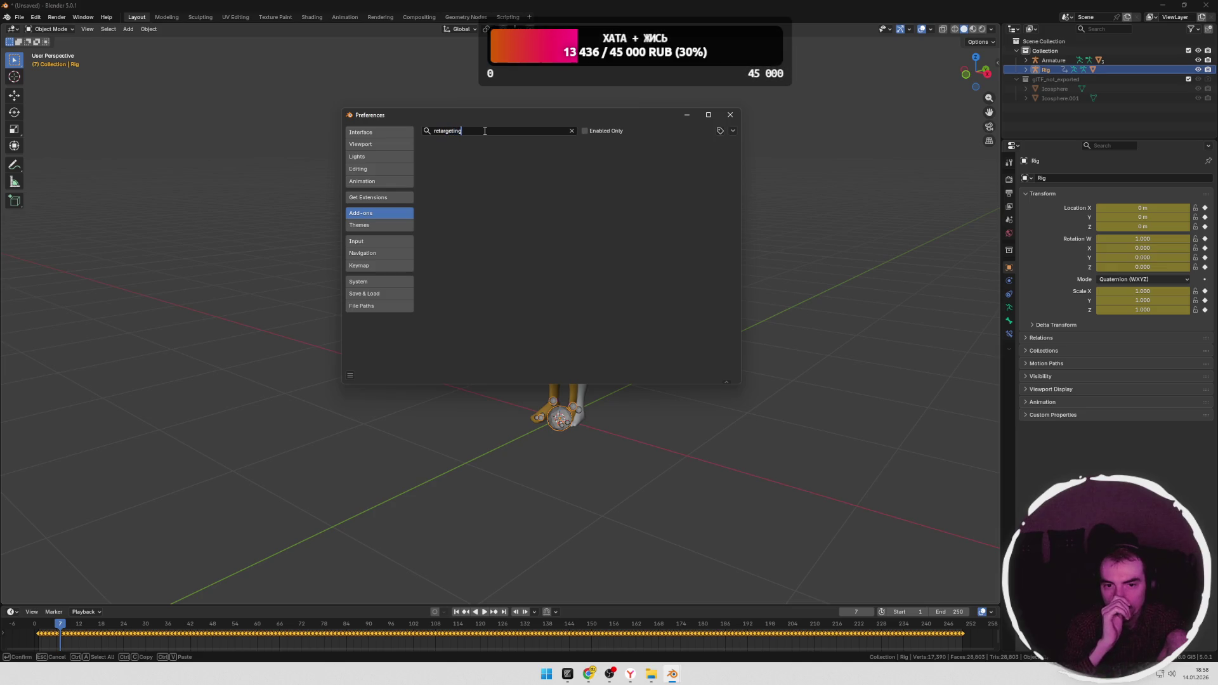
{"action": "key", "text": "ctrl+a"}
{"action": "key", "text": "BackSpace"}
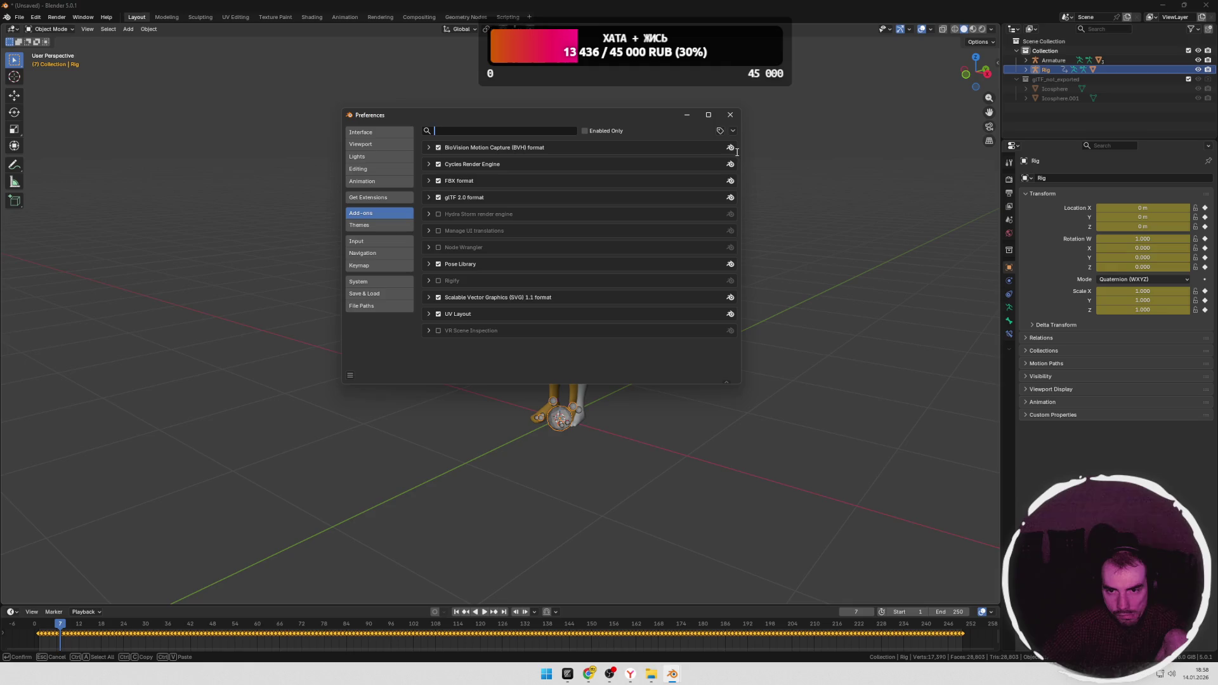
Step: Widen Preferences, choose Install from Disk, then switch to the GitHub repository page
{"action": "left_click_drag", "start_coordinate": [739, 153], "coordinate": [806, 153]}
{"action": "left_click", "coordinate": [803, 131]}
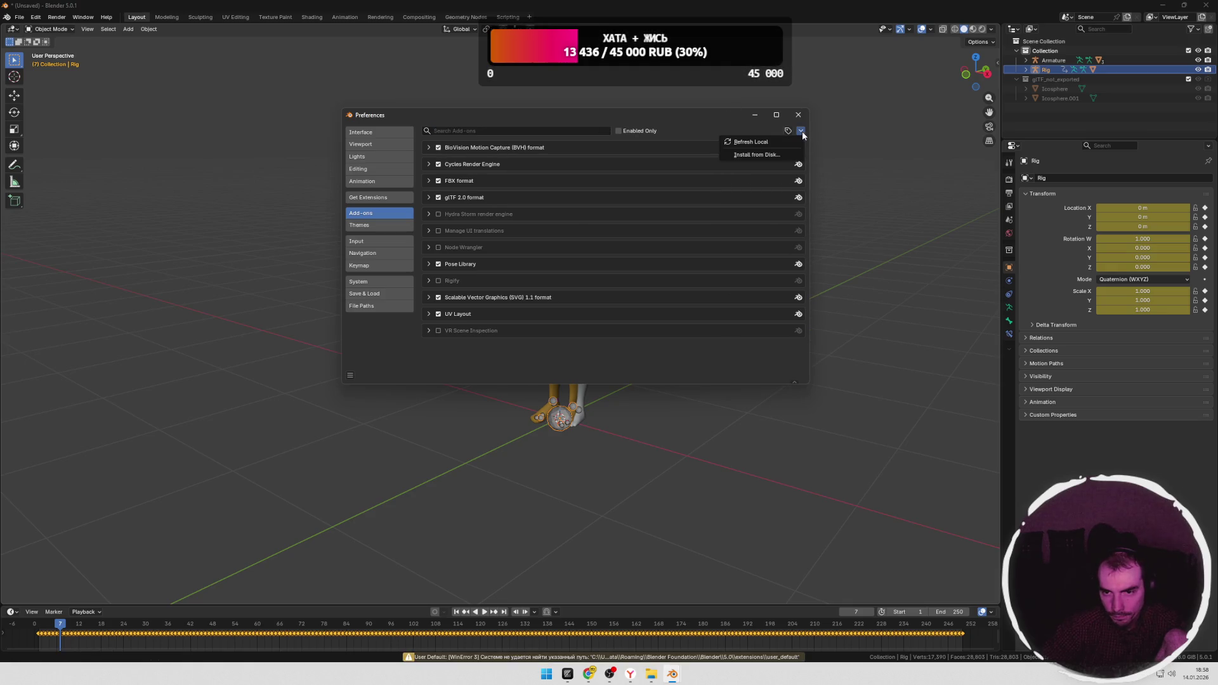
{"action": "left_click", "coordinate": [756, 155]}
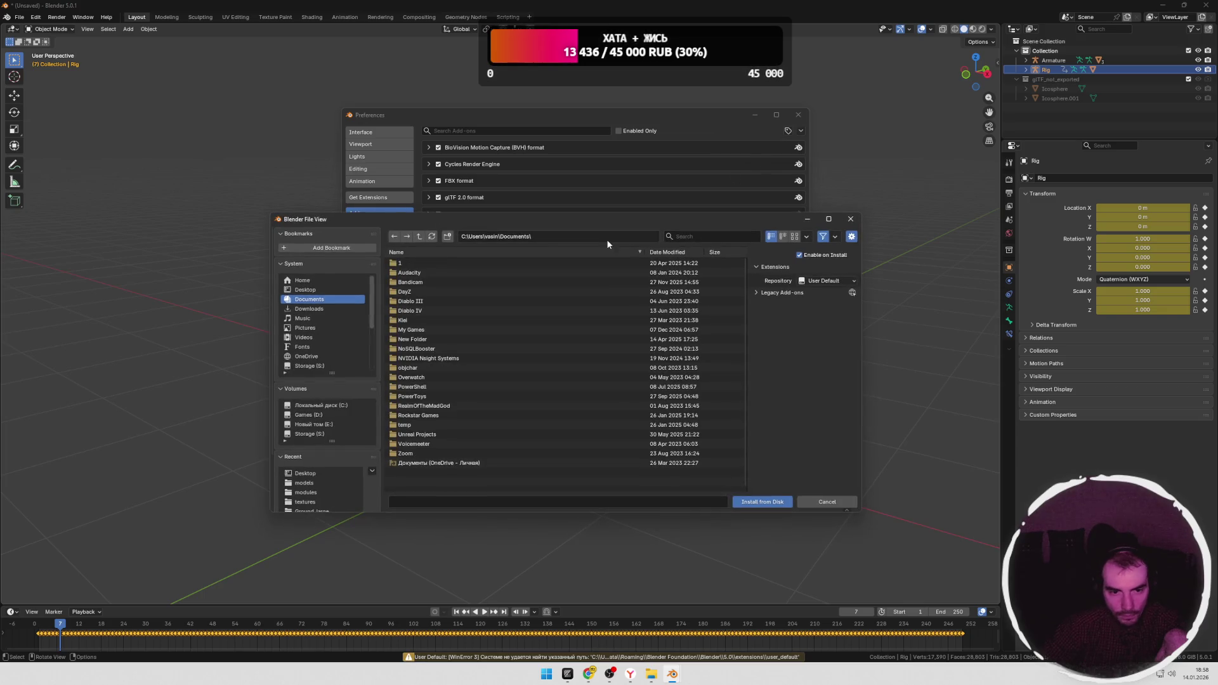
{"action": "mouse_move", "coordinate": [589, 674]}
{"action": "left_click", "coordinate": [514, 619]}
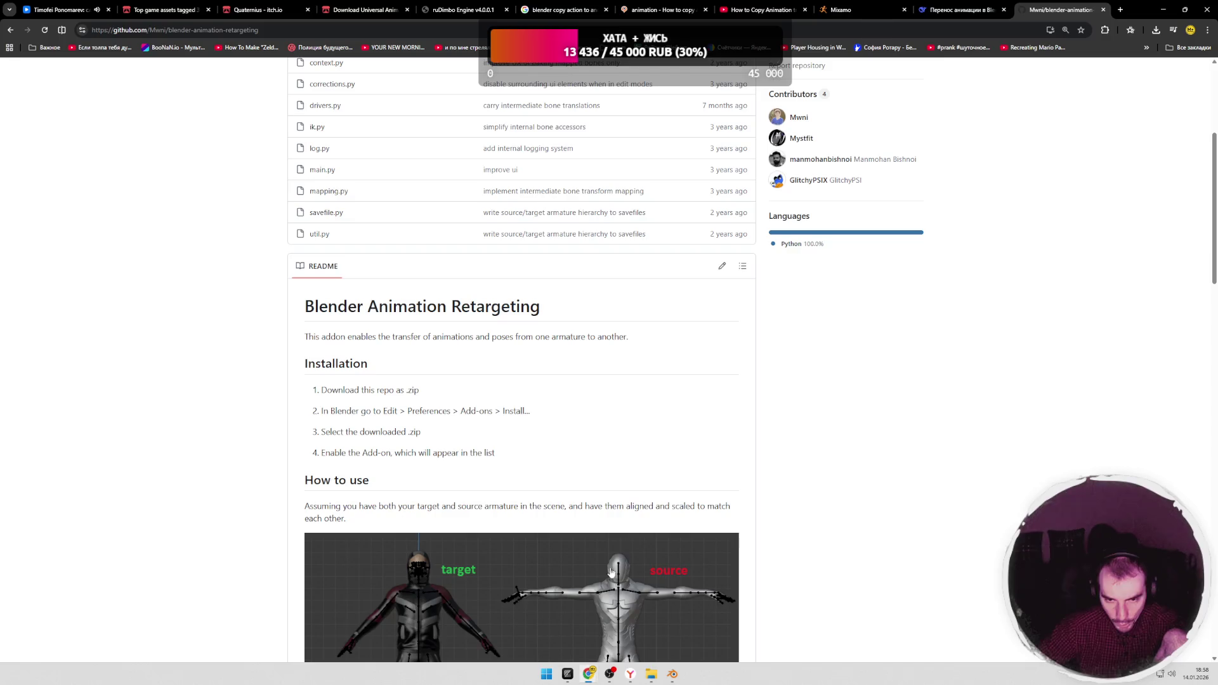
{"action": "scroll", "coordinate": [708, 327], "scroll_direction": "up", "scroll_amount": 5}
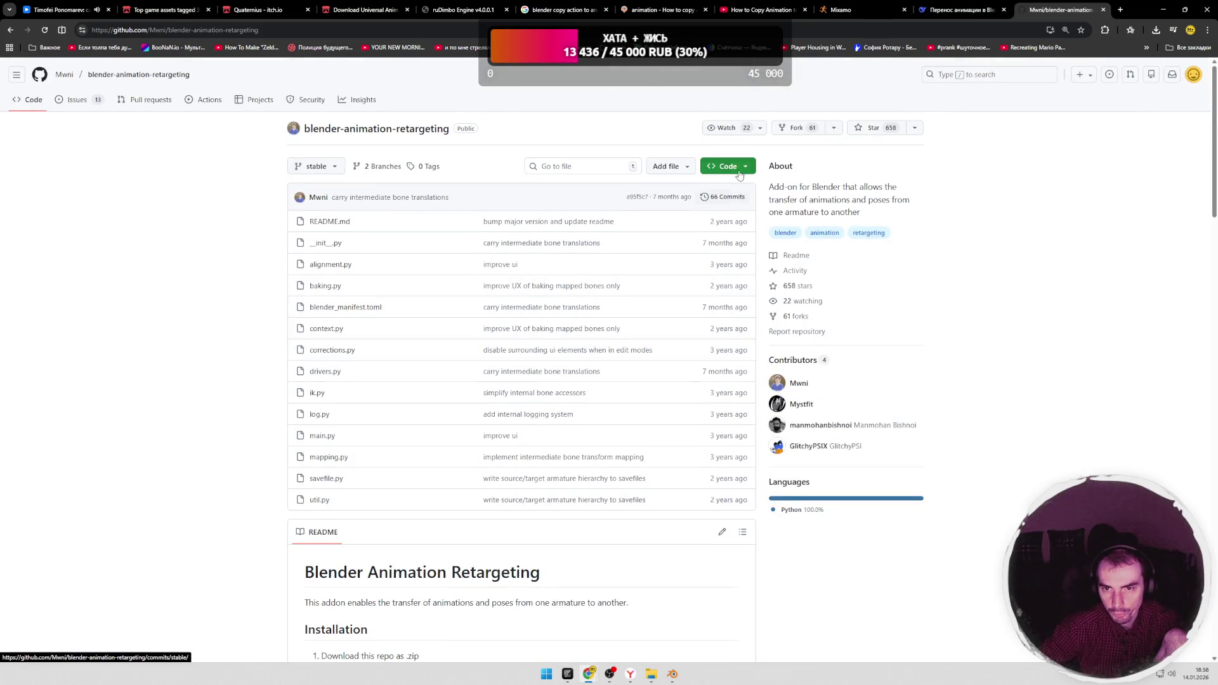
Step: Download the repository as a ZIP to the Desktop and open the archive
{"action": "left_click", "coordinate": [727, 165]}
{"action": "left_click", "coordinate": [590, 321]}
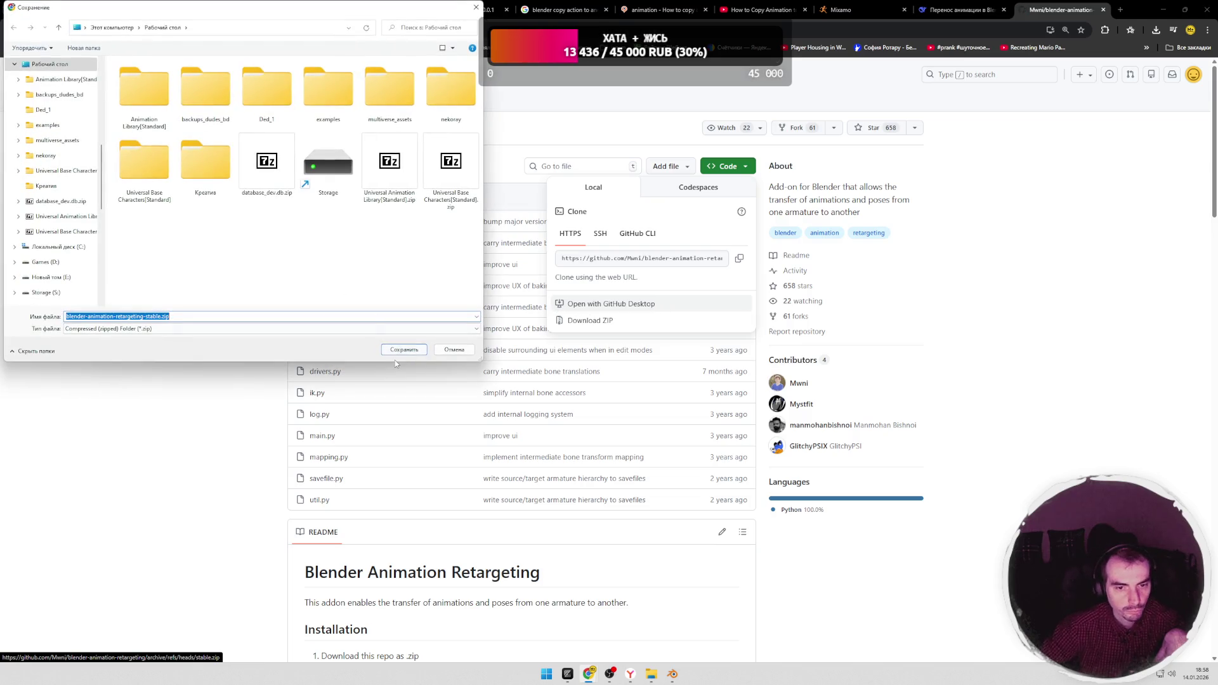
{"action": "left_click", "coordinate": [404, 349]}
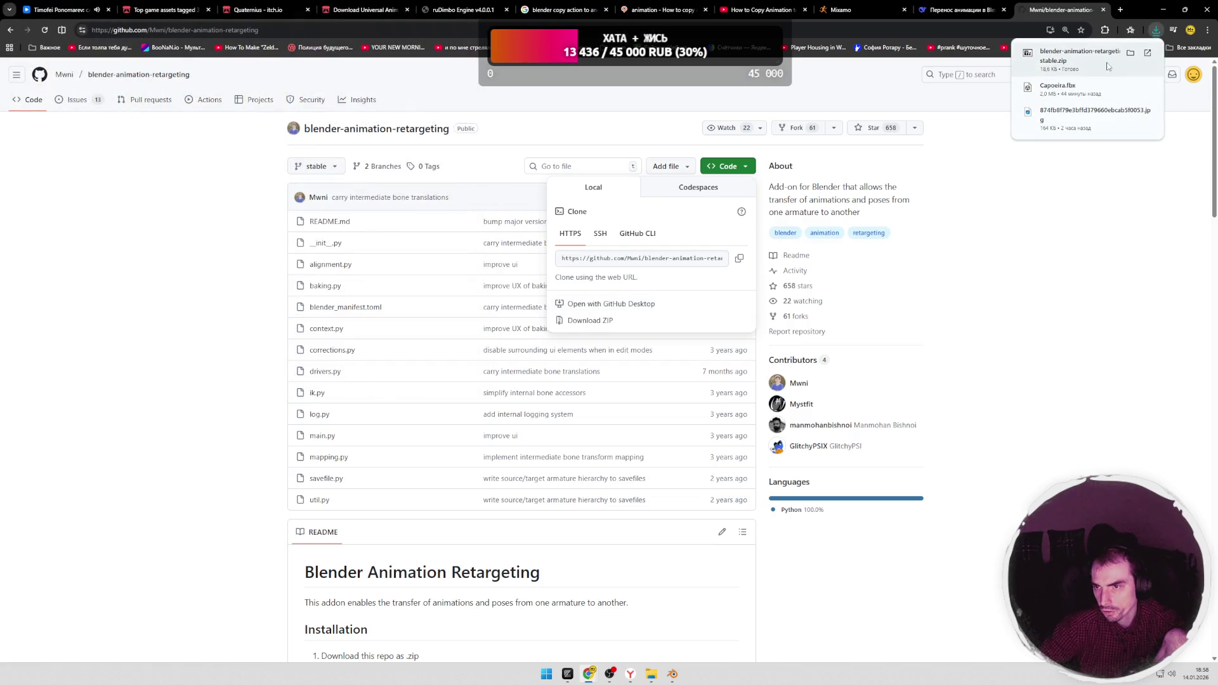
{"action": "left_click", "coordinate": [1075, 55]}
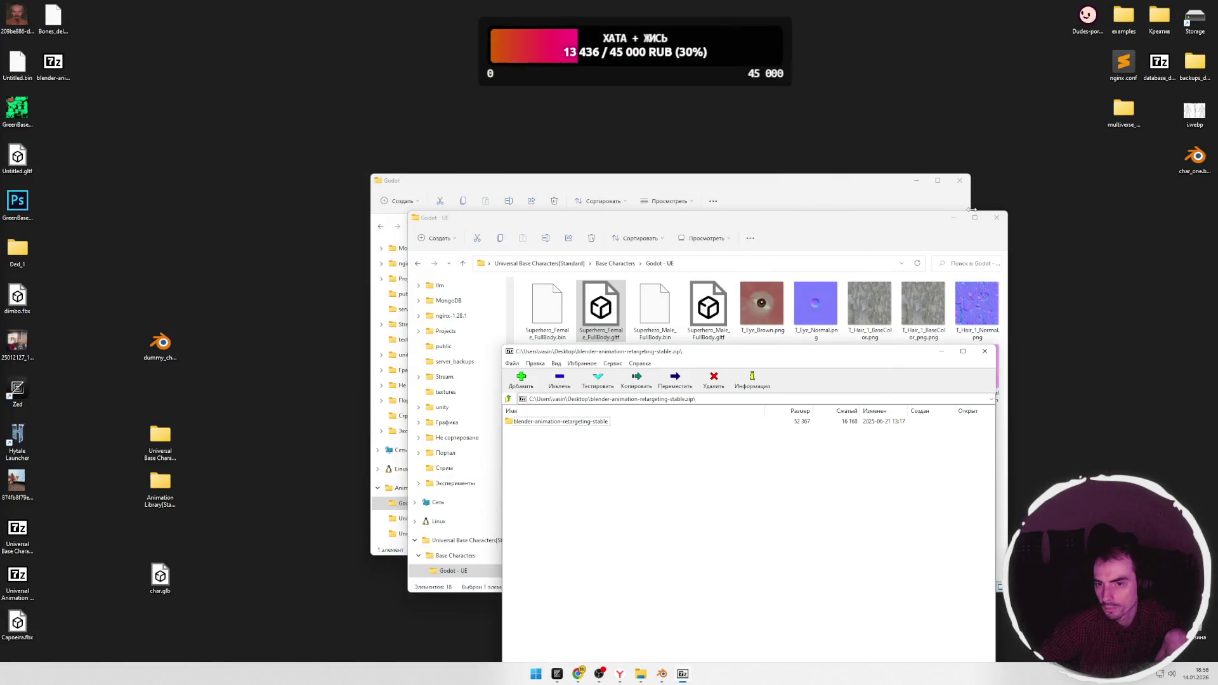
Step: Extract the add-on folder onto the desktop, close the archive and explorer windows, and restore Blender
{"action": "left_click_drag", "start_coordinate": [561, 421], "coordinate": [286, 400]}
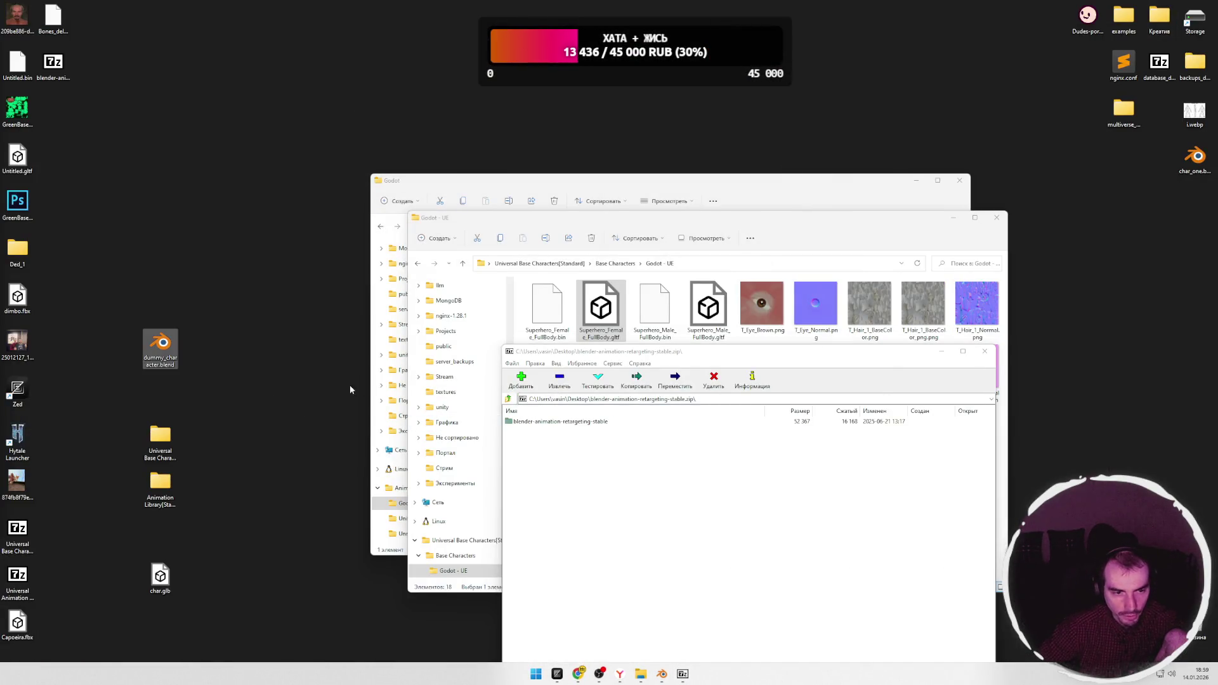
{"action": "left_click", "coordinate": [984, 351]}
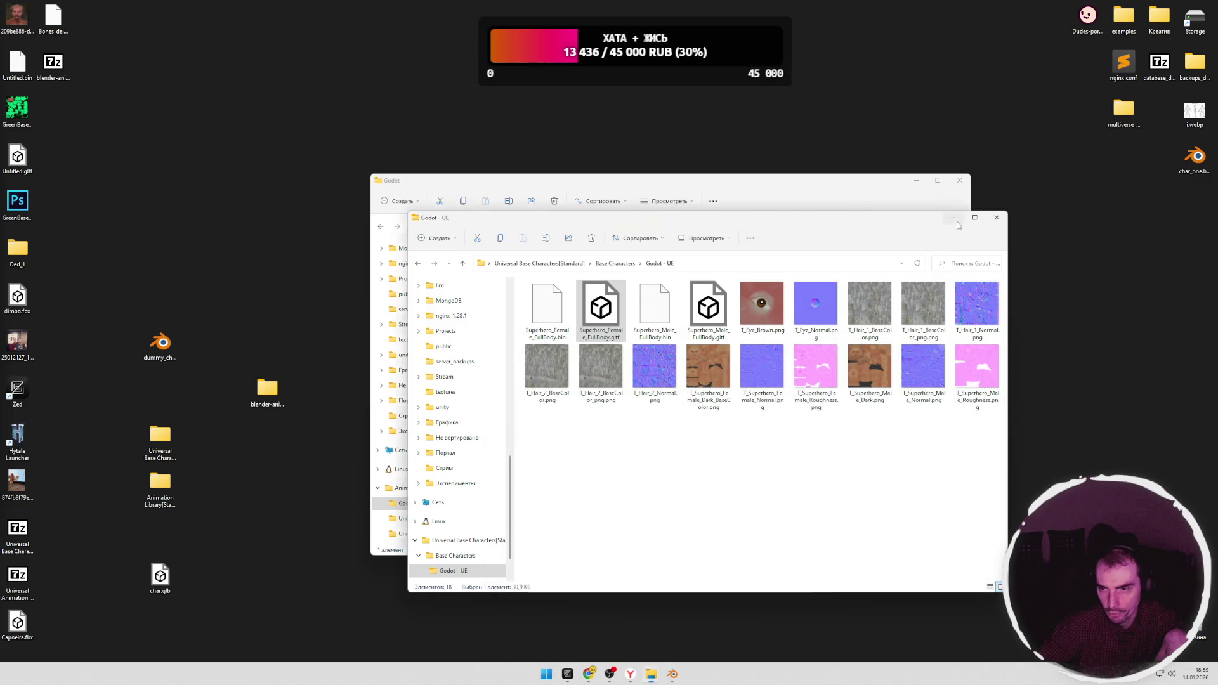
{"action": "left_click", "coordinate": [996, 218]}
{"action": "left_click", "coordinate": [959, 180]}
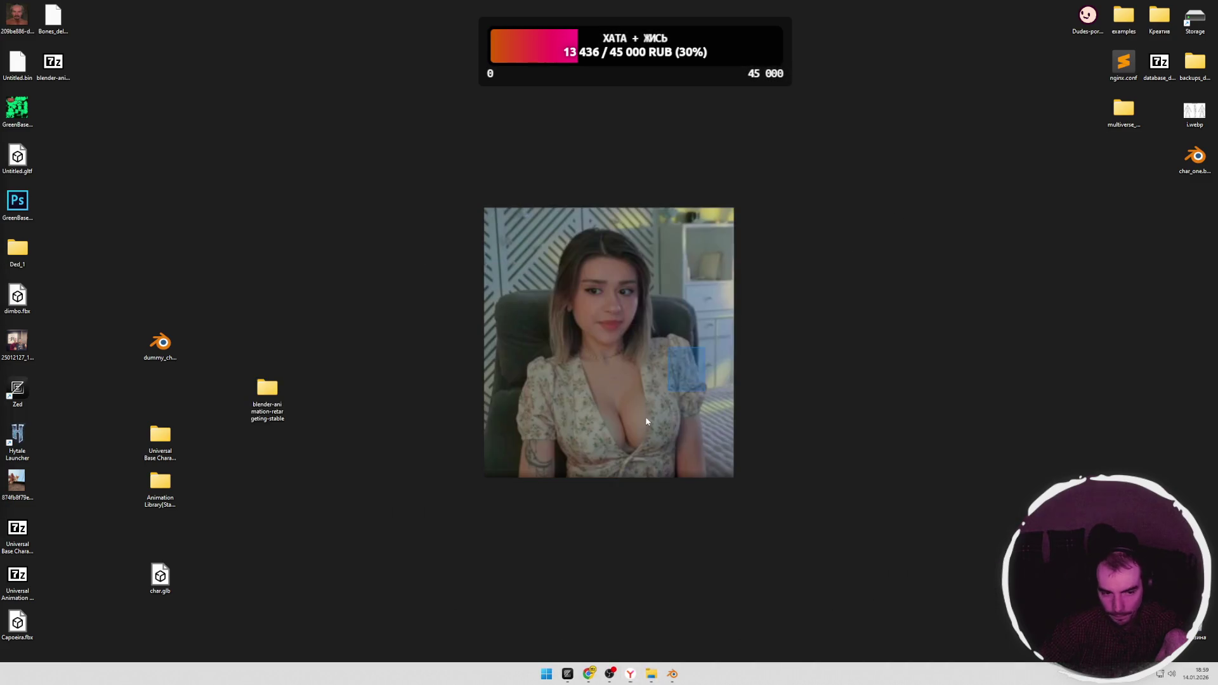
{"action": "left_click", "coordinate": [673, 675]}
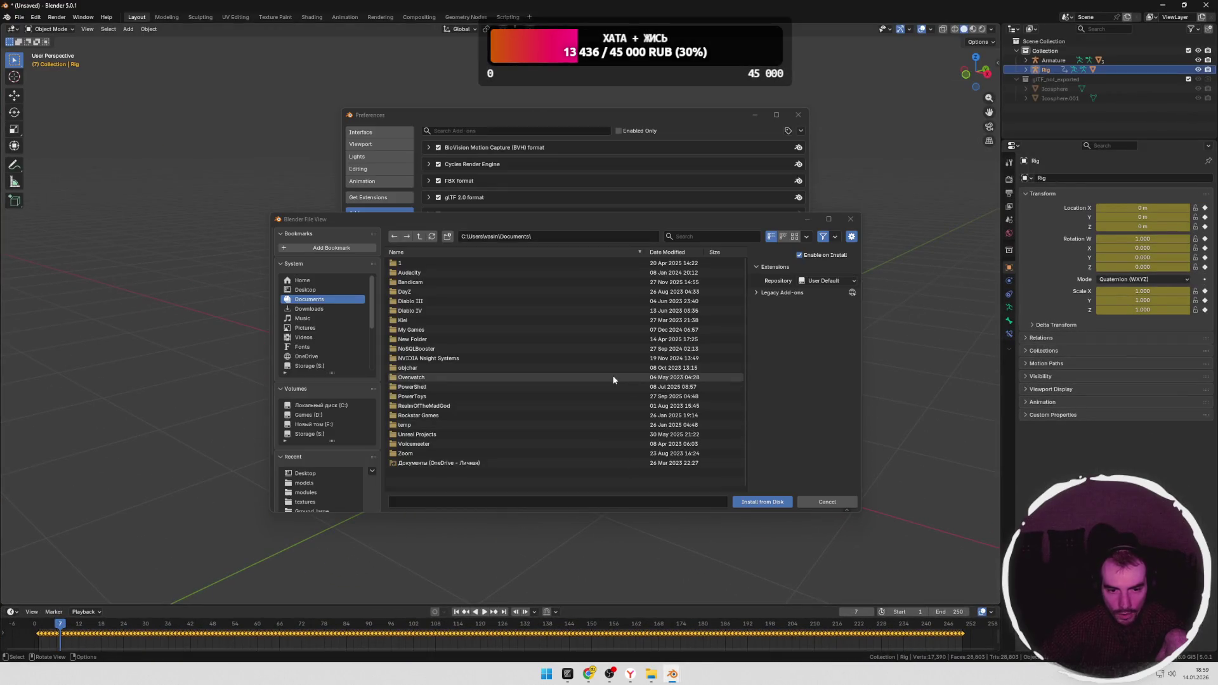
Step: Install blender-animation-retargeting-stable.zip from the Desktop and close Preferences
{"action": "left_click", "coordinate": [305, 290]}
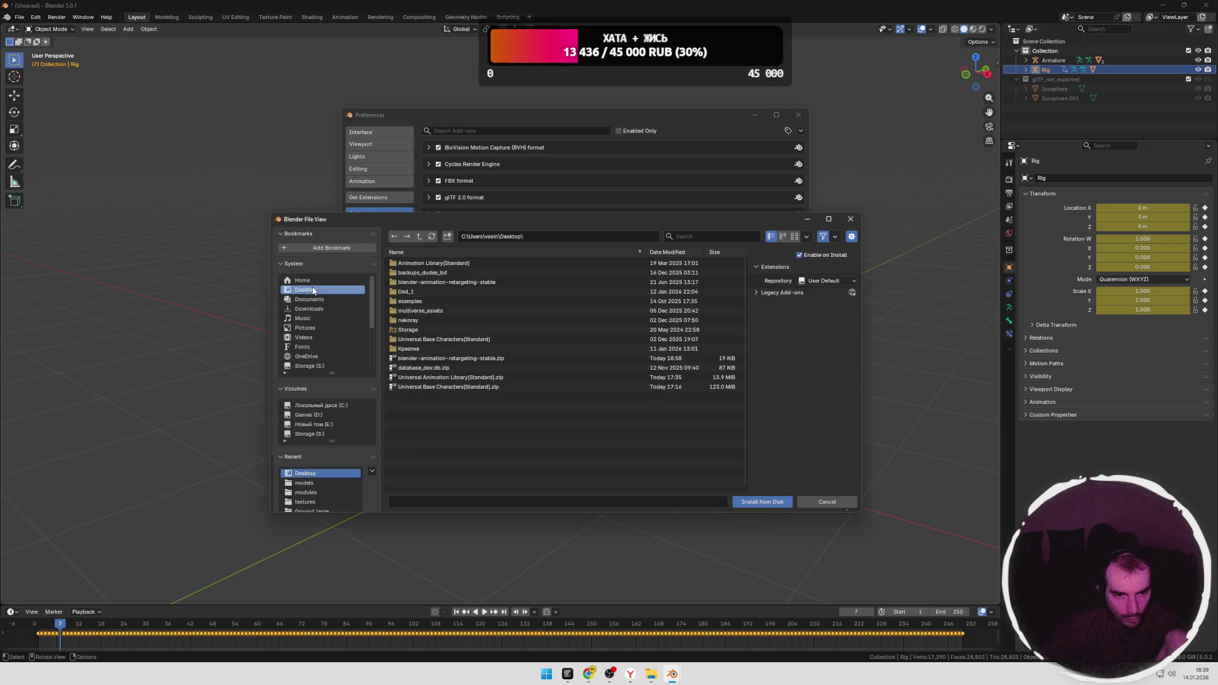
{"action": "left_click", "coordinate": [449, 358]}
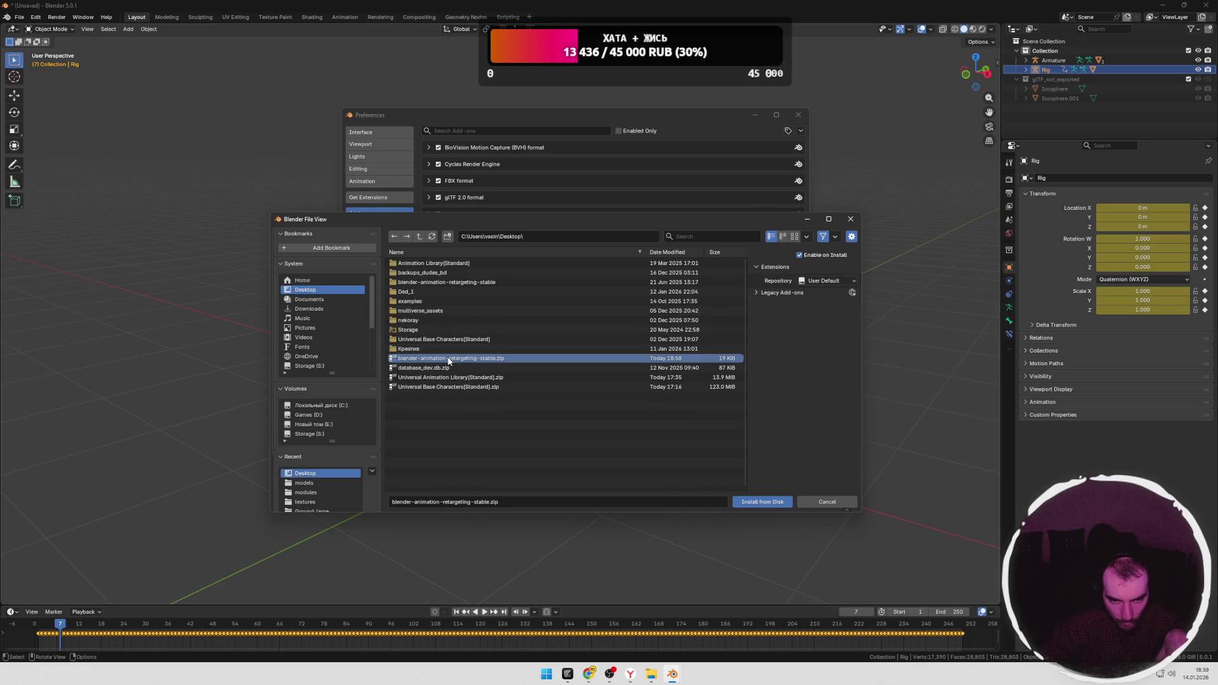
{"action": "left_click", "coordinate": [760, 502]}
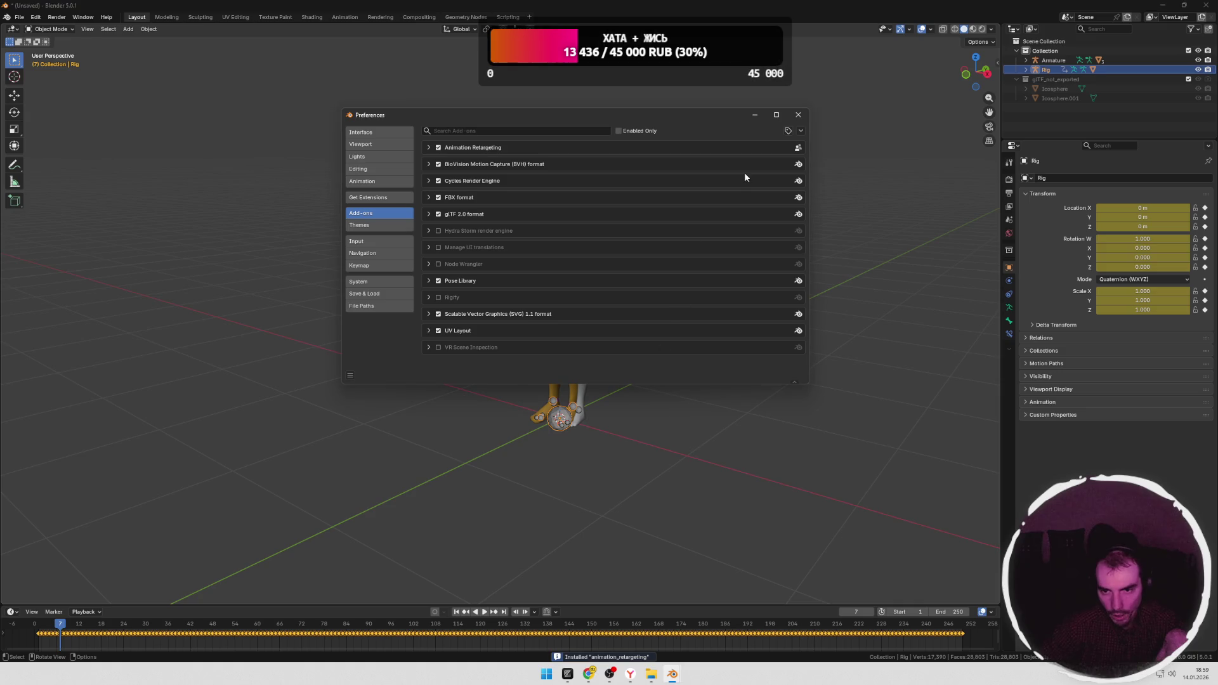
{"action": "left_click", "coordinate": [798, 116]}
Step: Check the README's enable-add-on step in the browser and come back to Blender
{"action": "key", "text": "alt+Tab"}
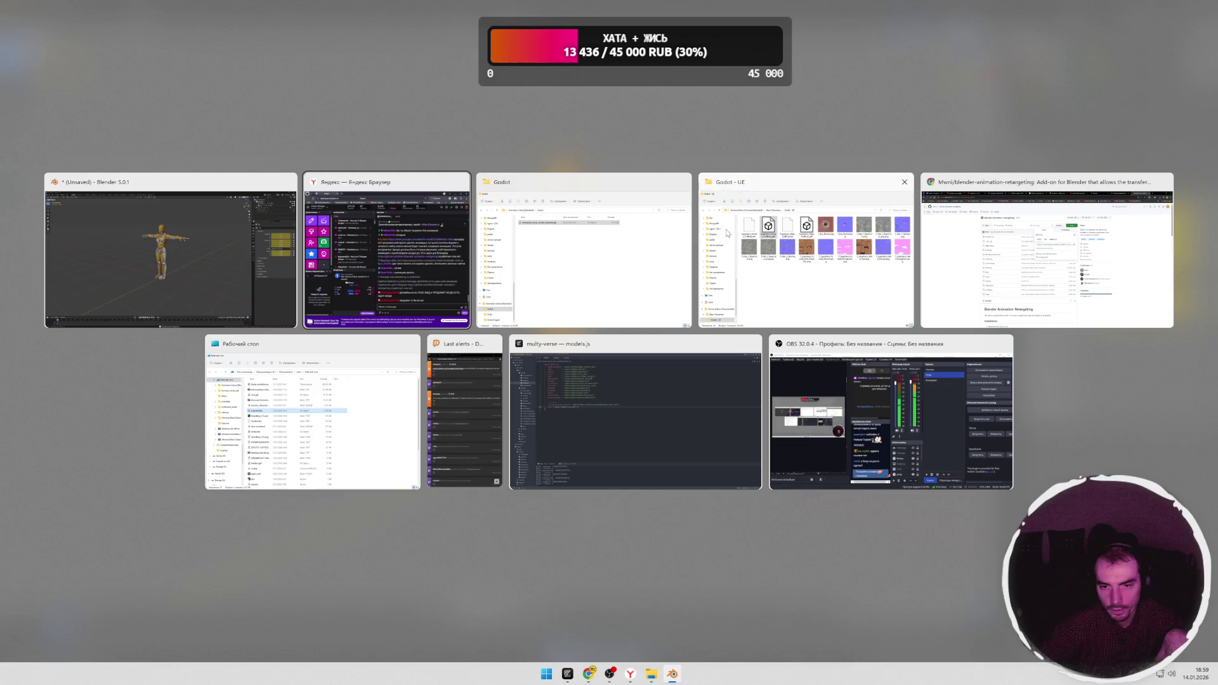
{"action": "key", "text": "Tab"}
{"action": "key", "text": "Tab"}
{"action": "scroll", "coordinate": [248, 317], "scroll_direction": "down", "scroll_amount": 5}
{"action": "scroll", "coordinate": [248, 319], "scroll_direction": "up", "scroll_amount": 5}
{"action": "scroll", "coordinate": [247, 319], "scroll_direction": "down", "scroll_amount": 4}
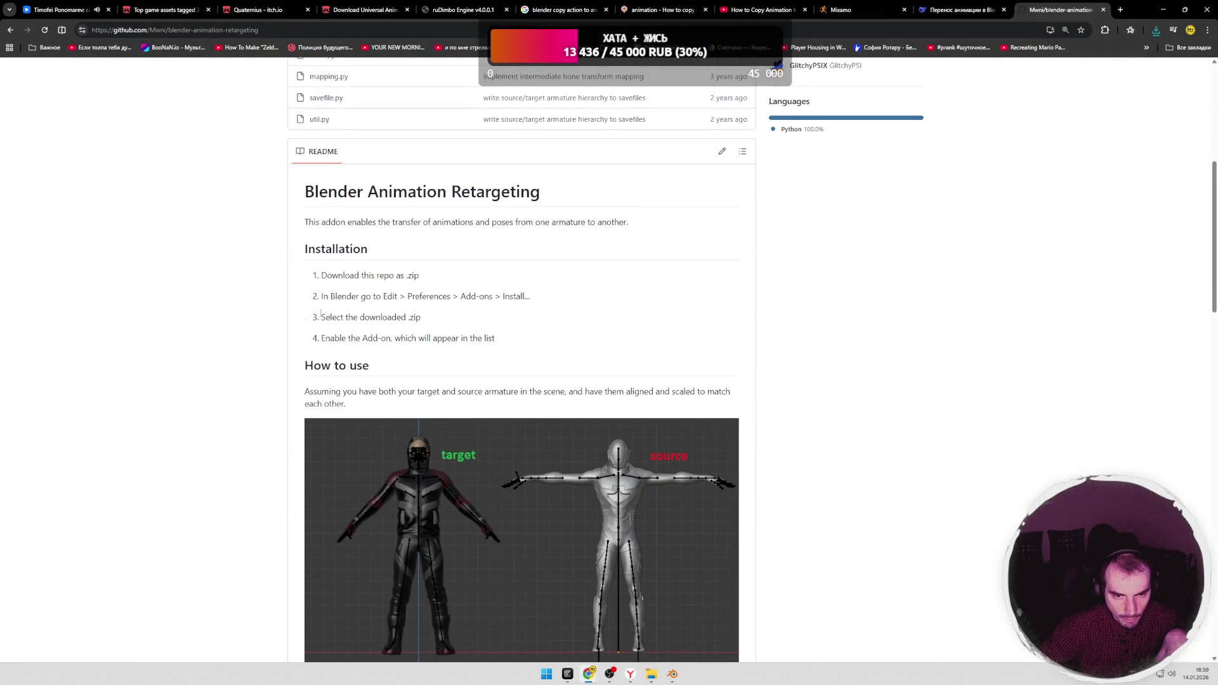
{"action": "left_click_drag", "start_coordinate": [495, 338], "coordinate": [438, 338]}
{"action": "key", "text": "alt+Tab"}
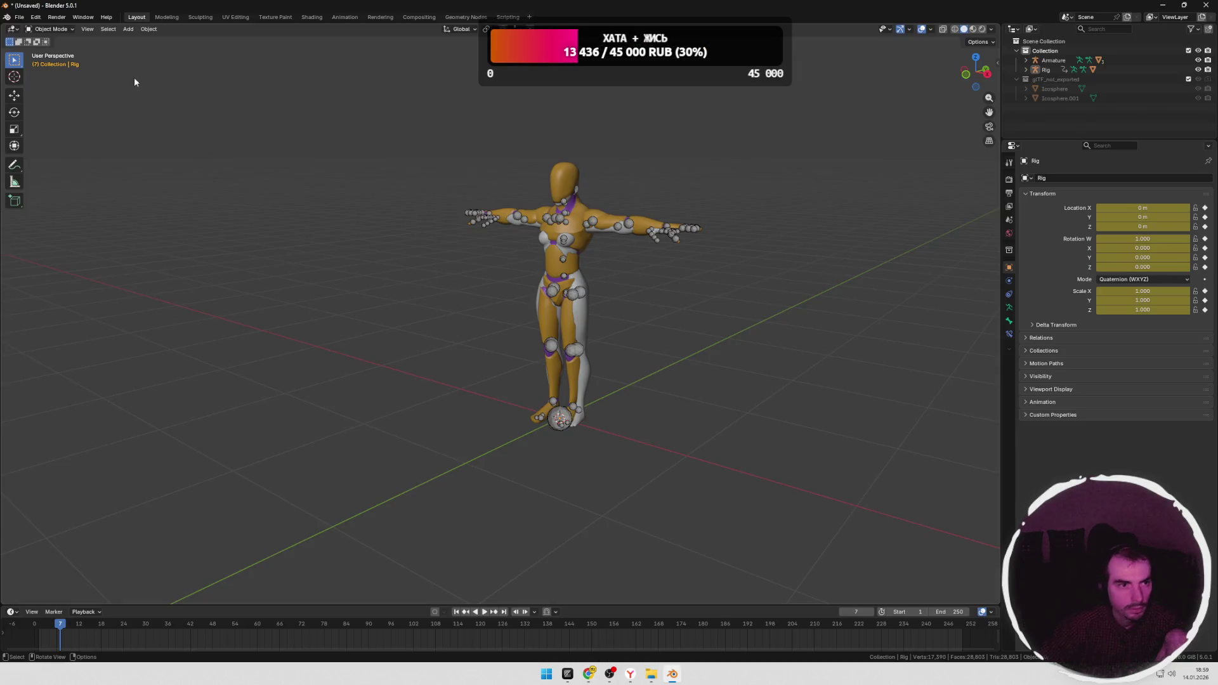
Step: Reopen the add-on preferences from the Edit menu
{"action": "left_click", "coordinate": [19, 17]}
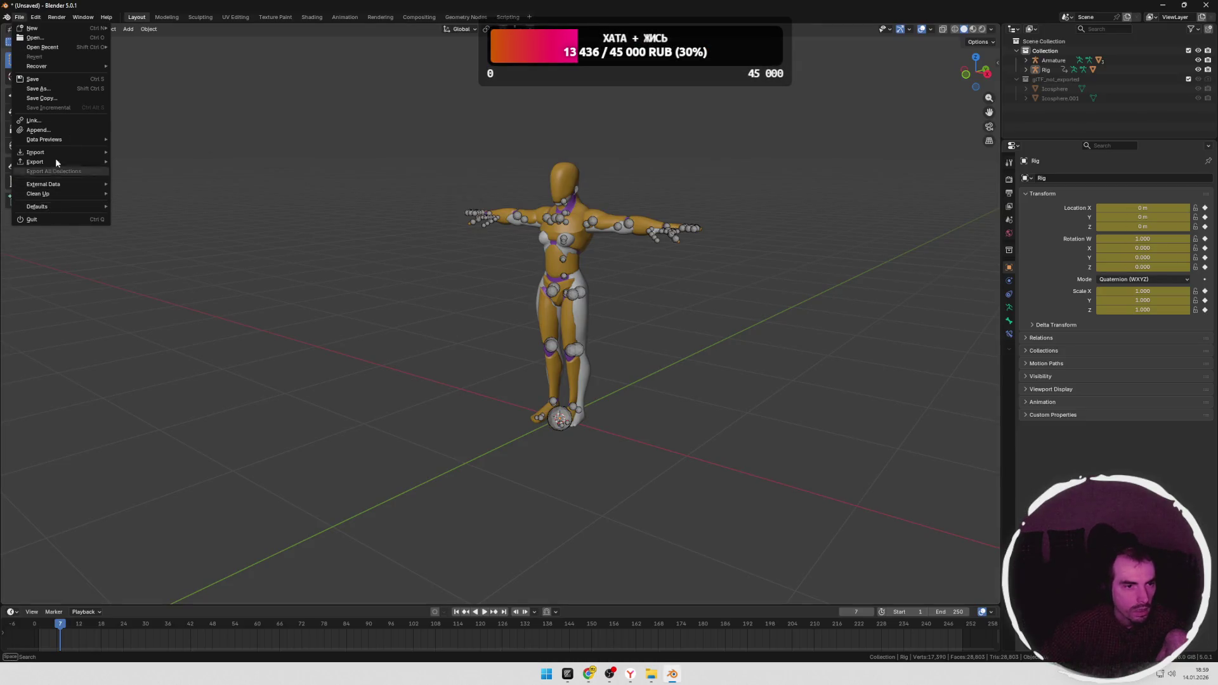
{"action": "left_click", "coordinate": [19, 18]}
{"action": "left_click", "coordinate": [77, 143]}
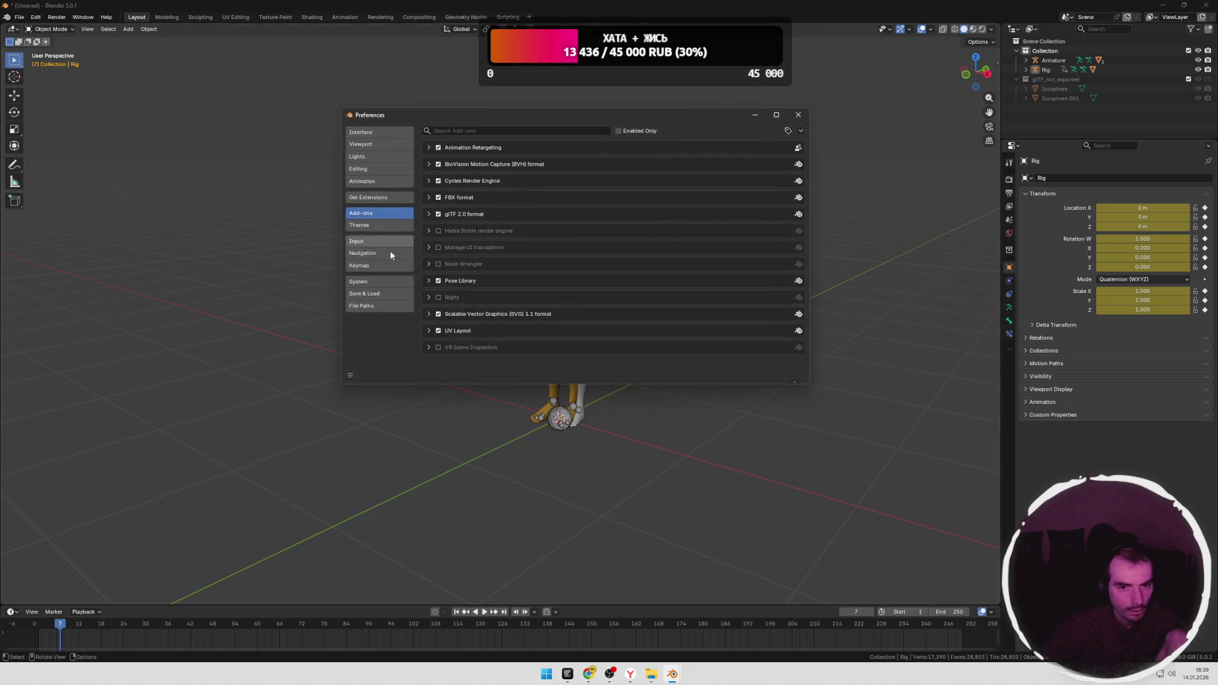
{"action": "left_click", "coordinate": [428, 148]}
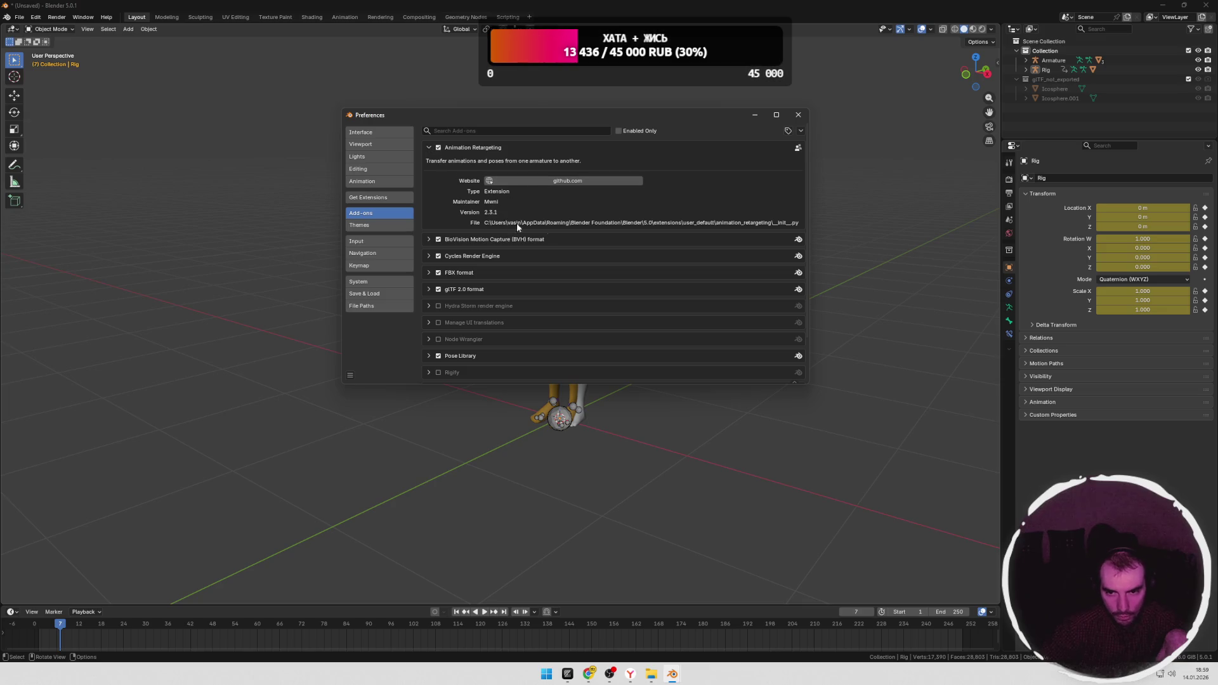
{"action": "left_click", "coordinate": [428, 148]}
{"action": "left_click", "coordinate": [797, 115]}
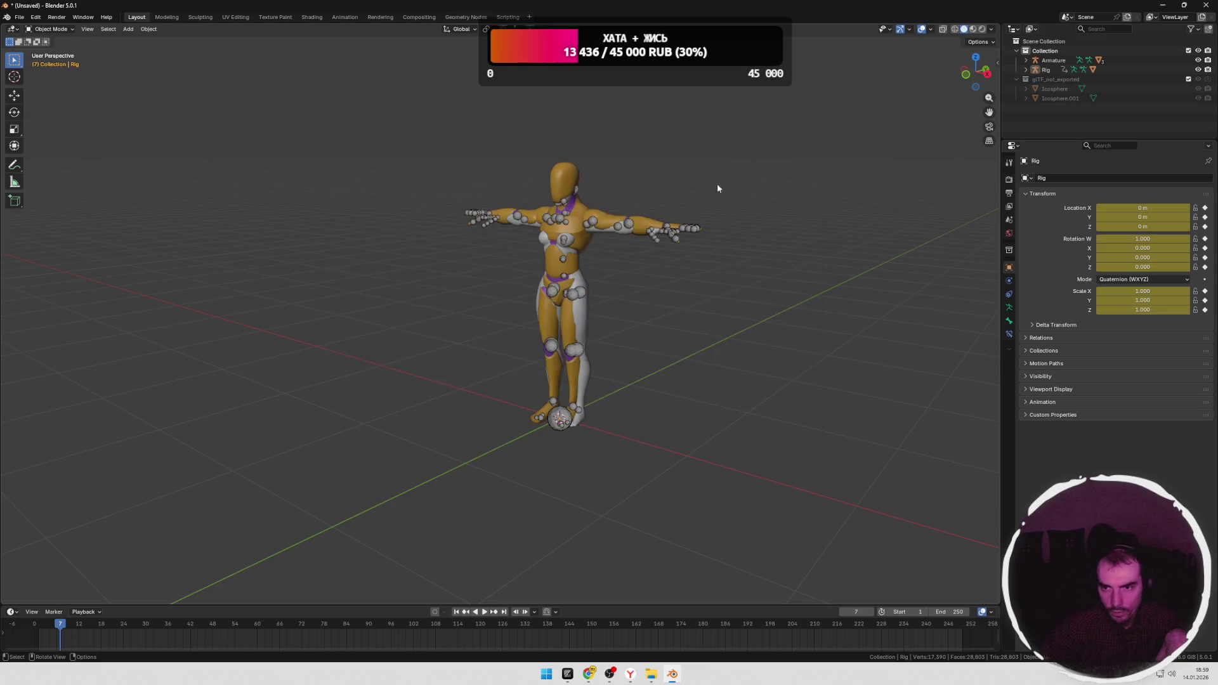
{"action": "key", "text": "alt+Tab"}
{"action": "left_click", "coordinate": [453, 324]}
{"action": "left_click_drag", "start_coordinate": [333, 296], "coordinate": [518, 306]}
{"action": "left_click_drag", "start_coordinate": [343, 338], "coordinate": [494, 343]}
{"action": "scroll", "coordinate": [340, 286], "scroll_direction": "down", "scroll_amount": 2}
{"action": "left_click", "coordinate": [340, 286]}
{"action": "left_click_drag", "start_coordinate": [305, 249], "coordinate": [448, 249]}
{"action": "left_click", "coordinate": [342, 305]}
{"action": "scroll", "coordinate": [343, 304], "scroll_direction": "down", "scroll_amount": 2}
{"action": "left_click_drag", "start_coordinate": [329, 349], "coordinate": [379, 348]}
{"action": "left_click", "coordinate": [422, 348]}
{"action": "left_click_drag", "start_coordinate": [468, 348], "coordinate": [699, 349]}
{"action": "left_click", "coordinate": [555, 364]}
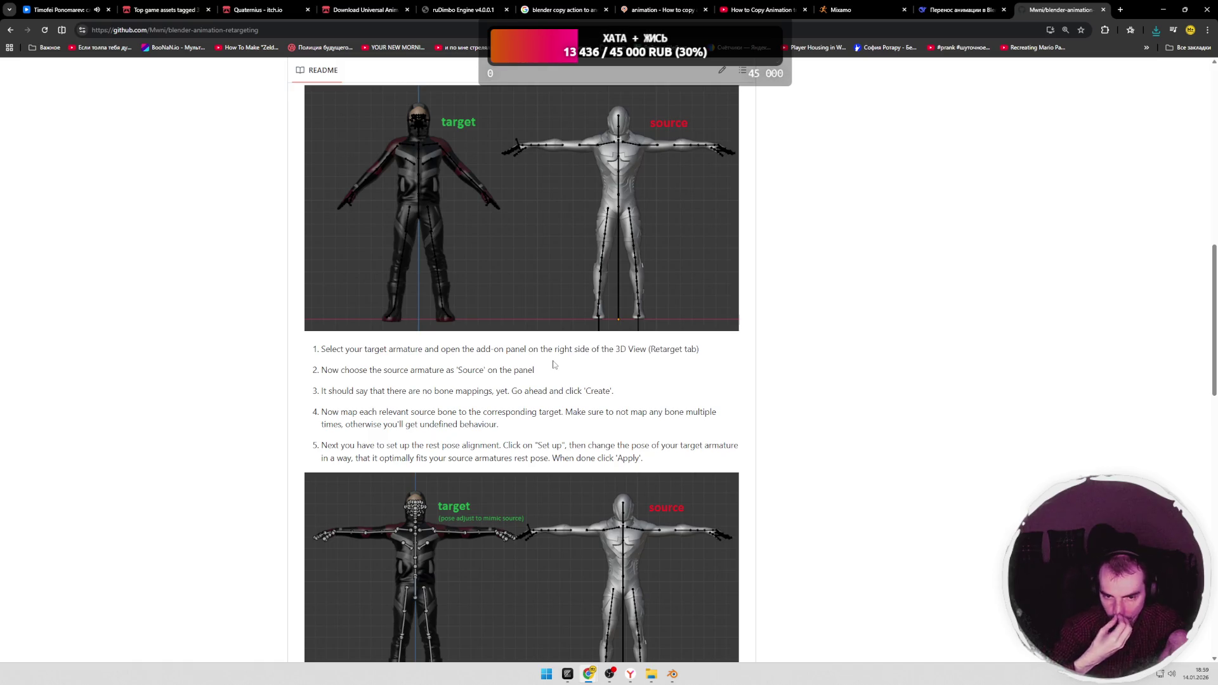
{"action": "key", "text": "alt+Tab"}
{"action": "left_click", "coordinate": [595, 289]}
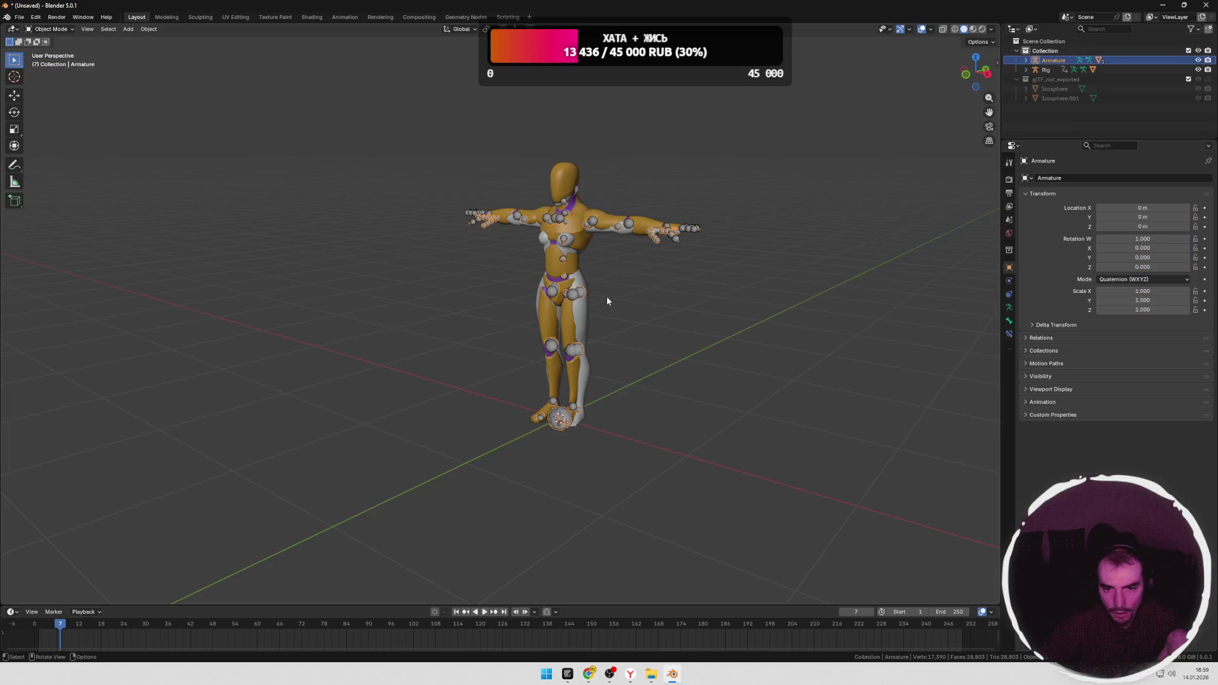
Step: In front view, show the Retargeting side-panel tab and eyedrop Rig as the source armature
{"action": "key", "text": "KP_1"}
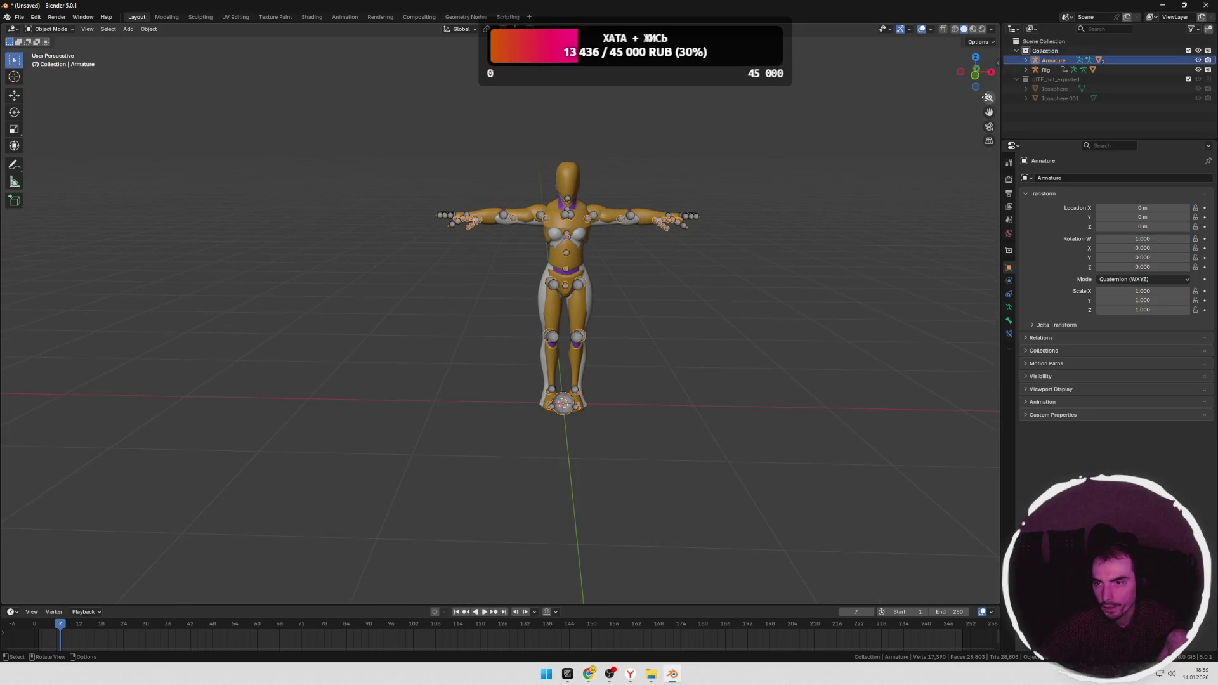
{"action": "key", "text": "n"}
{"action": "left_click", "coordinate": [994, 176]}
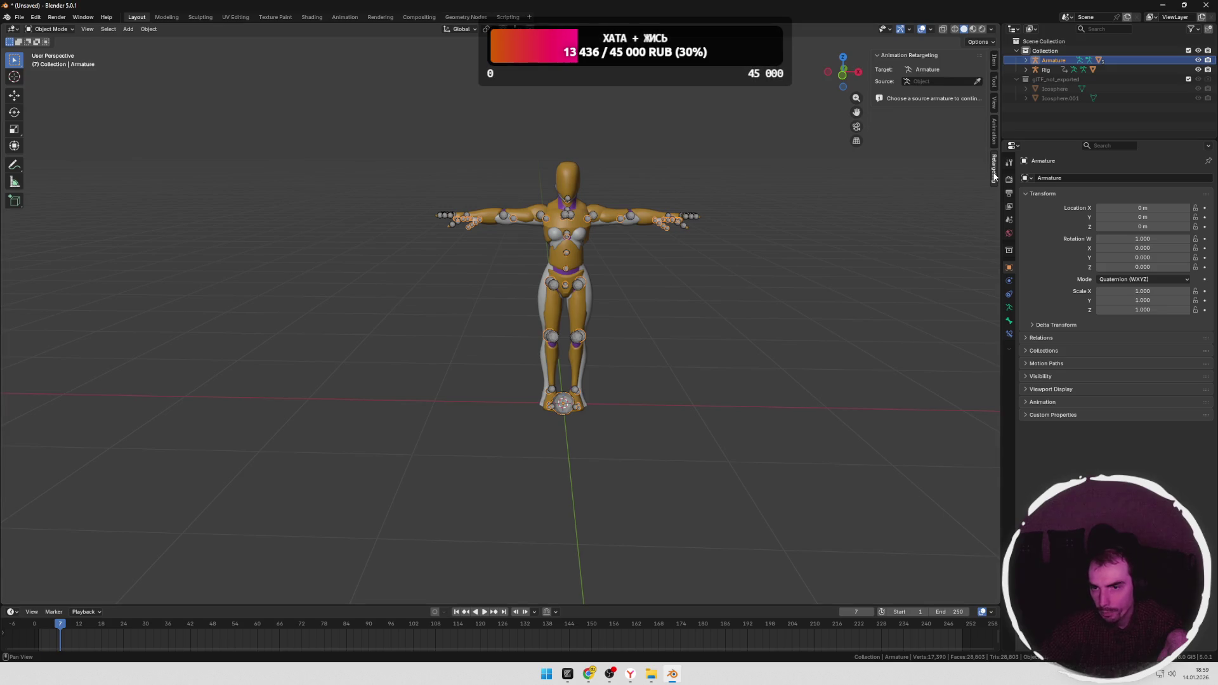
{"action": "left_click", "coordinate": [978, 82]}
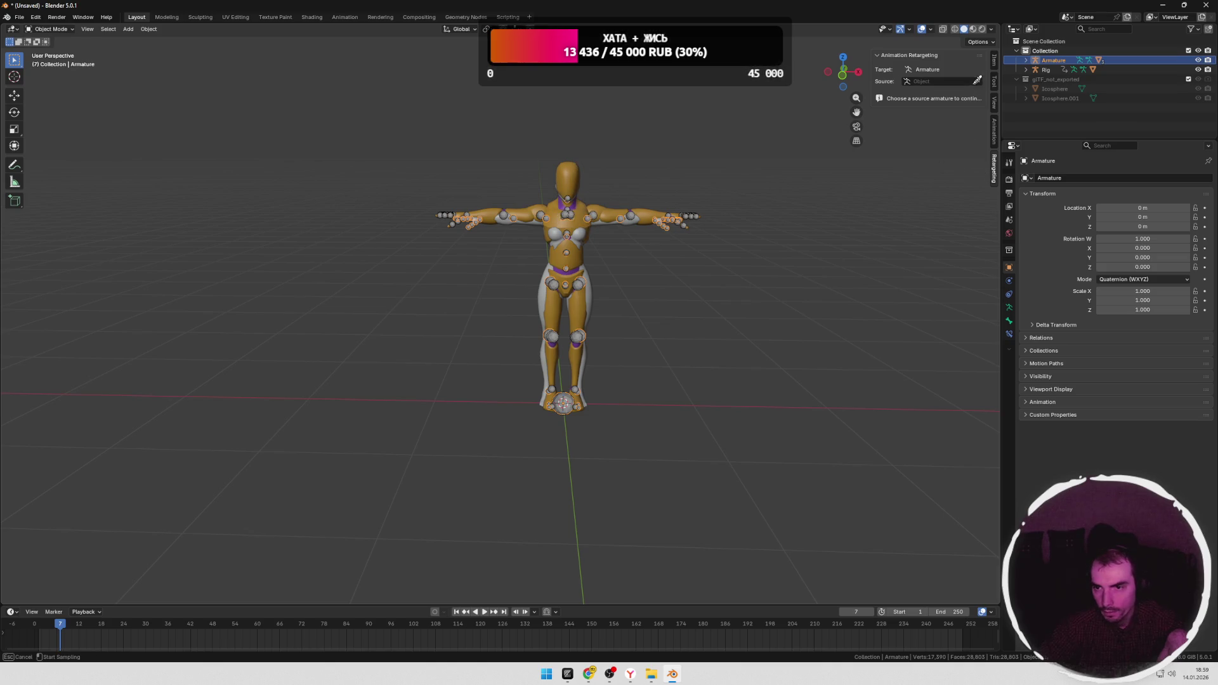
{"action": "left_click", "coordinate": [595, 276]}
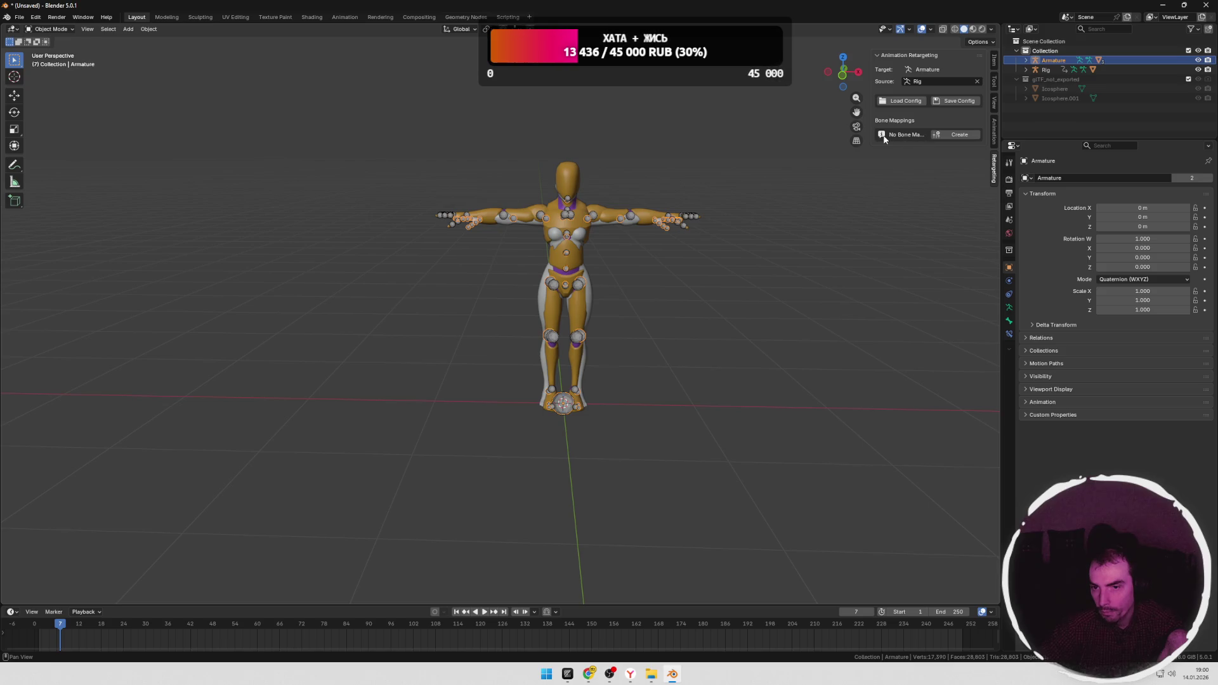
Step: Create the bone mappings, finish with Done, play the animation and switch to the Animation workspace
{"action": "left_click", "coordinate": [951, 136]}
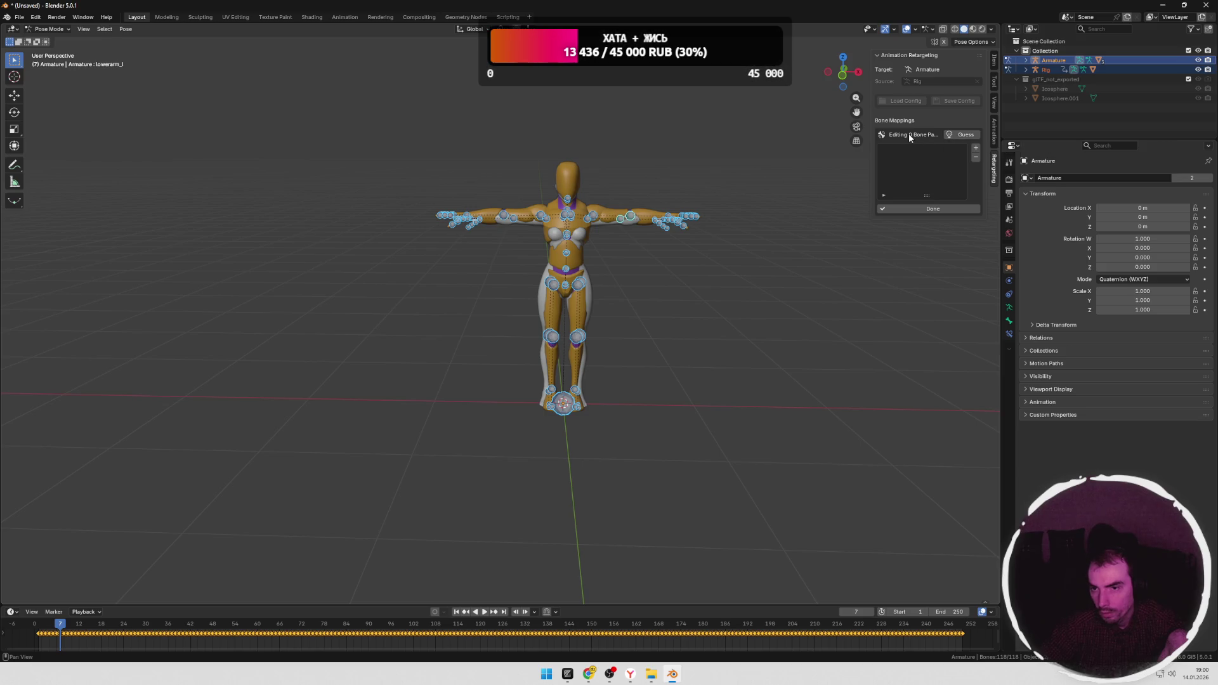
{"action": "left_click", "coordinate": [939, 207]}
{"action": "key", "text": "space"}
{"action": "key", "text": "space"}
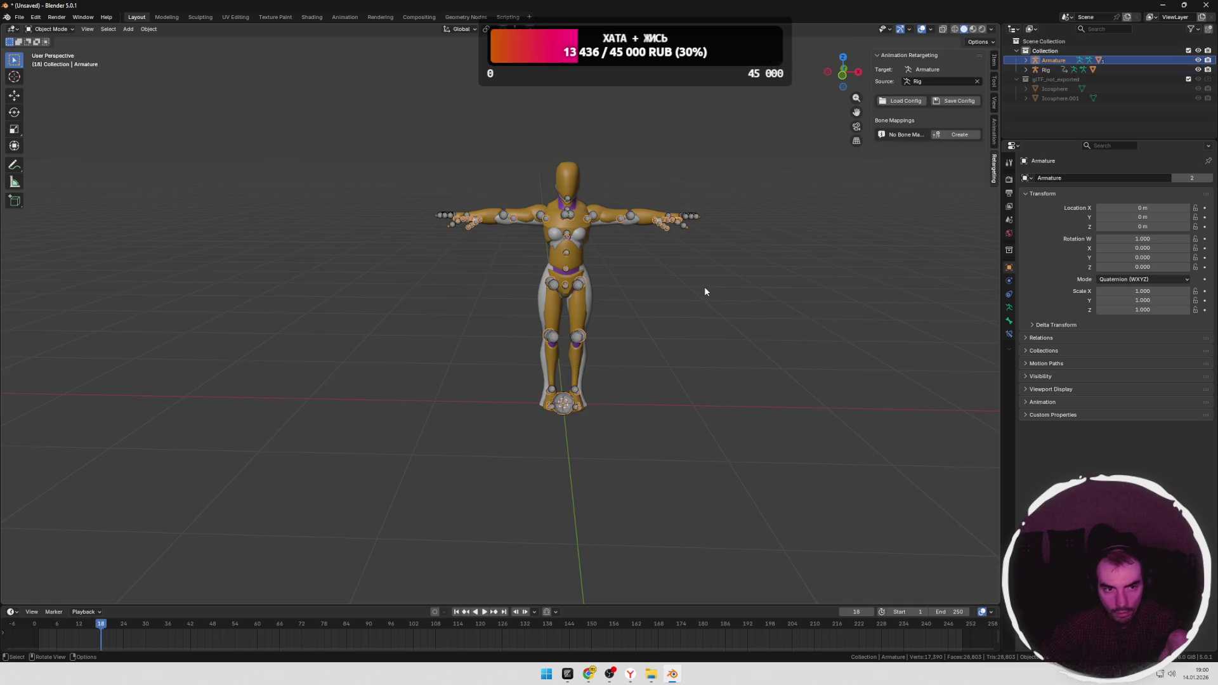
{"action": "left_click", "coordinate": [345, 17]}
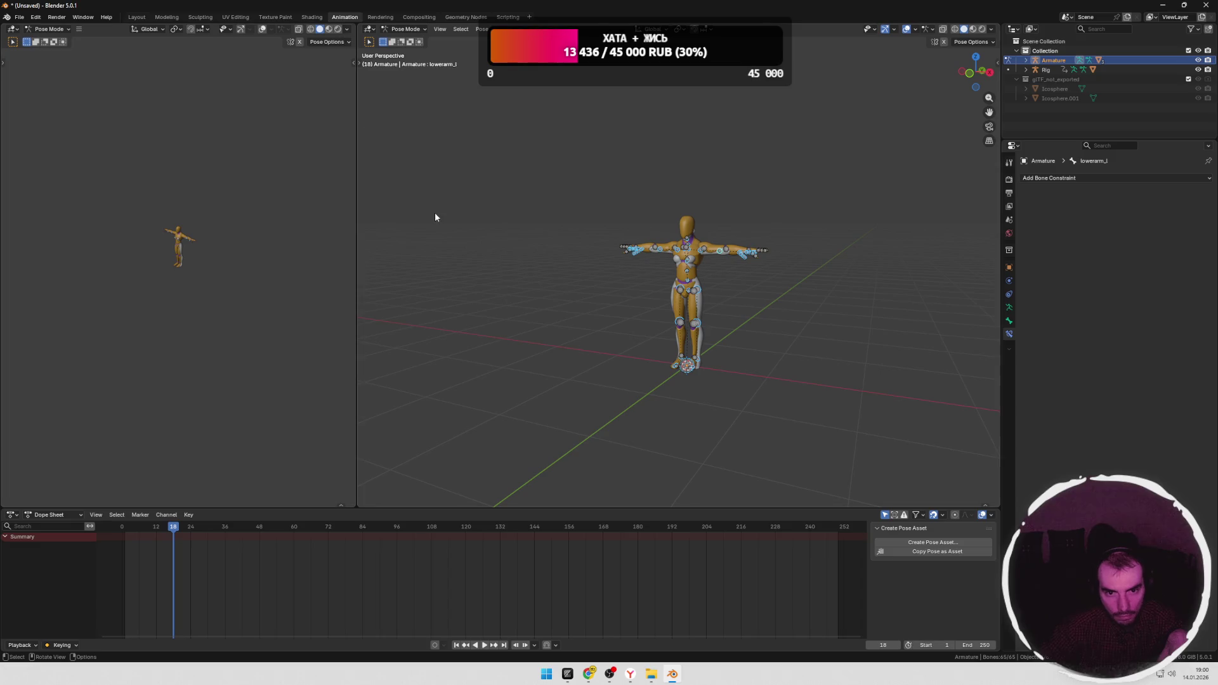
{"action": "scroll", "coordinate": [686, 307], "scroll_direction": "up", "scroll_amount": 4}
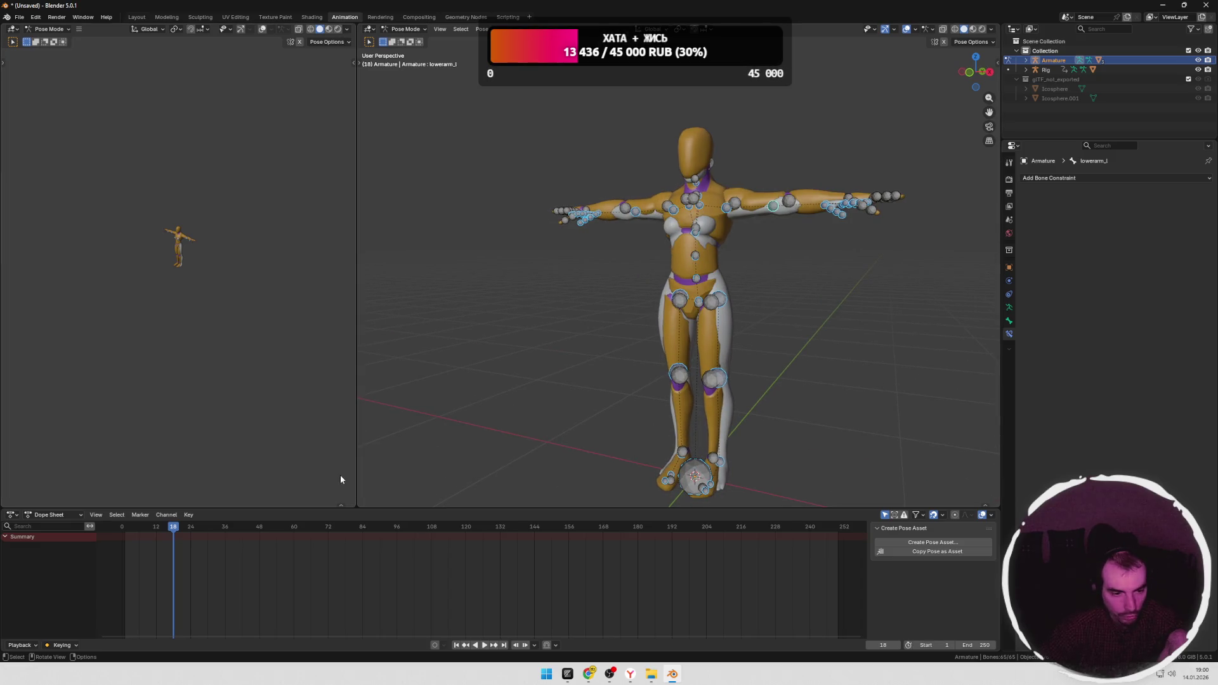
Step: Switch the Dope Sheet to Action Editor and assign the Crouch_Fwd_Loop action to Rig
{"action": "left_click", "coordinate": [52, 514]}
{"action": "left_click", "coordinate": [57, 550]}
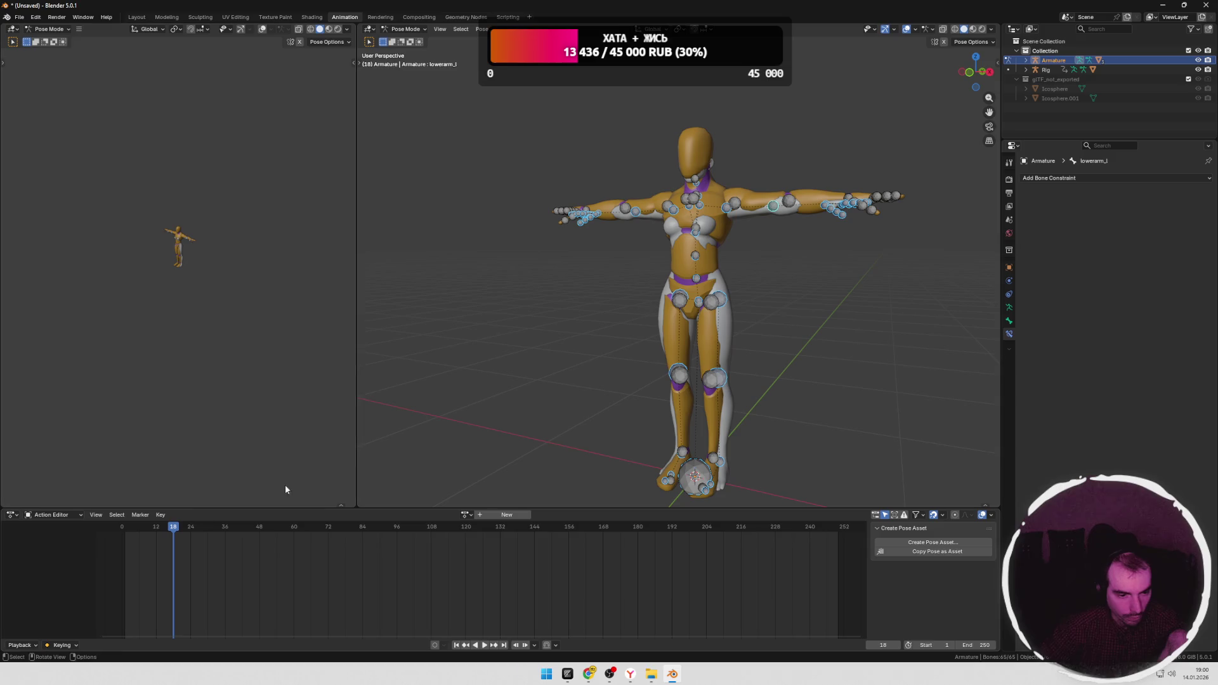
{"action": "left_click", "coordinate": [466, 514]}
{"action": "left_click", "coordinate": [495, 536]}
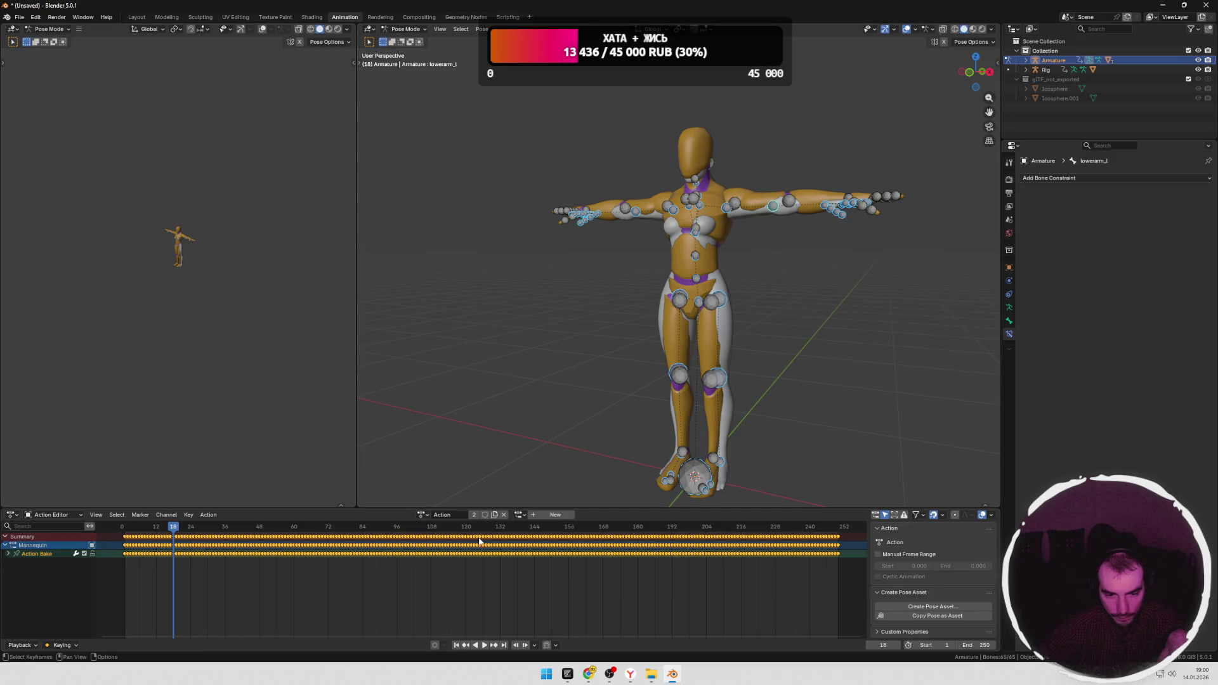
{"action": "left_click", "coordinate": [423, 515]}
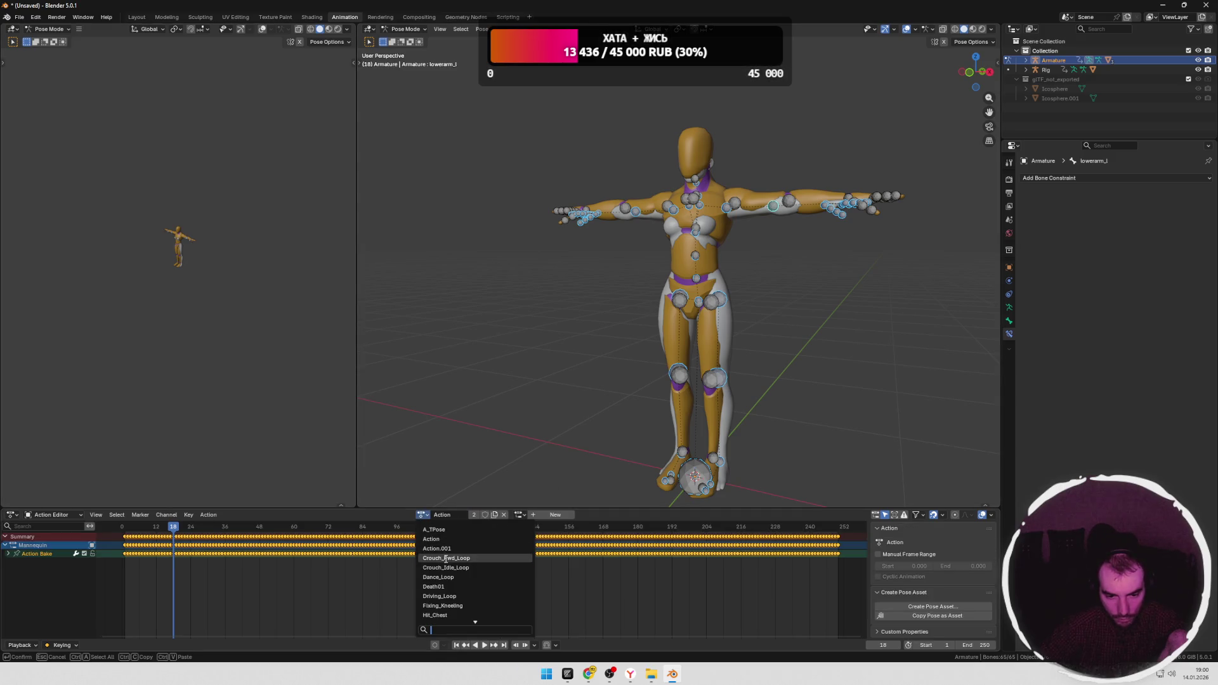
{"action": "left_click", "coordinate": [446, 557]}
{"action": "left_click", "coordinate": [529, 514]}
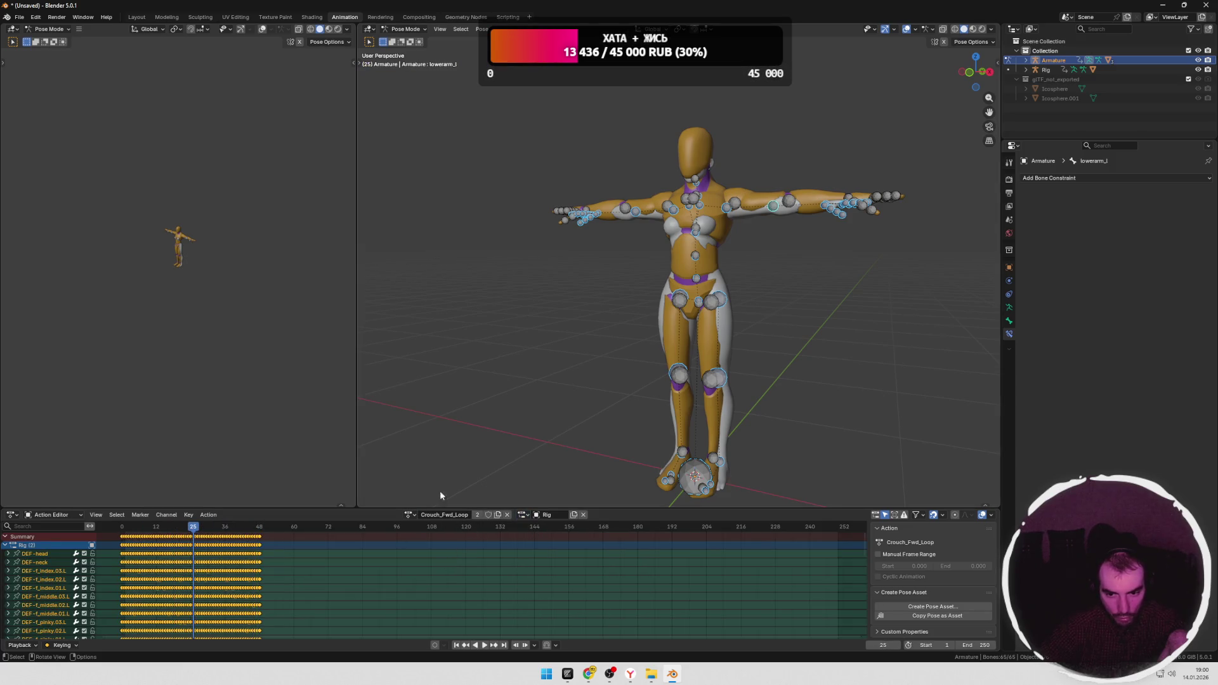
{"action": "scroll", "coordinate": [776, 390], "scroll_direction": "down", "scroll_amount": 4}
Step: Deselect all armature bones in the viewport and open the File menu's New options
{"action": "middle_click_drag", "start_coordinate": [776, 390], "coordinate": [696, 378]}
{"action": "left_click", "coordinate": [695, 378]}
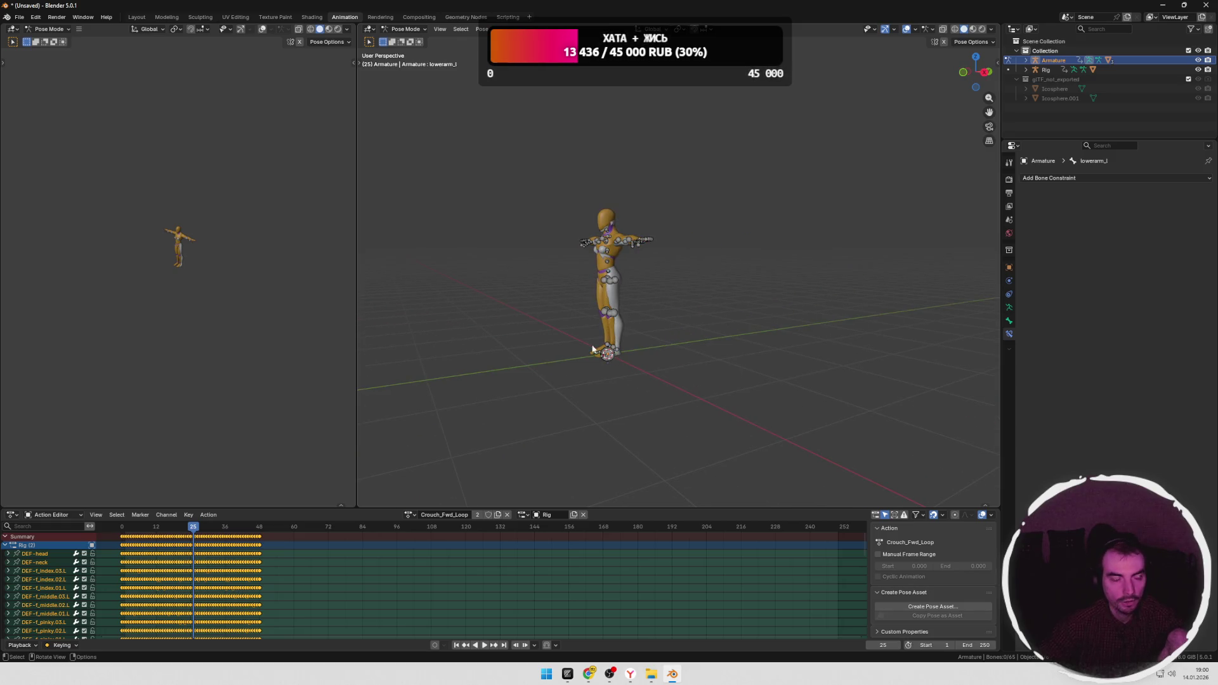
{"action": "left_click", "coordinate": [20, 18]}
{"action": "mouse_move", "coordinate": [33, 27]}
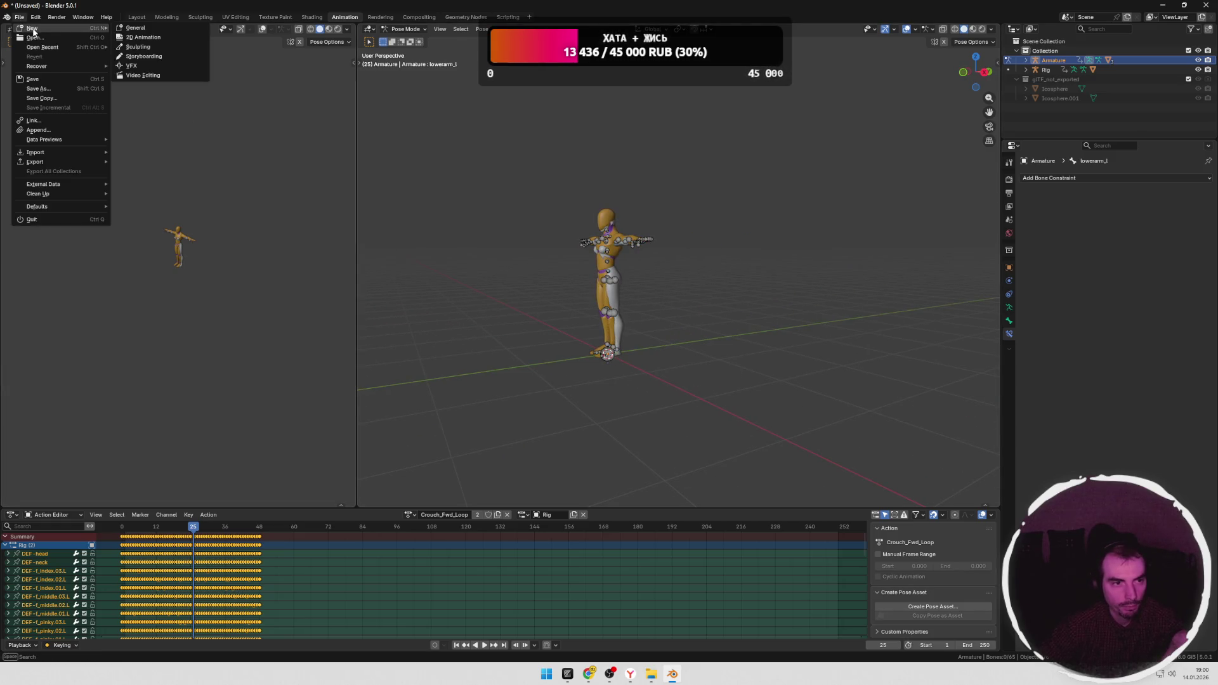
Step: Start a fresh General scene without saving and delete the default camera, cube and light
{"action": "left_click", "coordinate": [142, 28]}
{"action": "left_click", "coordinate": [618, 348]}
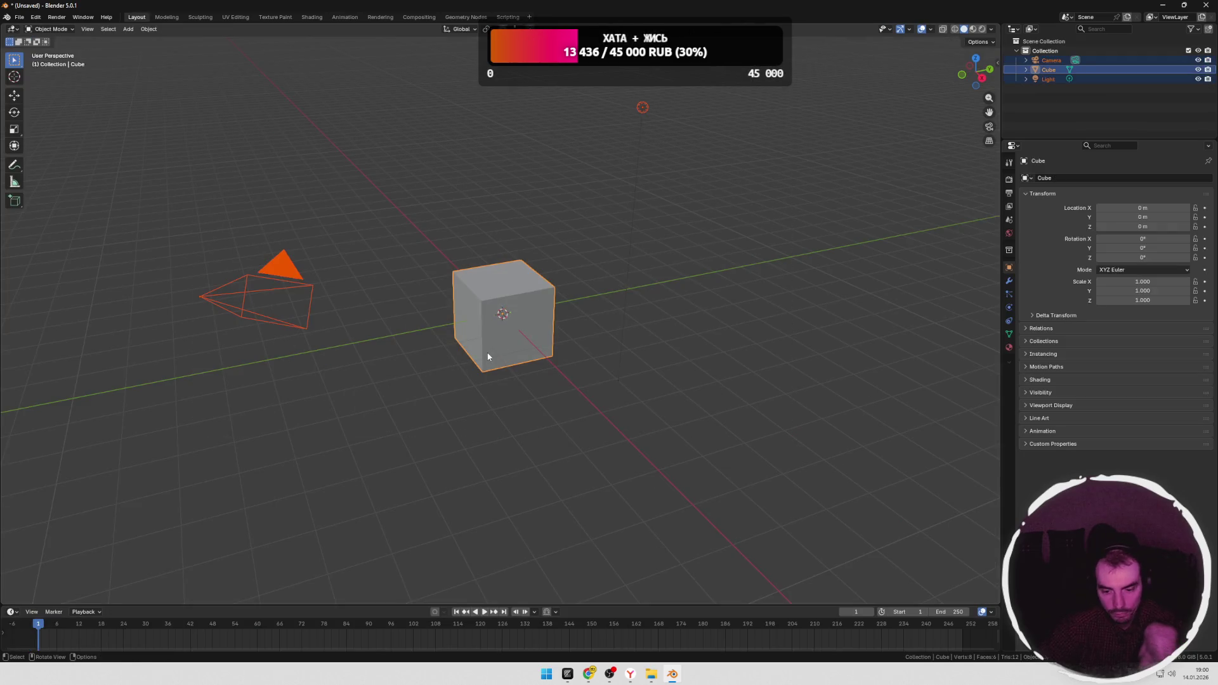
{"action": "key", "text": "a"}
{"action": "key", "text": "x"}
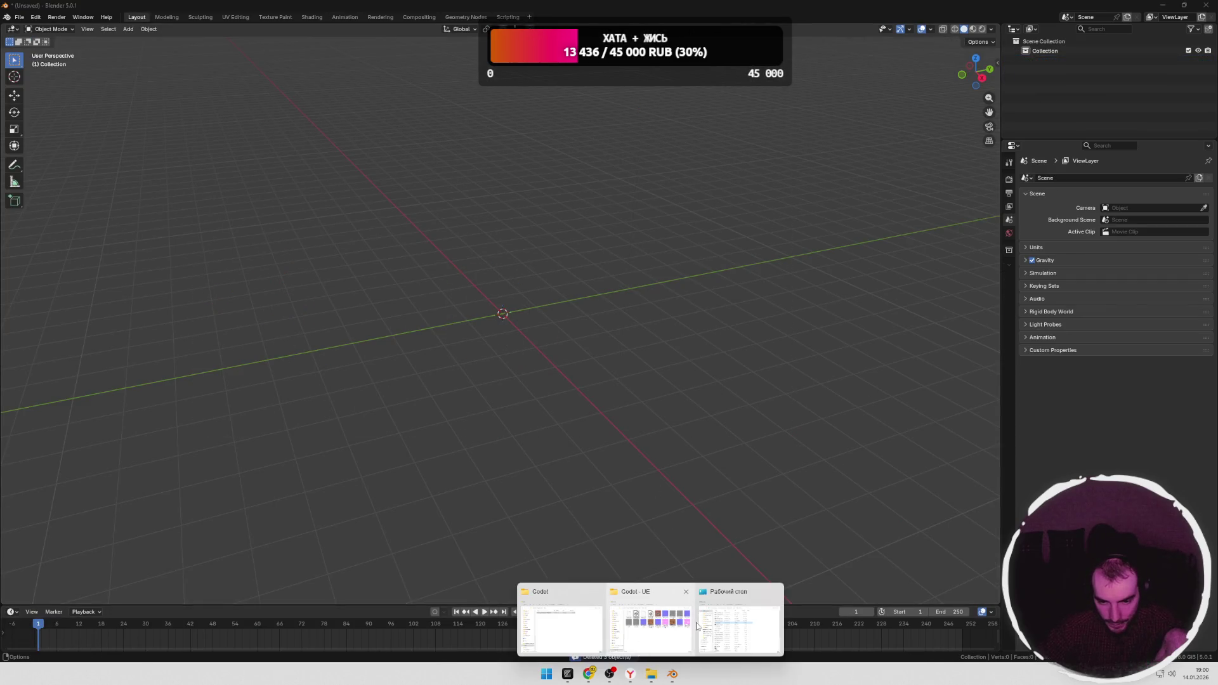
Step: Import the female base character glTF file by dragging it into the scene
{"action": "left_click", "coordinate": [656, 623]}
{"action": "left_click_drag", "start_coordinate": [601, 309], "coordinate": [286, 429]}
{"action": "left_click", "coordinate": [242, 650]}
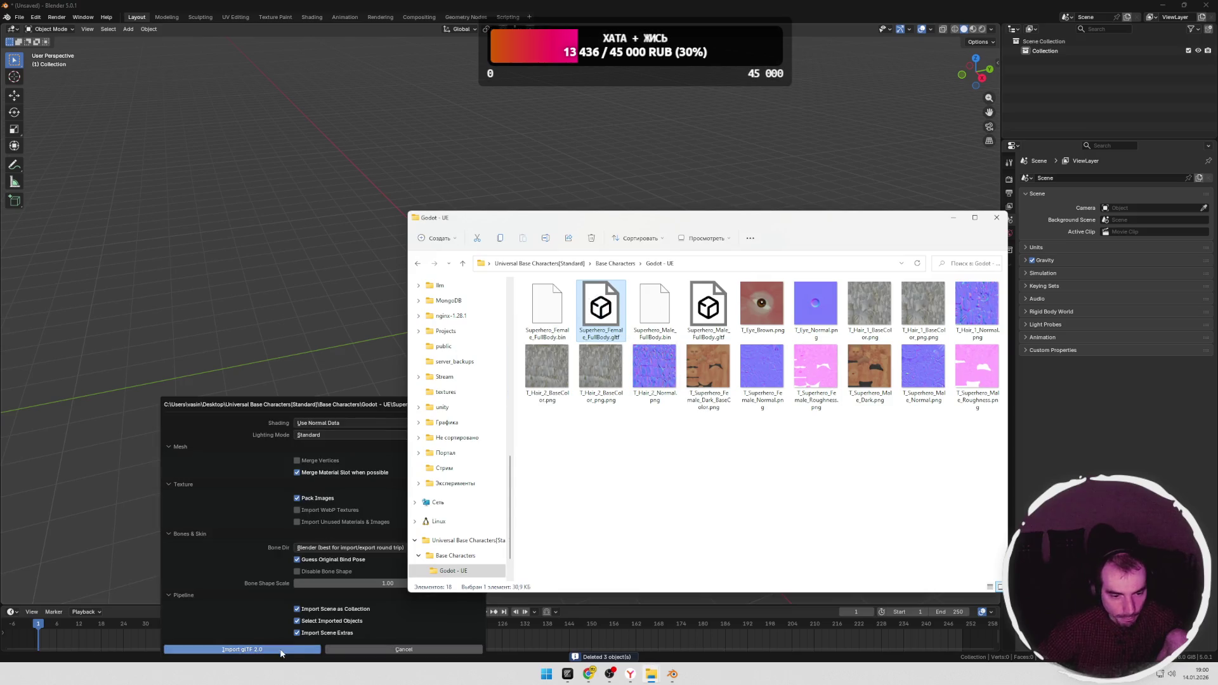
Step: Import the Godot animation library .glb file into the scene the same way
{"action": "left_click", "coordinate": [651, 675]}
{"action": "left_click", "coordinate": [657, 623]}
{"action": "left_click", "coordinate": [545, 262]}
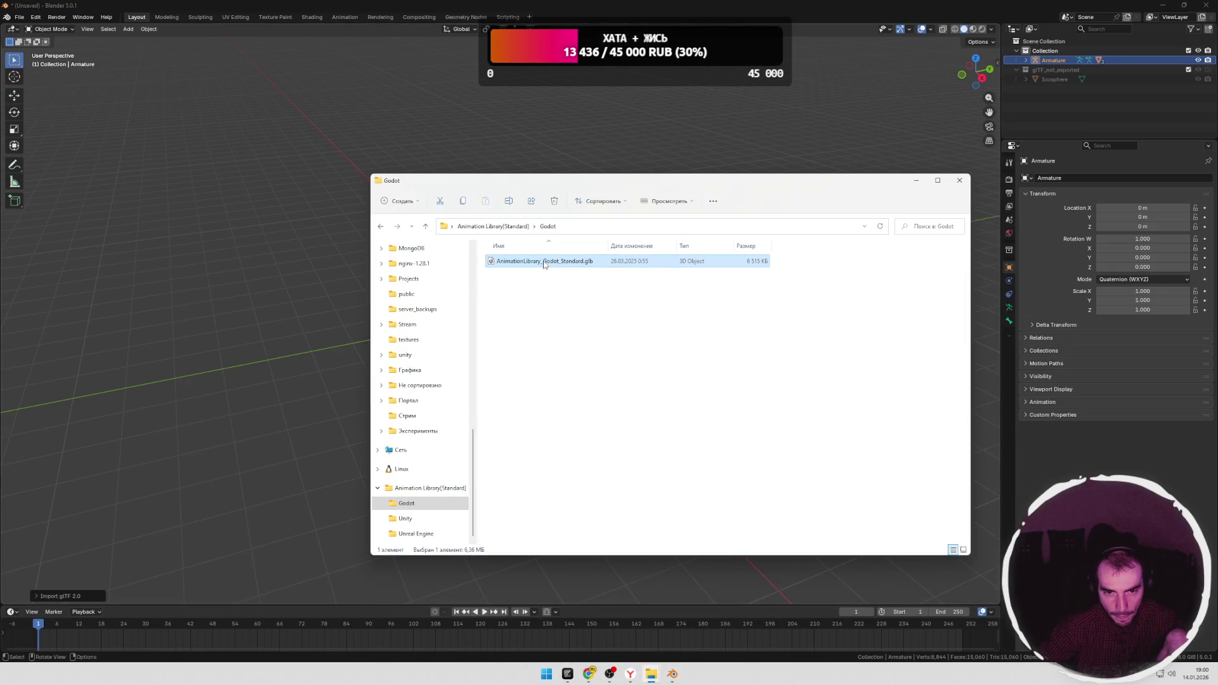
{"action": "left_click_drag", "start_coordinate": [545, 265], "coordinate": [326, 365]}
{"action": "left_click", "coordinate": [295, 569]}
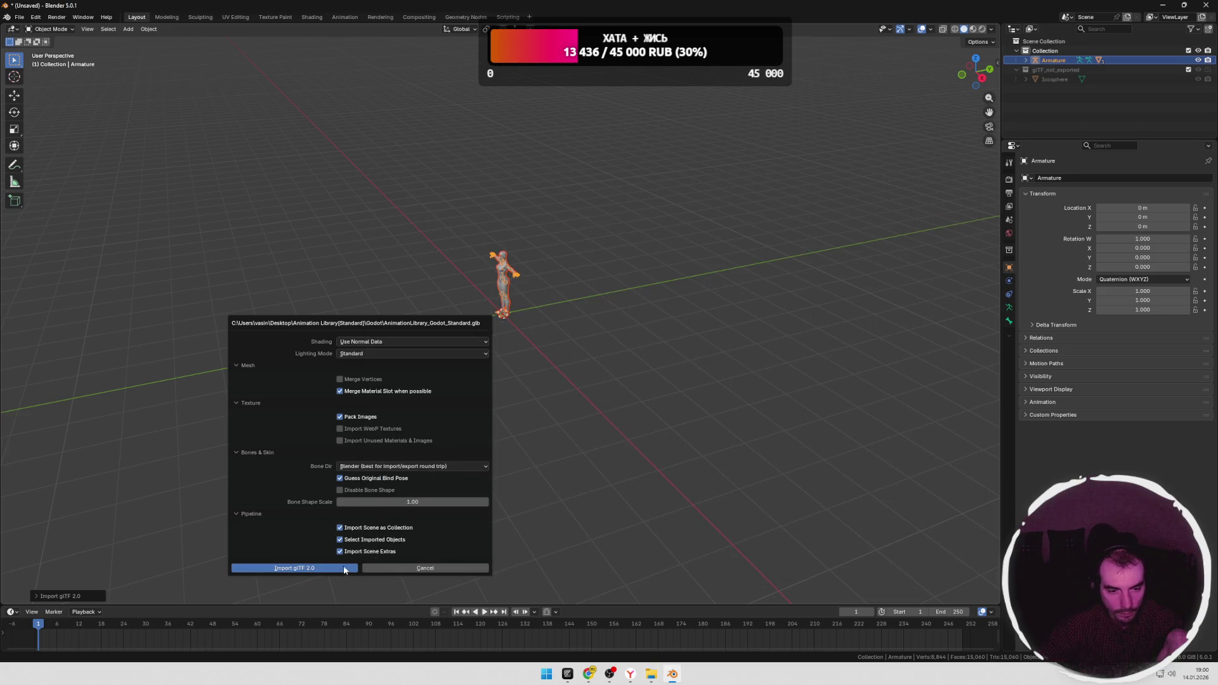
{"action": "left_click", "coordinate": [344, 568]}
{"action": "scroll", "coordinate": [609, 363], "scroll_direction": "up", "scroll_amount": 4}
{"action": "middle_click_drag", "start_coordinate": [617, 402], "coordinate": [661, 351]}
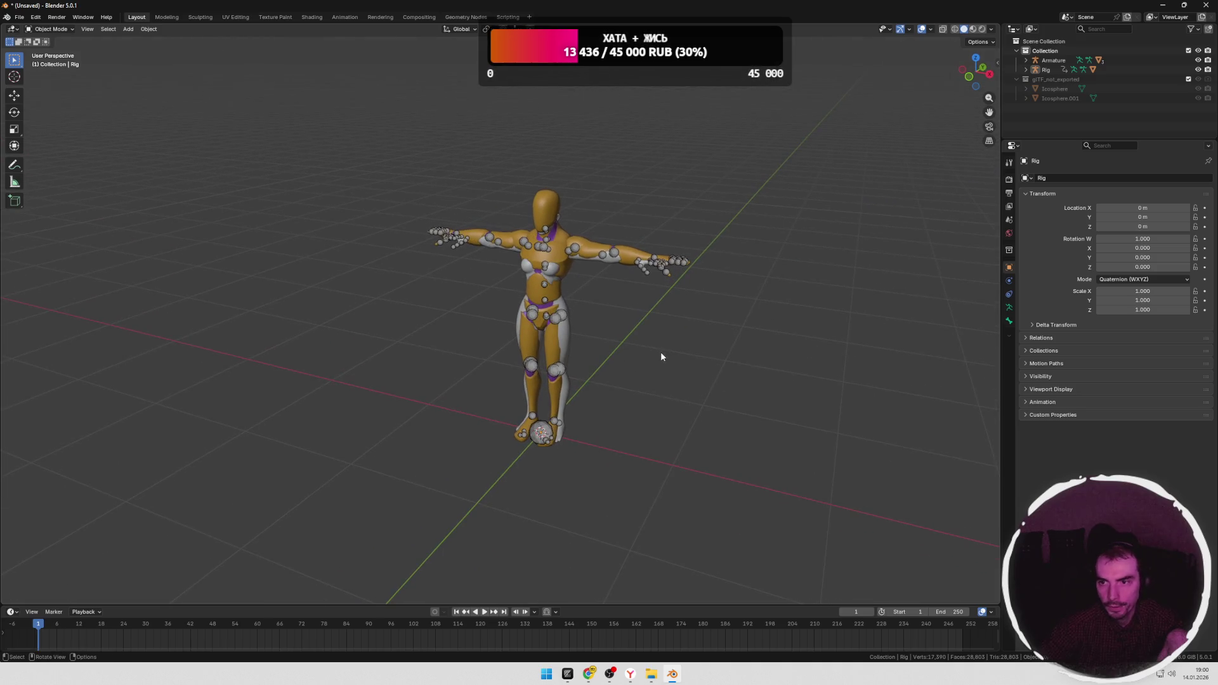
Step: Exclude the glTF_not_exported collection from the scene and make the Armature active
{"action": "left_click", "coordinate": [1026, 79]}
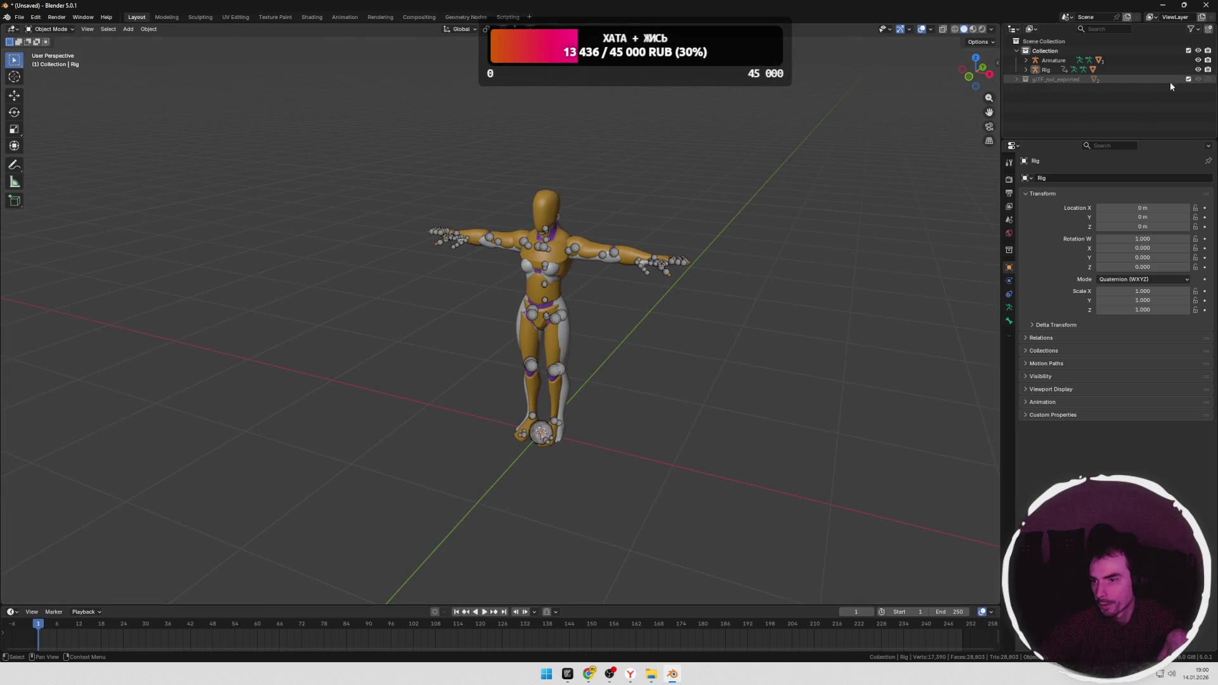
{"action": "left_click", "coordinate": [1188, 80]}
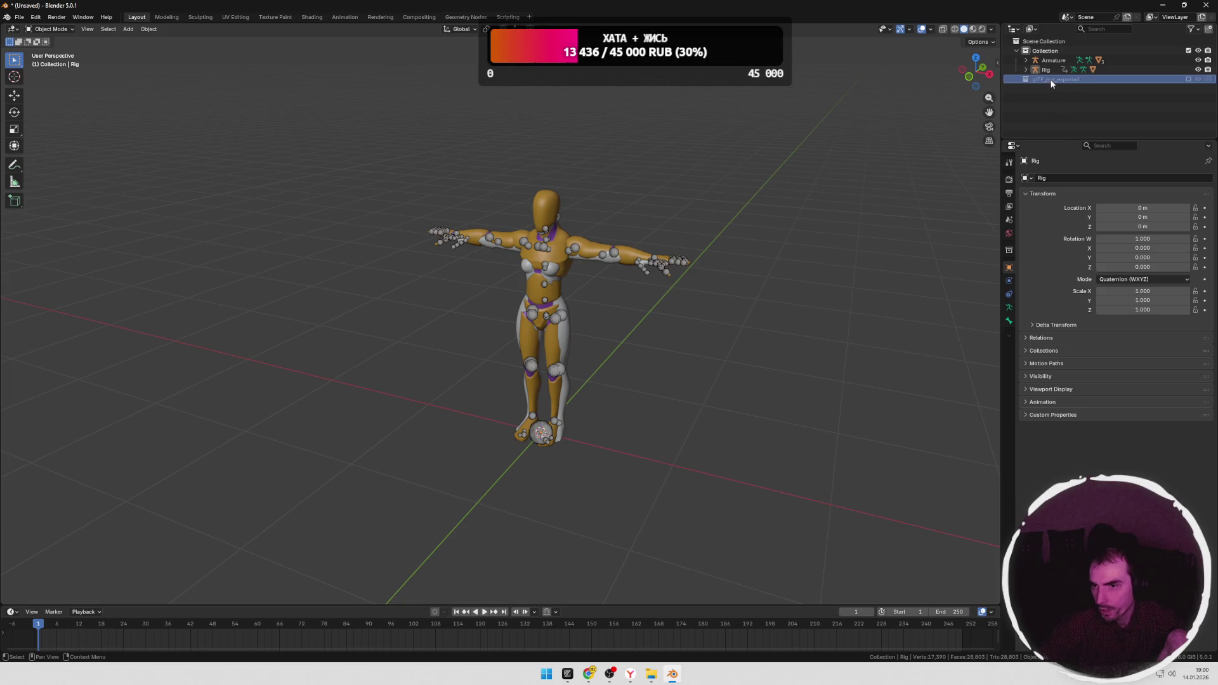
{"action": "left_click", "coordinate": [1050, 61]}
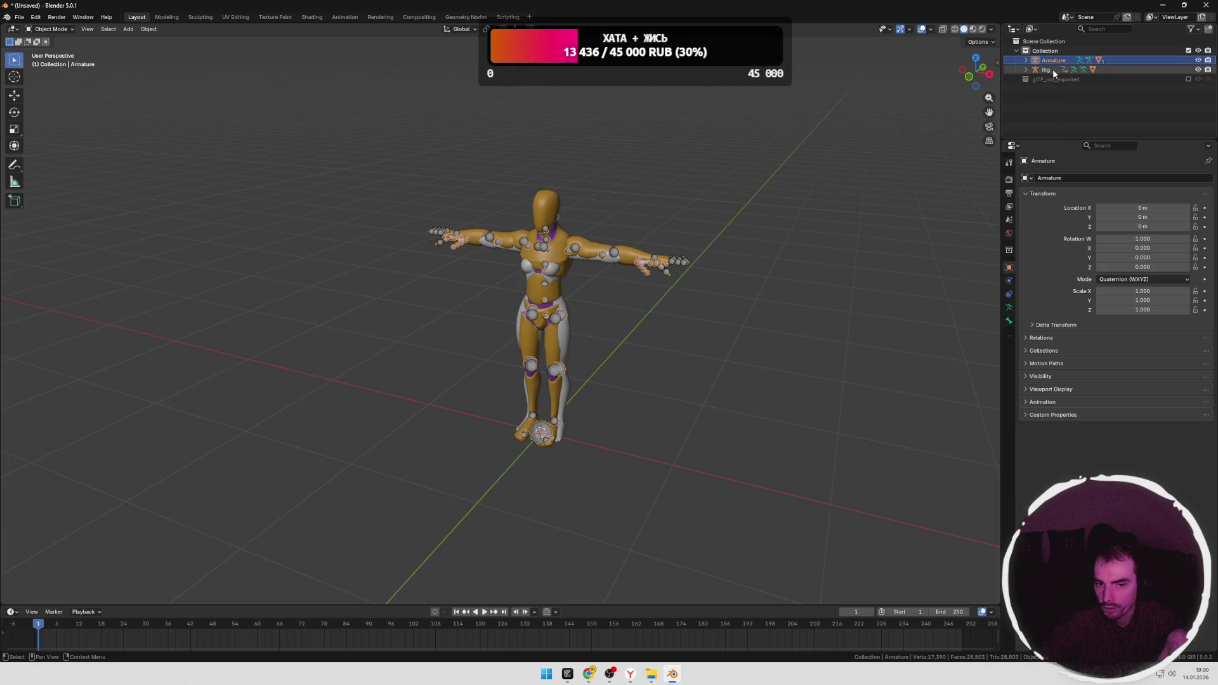
{"action": "scroll", "coordinate": [712, 281], "scroll_direction": "up", "scroll_amount": 1}
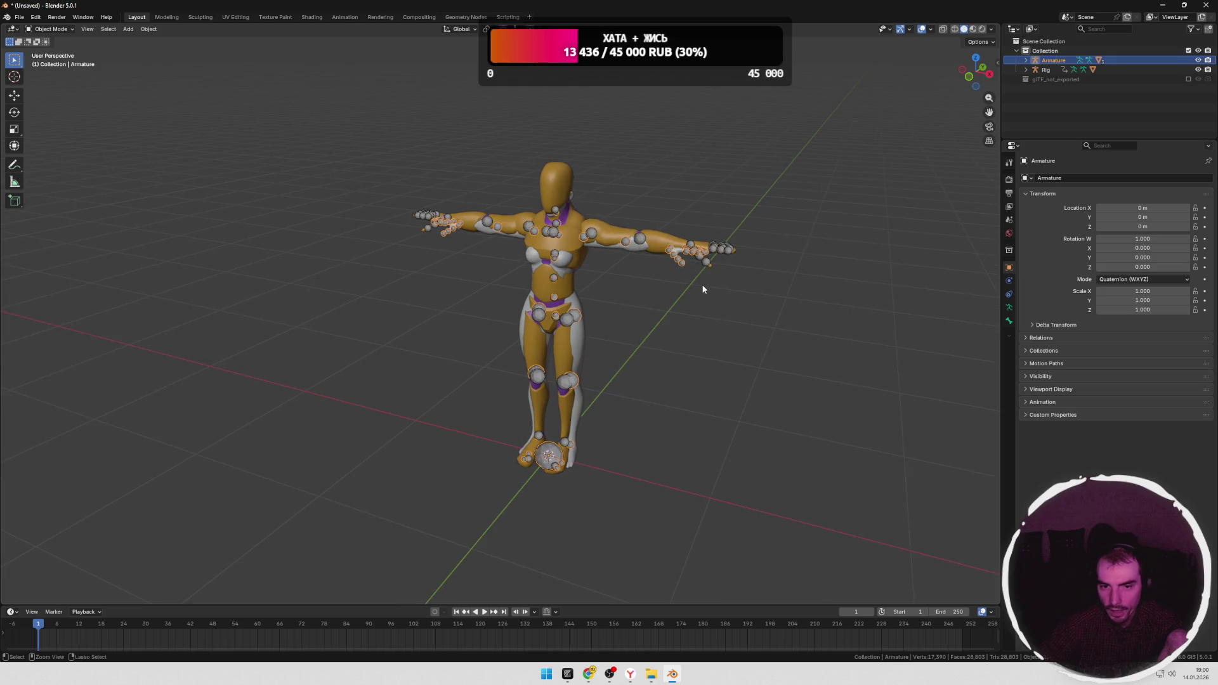
{"action": "scroll", "coordinate": [708, 290], "scroll_direction": "up", "scroll_amount": 1}
{"action": "mouse_move", "coordinate": [709, 290]}
{"action": "middle_mouse_down"}
{"action": "mouse_move", "coordinate": [685, 286]}
{"action": "mouse_move", "coordinate": [720, 290]}
{"action": "mouse_move", "coordinate": [631, 283]}
{"action": "mouse_move", "coordinate": [658, 274]}
{"action": "middle_mouse_up"}
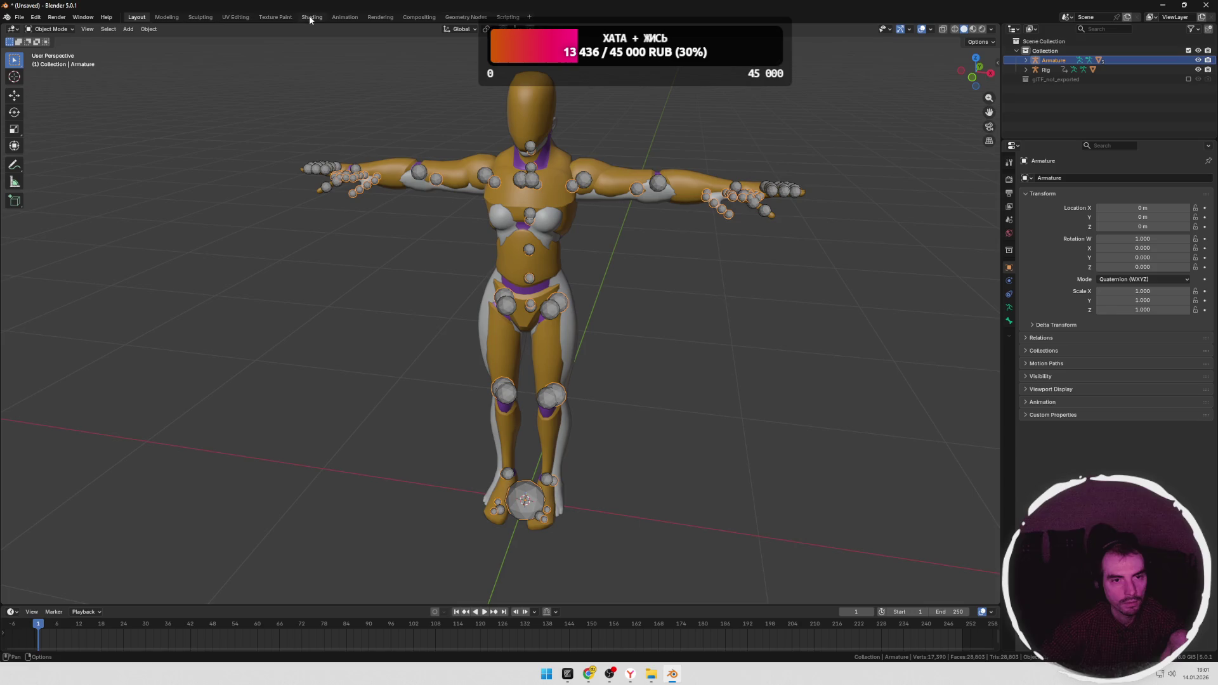
{"action": "left_click", "coordinate": [348, 19]}
{"action": "scroll", "coordinate": [706, 202], "scroll_direction": "up", "scroll_amount": 3}
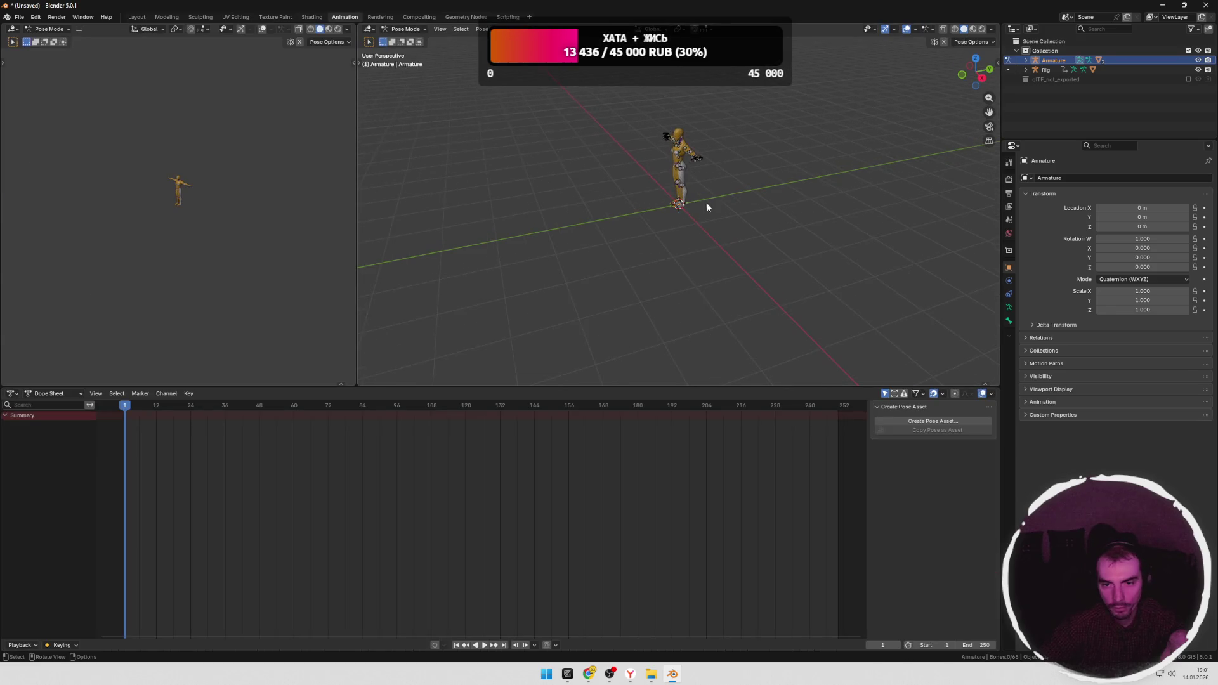
{"action": "scroll", "coordinate": [737, 165], "scroll_direction": "down", "scroll_amount": 3}
Step: Enlarge the 3D view and select all of the Armature's bones
{"action": "left_click_drag", "start_coordinate": [357, 220], "coordinate": [253, 219]}
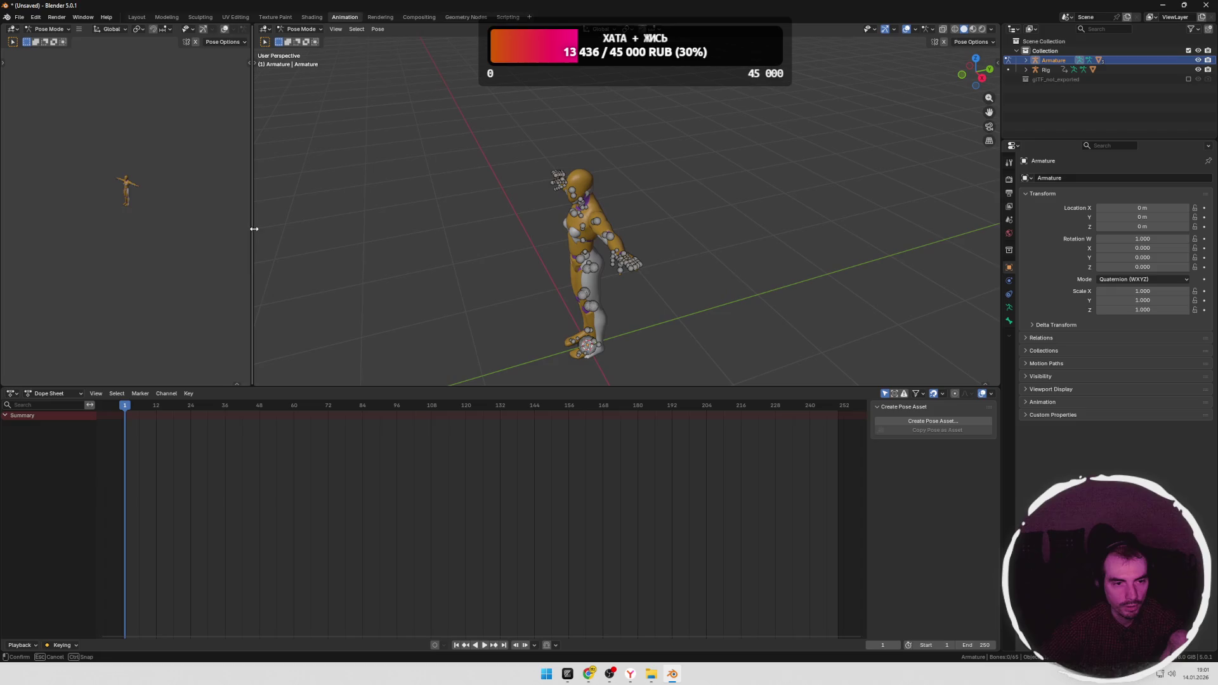
{"action": "left_click_drag", "start_coordinate": [426, 390], "coordinate": [426, 500]}
{"action": "scroll", "coordinate": [711, 258], "scroll_direction": "up", "scroll_amount": 3}
{"action": "mouse_move", "coordinate": [710, 257]}
{"action": "middle_mouse_down"}
{"action": "mouse_move", "coordinate": [692, 306]}
{"action": "mouse_move", "coordinate": [724, 343]}
{"action": "mouse_move", "coordinate": [714, 237]}
{"action": "middle_mouse_up"}
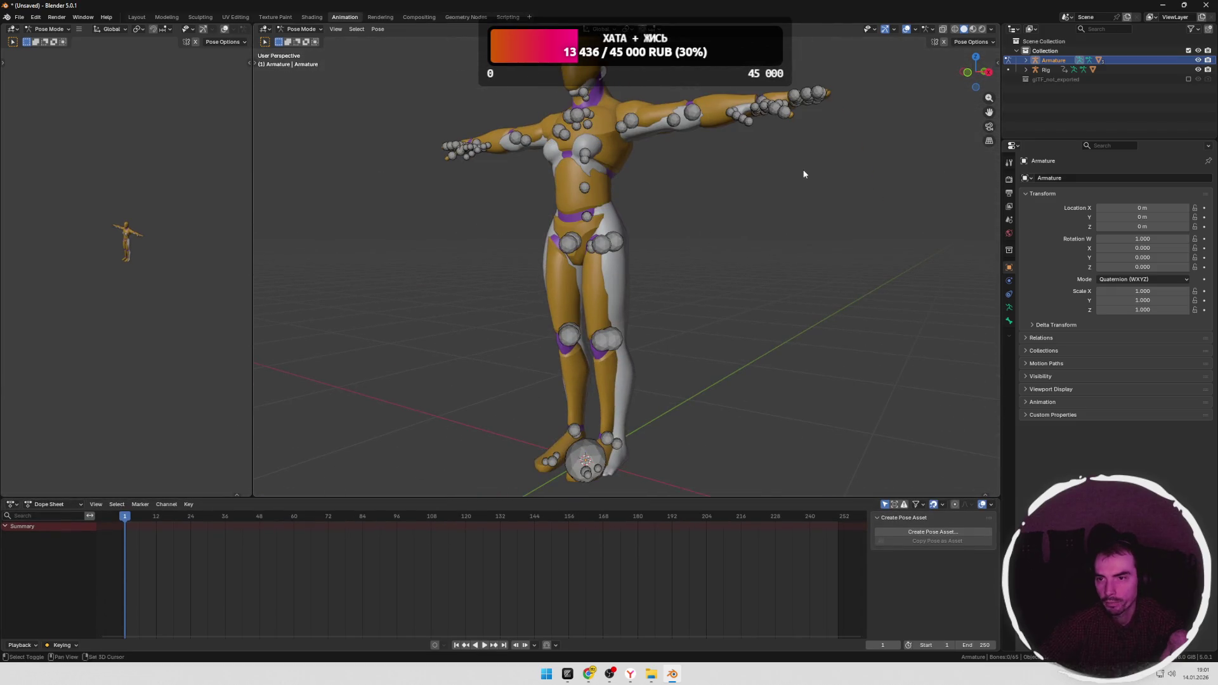
{"action": "scroll", "coordinate": [799, 172], "scroll_direction": "up", "scroll_amount": 1}
{"action": "left_click", "coordinate": [619, 198]}
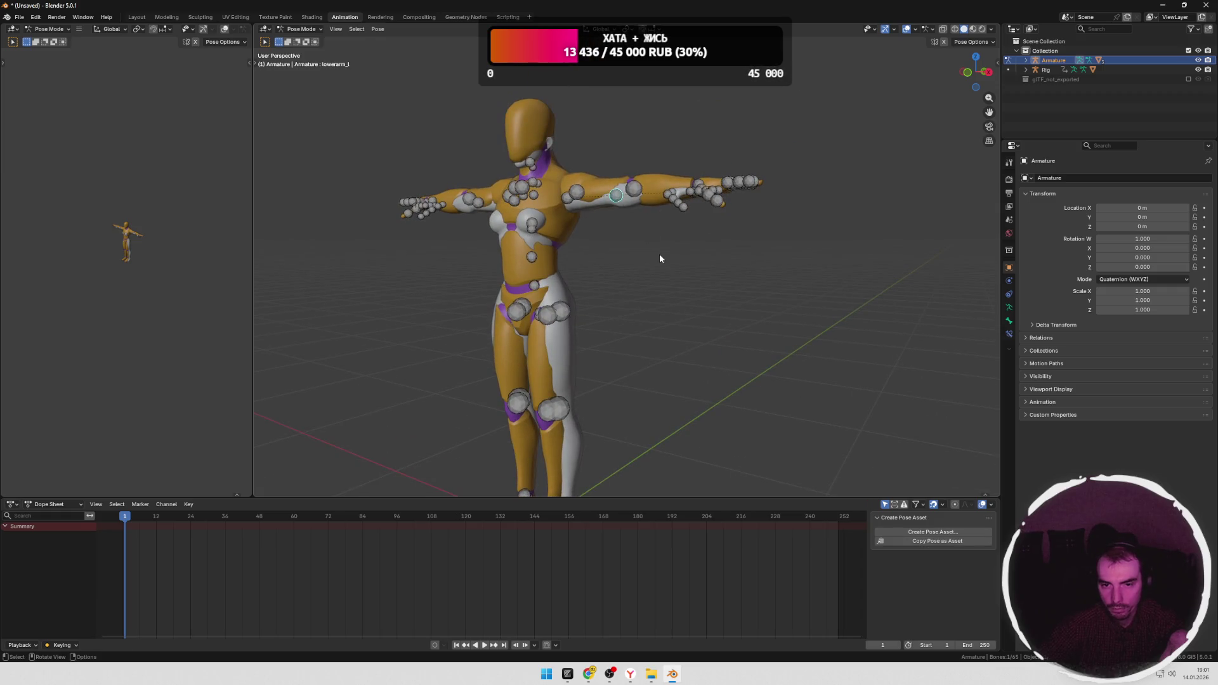
{"action": "key", "text": "a"}
{"action": "mouse_move", "coordinate": [663, 259]}
{"action": "middle_mouse_down"}
{"action": "mouse_move", "coordinate": [746, 278]}
{"action": "mouse_move", "coordinate": [688, 283]}
{"action": "mouse_move", "coordinate": [714, 295]}
{"action": "middle_mouse_up"}
{"action": "scroll", "coordinate": [688, 282], "scroll_direction": "down", "scroll_amount": 2}
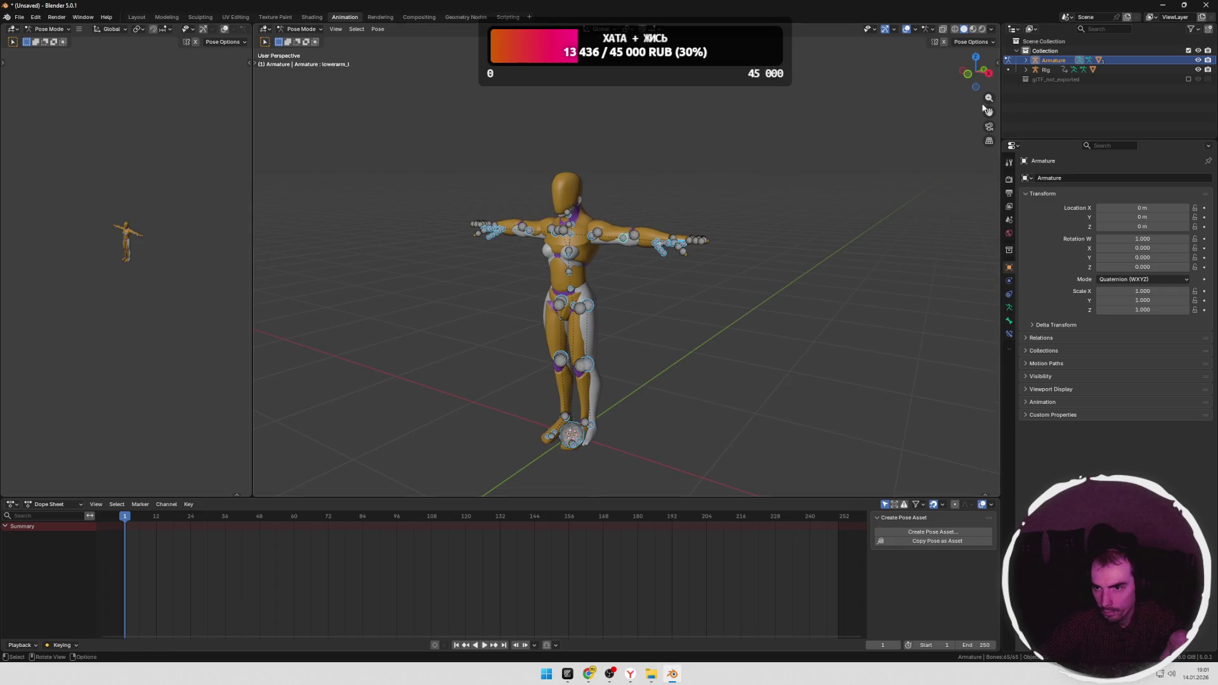
Step: In the sidebar's Retargeting settings, eyedrop the Rig as the retargeting source
{"action": "left_click", "coordinate": [995, 61]}
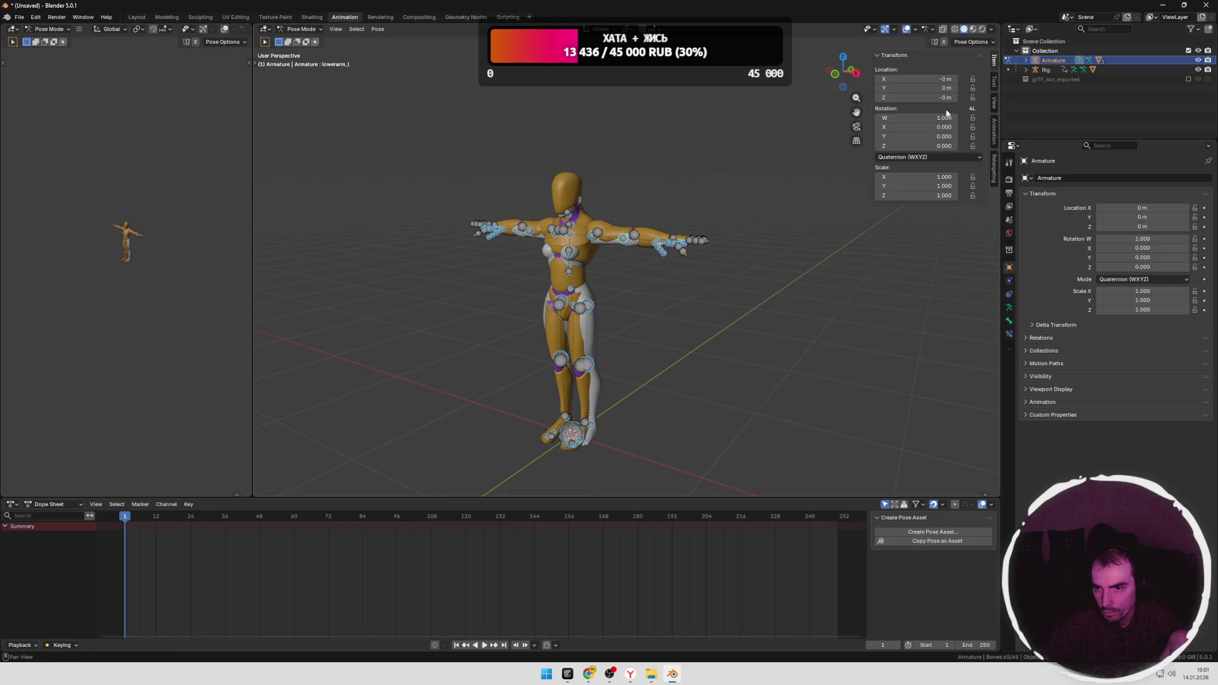
{"action": "left_click", "coordinate": [993, 167]}
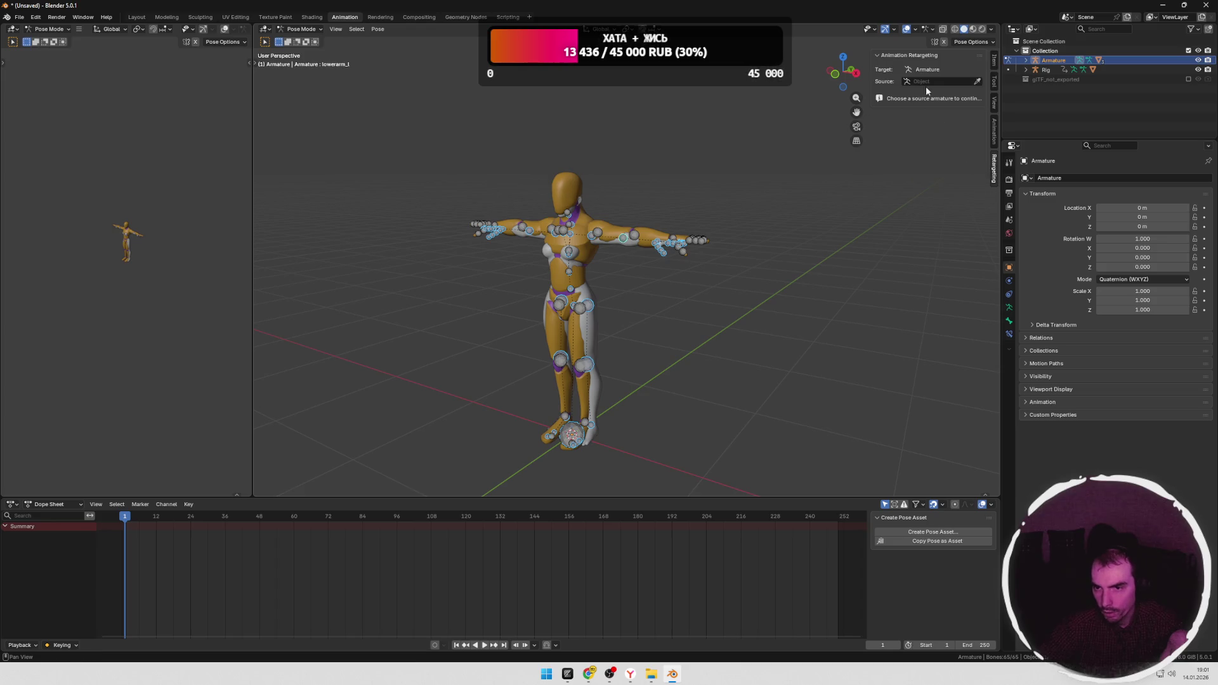
{"action": "left_click", "coordinate": [977, 82]}
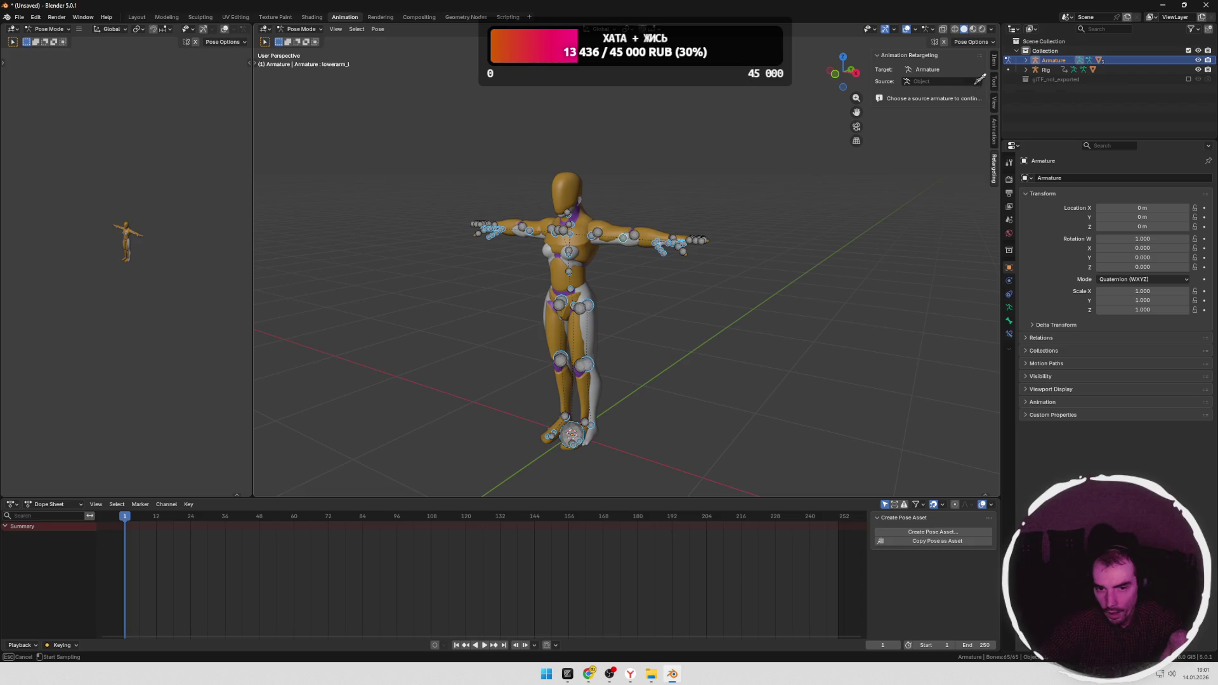
{"action": "left_click", "coordinate": [601, 221]}
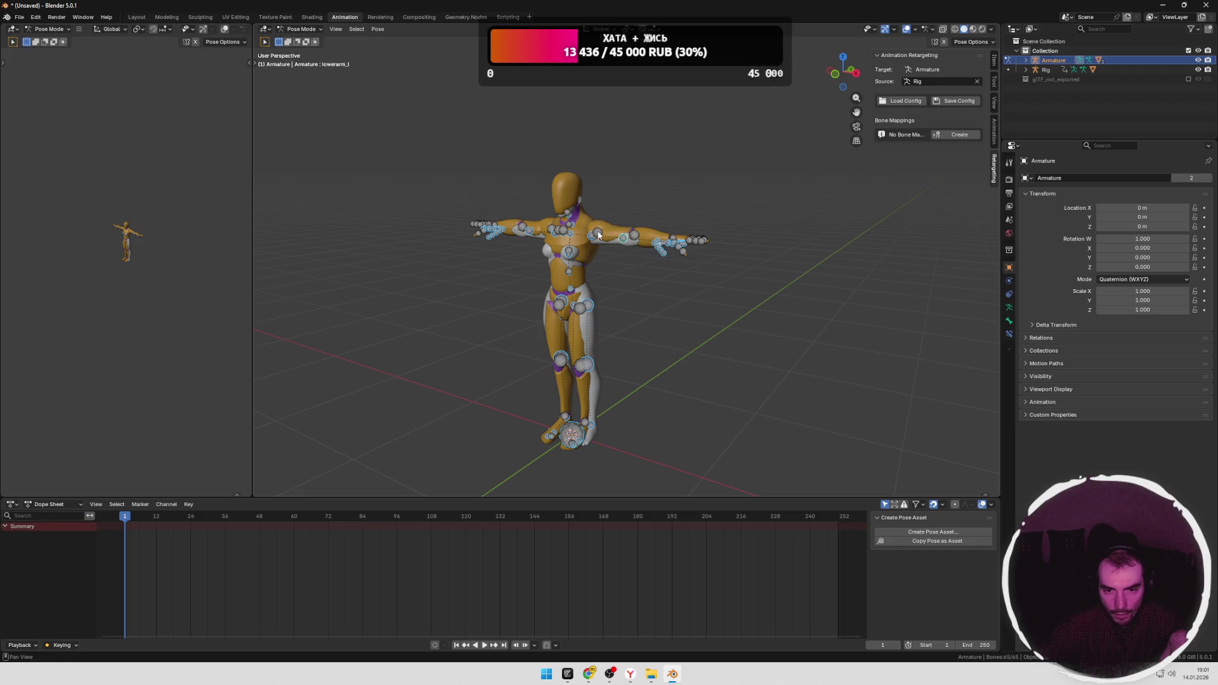
Step: Create bone mappings, add and then remove one pair, and finish with an empty list
{"action": "left_click", "coordinate": [956, 136]}
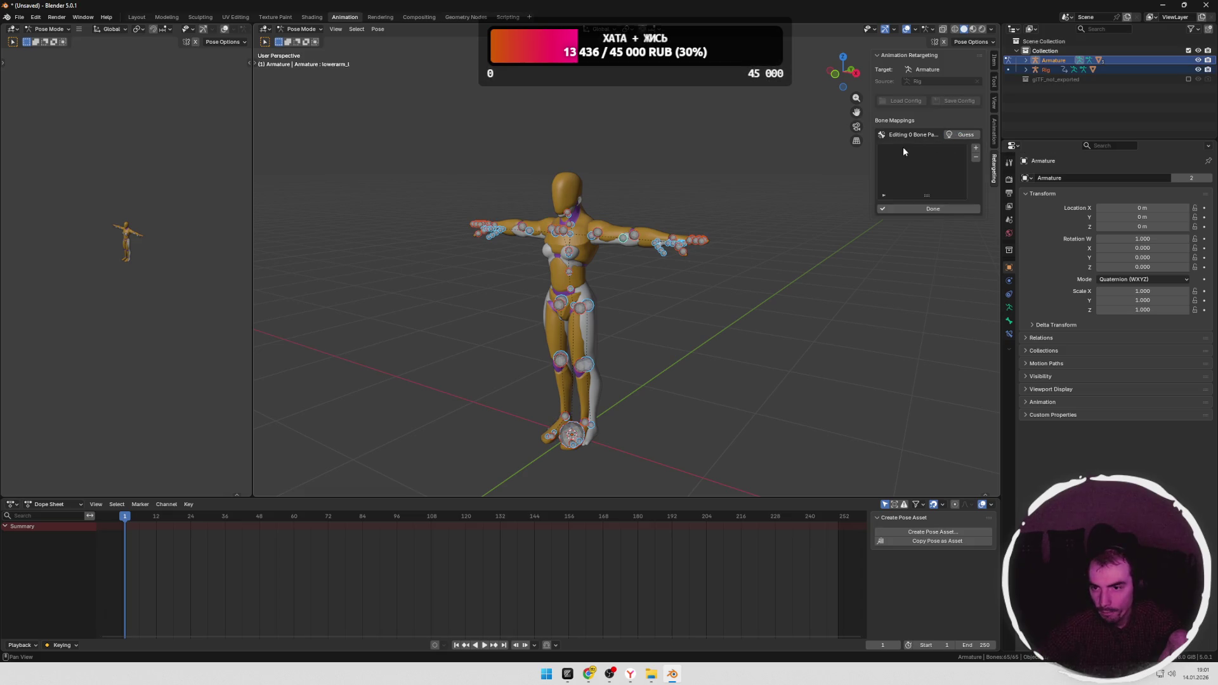
{"action": "left_click", "coordinate": [975, 150]}
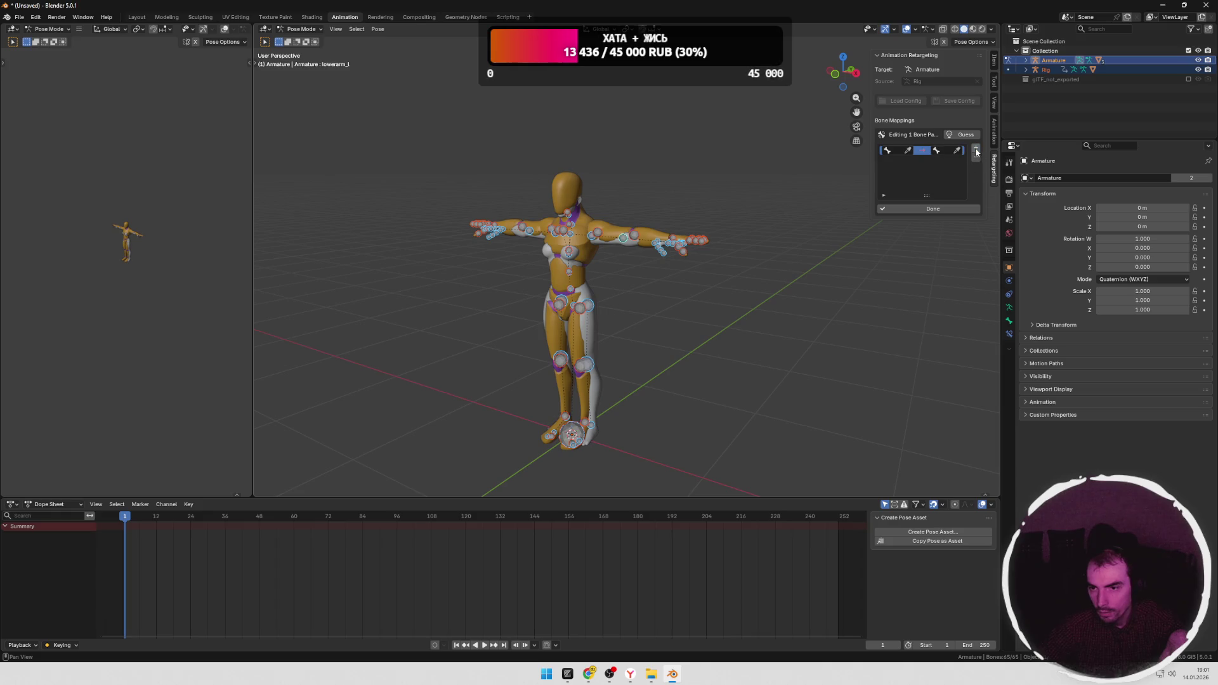
{"action": "left_click", "coordinate": [893, 153]}
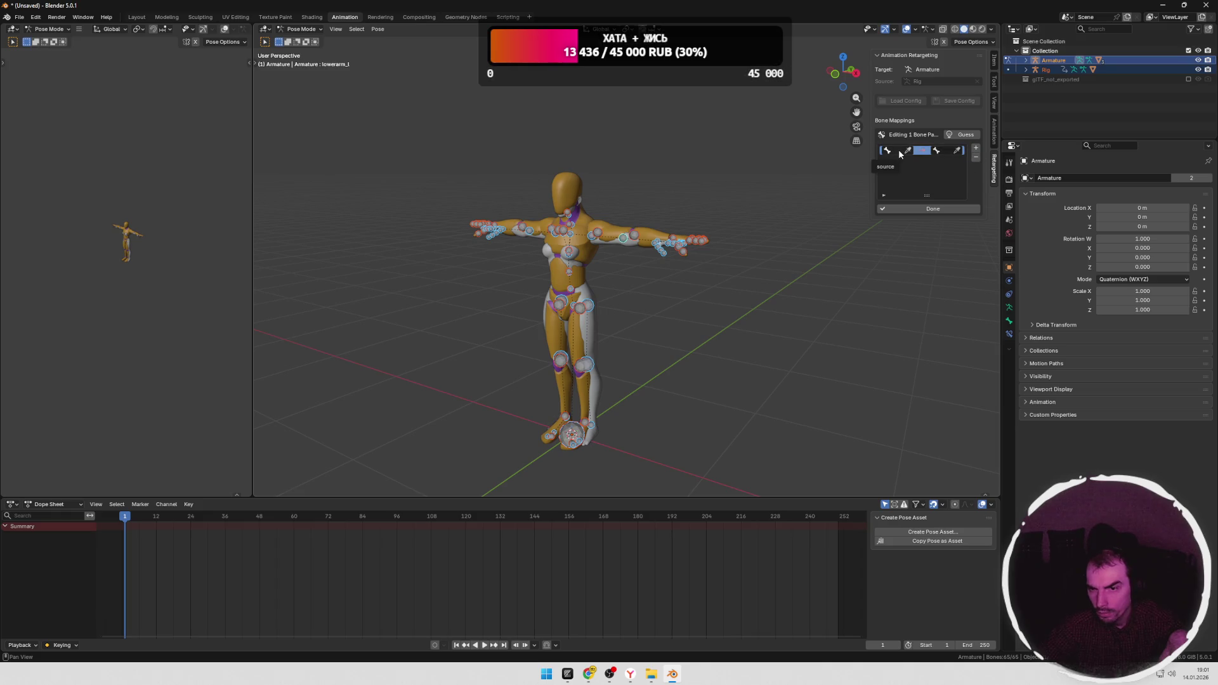
{"action": "scroll", "coordinate": [762, 239], "scroll_direction": "up", "scroll_amount": 2}
{"action": "scroll", "coordinate": [747, 264], "scroll_direction": "up", "scroll_amount": 2}
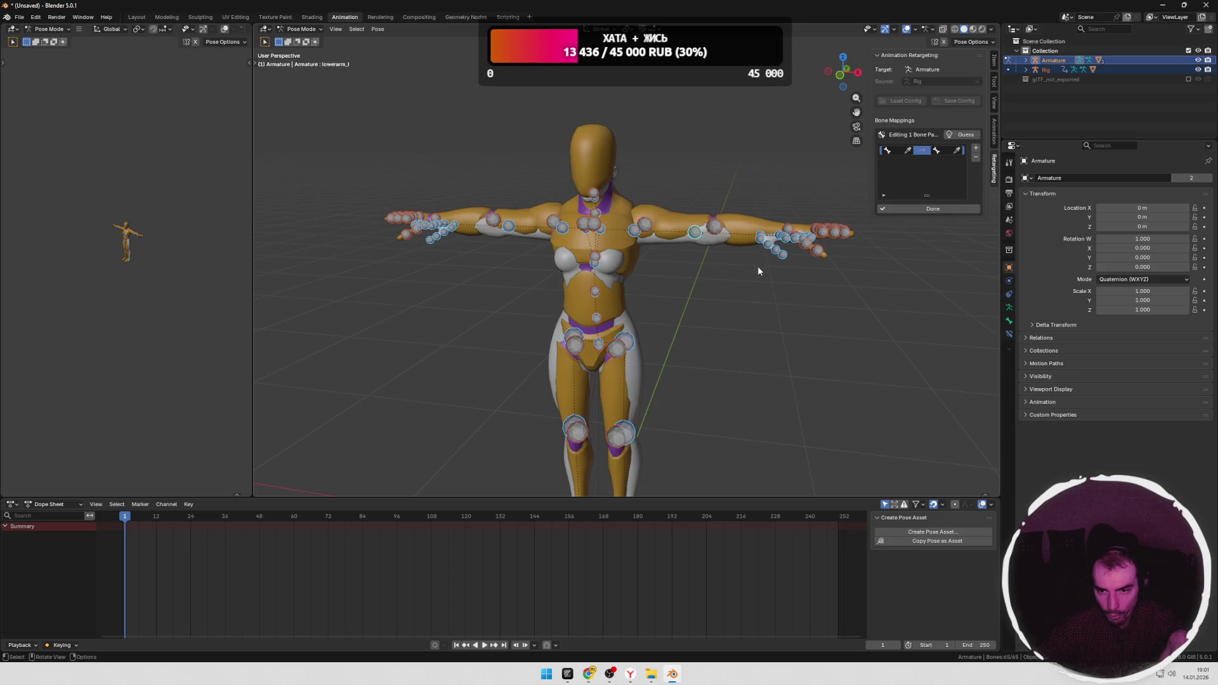
{"action": "scroll", "coordinate": [757, 266], "scroll_direction": "up", "scroll_amount": 2}
{"action": "left_click", "coordinate": [975, 158]}
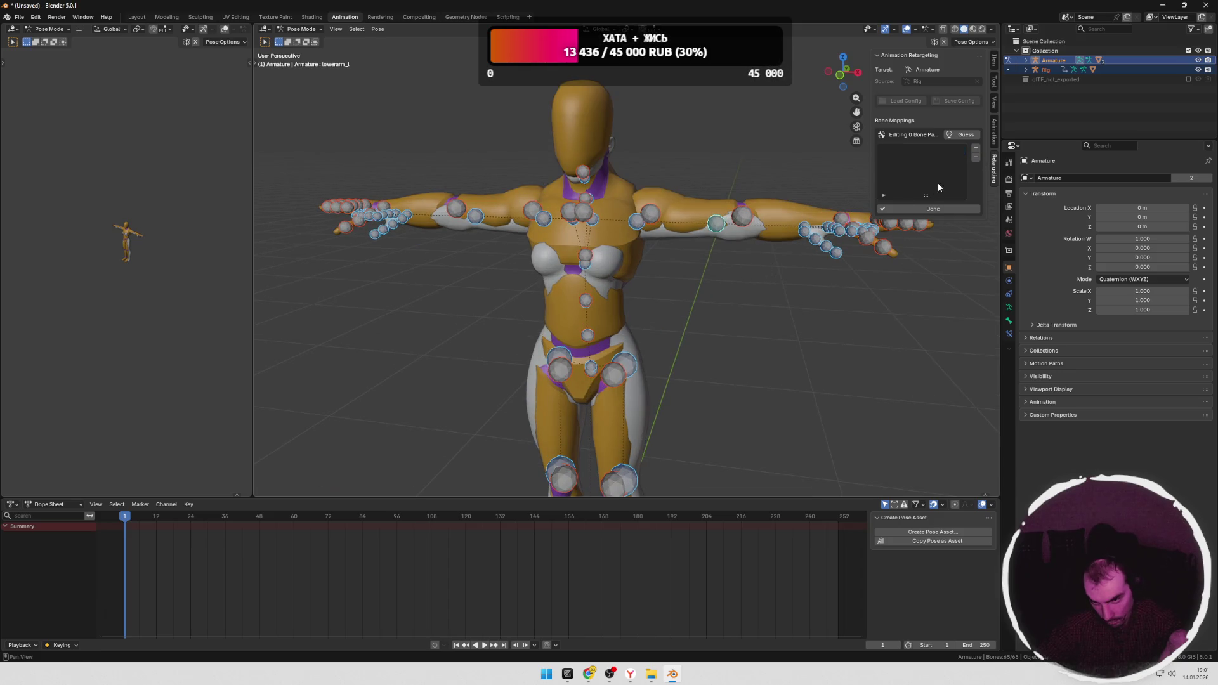
{"action": "left_click", "coordinate": [932, 209]}
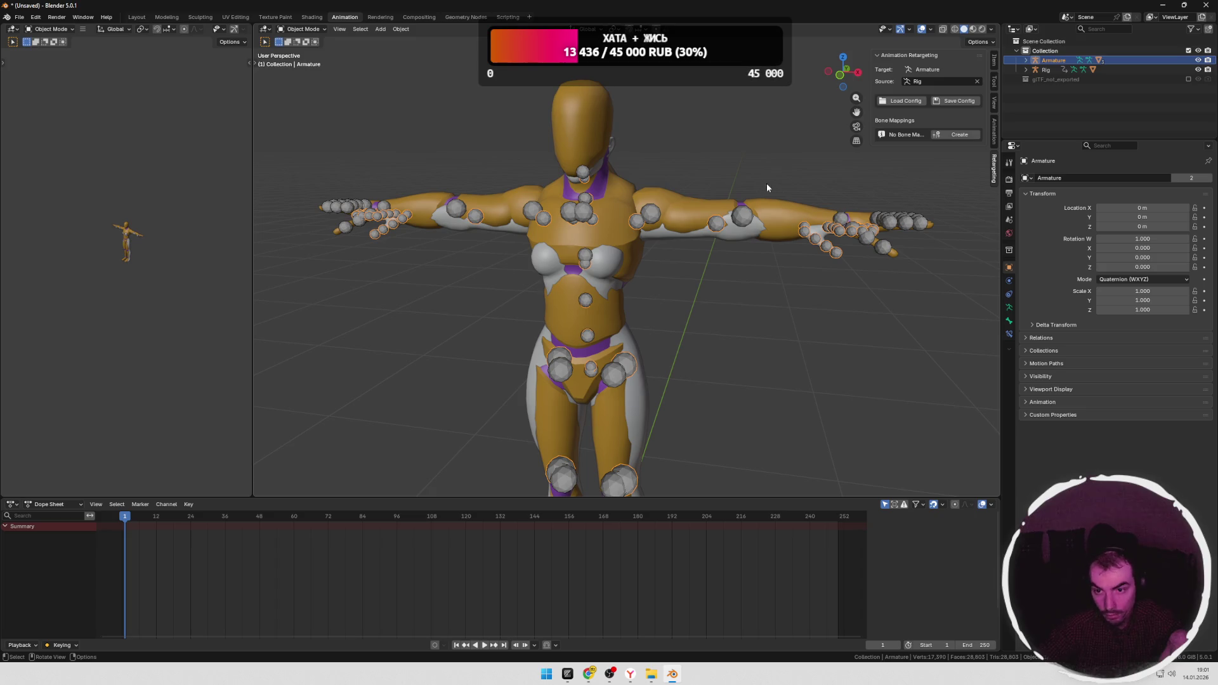
Step: Switch the editor to the Action Editor and assign Dance_Loop to the Rig, playing it back
{"action": "left_click", "coordinate": [49, 503]}
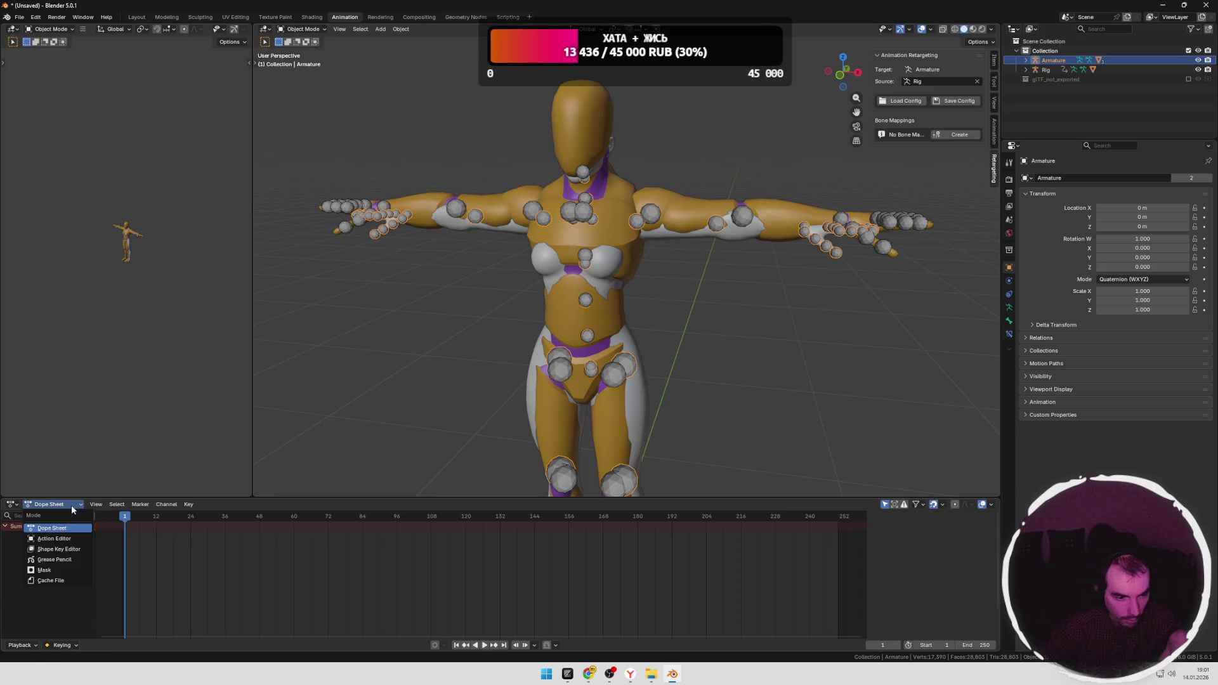
{"action": "left_click", "coordinate": [58, 540]}
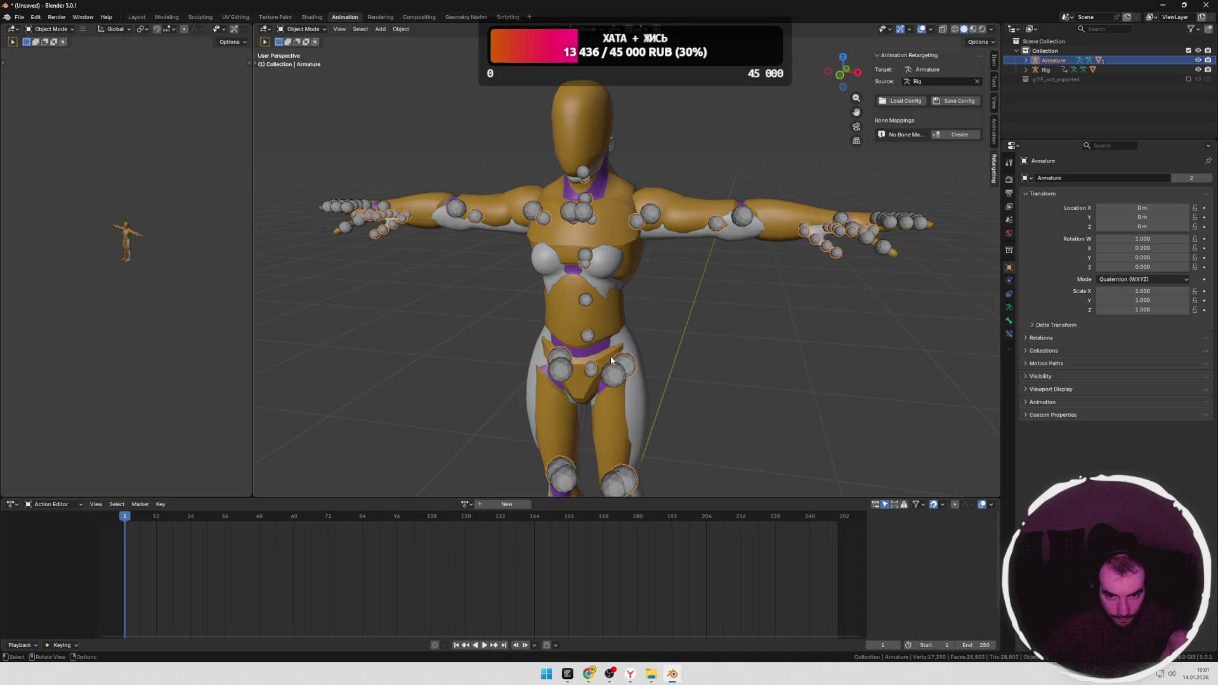
{"action": "left_click", "coordinate": [649, 218]}
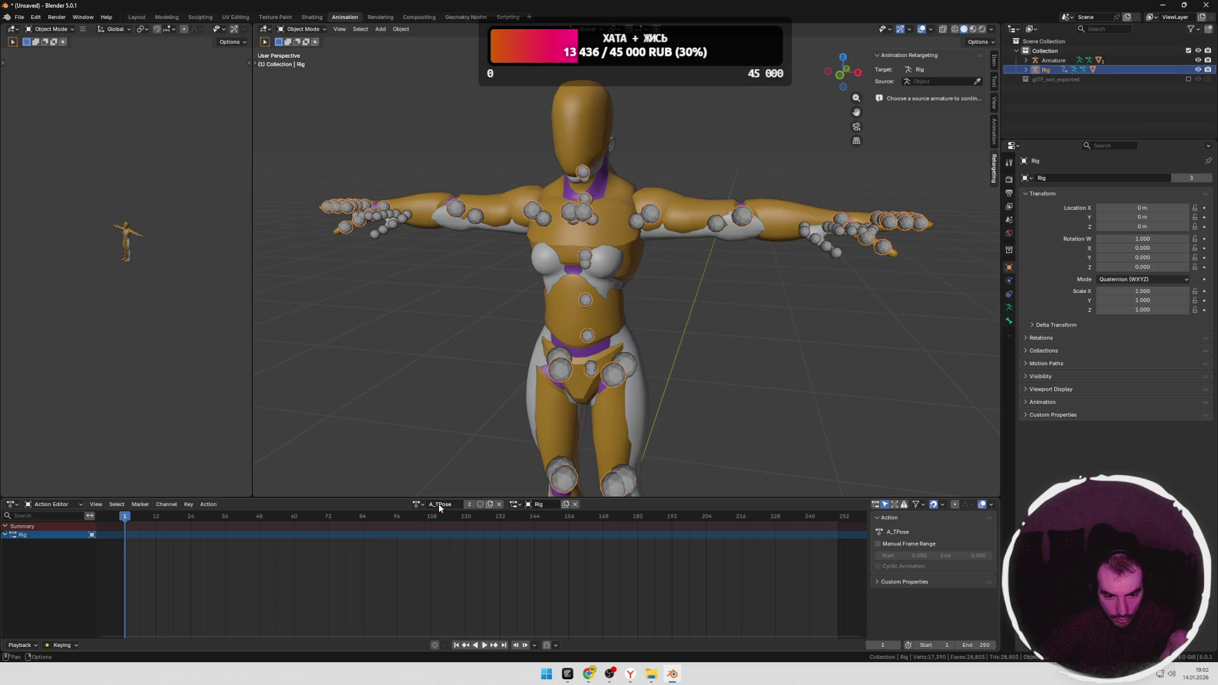
{"action": "left_click", "coordinate": [418, 504]}
{"action": "left_click", "coordinate": [436, 547]}
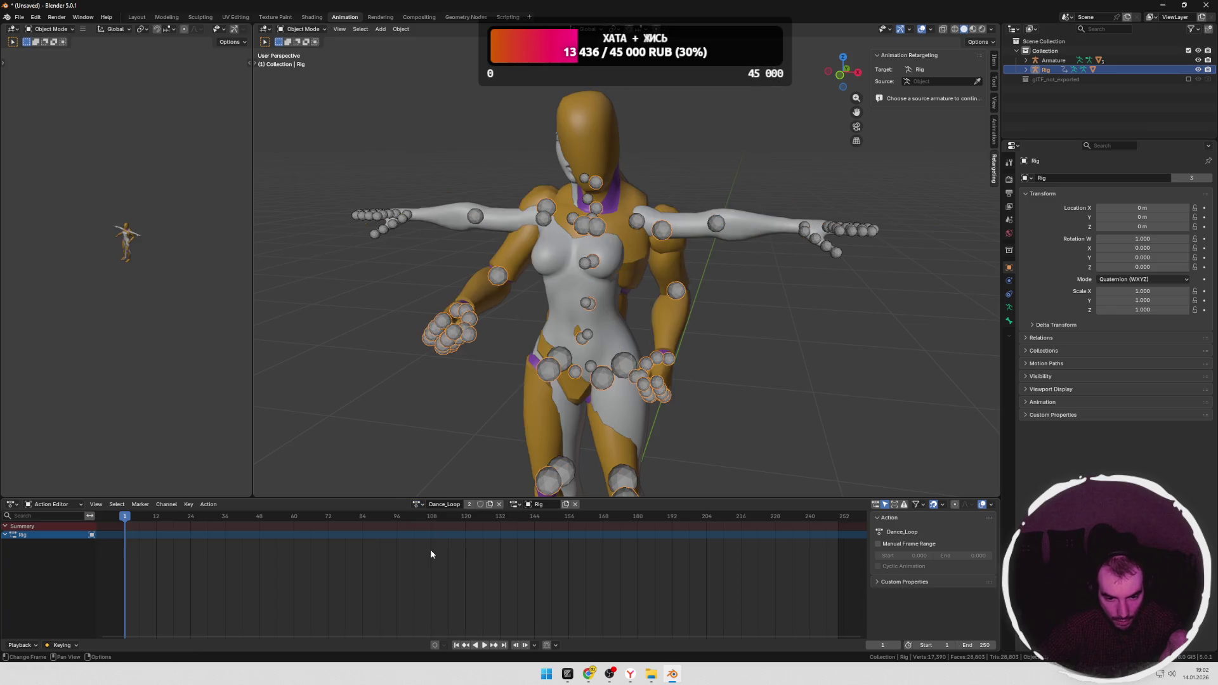
{"action": "key", "text": "space"}
{"action": "key", "text": "space"}
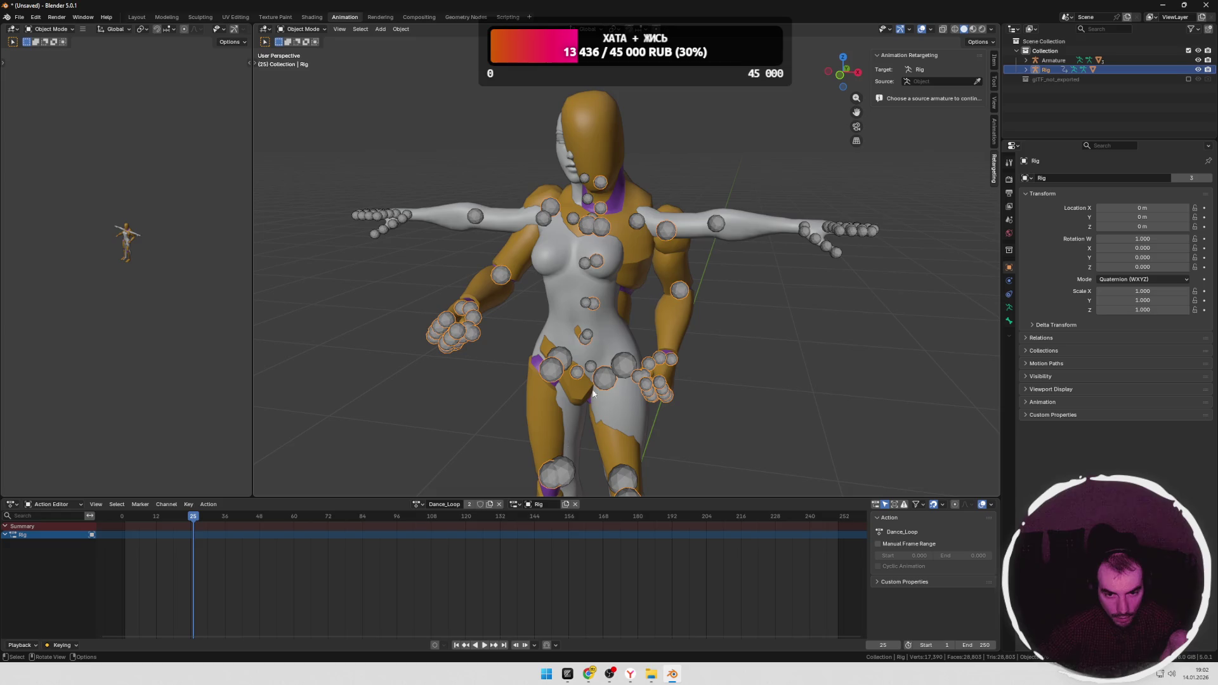
Step: Assign Dance_Loop to the Armature, play it back, then switch to another window
{"action": "left_click", "coordinate": [712, 226]}
{"action": "left_click", "coordinate": [466, 503]}
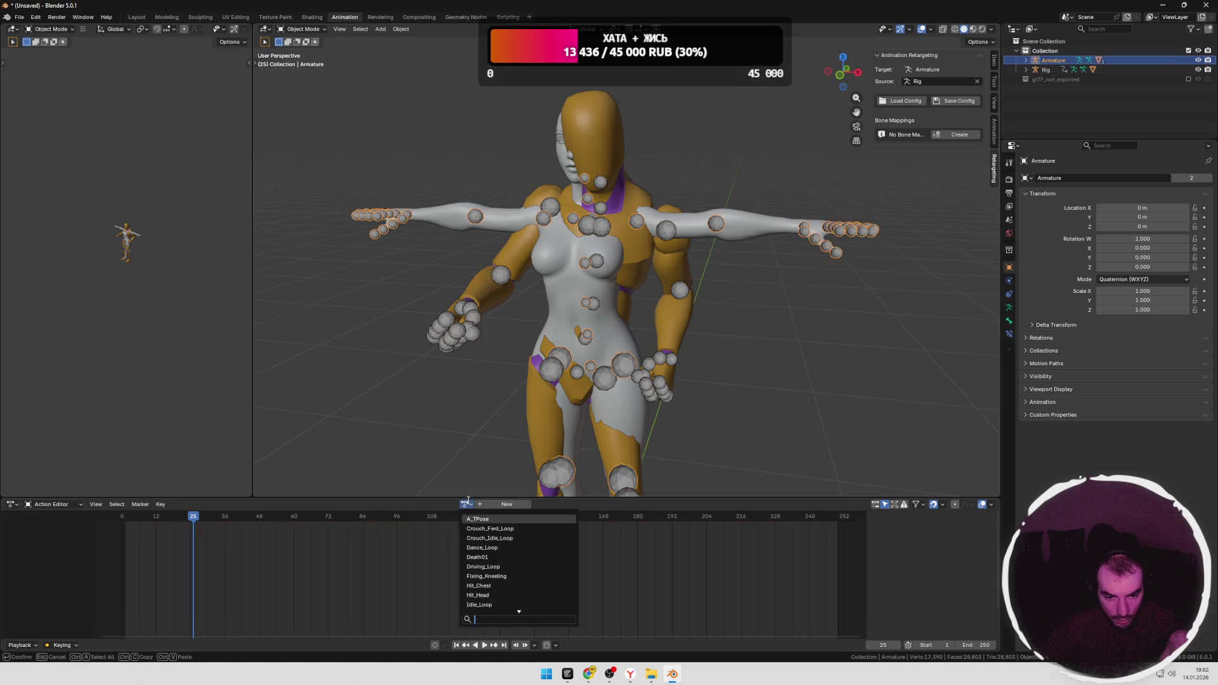
{"action": "left_click", "coordinate": [493, 548]}
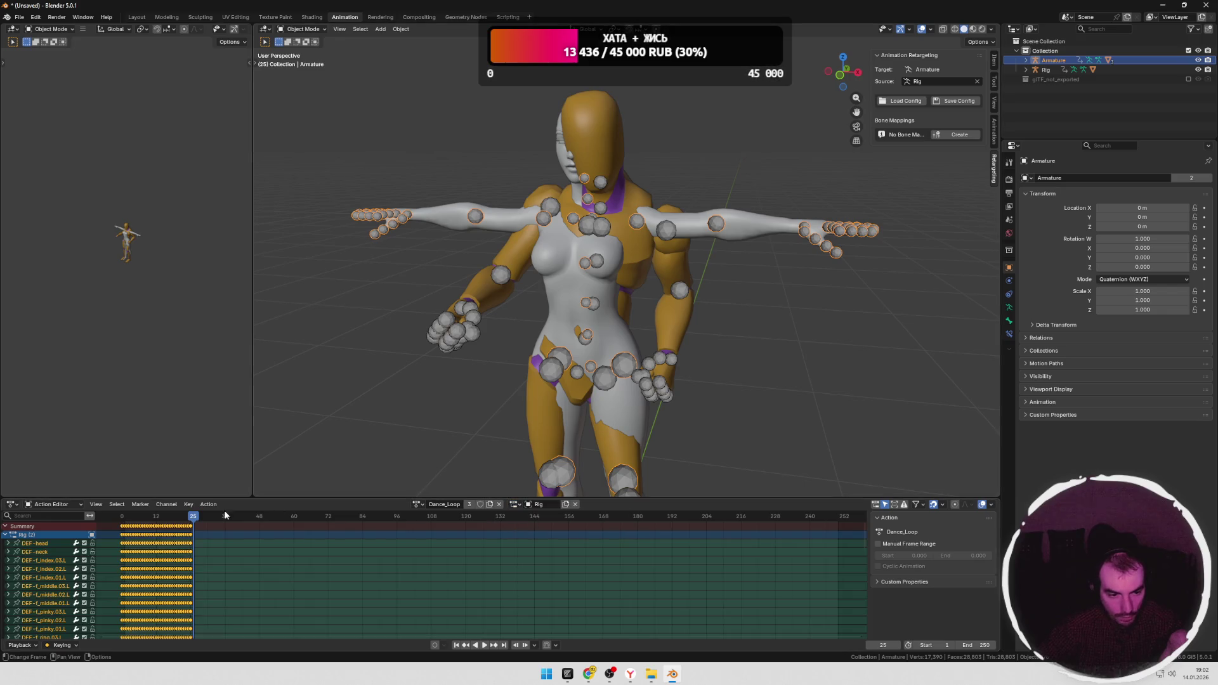
{"action": "key", "text": "space"}
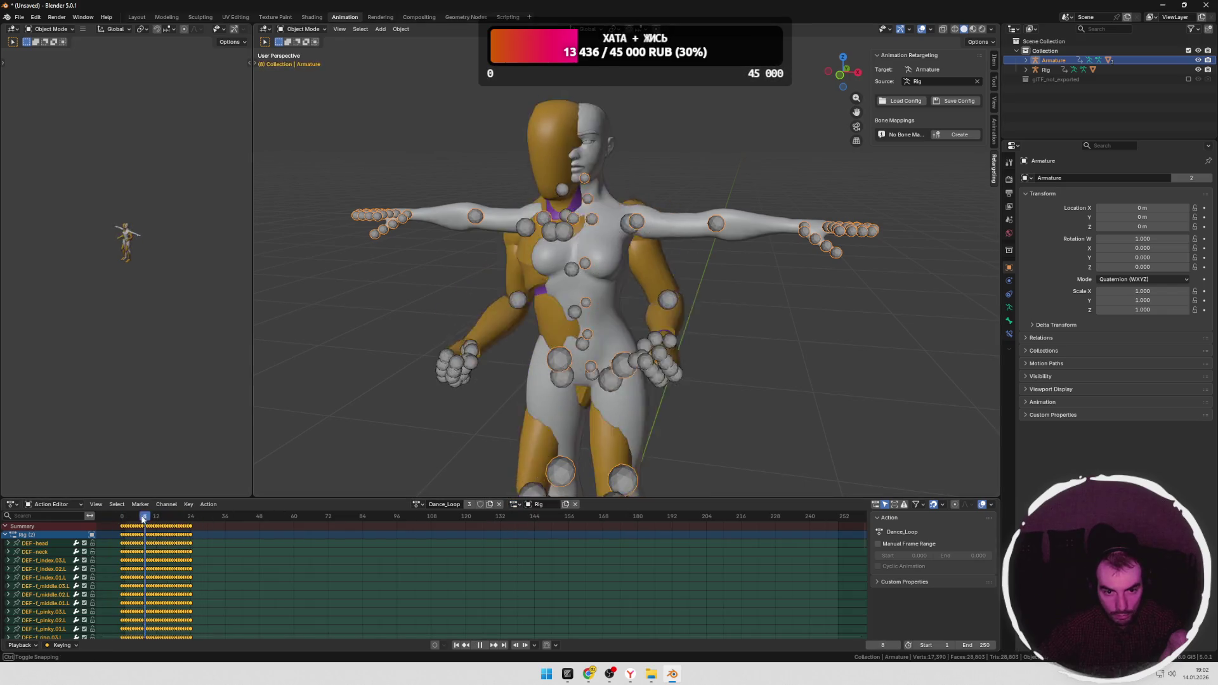
{"action": "key", "text": "alt+Tab"}
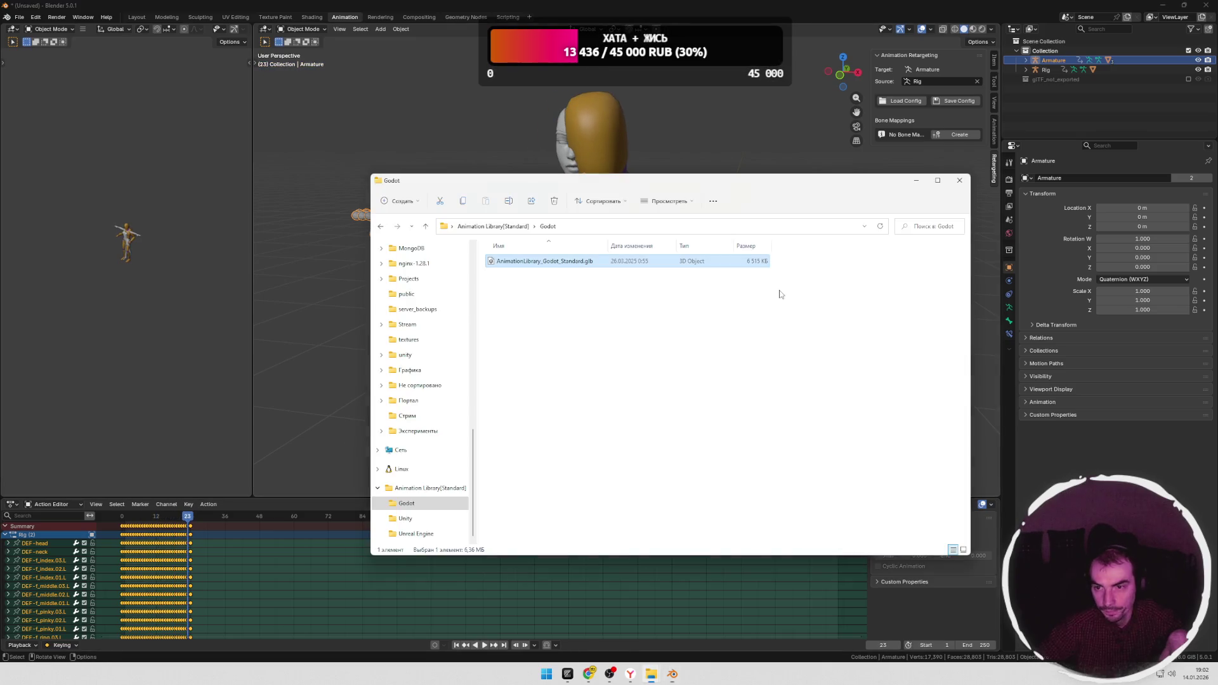
{"action": "key", "text": "super+Tab"}
{"action": "left_click", "coordinate": [961, 252]}
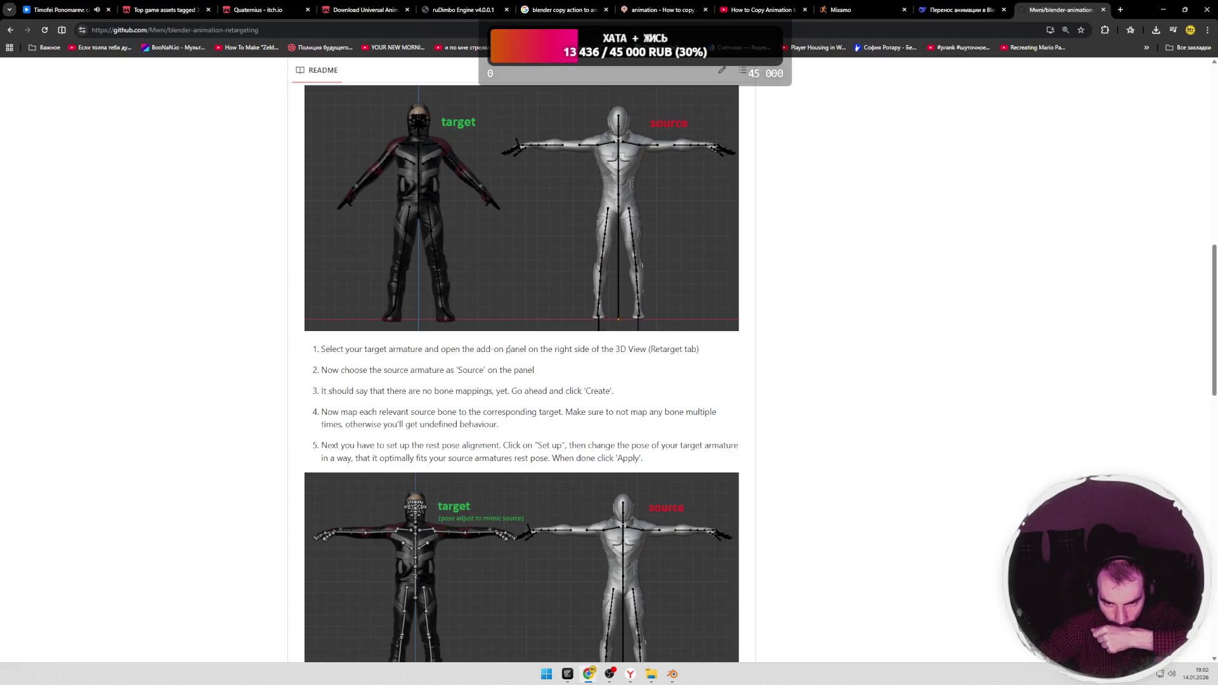
{"action": "left_click_drag", "start_coordinate": [414, 370], "coordinate": [516, 369]}
{"action": "left_click", "coordinate": [347, 390]}
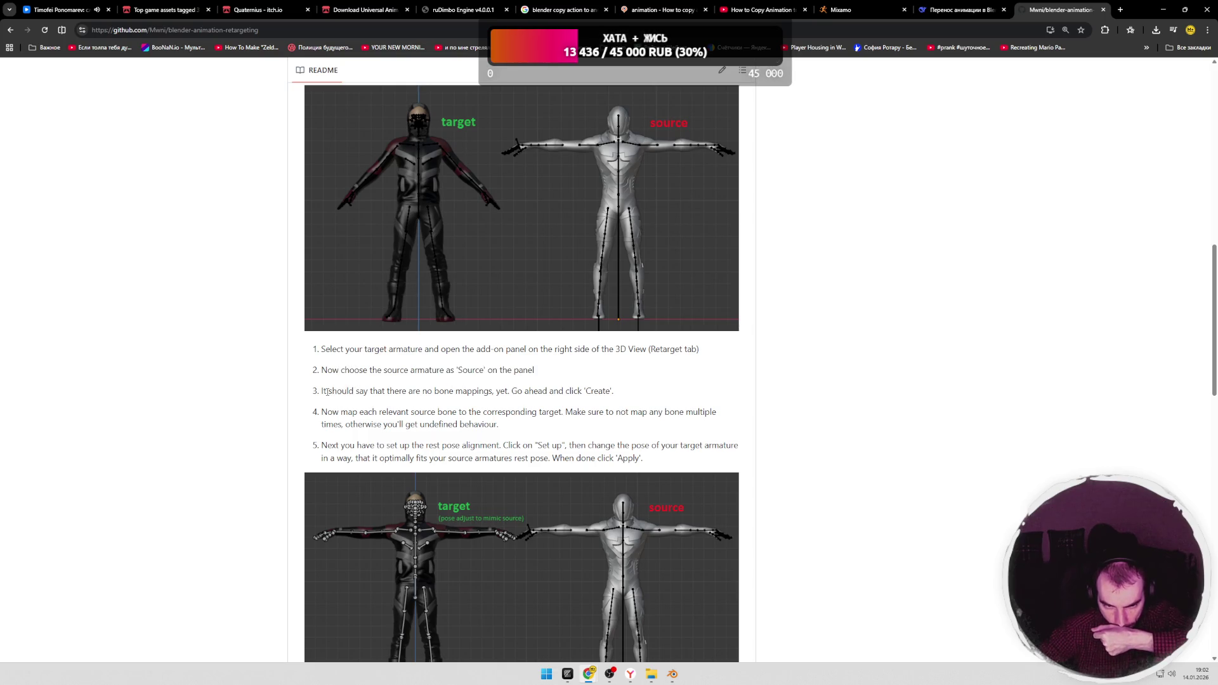
{"action": "left_click", "coordinate": [476, 391]}
{"action": "left_click_drag", "start_coordinate": [436, 390], "coordinate": [614, 390]}
{"action": "left_click", "coordinate": [564, 391]}
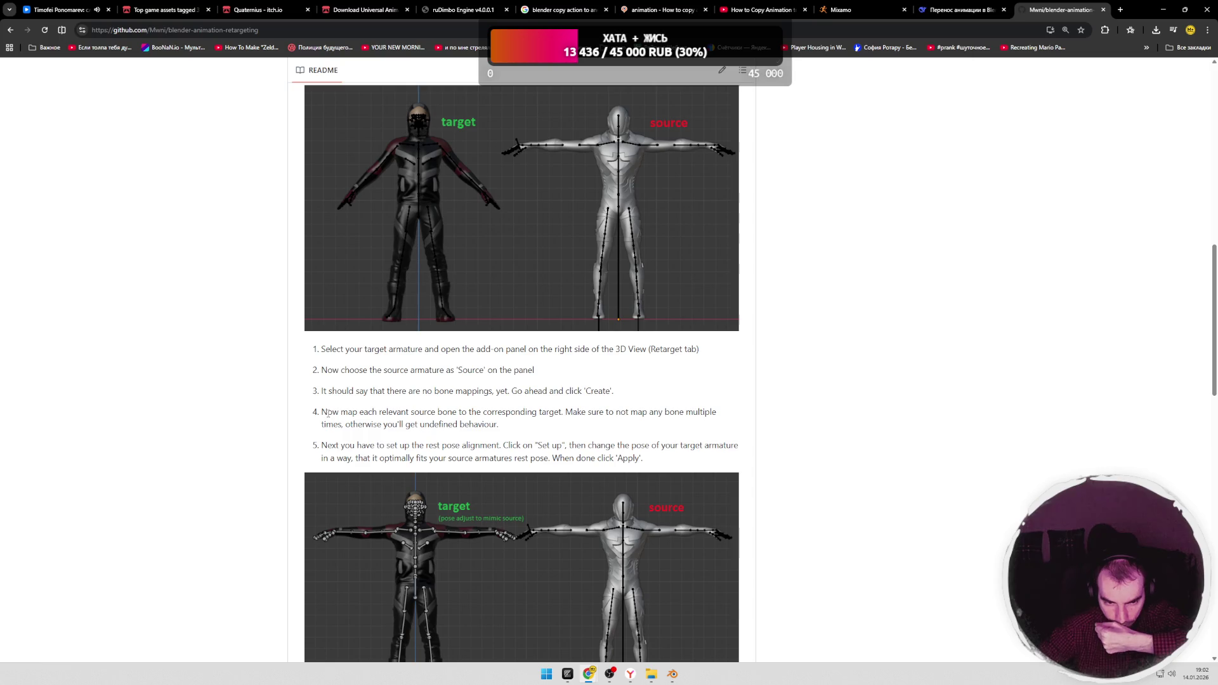
{"action": "left_click_drag", "start_coordinate": [386, 411], "coordinate": [707, 412]}
{"action": "left_click", "coordinate": [559, 416]}
{"action": "left_click", "coordinate": [685, 411]}
{"action": "left_click", "coordinate": [587, 429]}
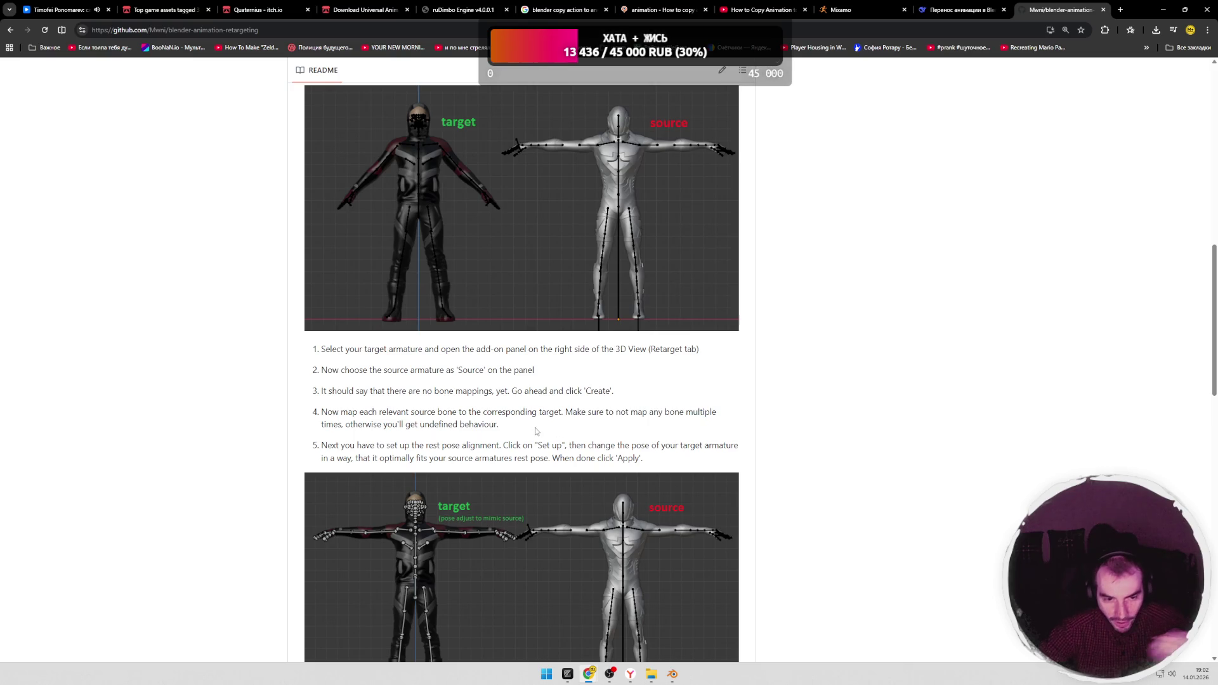
{"action": "key", "text": "alt+Tab"}
{"action": "key", "text": "alt+Tab"}
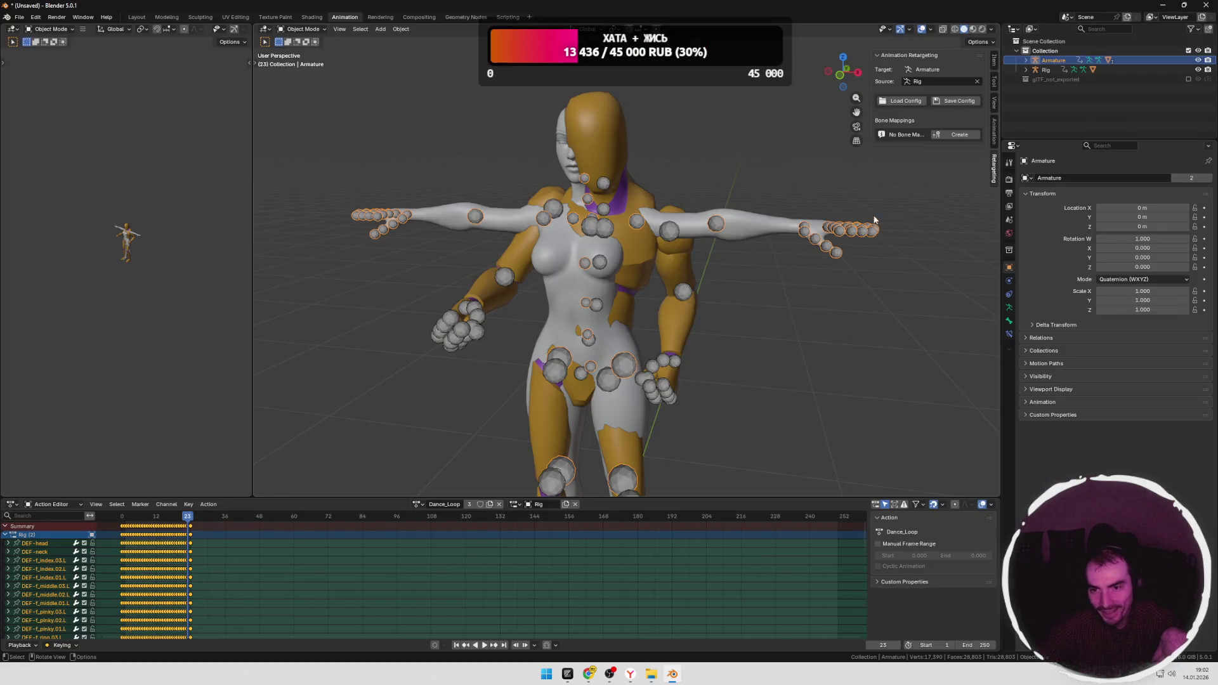
Step: Select the Rig and briefly inspect its bones in edit mode before returning to object mode
{"action": "left_click", "coordinate": [745, 262]}
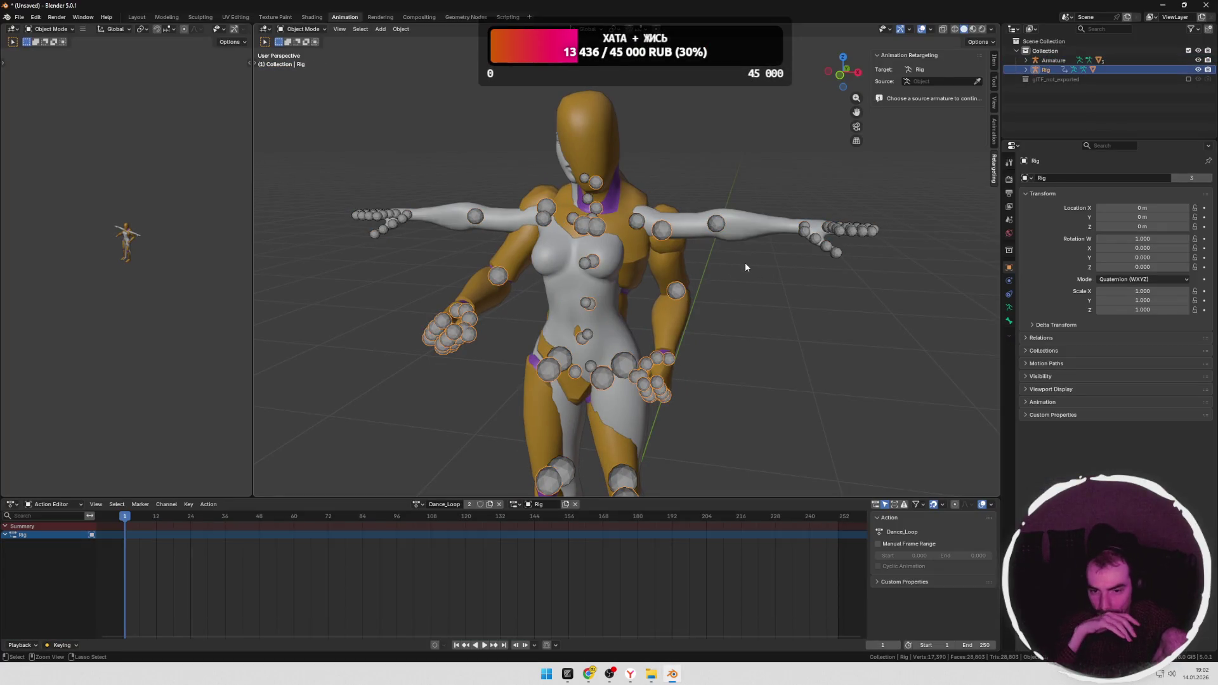
{"action": "scroll", "coordinate": [745, 267], "scroll_direction": "up", "scroll_amount": 4}
{"action": "scroll", "coordinate": [754, 263], "scroll_direction": "down", "scroll_amount": 4}
{"action": "key", "text": "Tab"}
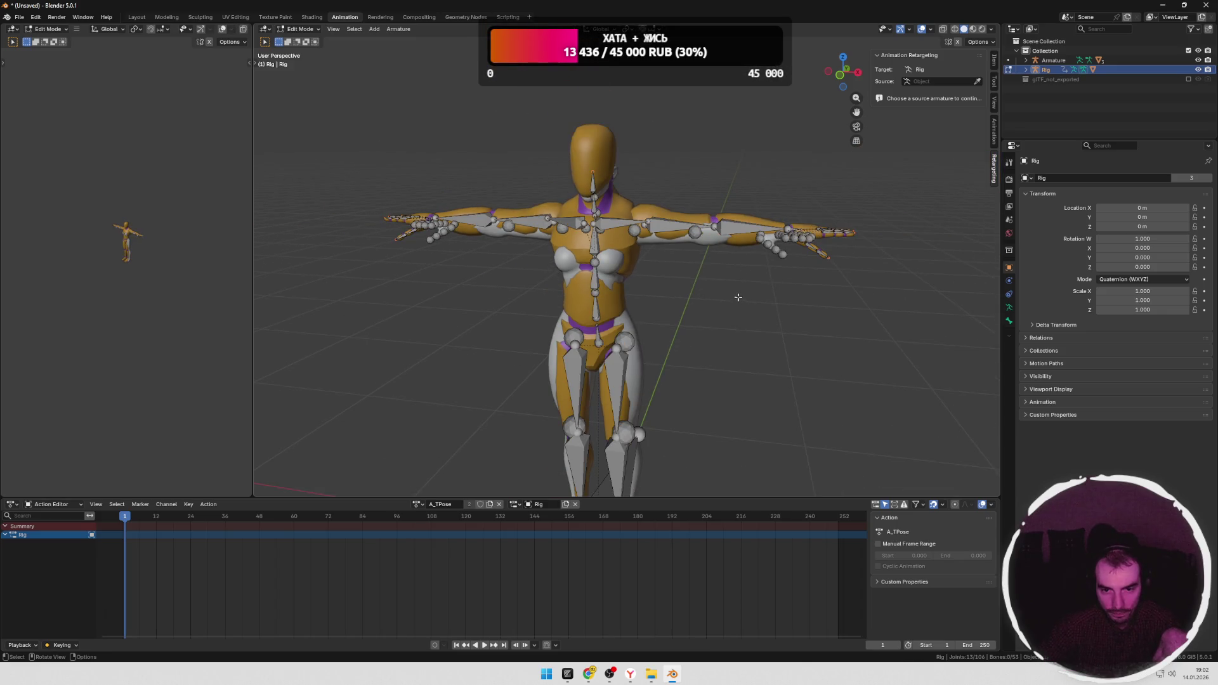
{"action": "mouse_move", "coordinate": [737, 298]}
{"action": "middle_mouse_down"}
{"action": "mouse_move", "coordinate": [705, 311]}
{"action": "mouse_move", "coordinate": [723, 295]}
{"action": "middle_mouse_up"}
{"action": "key", "text": "Tab"}
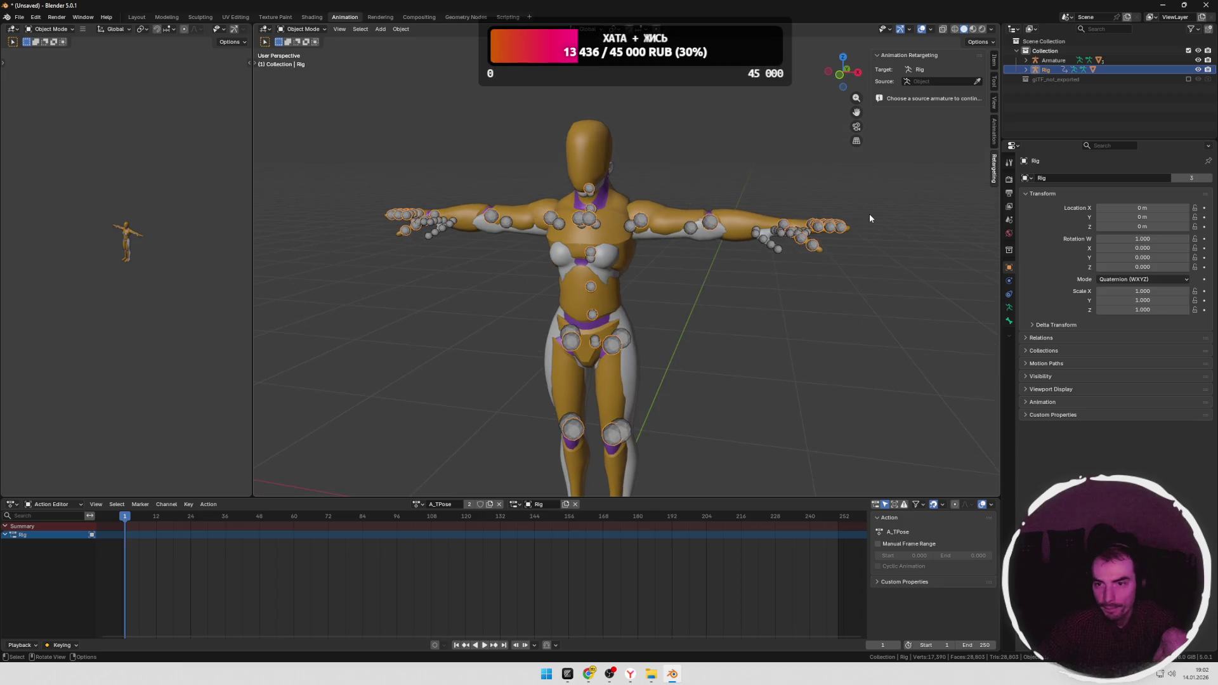
Step: Undo an accidental source pick and bring the Armature into pose mode as retarget target
{"action": "left_click", "coordinate": [690, 228]}
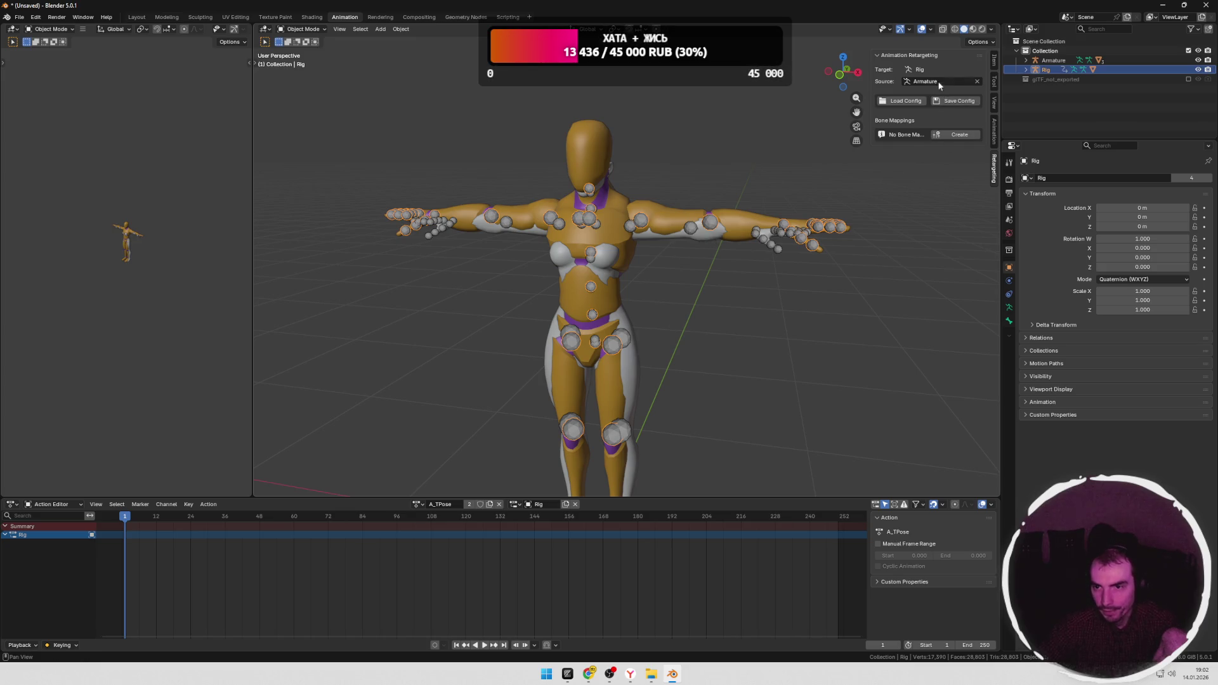
{"action": "key", "text": "ctrl+z"}
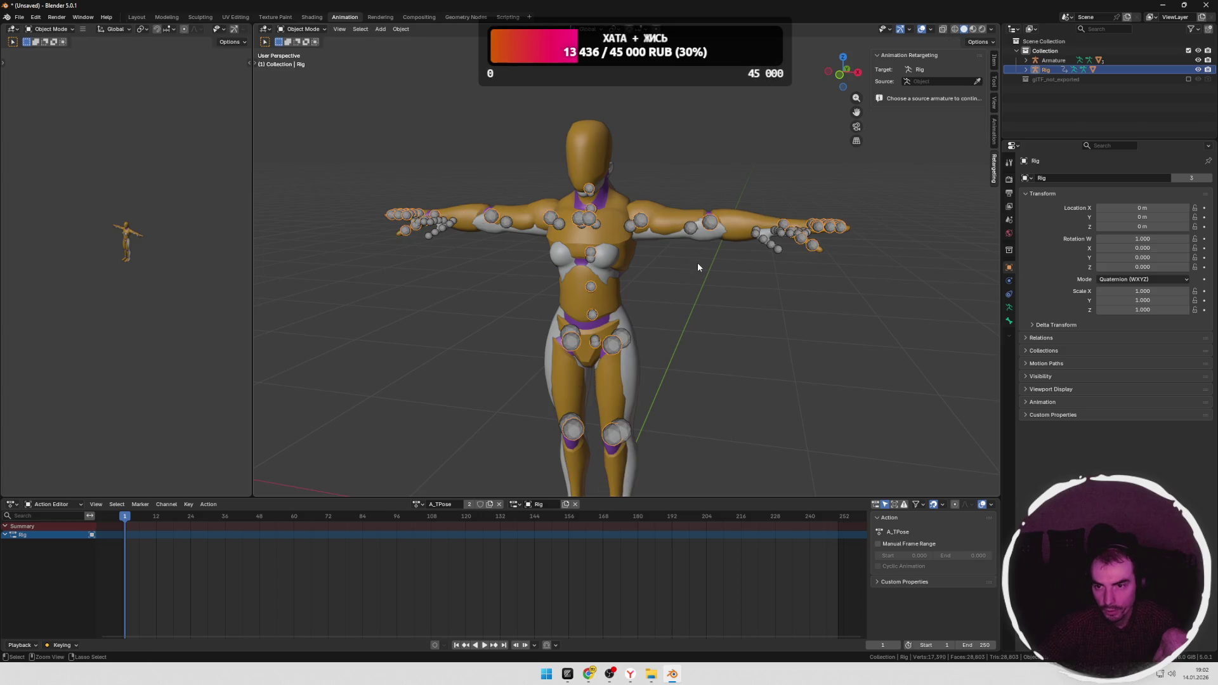
{"action": "key", "text": "ctrl+shift+z"}
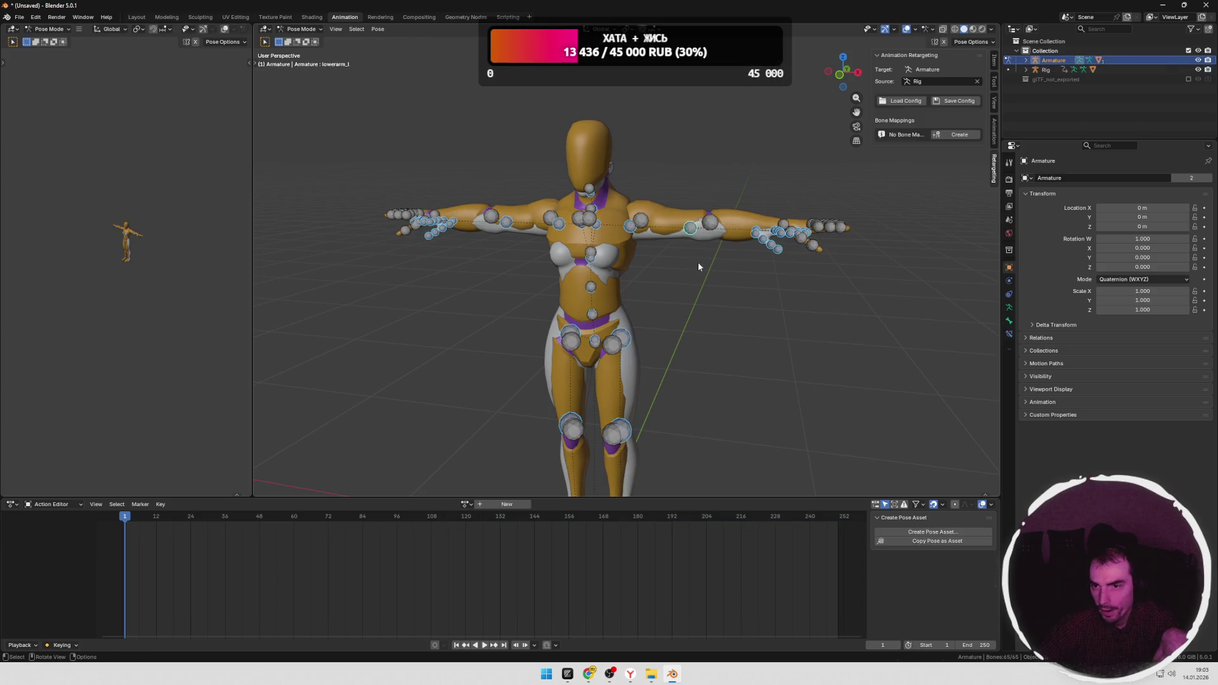
Step: Create the bone mappings with Guess so 53 pairs are filled in, check the model, and return to object mode
{"action": "left_click", "coordinate": [956, 134]}
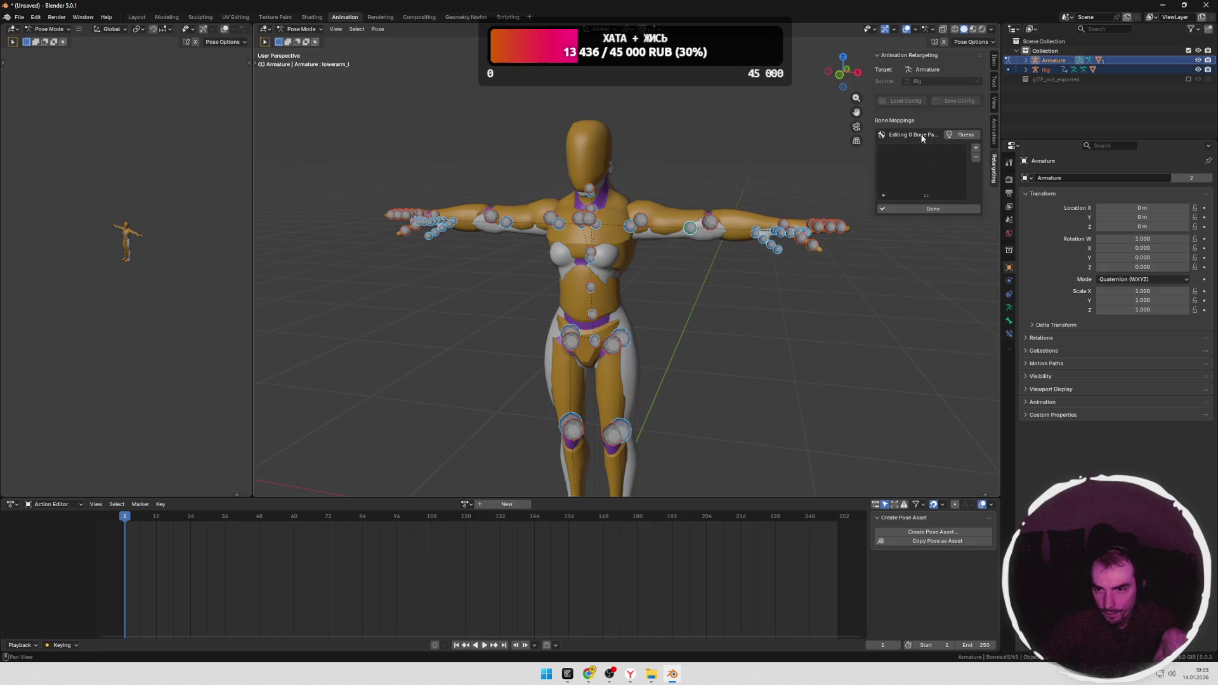
{"action": "left_click", "coordinate": [962, 135]}
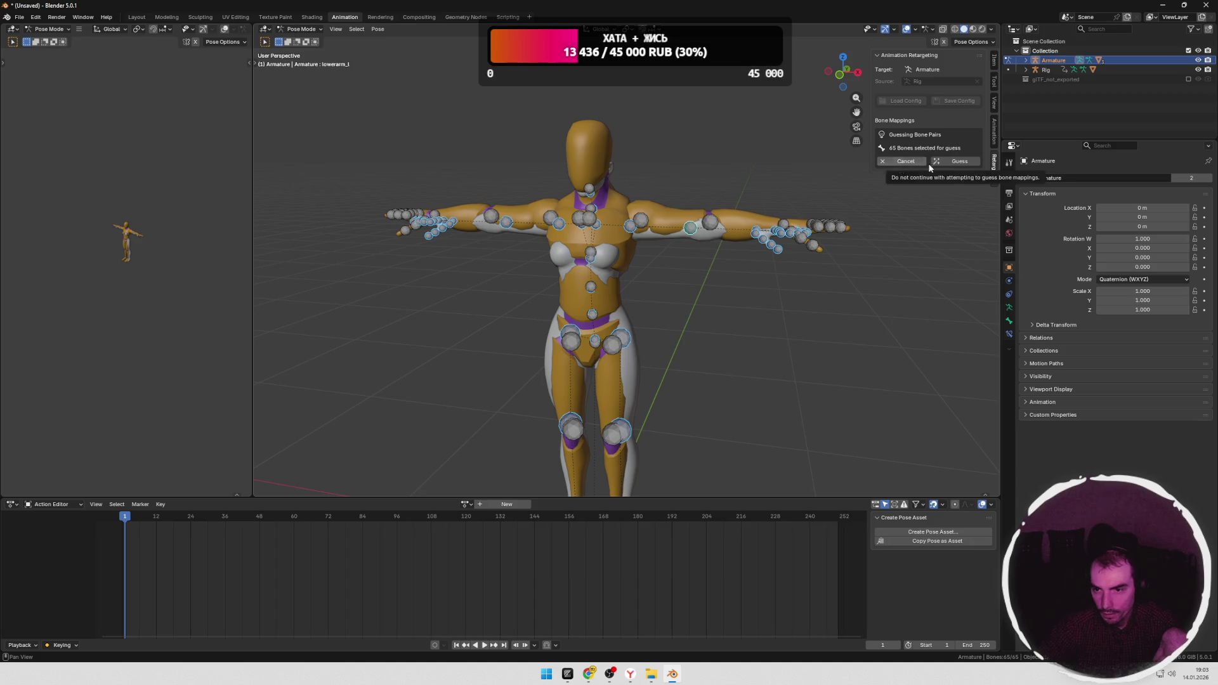
{"action": "left_click", "coordinate": [956, 161]}
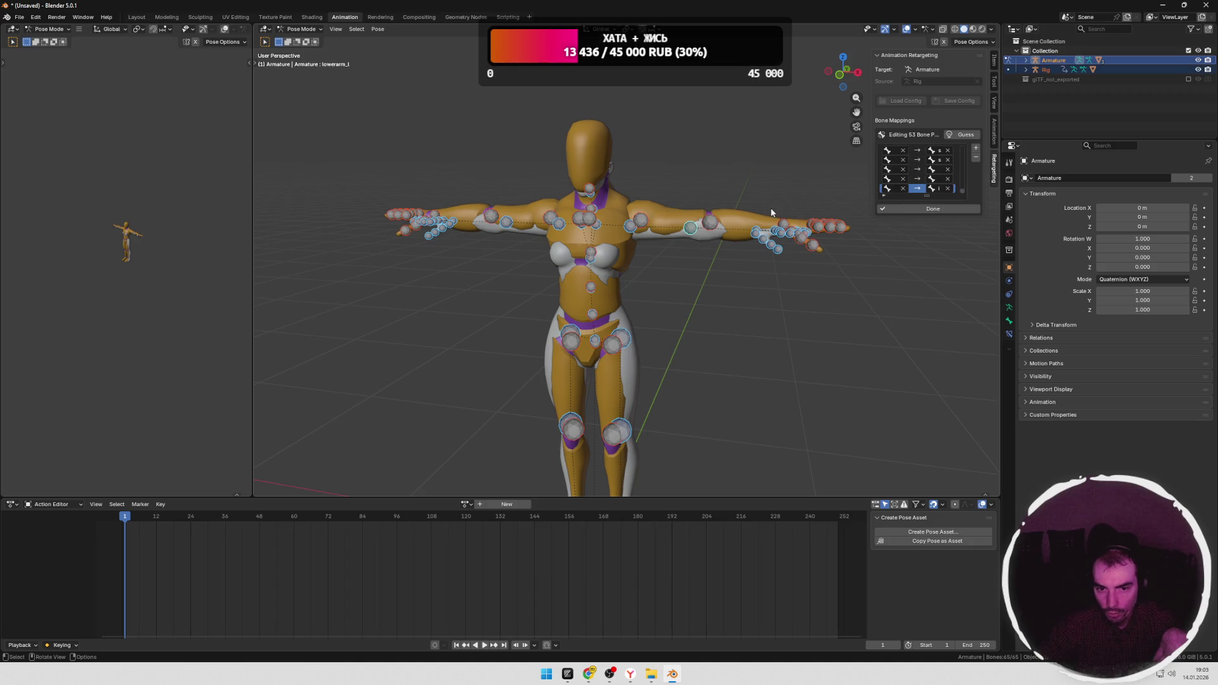
{"action": "scroll", "coordinate": [704, 296], "scroll_direction": "up", "scroll_amount": 3}
{"action": "mouse_move", "coordinate": [682, 312]}
{"action": "middle_mouse_down"}
{"action": "mouse_move", "coordinate": [719, 298]}
{"action": "mouse_move", "coordinate": [723, 308]}
{"action": "mouse_move", "coordinate": [667, 258]}
{"action": "middle_mouse_up"}
{"action": "middle_click_drag", "start_coordinate": [753, 258], "coordinate": [664, 225]}
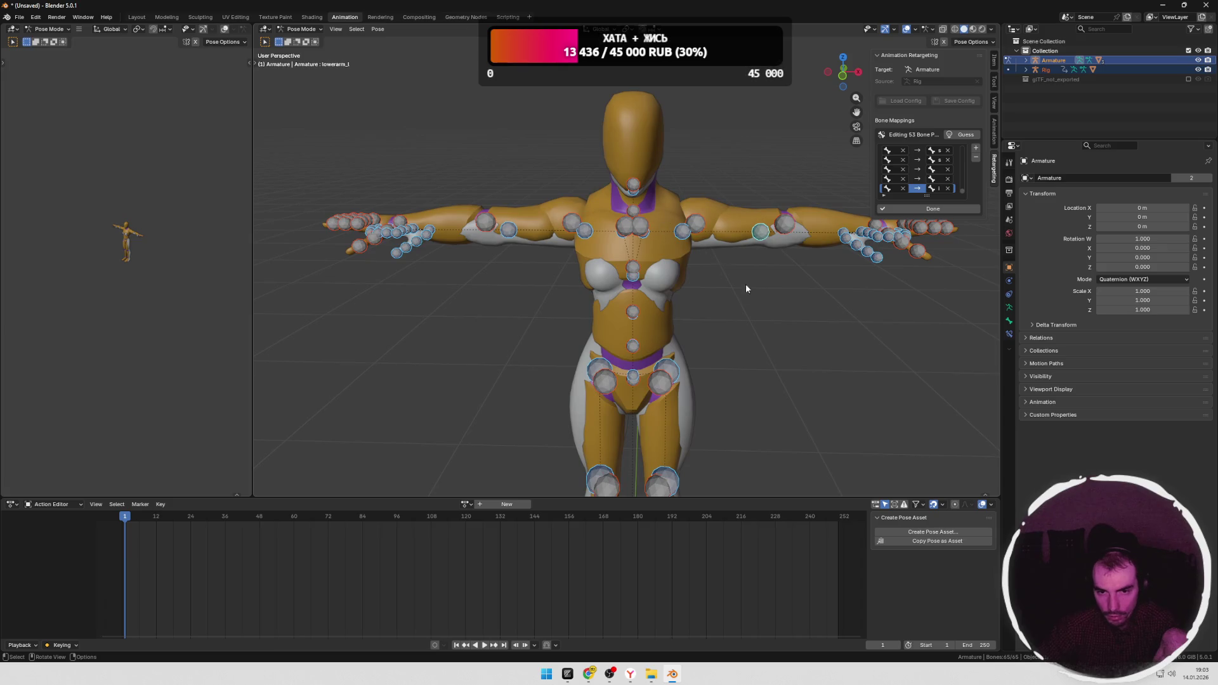
{"action": "middle_click_drag", "start_coordinate": [745, 284], "coordinate": [732, 258]}
{"action": "key", "text": "ctrl+Tab"}
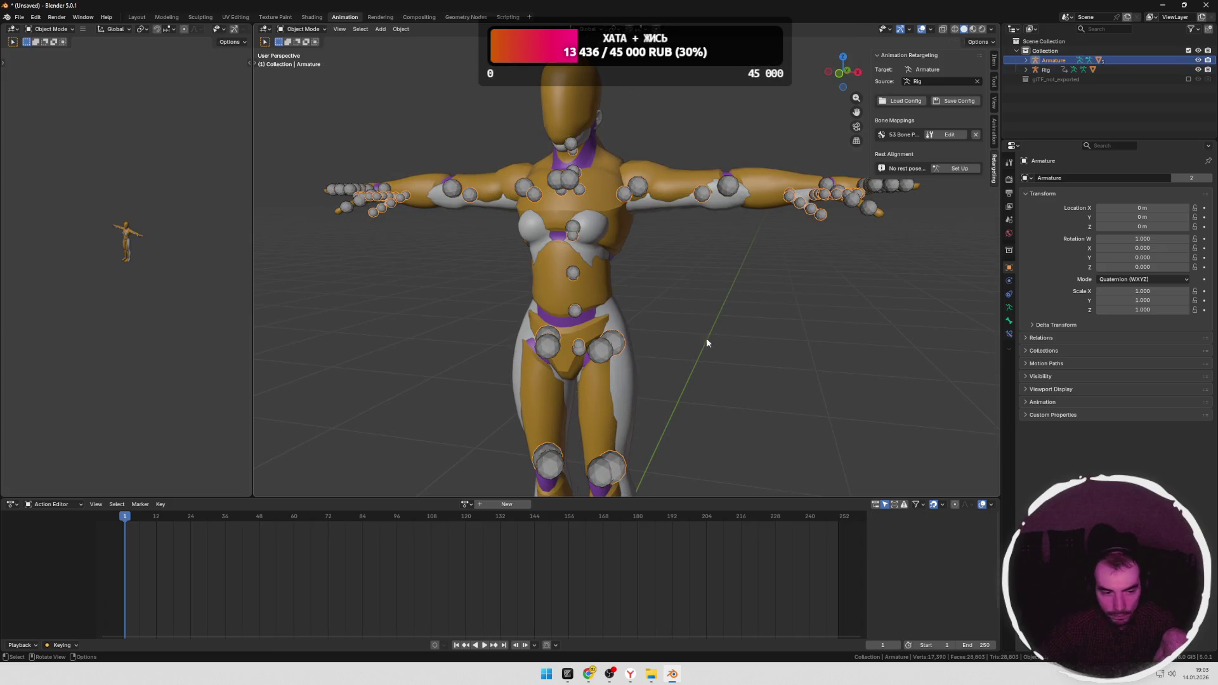
Step: Assign Dance_Loop to the Armature, check its slots and play it back from frame 1
{"action": "left_click", "coordinate": [464, 504]}
{"action": "left_click", "coordinate": [514, 557]}
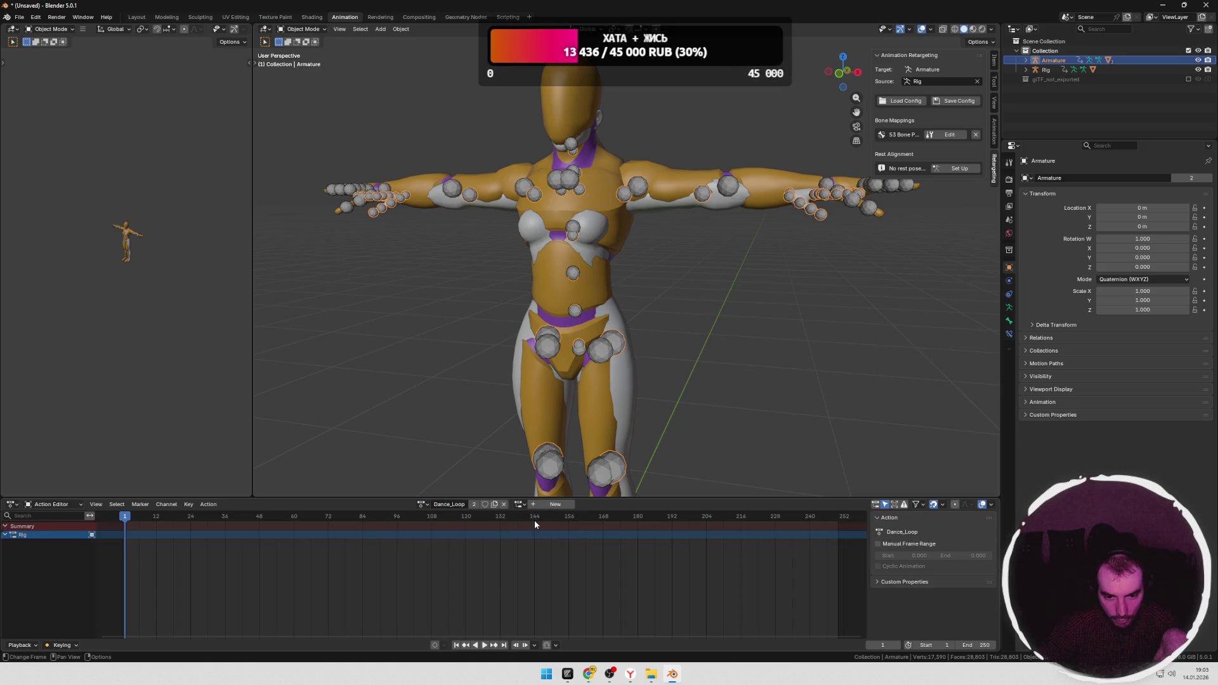
{"action": "left_click", "coordinate": [520, 505]}
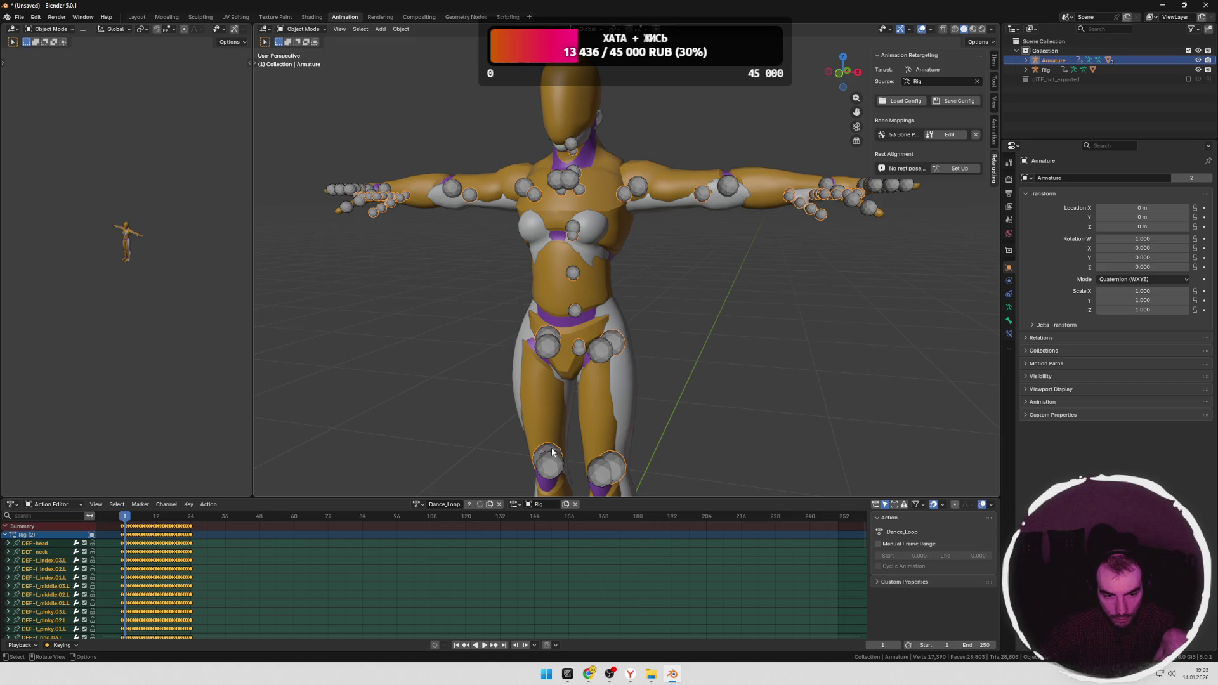
{"action": "key", "text": "space"}
{"action": "key", "text": "space"}
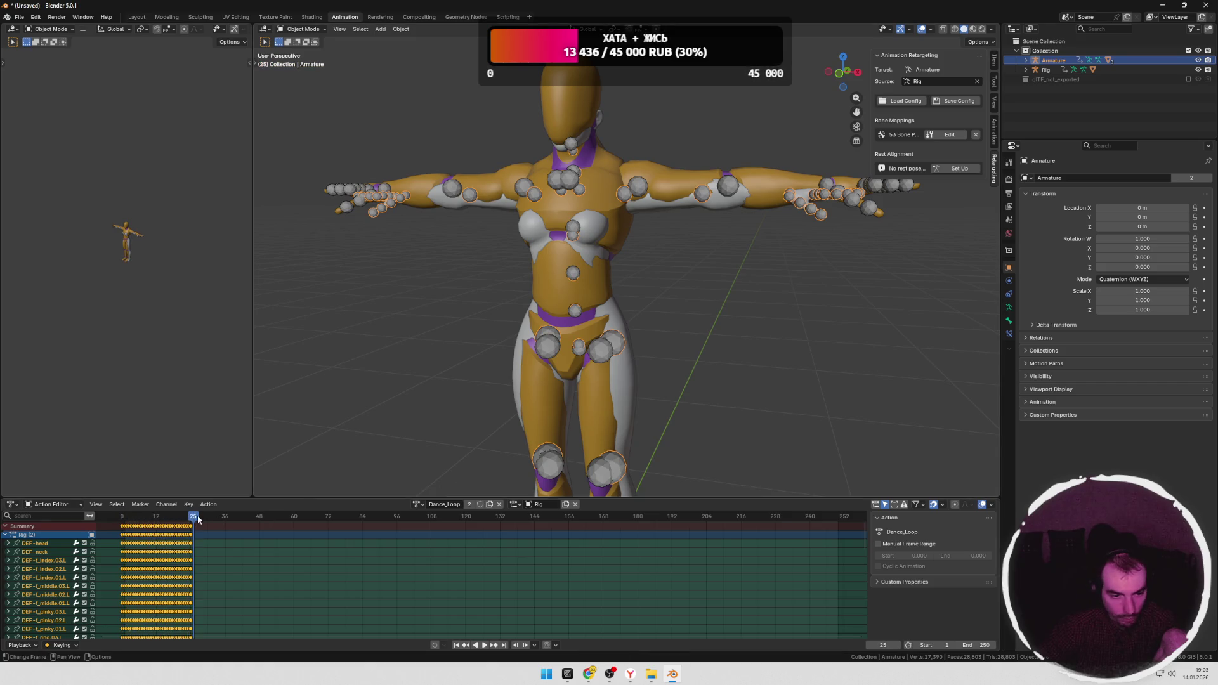
{"action": "key", "text": "shift+Left"}
{"action": "left_click", "coordinate": [419, 504]}
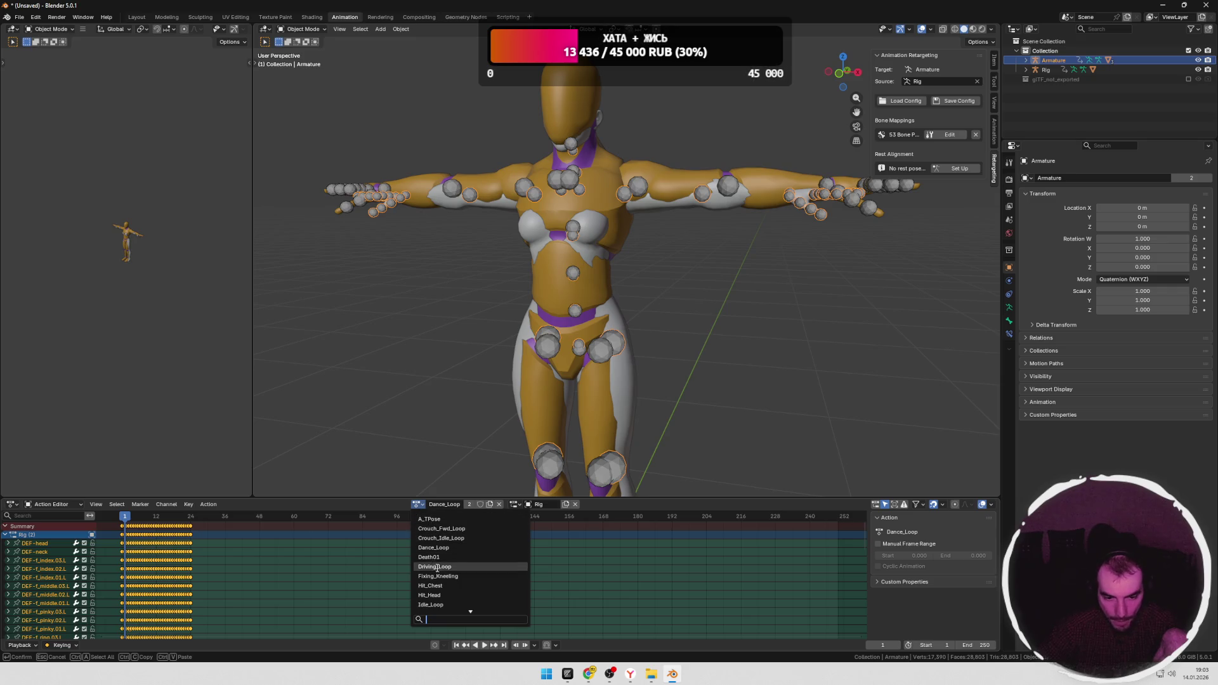
{"action": "left_click", "coordinate": [432, 547]}
Step: Assign Dance_Loop to the Rig as well and preview its playback
{"action": "left_click", "coordinate": [604, 345]}
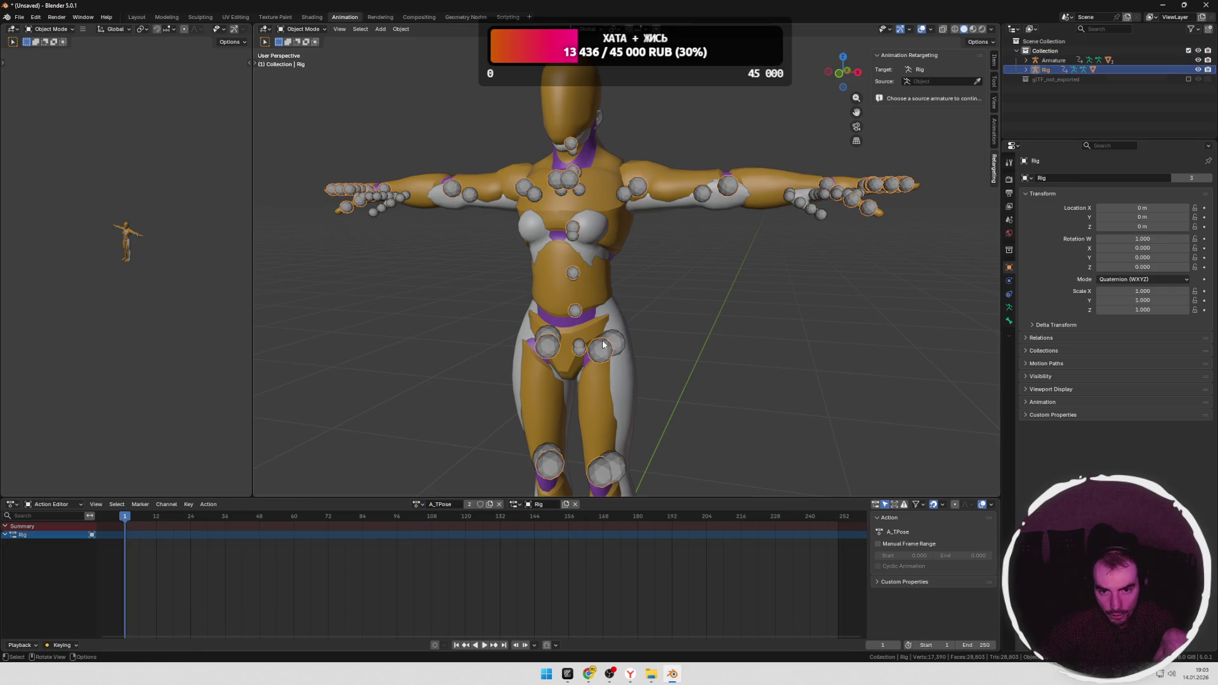
{"action": "left_click", "coordinate": [438, 506]}
{"action": "left_click", "coordinate": [449, 550]}
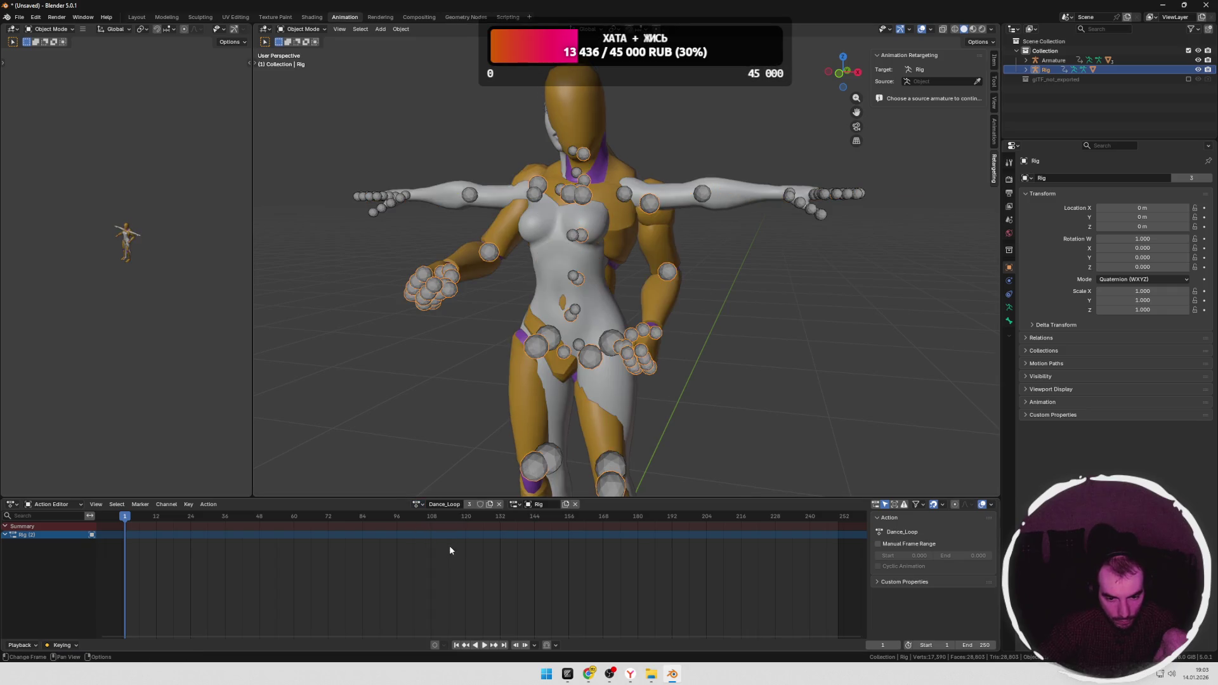
{"action": "key", "text": "space"}
{"action": "key", "text": "space"}
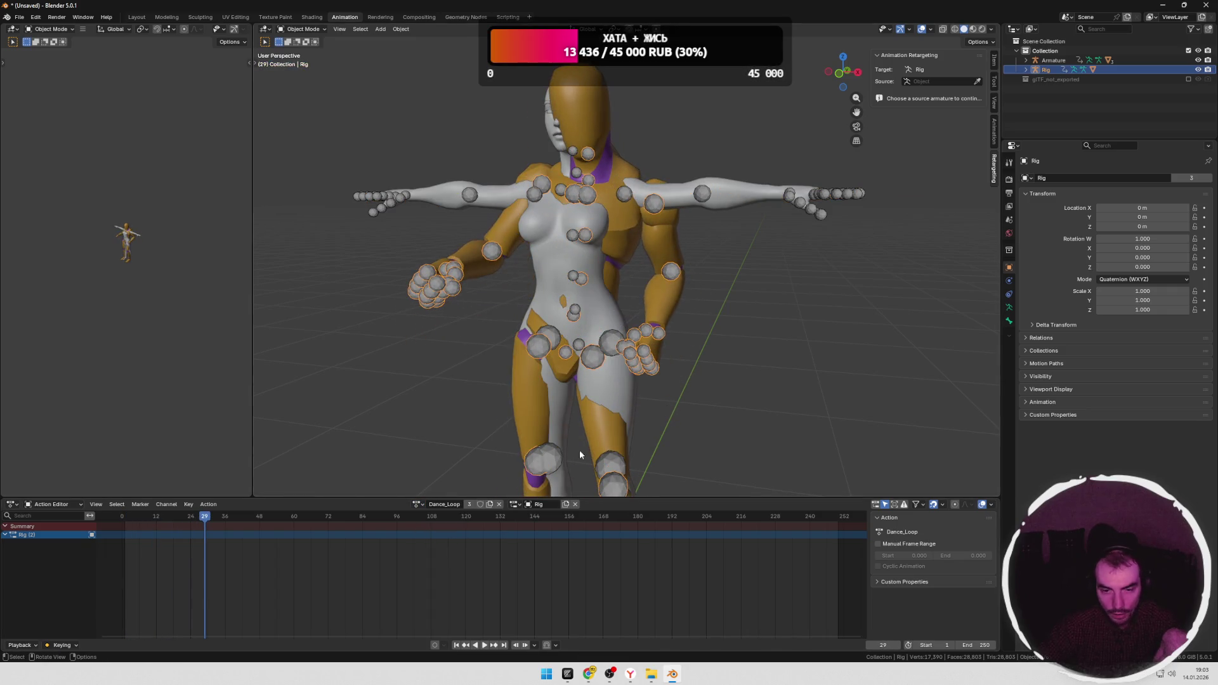
{"action": "left_click", "coordinate": [187, 518]}
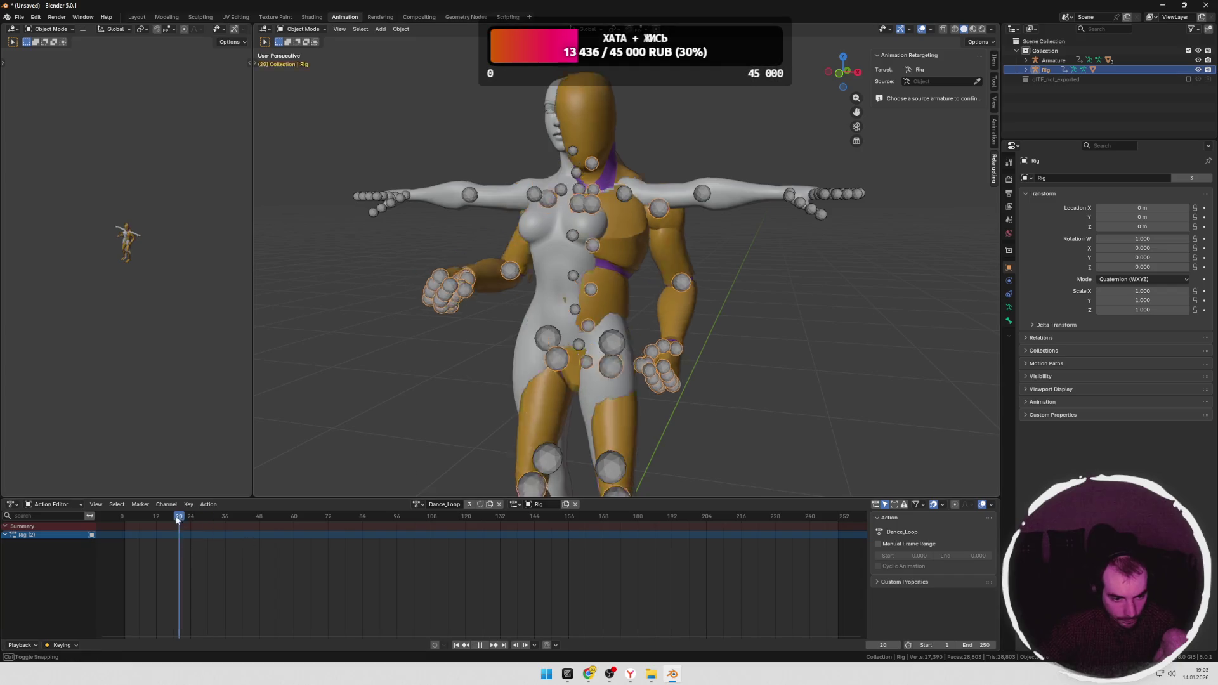
{"action": "left_click", "coordinate": [419, 504]}
{"action": "key", "text": "Escape"}
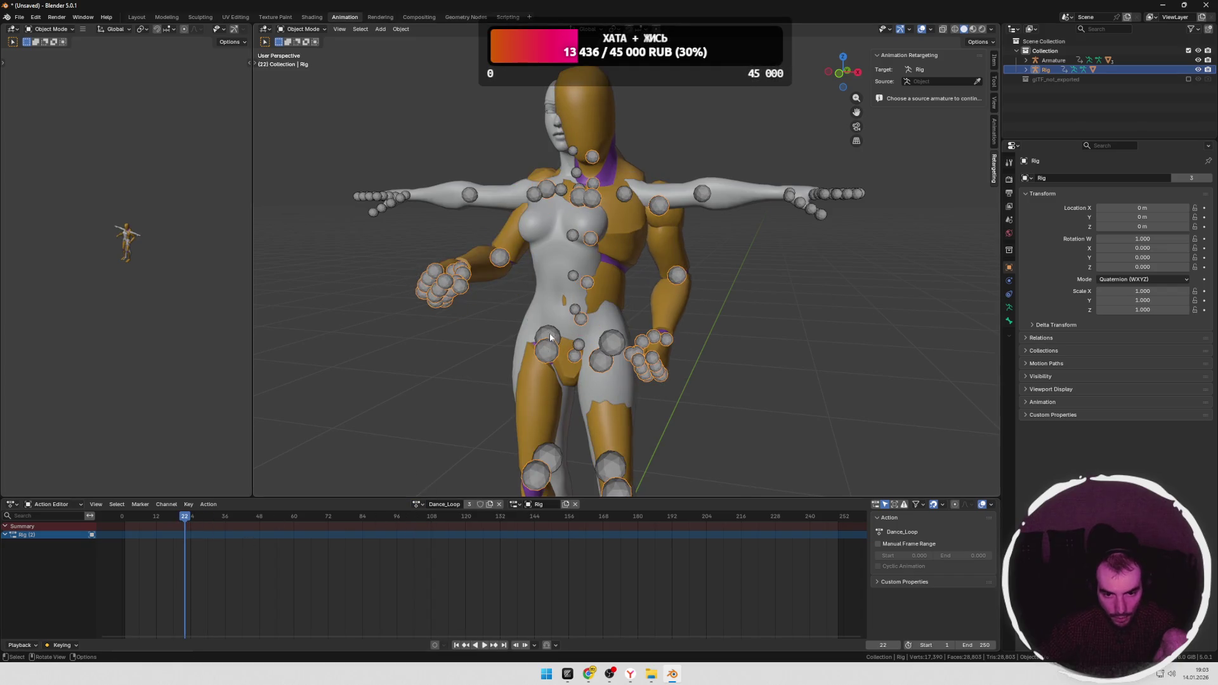
Step: Unlink the Armature's action and add a new Rig.001 slot to Dance_Loop
{"action": "left_click", "coordinate": [551, 338]}
{"action": "left_click_drag", "start_coordinate": [187, 517], "coordinate": [151, 517]}
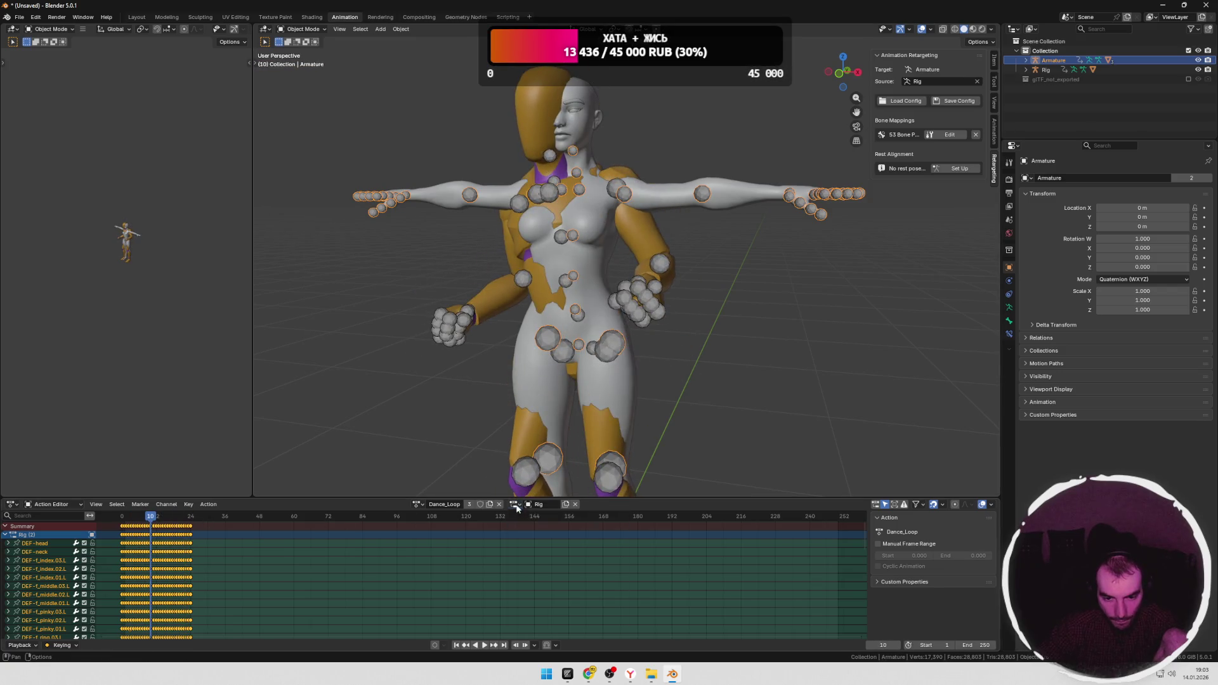
{"action": "left_click", "coordinate": [573, 507]}
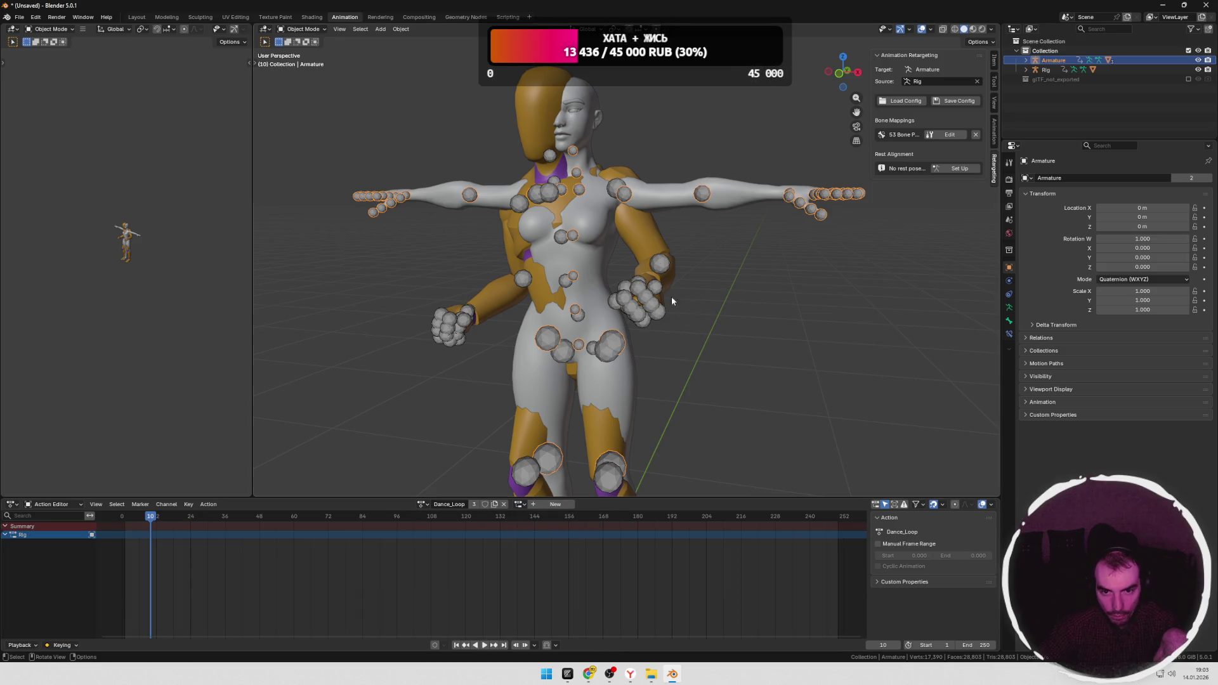
{"action": "middle_click_drag", "start_coordinate": [715, 250], "coordinate": [722, 281]}
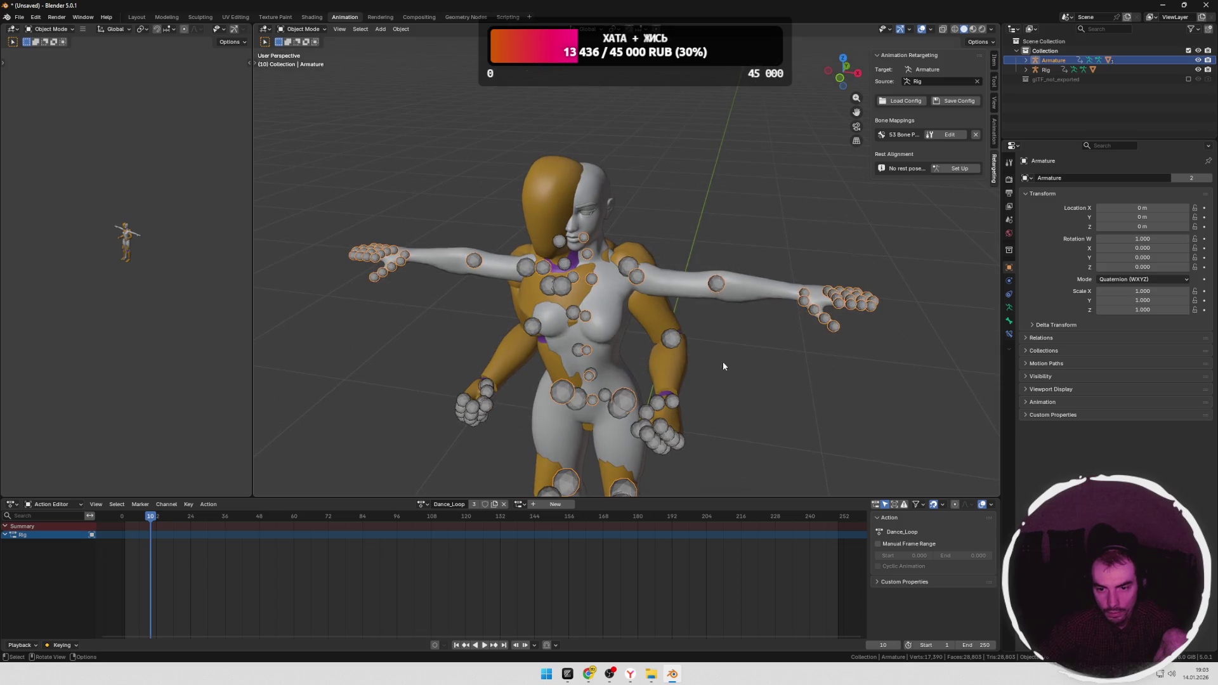
{"action": "middle_click_drag", "start_coordinate": [722, 361], "coordinate": [649, 457]}
{"action": "left_click", "coordinate": [561, 503]}
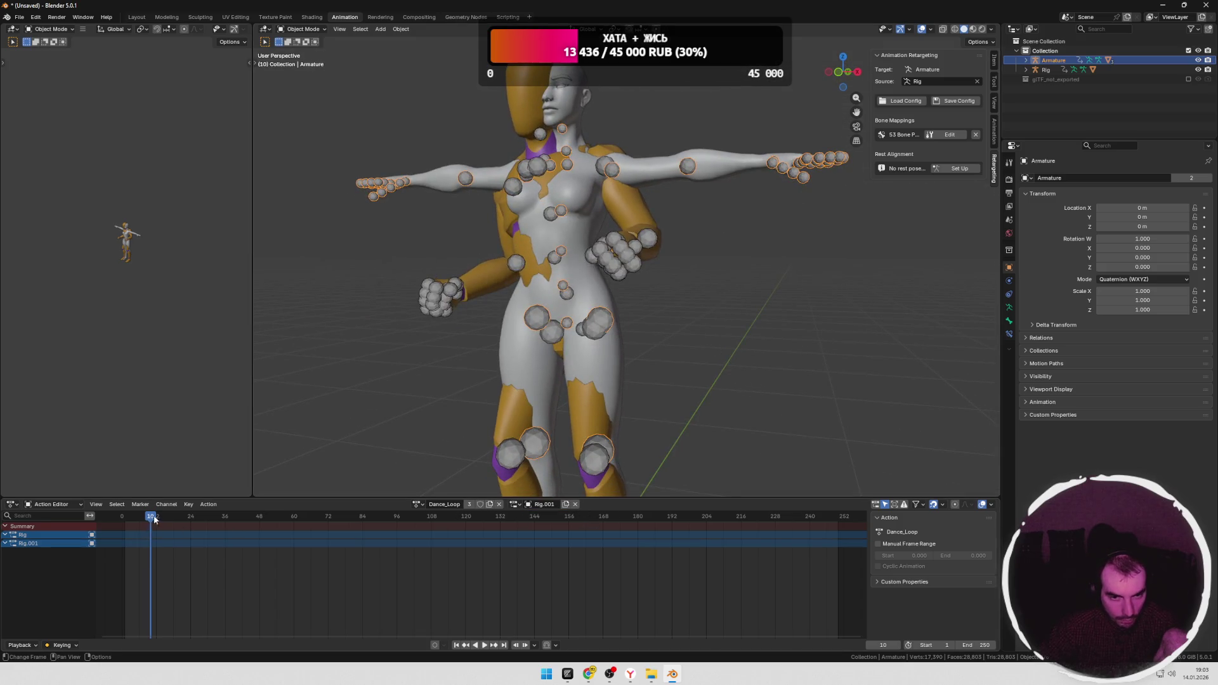
Step: Scrub to check the pose, swap the action to Crouch_Fwd_Loop and back to Dance_Loop
{"action": "left_click_drag", "start_coordinate": [154, 518], "coordinate": [173, 518]}
{"action": "left_click", "coordinate": [417, 504]}
{"action": "left_click", "coordinate": [436, 528]}
{"action": "left_click", "coordinate": [413, 505]}
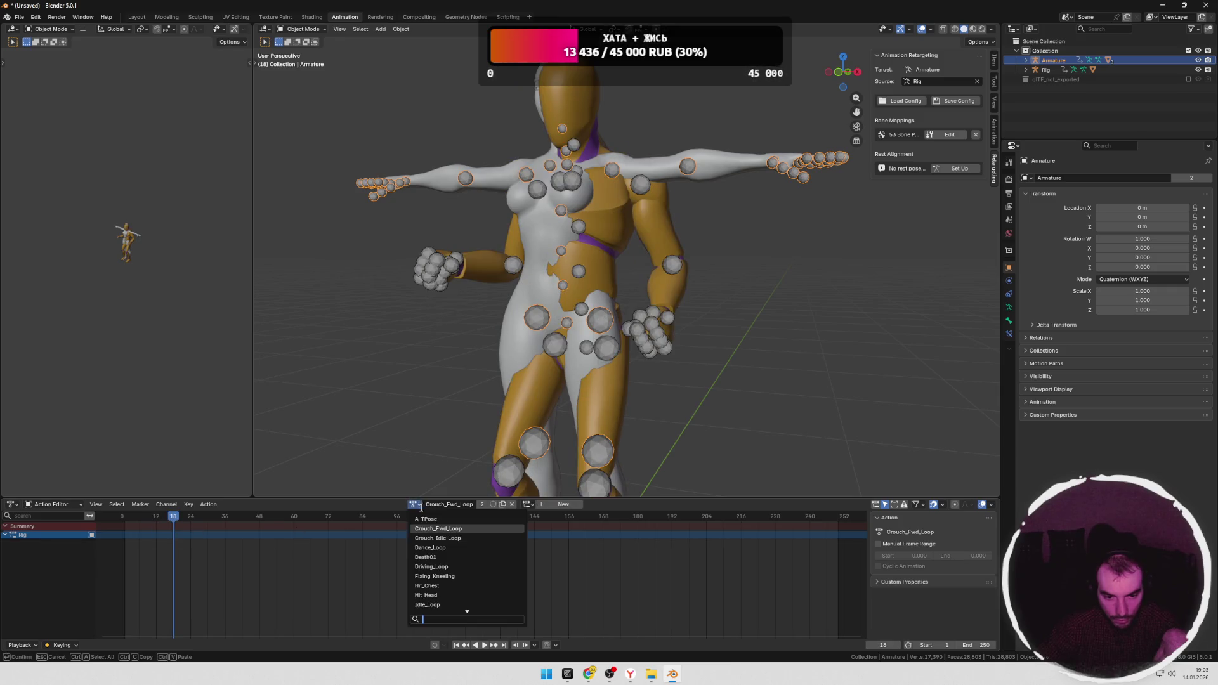
{"action": "left_click", "coordinate": [430, 547]}
{"action": "left_click", "coordinate": [527, 504]}
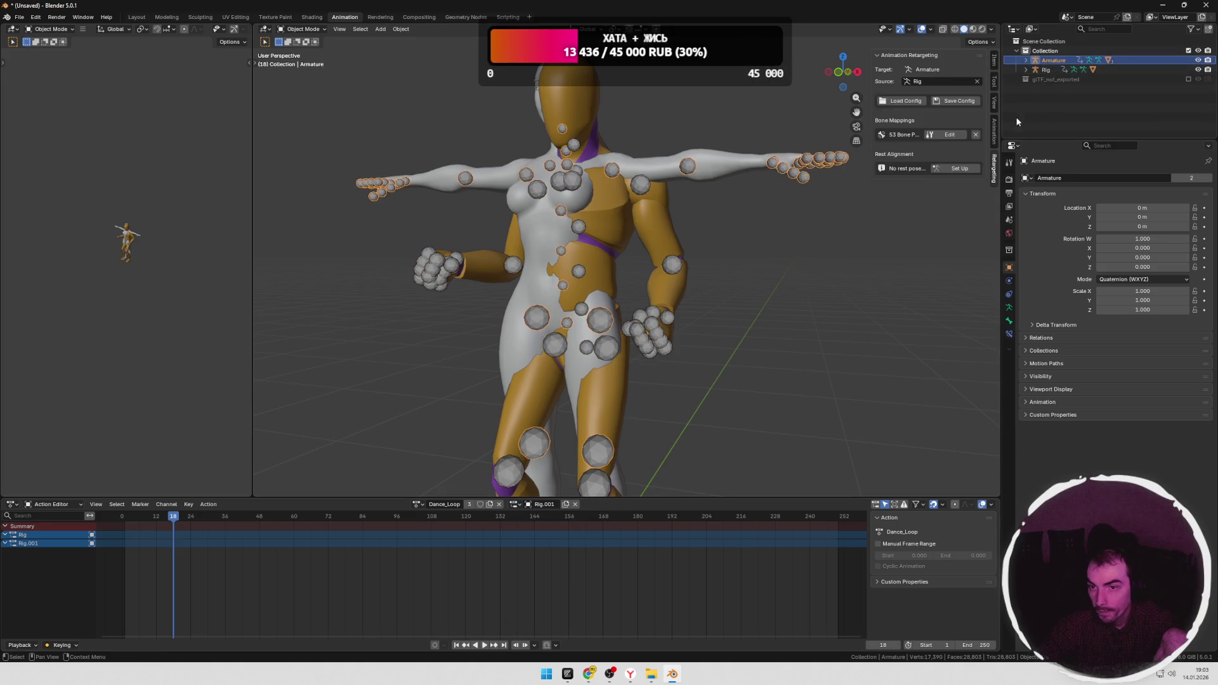
Step: Put the Armature in Pose Mode, unlink the Rig.001 slot and delete its leftover channel
{"action": "key", "text": "Tab"}
{"action": "key", "text": "Tab"}
{"action": "key", "text": "ctrl+Tab"}
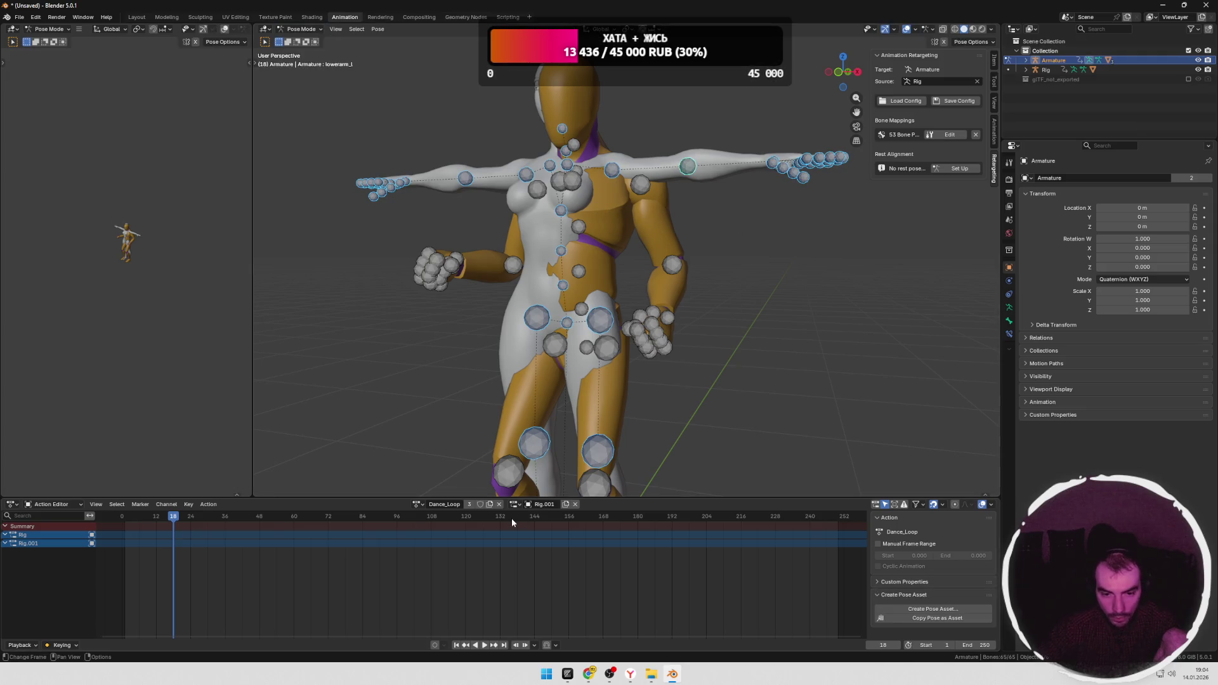
{"action": "left_click", "coordinate": [575, 504]}
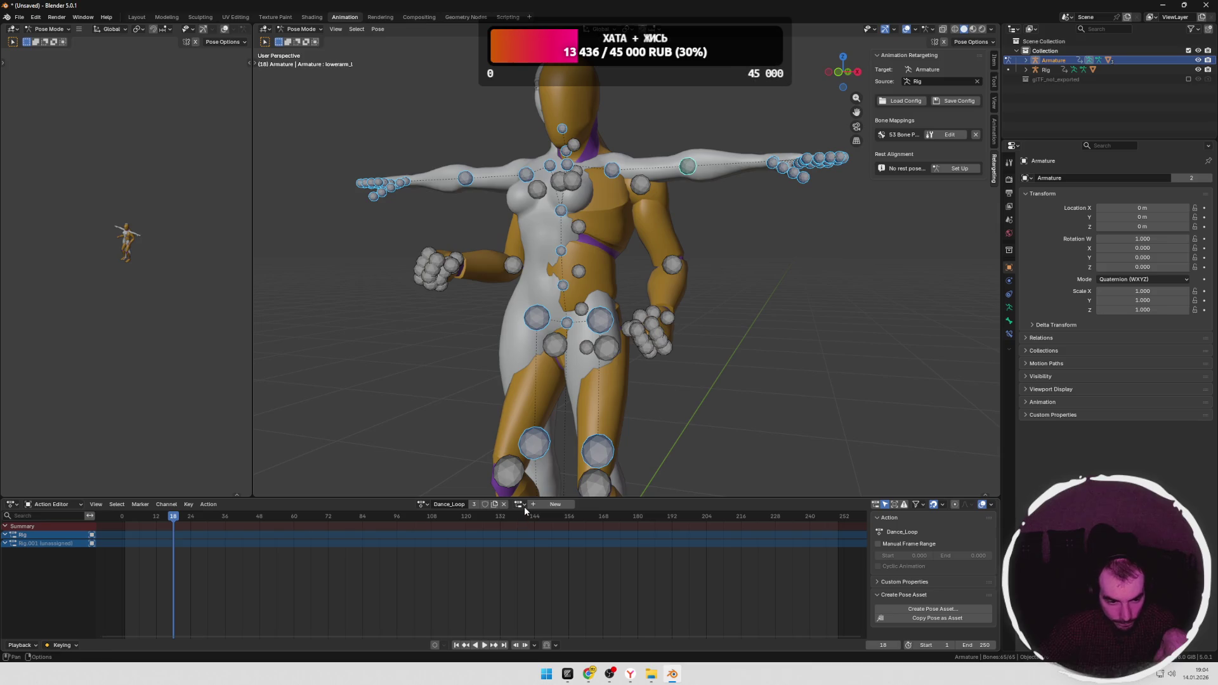
{"action": "right_click", "coordinate": [49, 554]}
{"action": "left_click", "coordinate": [44, 544]}
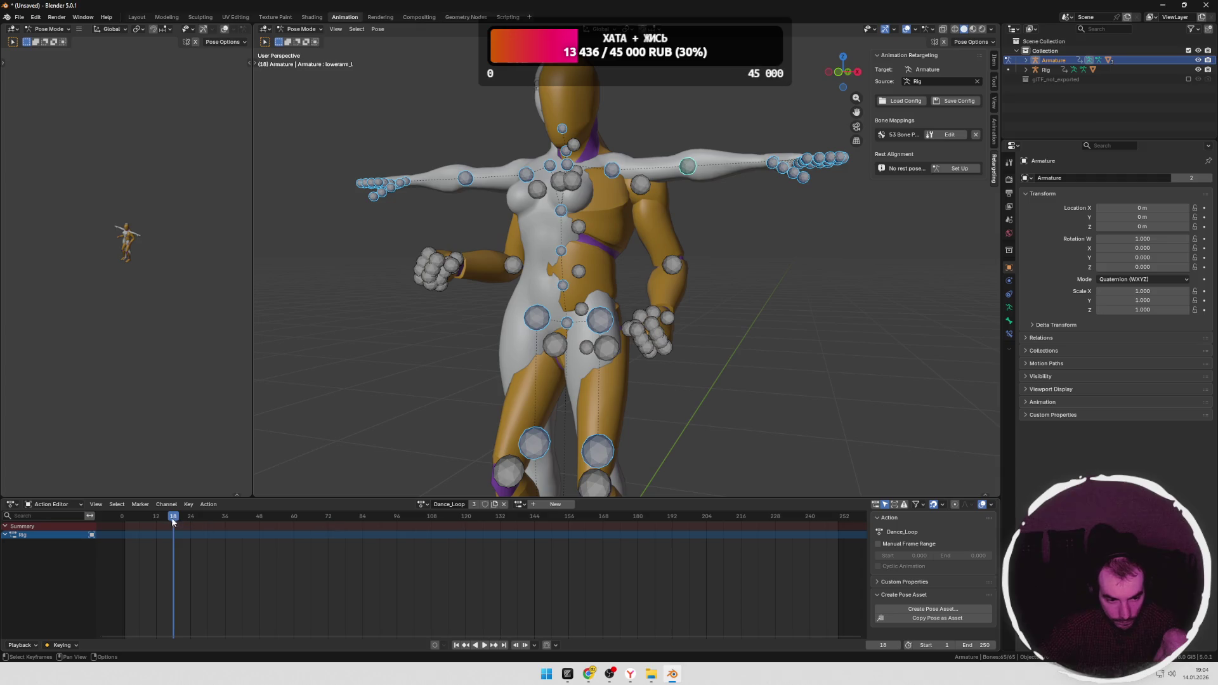
Step: Create a fresh Rig.001 slot for Dance_Loop, scrub and play it, then bring up the Godot folder
{"action": "left_click_drag", "start_coordinate": [173, 519], "coordinate": [128, 519]}
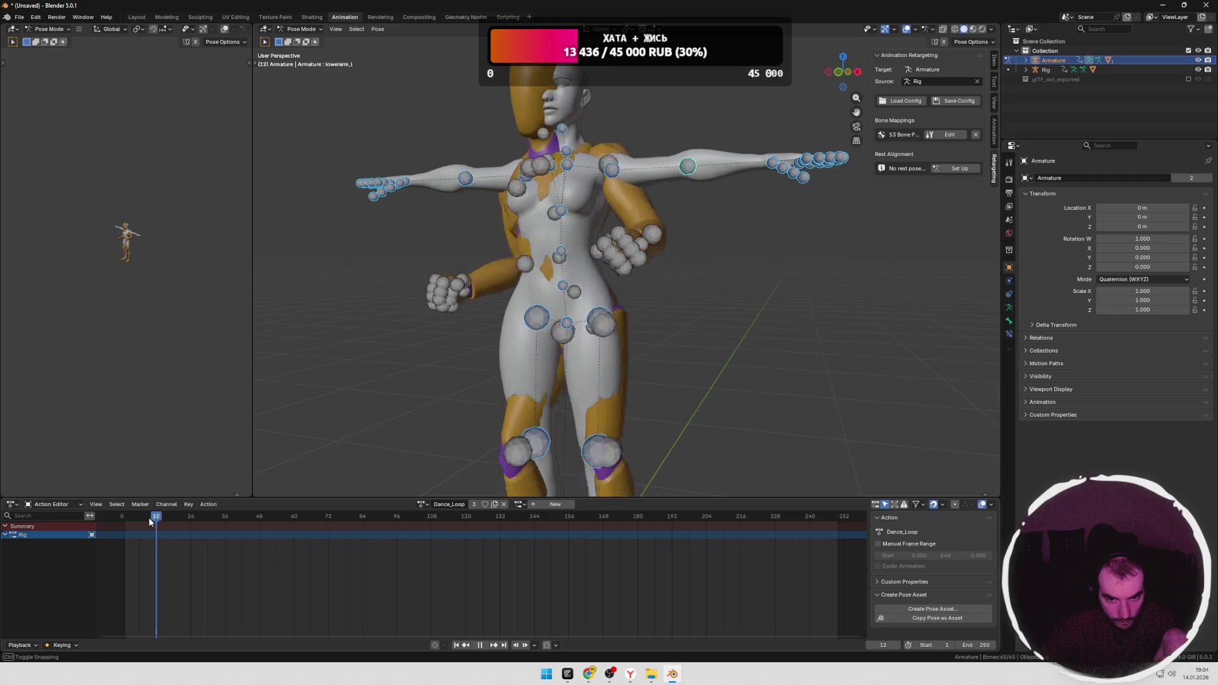
{"action": "left_click", "coordinate": [554, 505]}
{"action": "left_click_drag", "start_coordinate": [128, 518], "coordinate": [149, 519]}
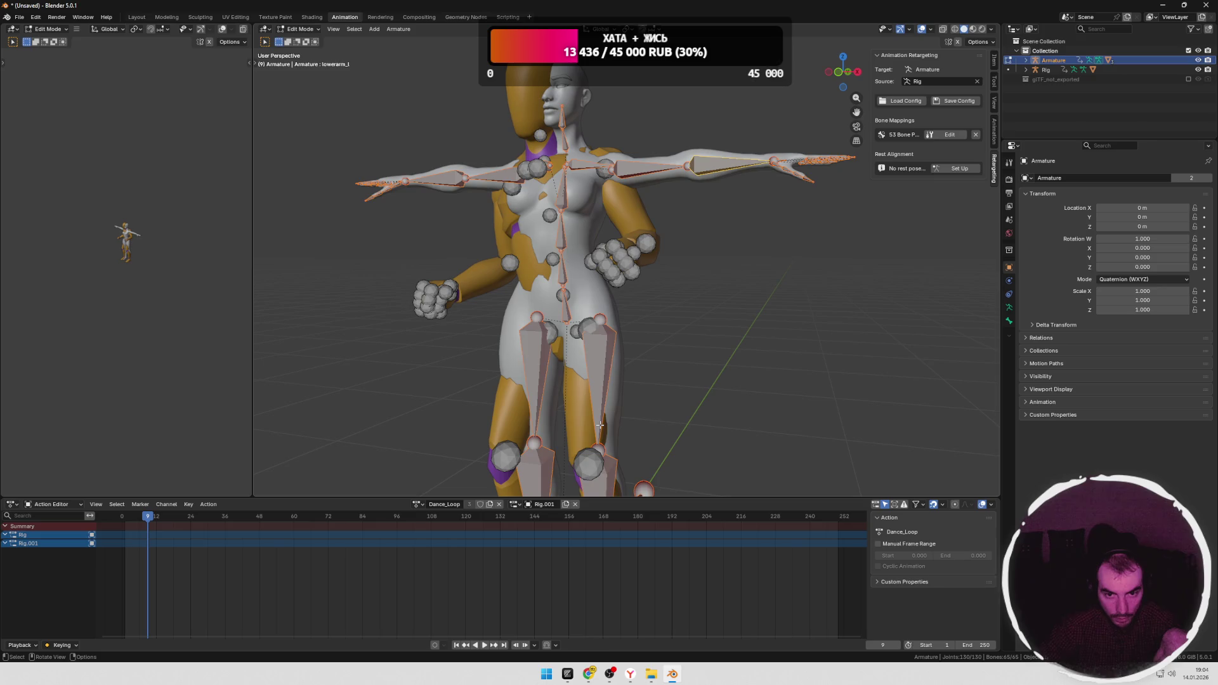
{"action": "left_click_drag", "start_coordinate": [190, 519], "coordinate": [229, 519]}
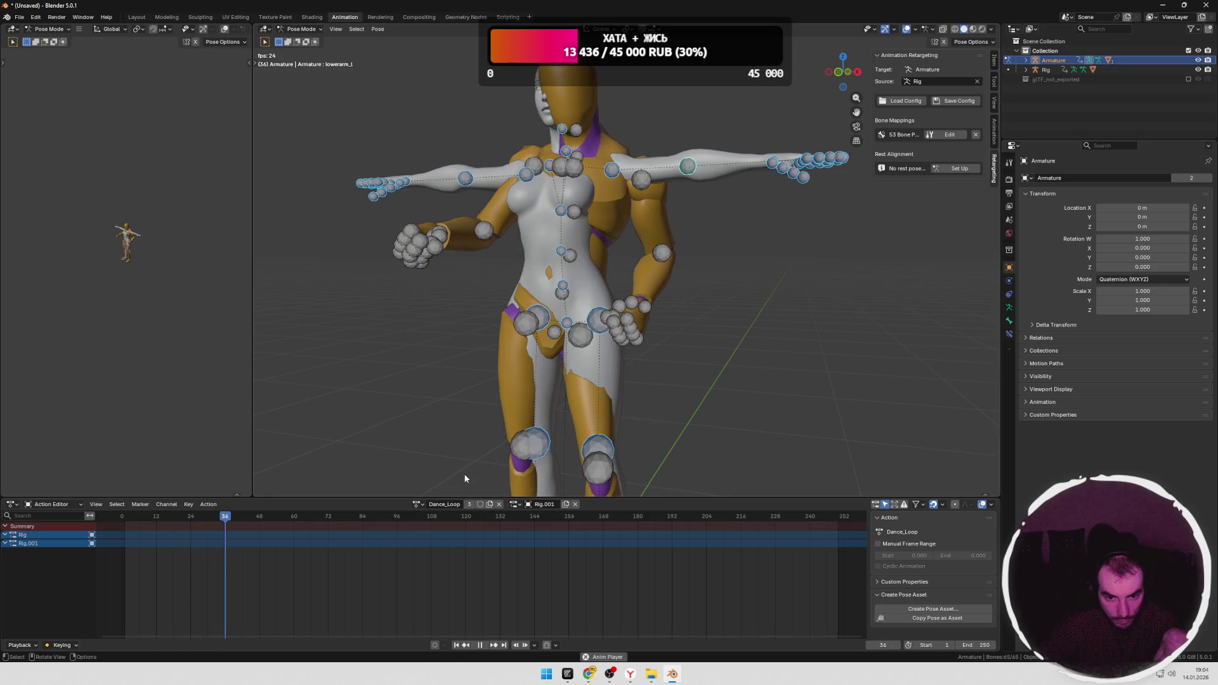
{"action": "key", "text": "space"}
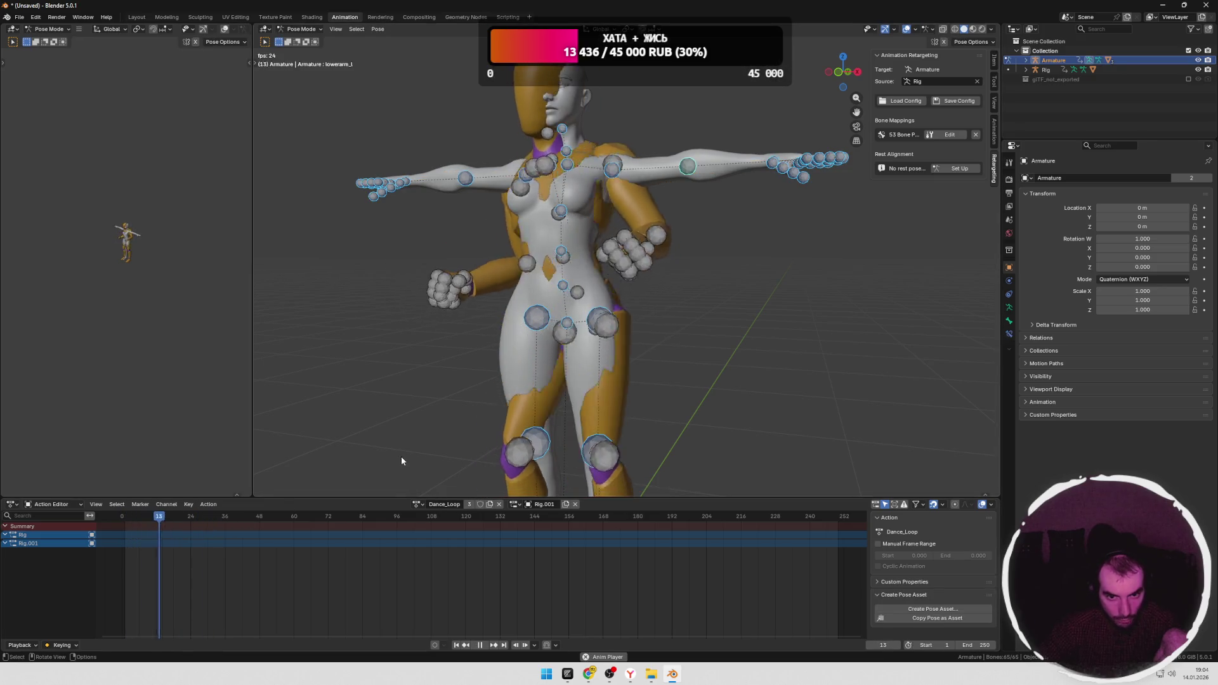
{"action": "scroll", "coordinate": [840, 342], "scroll_direction": "down", "scroll_amount": 5}
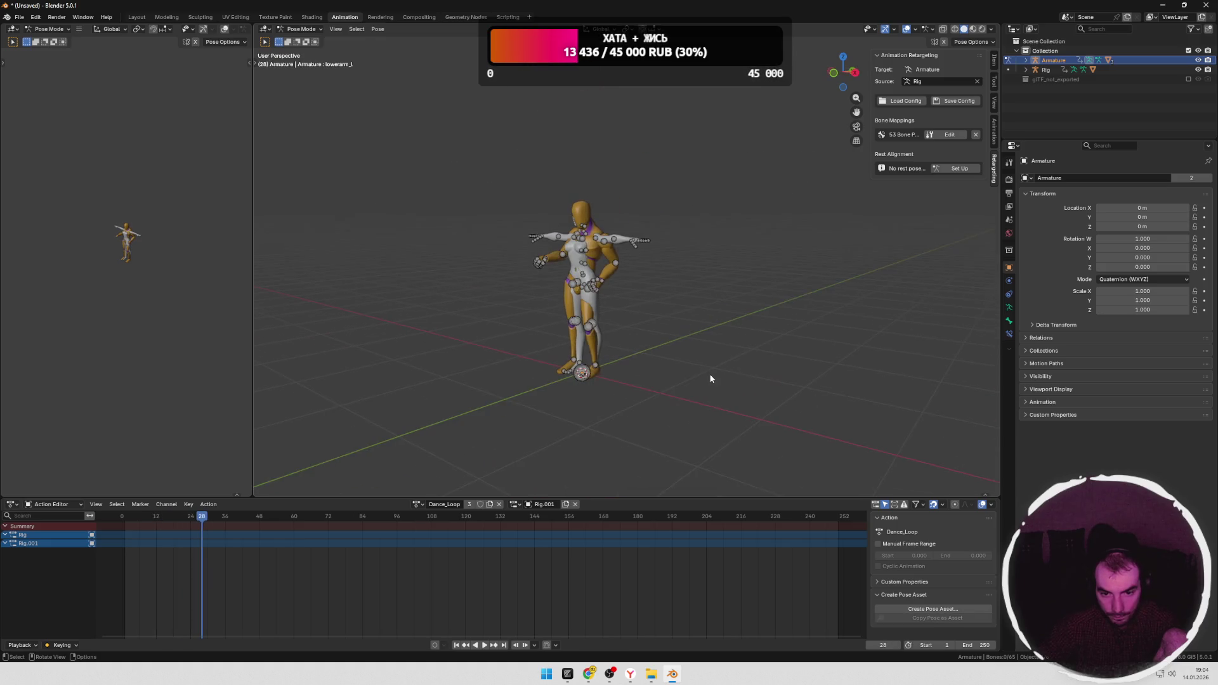
{"action": "scroll", "coordinate": [688, 366], "scroll_direction": "up", "scroll_amount": 3}
{"action": "key", "text": "alt+Tab"}
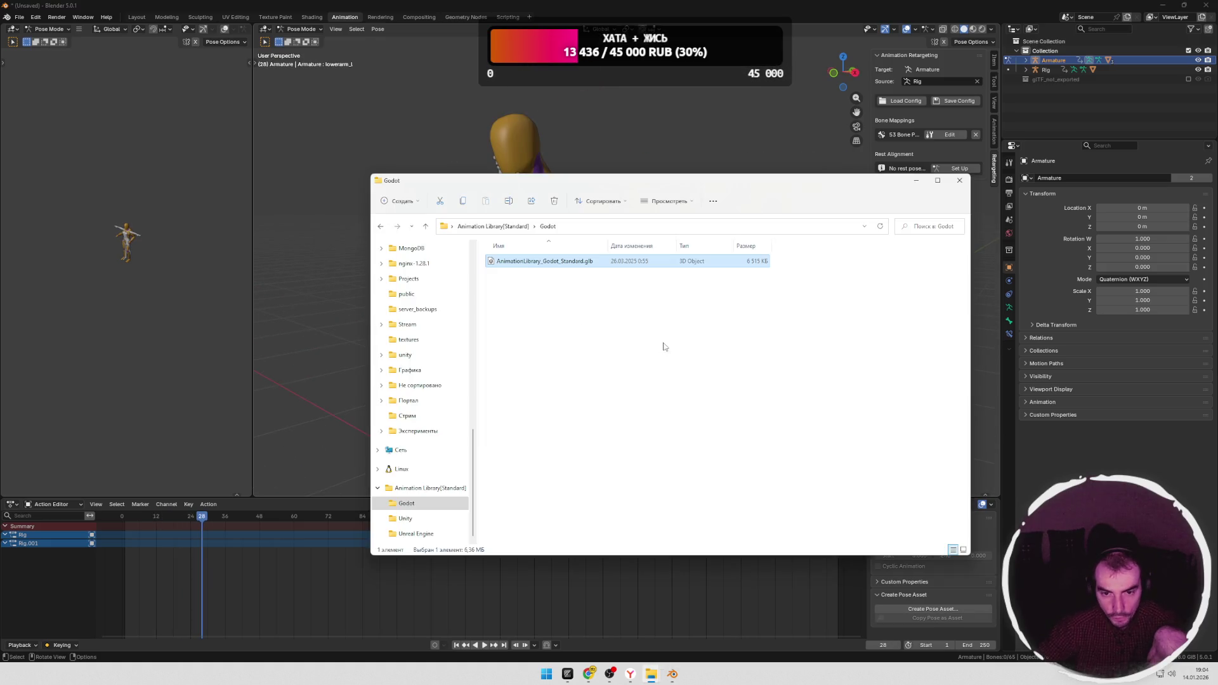
Step: Read the README's rest alignment, correction and Baking sections, then return to Blender
{"action": "key", "text": "alt+Tab"}
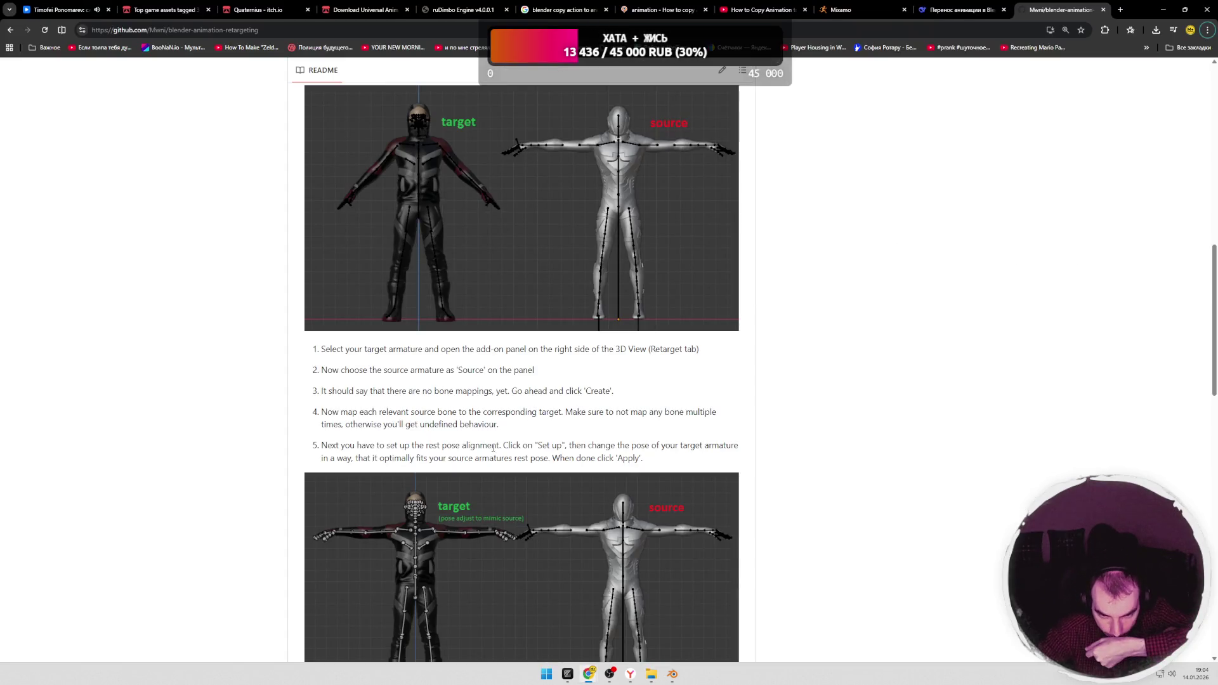
{"action": "left_click_drag", "start_coordinate": [535, 457], "coordinate": [642, 458]}
{"action": "scroll", "coordinate": [512, 437], "scroll_direction": "down", "scroll_amount": 3}
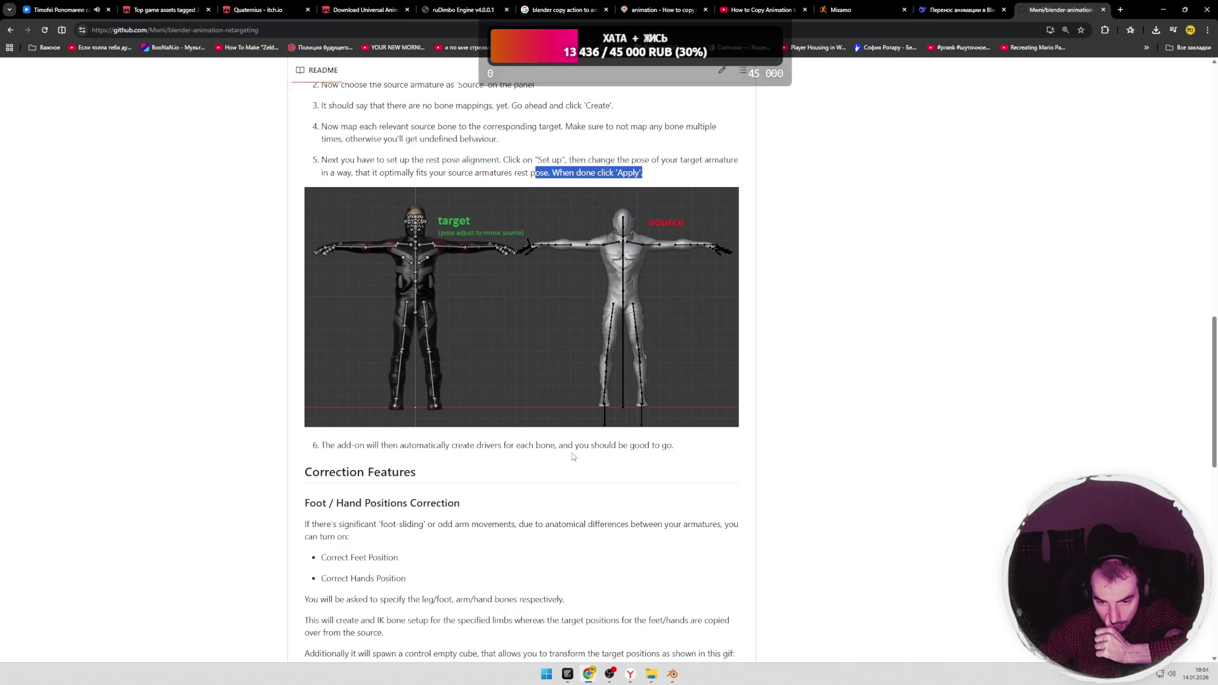
{"action": "left_click_drag", "start_coordinate": [541, 445], "coordinate": [662, 444]}
{"action": "left_click", "coordinate": [504, 463]}
{"action": "scroll", "coordinate": [502, 461], "scroll_direction": "down", "scroll_amount": 1}
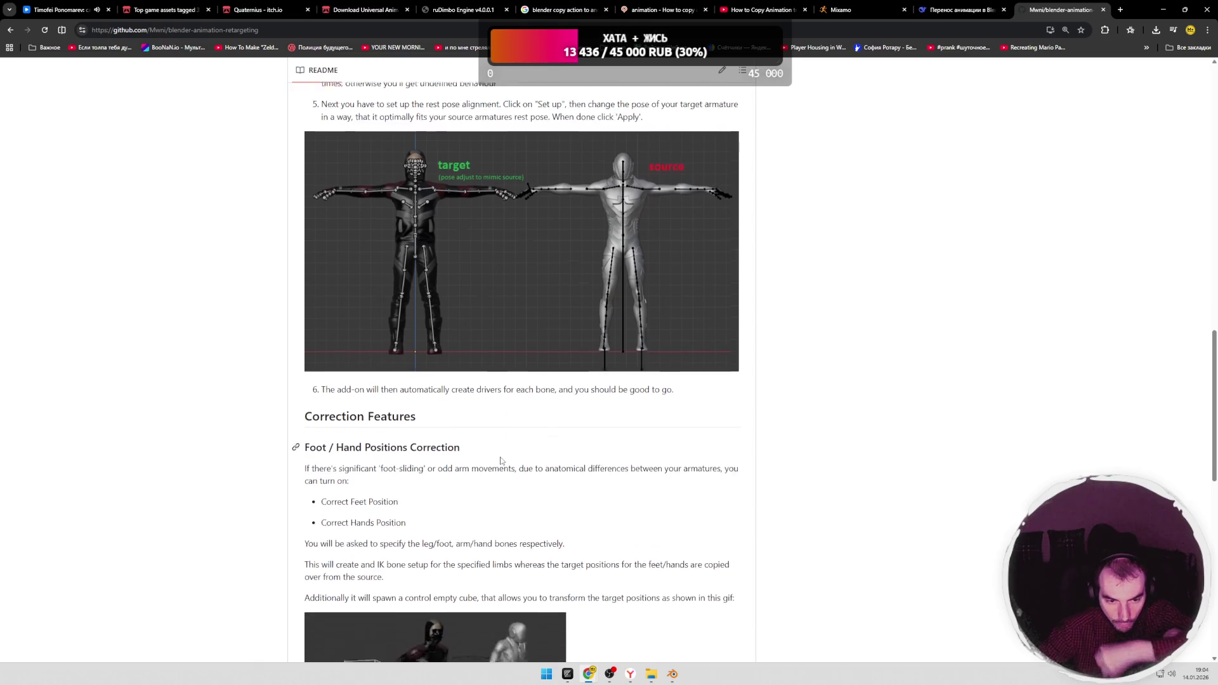
{"action": "scroll", "coordinate": [502, 461], "scroll_direction": "down", "scroll_amount": 1}
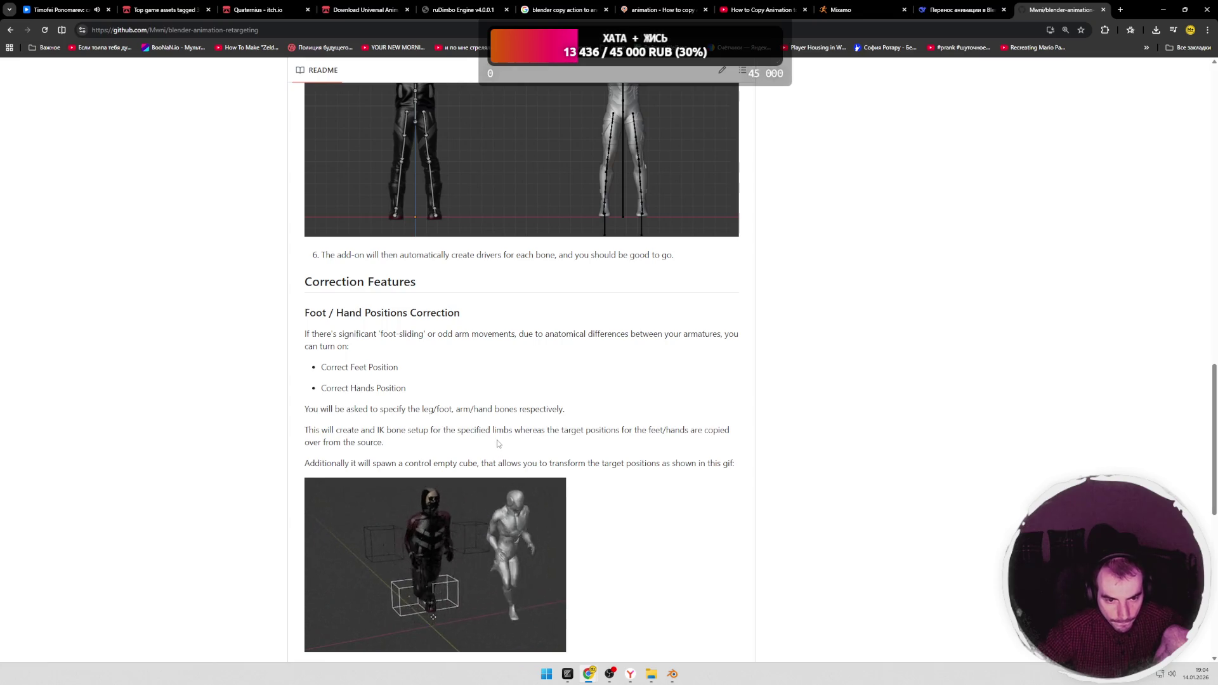
{"action": "scroll", "coordinate": [508, 454], "scroll_direction": "down", "scroll_amount": 1}
{"action": "scroll", "coordinate": [501, 442], "scroll_direction": "down", "scroll_amount": 2}
{"action": "scroll", "coordinate": [533, 437], "scroll_direction": "down", "scroll_amount": 2}
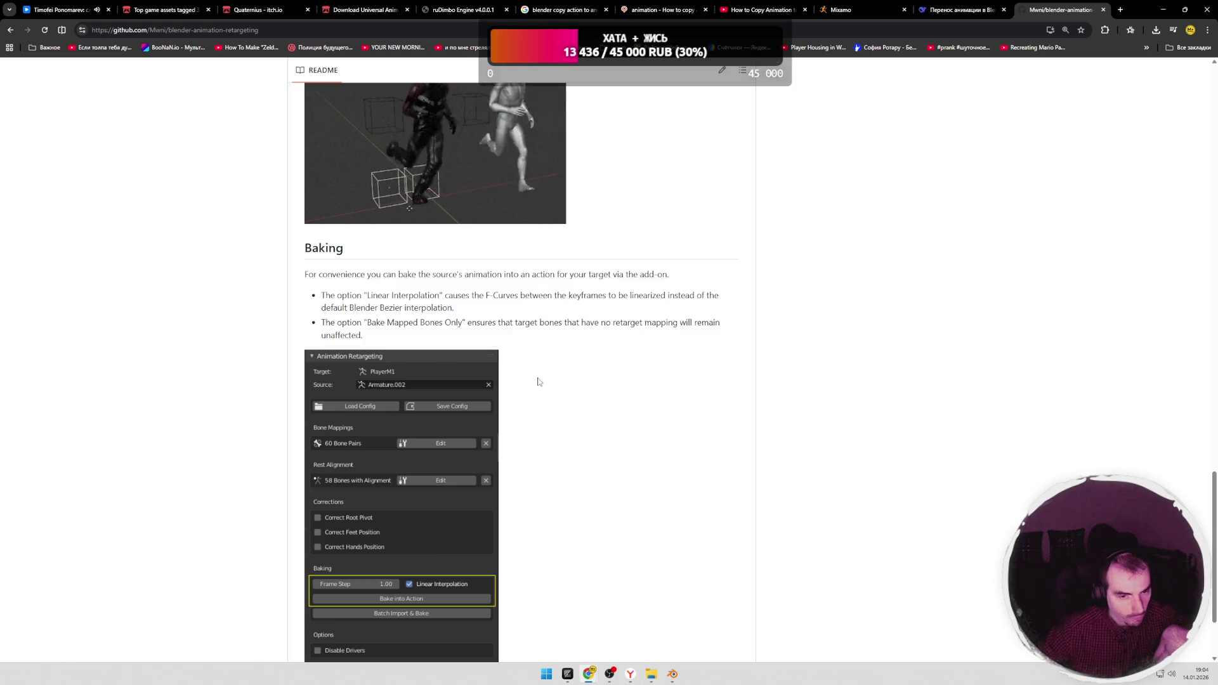
{"action": "scroll", "coordinate": [569, 488], "scroll_direction": "down", "scroll_amount": 1}
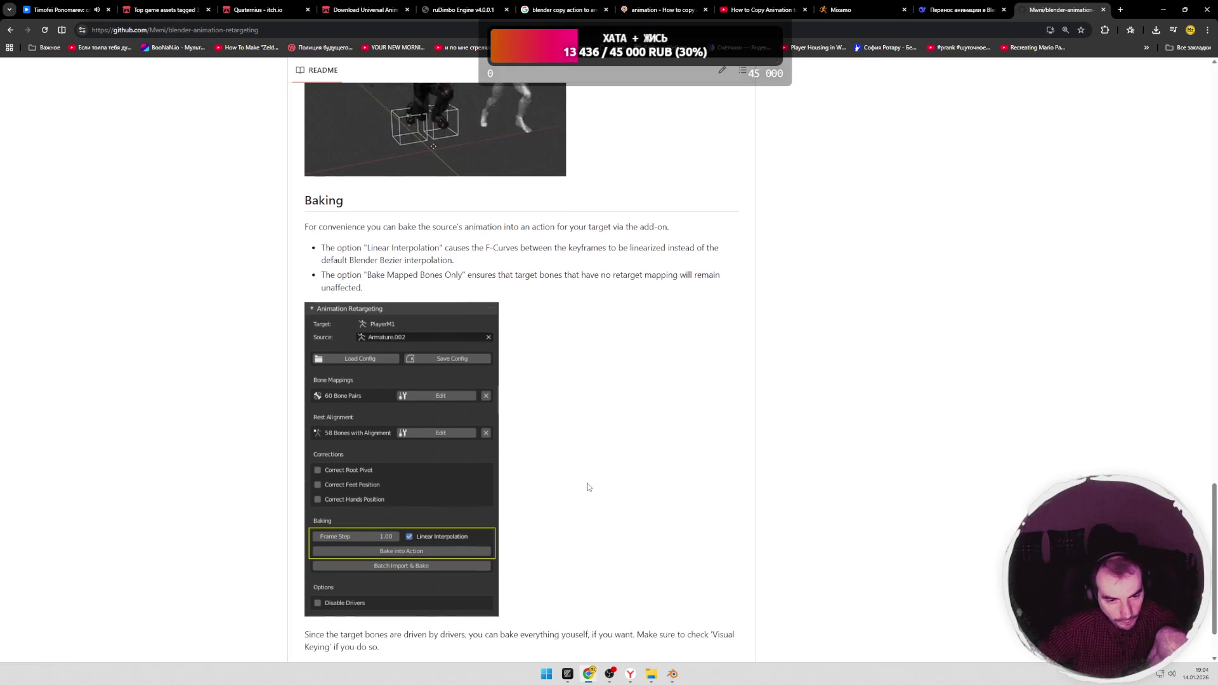
{"action": "key", "text": "alt+Tab"}
{"action": "key", "text": "alt+Tab"}
{"action": "key", "text": "Tab"}
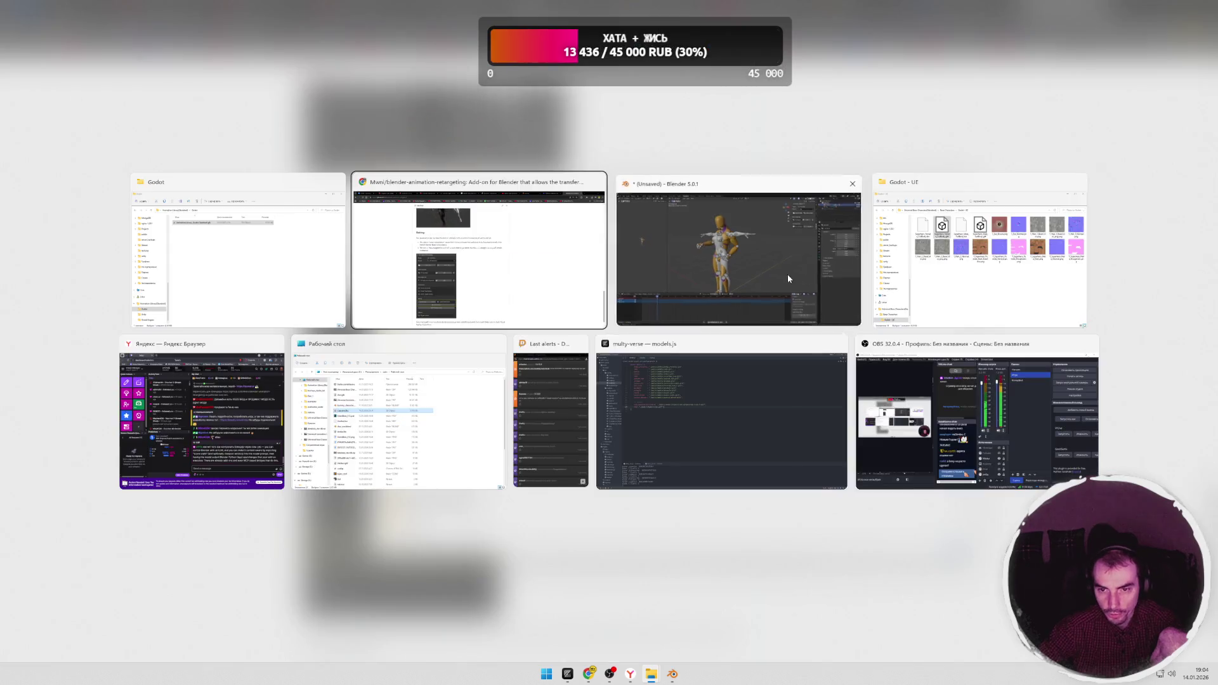
Step: Set up and apply the rest alignment using the current pose, then scrub to verify the Armature follows the Rig
{"action": "middle_click_drag", "start_coordinate": [864, 228], "coordinate": [819, 227]}
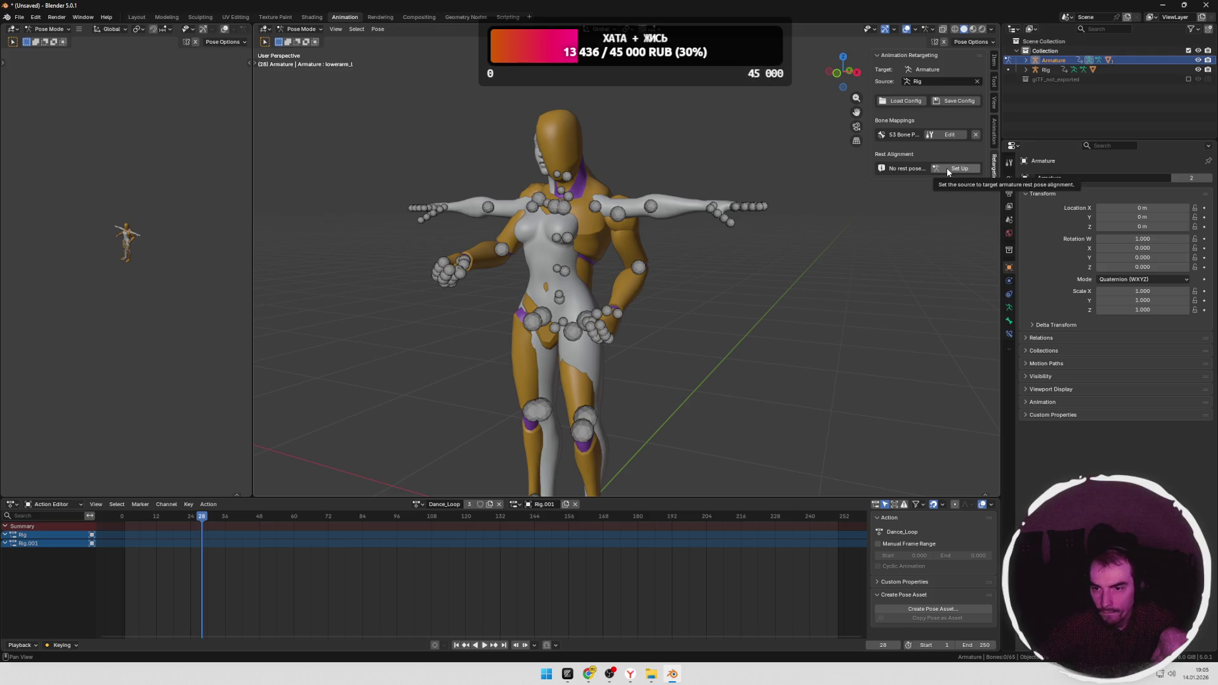
{"action": "left_click", "coordinate": [956, 169]}
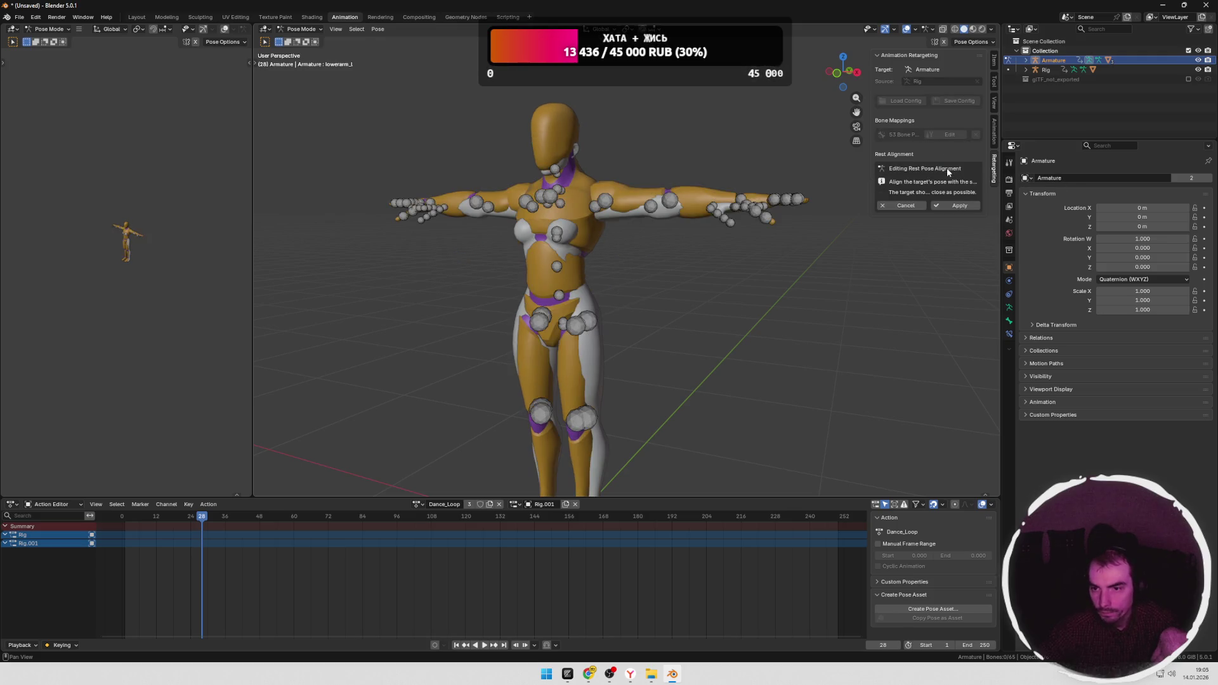
{"action": "left_click", "coordinate": [949, 207]}
{"action": "left_click", "coordinate": [871, 225]}
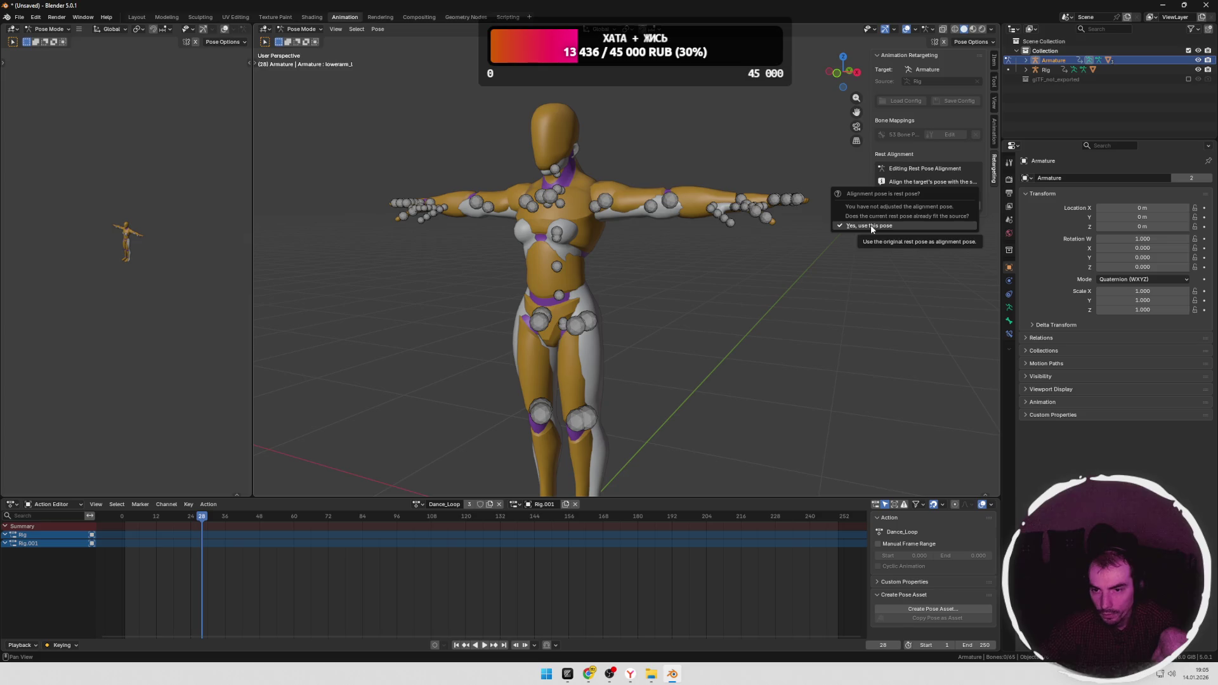
{"action": "middle_click_drag", "start_coordinate": [713, 251], "coordinate": [585, 412]}
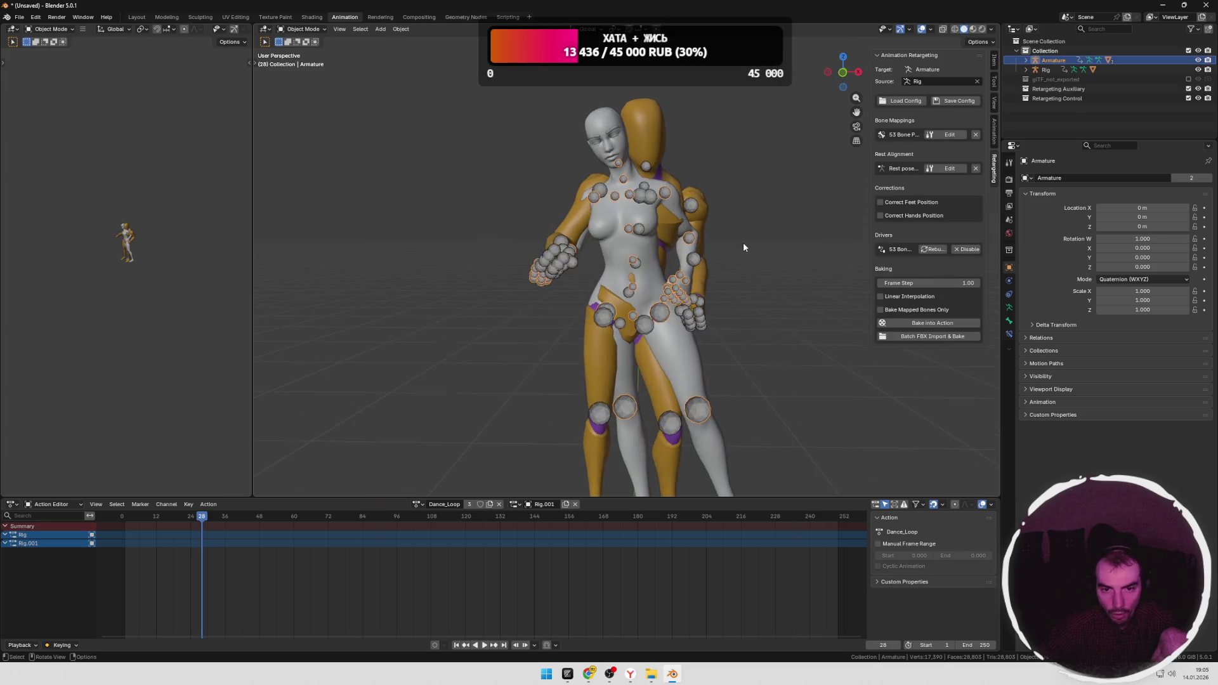
{"action": "left_click_drag", "start_coordinate": [219, 517], "coordinate": [144, 522]}
{"action": "scroll", "coordinate": [460, 424], "scroll_direction": "down", "scroll_amount": 2}
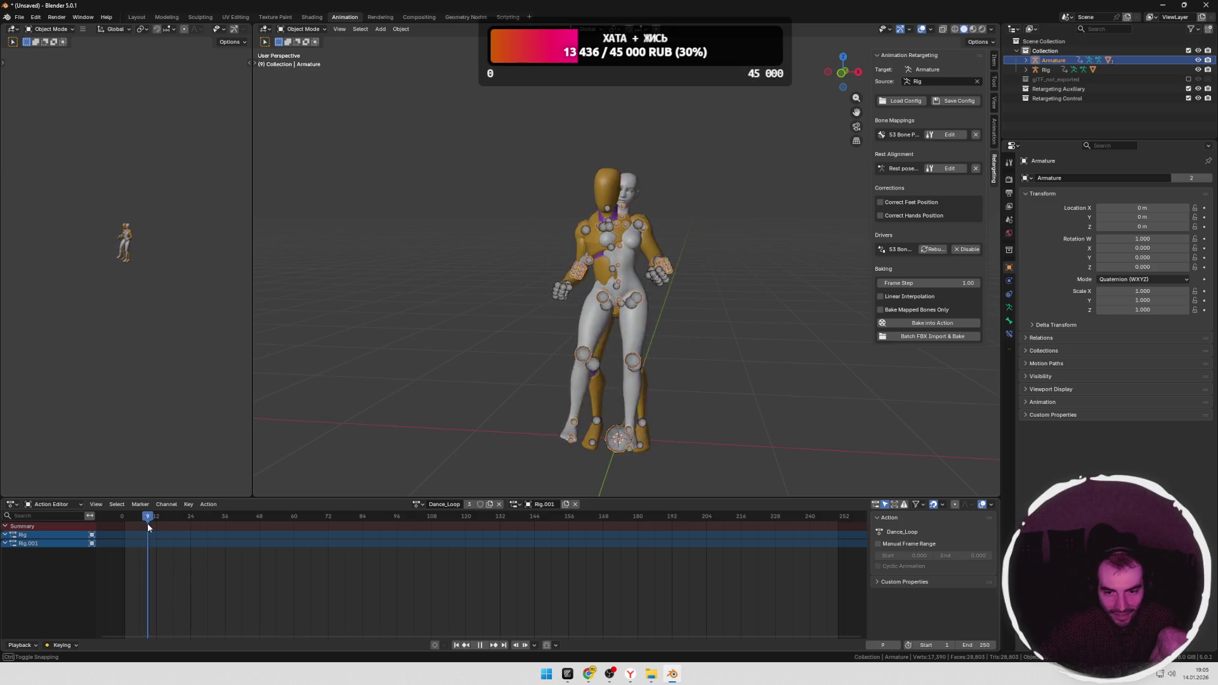
Step: Hide the Retargeting Auxiliary and Retargeting Control collections in the Outliner
{"action": "mouse_move", "coordinate": [654, 390]}
{"action": "middle_mouse_down"}
{"action": "mouse_move", "coordinate": [590, 391]}
{"action": "mouse_move", "coordinate": [632, 389]}
{"action": "middle_mouse_up"}
{"action": "left_click", "coordinate": [1189, 89]}
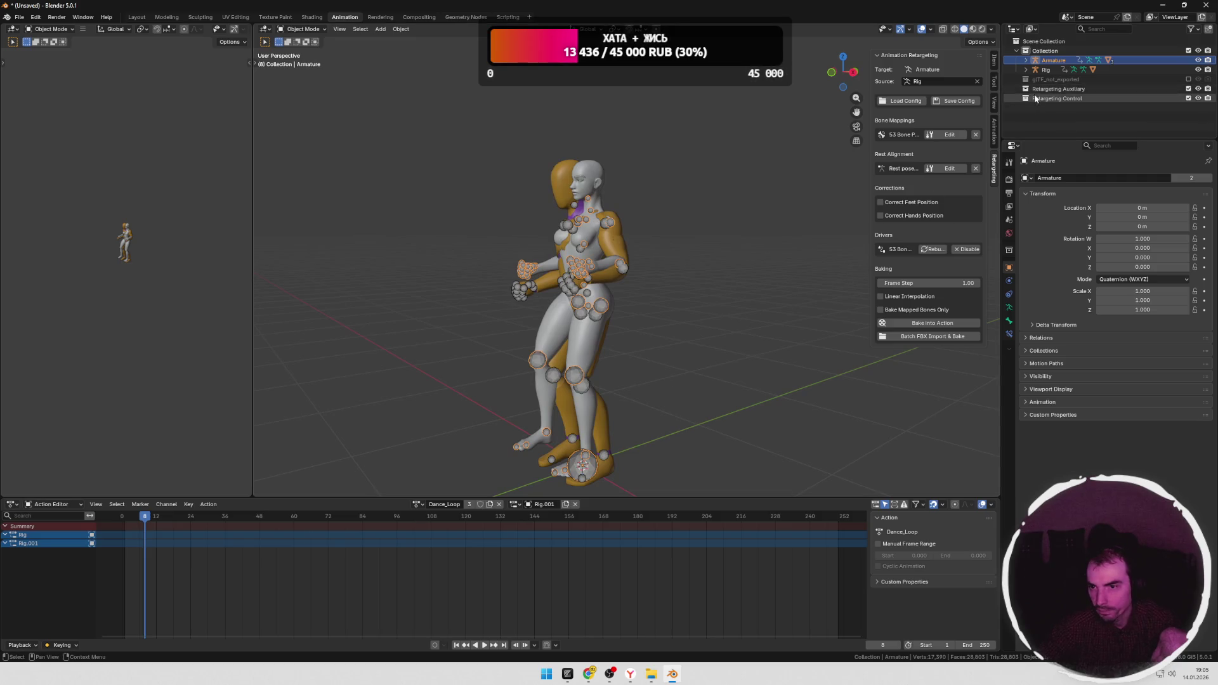
{"action": "left_click", "coordinate": [1189, 99]}
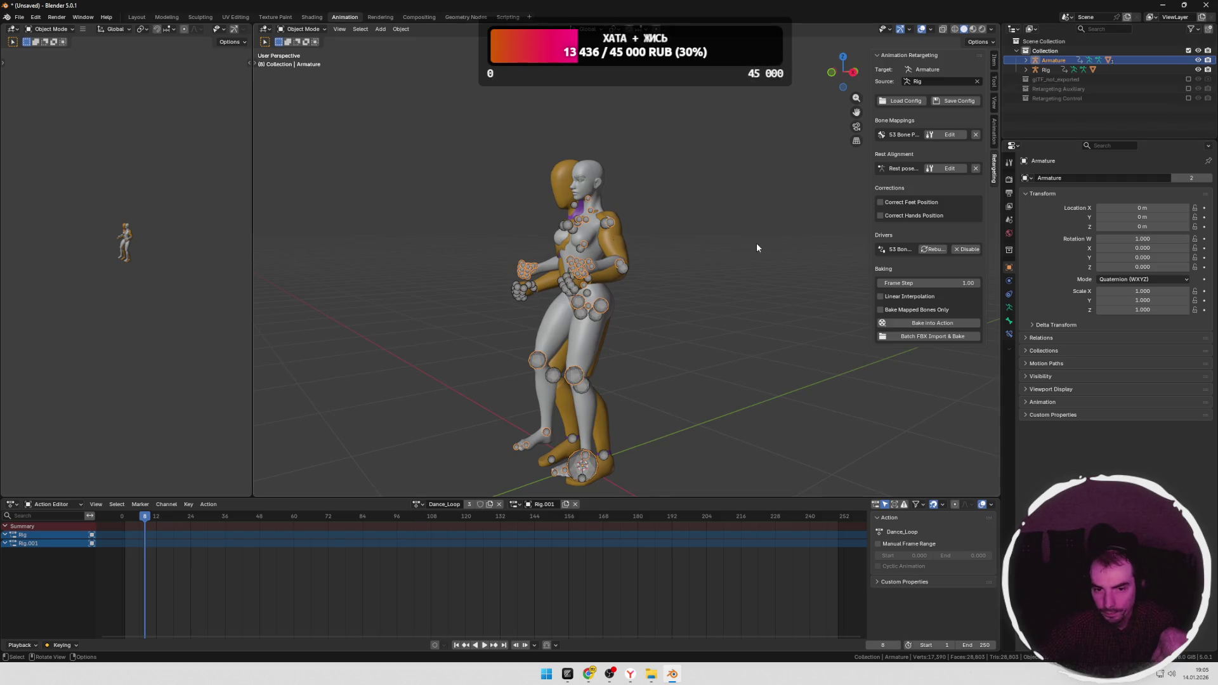
{"action": "middle_click_drag", "start_coordinate": [756, 243], "coordinate": [666, 342]}
{"action": "scroll", "coordinate": [661, 346], "scroll_direction": "up", "scroll_amount": 2}
Step: Make Rig the active object and switch to the Modeling workspace
{"action": "middle_click_drag", "start_coordinate": [712, 381], "coordinate": [628, 448]}
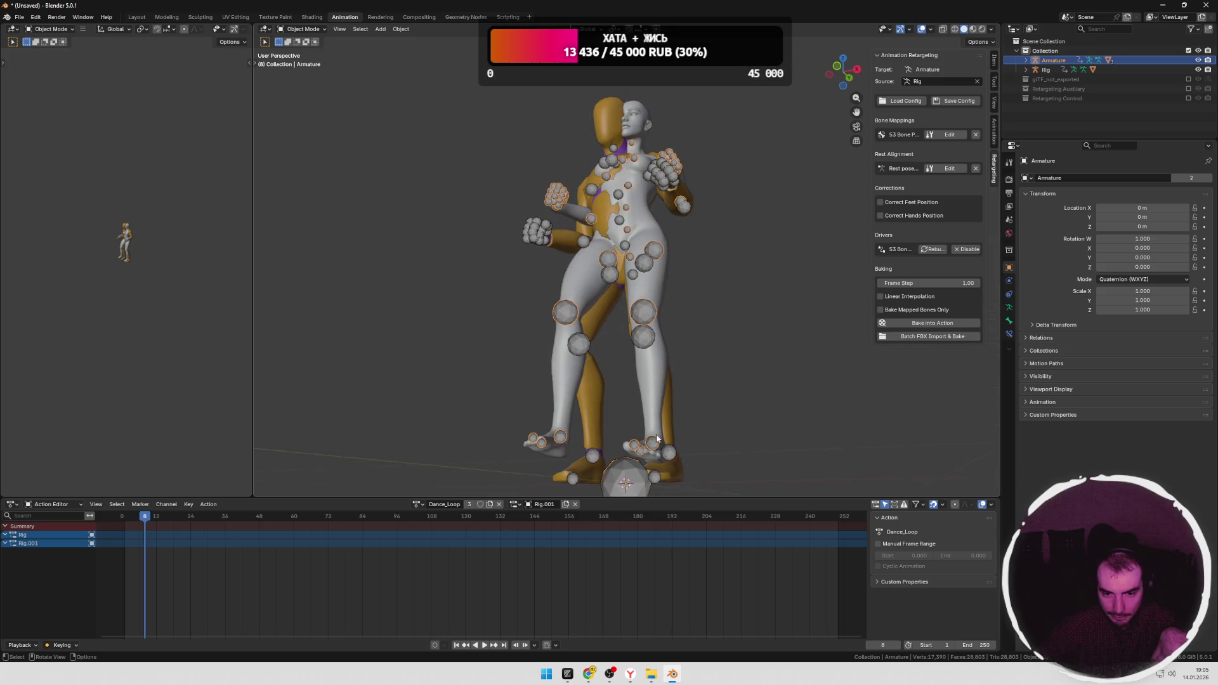
{"action": "left_click", "coordinate": [621, 471]}
{"action": "scroll", "coordinate": [728, 442], "scroll_direction": "down", "scroll_amount": 2}
{"action": "mouse_move", "coordinate": [729, 443]}
{"action": "middle_mouse_down"}
{"action": "mouse_move", "coordinate": [658, 440]}
{"action": "mouse_move", "coordinate": [763, 307]}
{"action": "middle_mouse_up"}
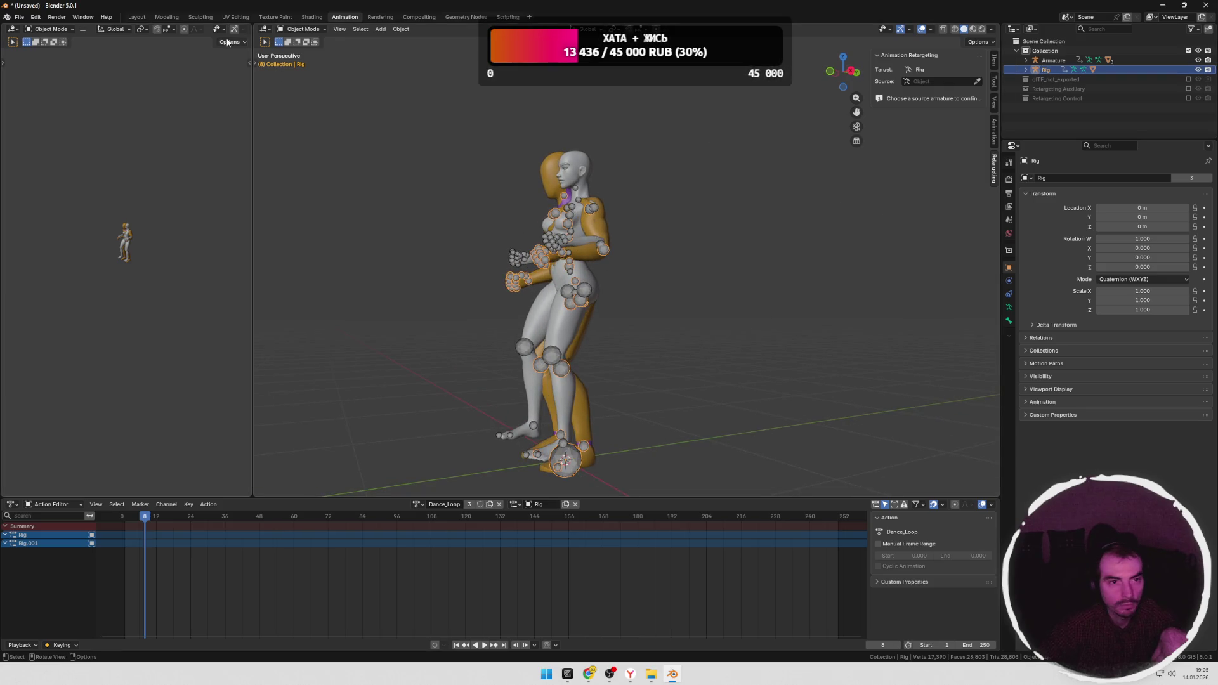
{"action": "left_click", "coordinate": [167, 18]}
{"action": "scroll", "coordinate": [495, 266], "scroll_direction": "up", "scroll_amount": 4}
{"action": "scroll", "coordinate": [610, 314], "scroll_direction": "up", "scroll_amount": 3}
Step: Move the orange Rig about -0.797 m along Y, back from the grey Armature
{"action": "middle_click_drag", "start_coordinate": [628, 328], "coordinate": [630, 306]}
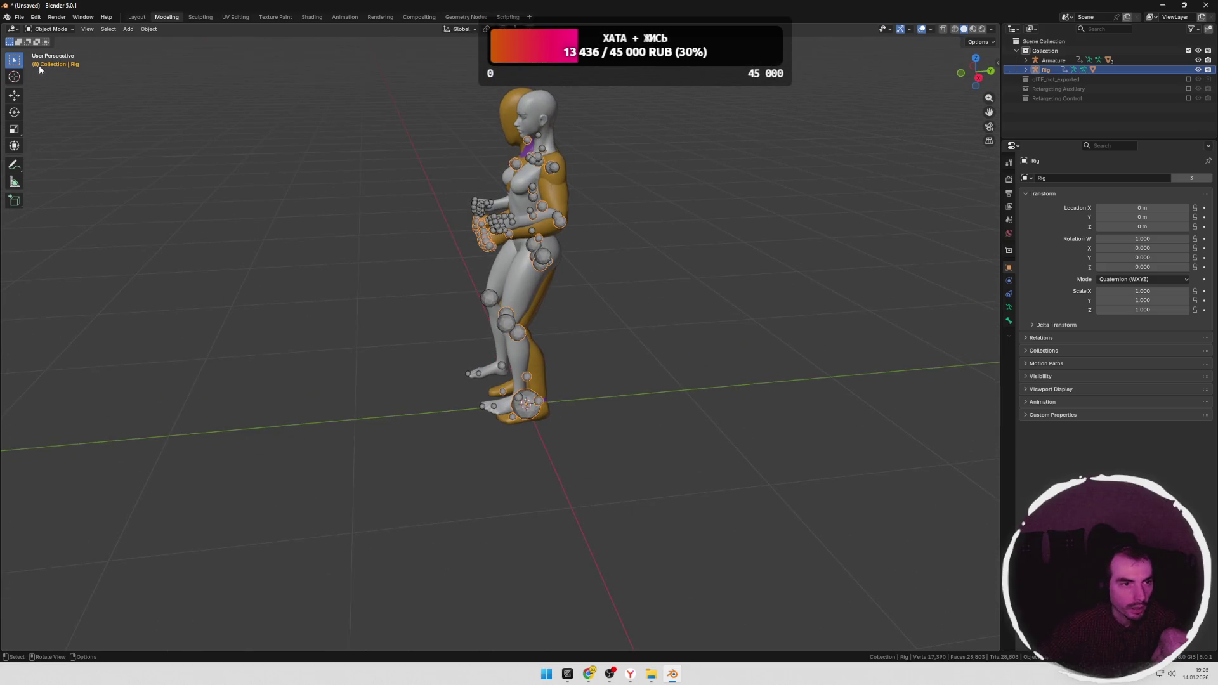
{"action": "left_click", "coordinate": [14, 96]}
{"action": "left_click_drag", "start_coordinate": [563, 405], "coordinate": [438, 410]}
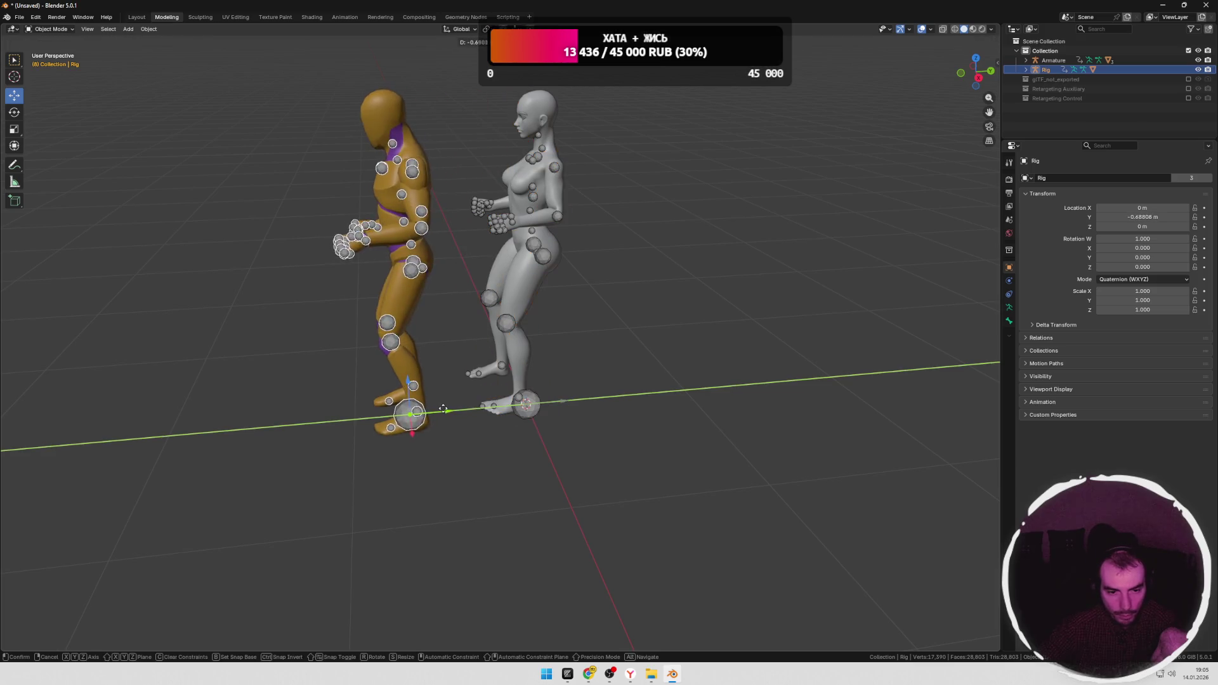
{"action": "mouse_move", "coordinate": [607, 363]}
{"action": "middle_mouse_down"}
{"action": "mouse_move", "coordinate": [643, 366]}
{"action": "mouse_move", "coordinate": [630, 364]}
{"action": "middle_mouse_up"}
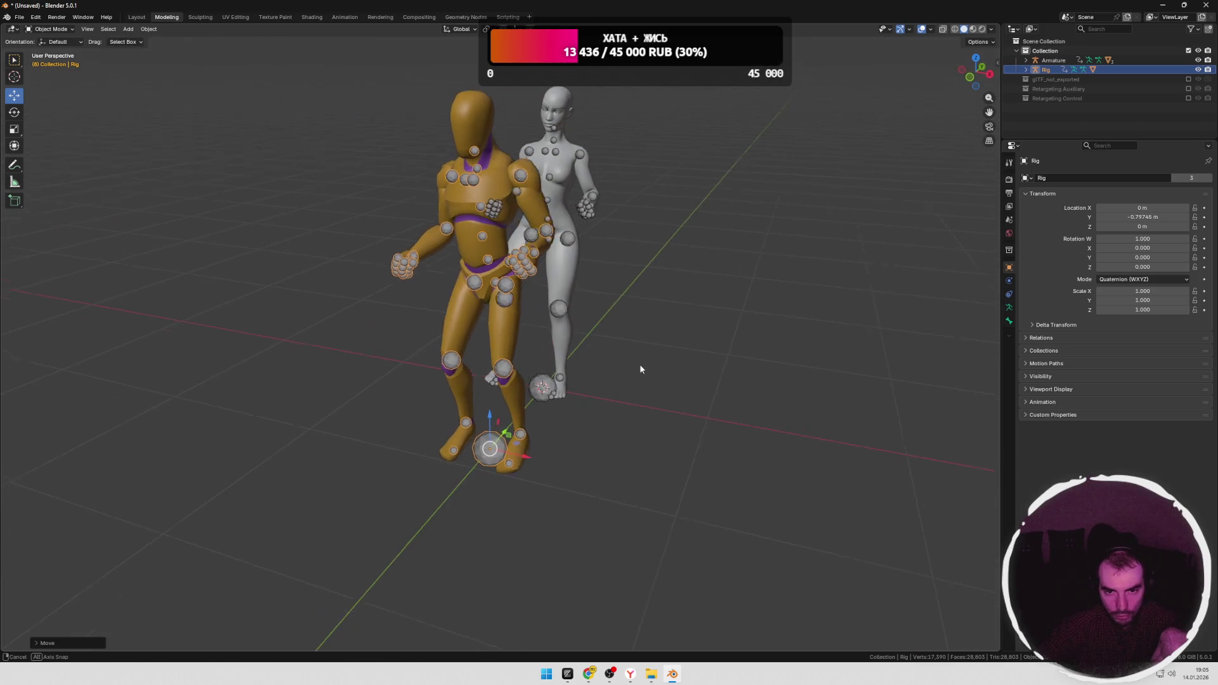
{"action": "scroll", "coordinate": [631, 365], "scroll_direction": "up", "scroll_amount": 4}
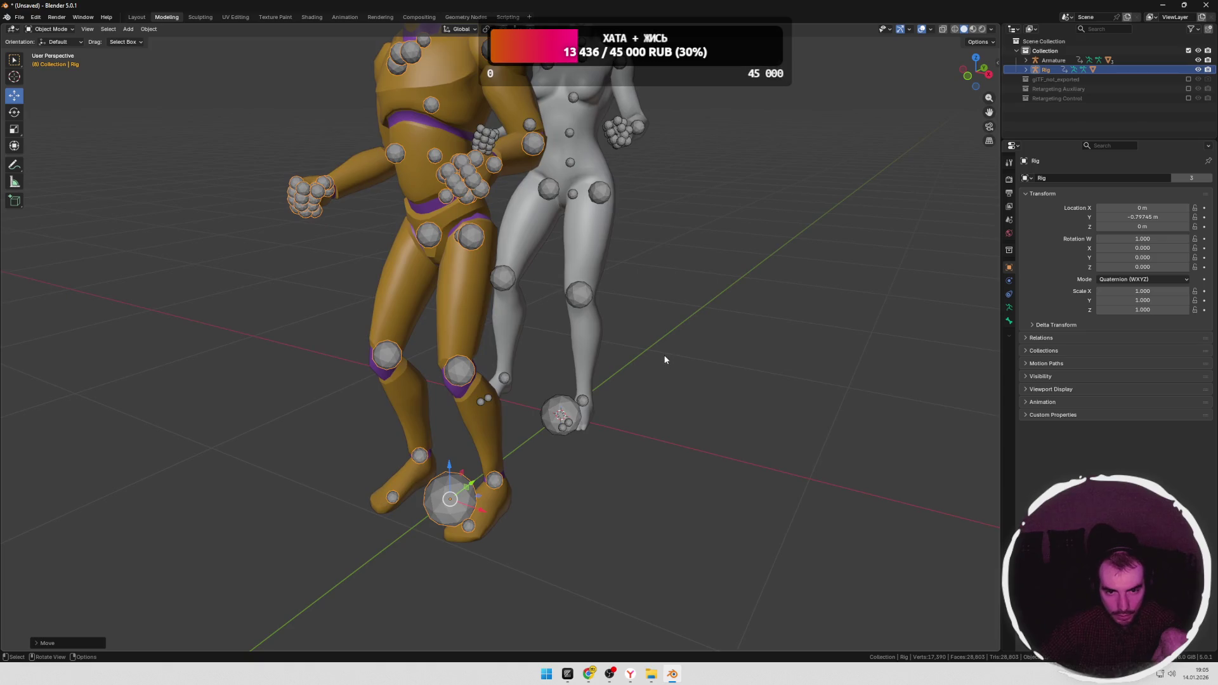
Step: Check both characters from side and front, then return to the Animation workspace and play Dance_Loop
{"action": "mouse_move", "coordinate": [692, 353]}
{"action": "middle_mouse_down"}
{"action": "mouse_move", "coordinate": [590, 359]}
{"action": "mouse_move", "coordinate": [642, 364]}
{"action": "middle_mouse_up"}
{"action": "scroll", "coordinate": [622, 365], "scroll_direction": "down", "scroll_amount": 3}
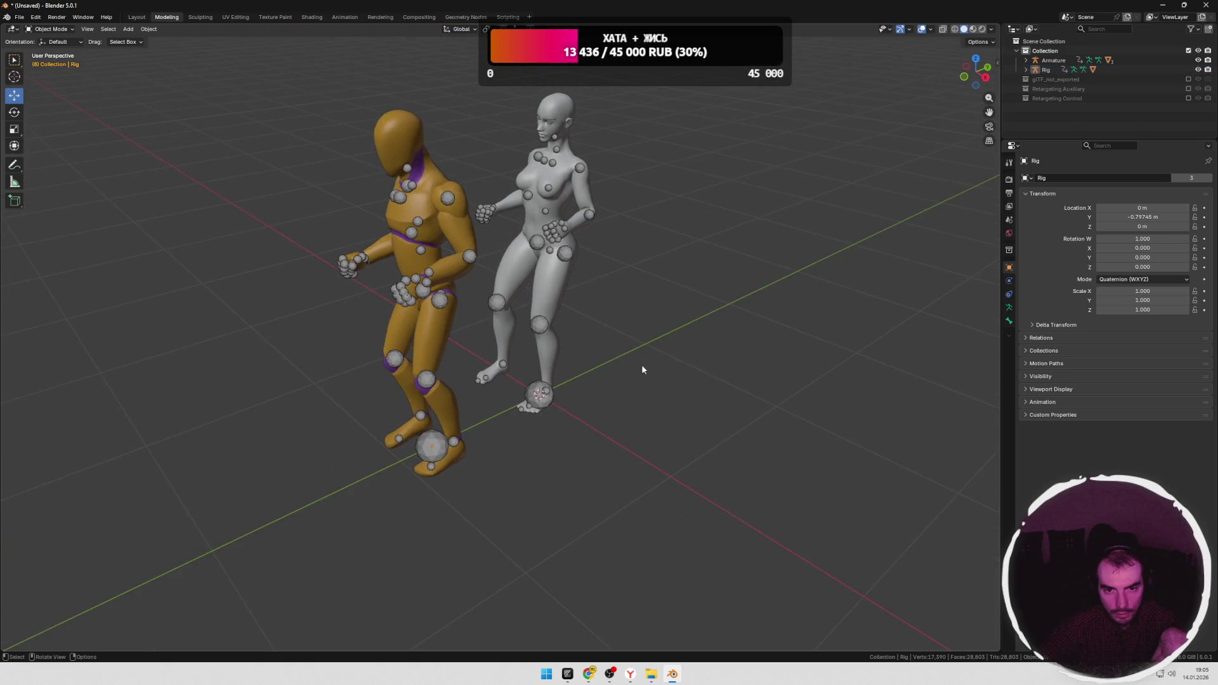
{"action": "middle_click_drag", "start_coordinate": [701, 260], "coordinate": [735, 274]}
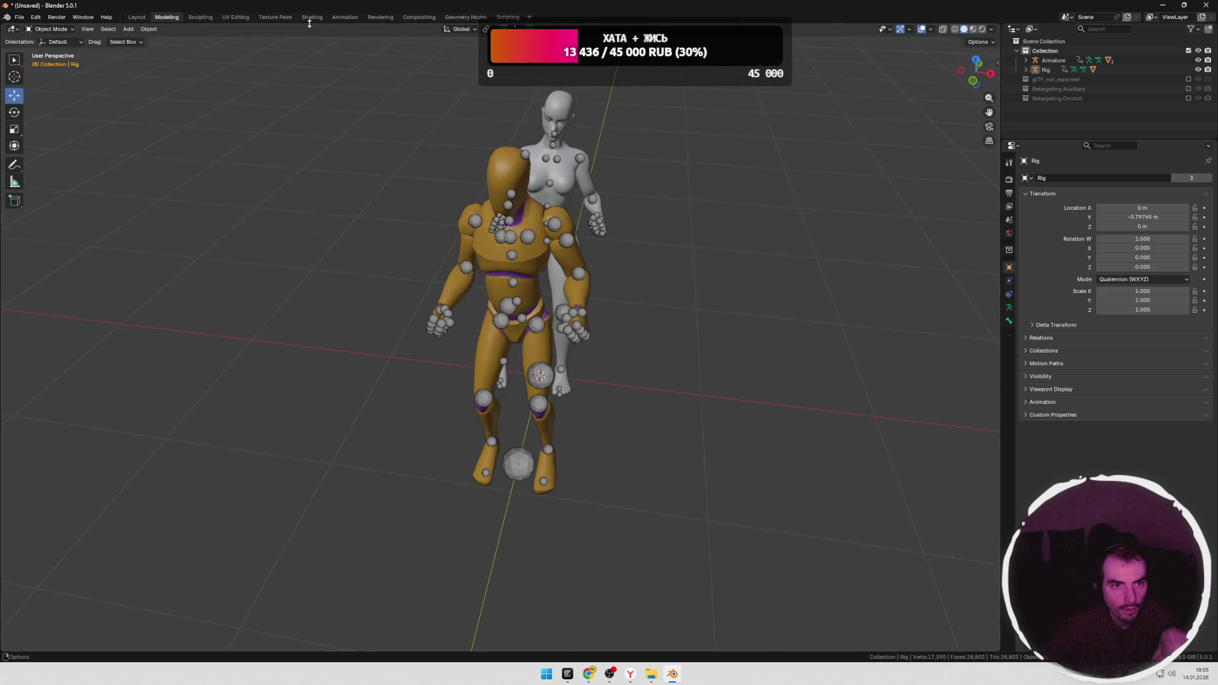
{"action": "left_click", "coordinate": [340, 17]}
{"action": "key", "text": "space"}
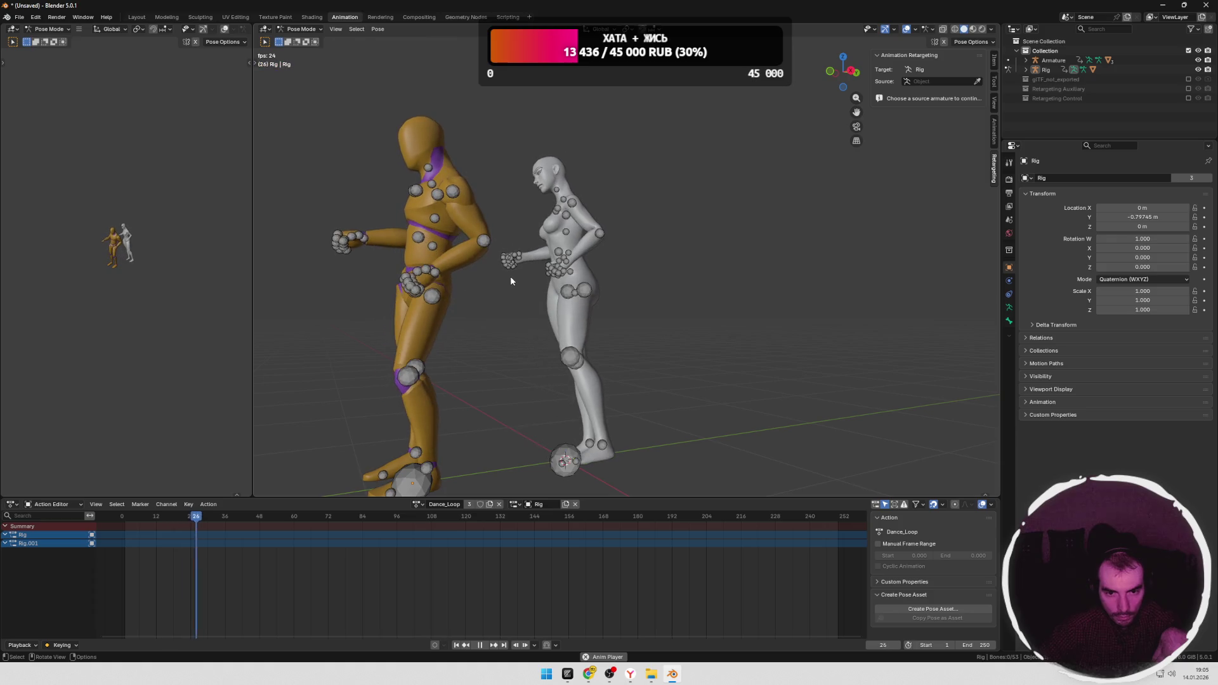
Step: Stop playback and scrub Dance_Loop between frames 15 and 24 while inspecting both characters
{"action": "key", "text": "space"}
{"action": "left_click_drag", "start_coordinate": [237, 517], "coordinate": [156, 517]}
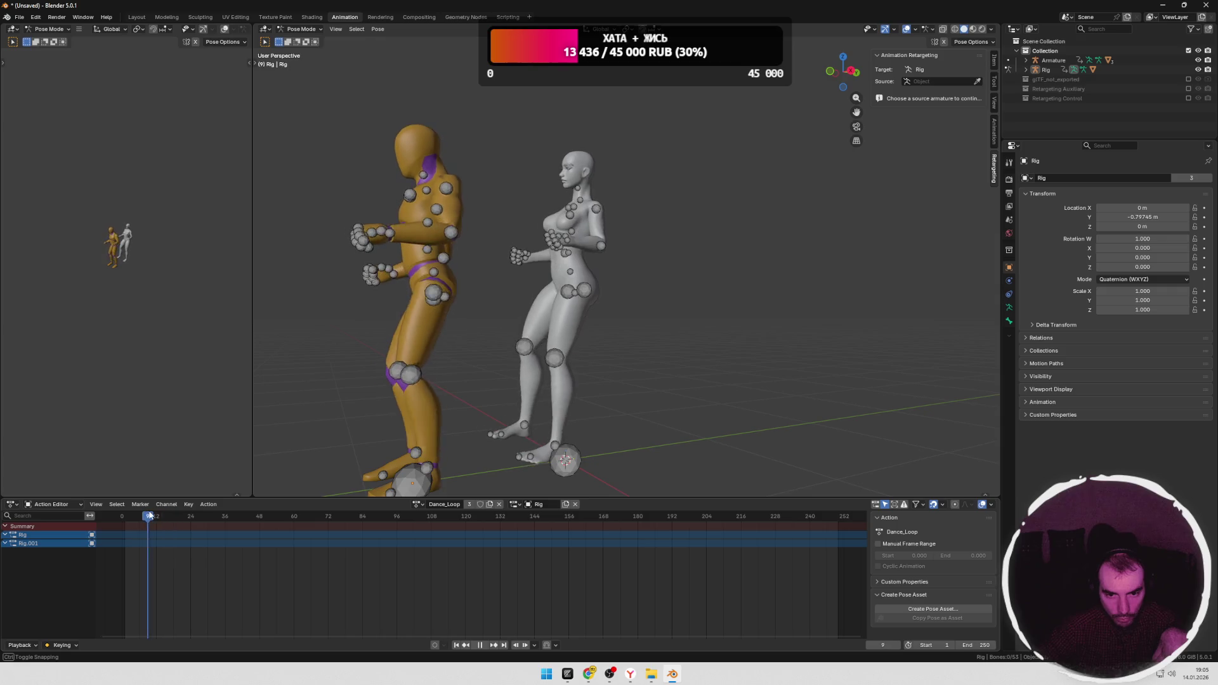
{"action": "middle_click_drag", "start_coordinate": [579, 355], "coordinate": [547, 347]}
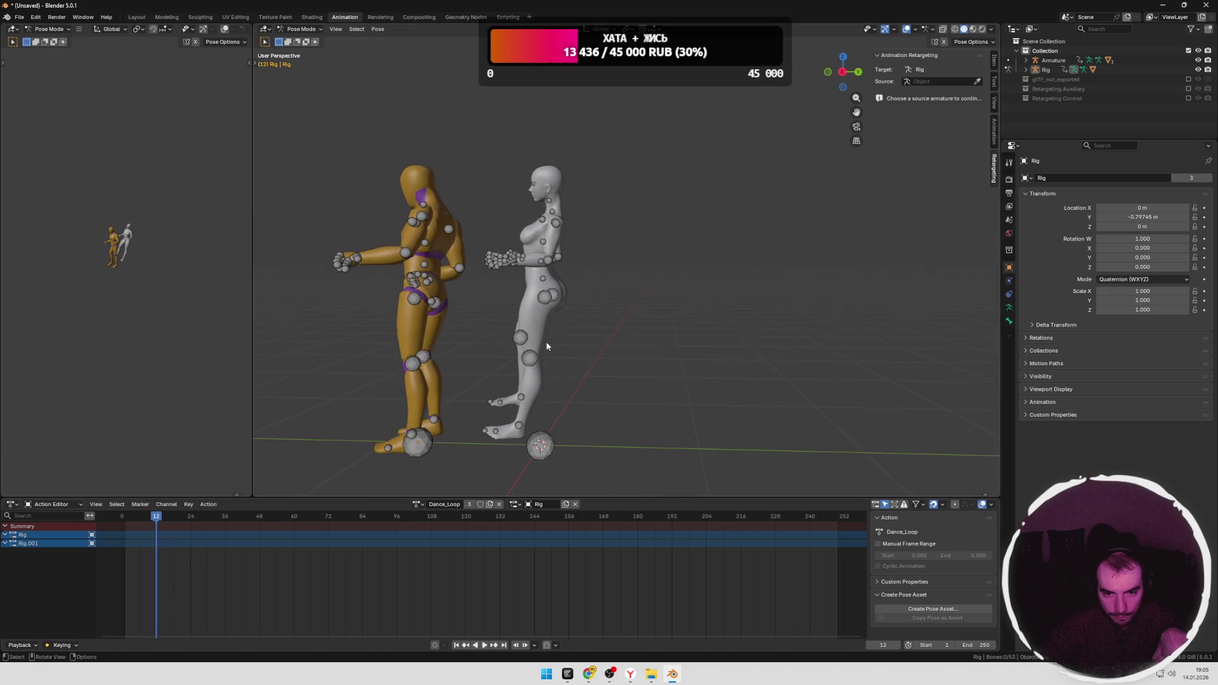
{"action": "scroll", "coordinate": [570, 343], "scroll_direction": "up", "scroll_amount": 3}
{"action": "mouse_move", "coordinate": [570, 286]}
{"action": "middle_mouse_down", "text": "shift"}
{"action": "mouse_move", "coordinate": [599, 415]}
{"action": "mouse_move", "coordinate": [705, 350]}
{"action": "mouse_move", "coordinate": [749, 366]}
{"action": "middle_mouse_up", "text": "shift"}
{"action": "mouse_move", "coordinate": [409, 400]}
{"action": "middle_mouse_down"}
{"action": "mouse_move", "coordinate": [483, 397]}
{"action": "mouse_move", "coordinate": [380, 457]}
{"action": "middle_mouse_up"}
{"action": "mouse_move", "coordinate": [156, 518]}
{"action": "left_mouse_down"}
{"action": "mouse_move", "coordinate": [214, 519]}
{"action": "mouse_move", "coordinate": [160, 518]}
{"action": "mouse_move", "coordinate": [179, 518]}
{"action": "left_mouse_up"}
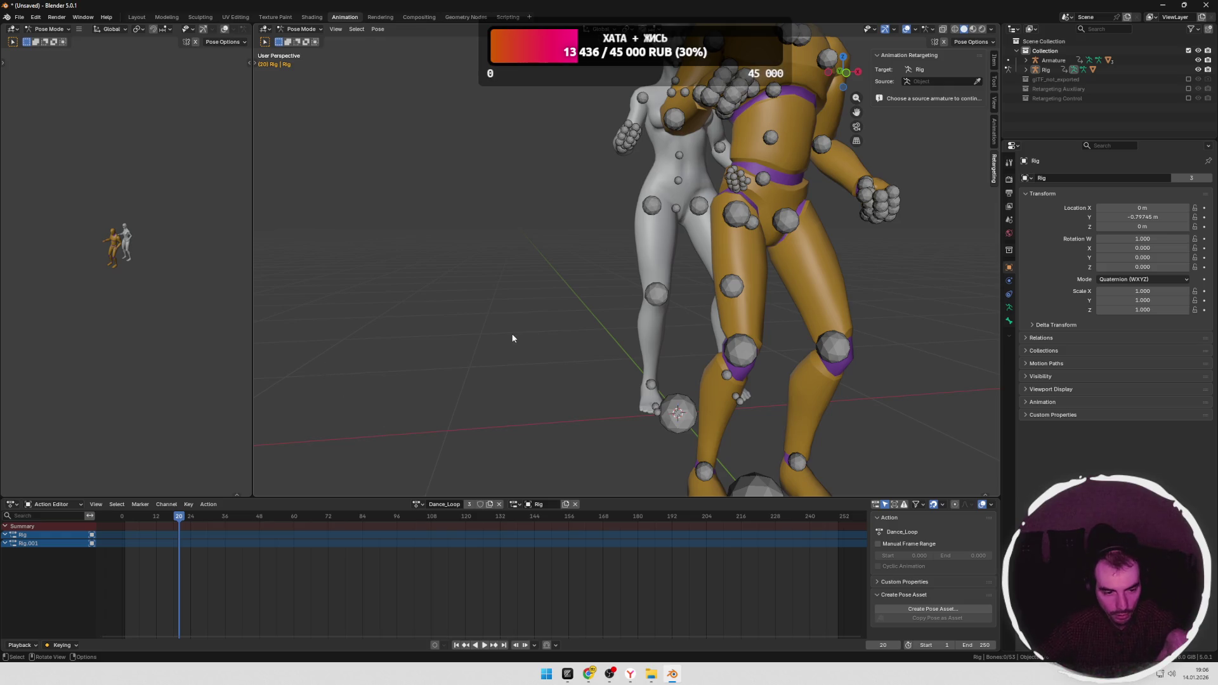
Step: Orbit around the pair once more, then undo back and start a fresh default General scene
{"action": "middle_click_drag", "start_coordinate": [512, 339], "coordinate": [689, 305]}
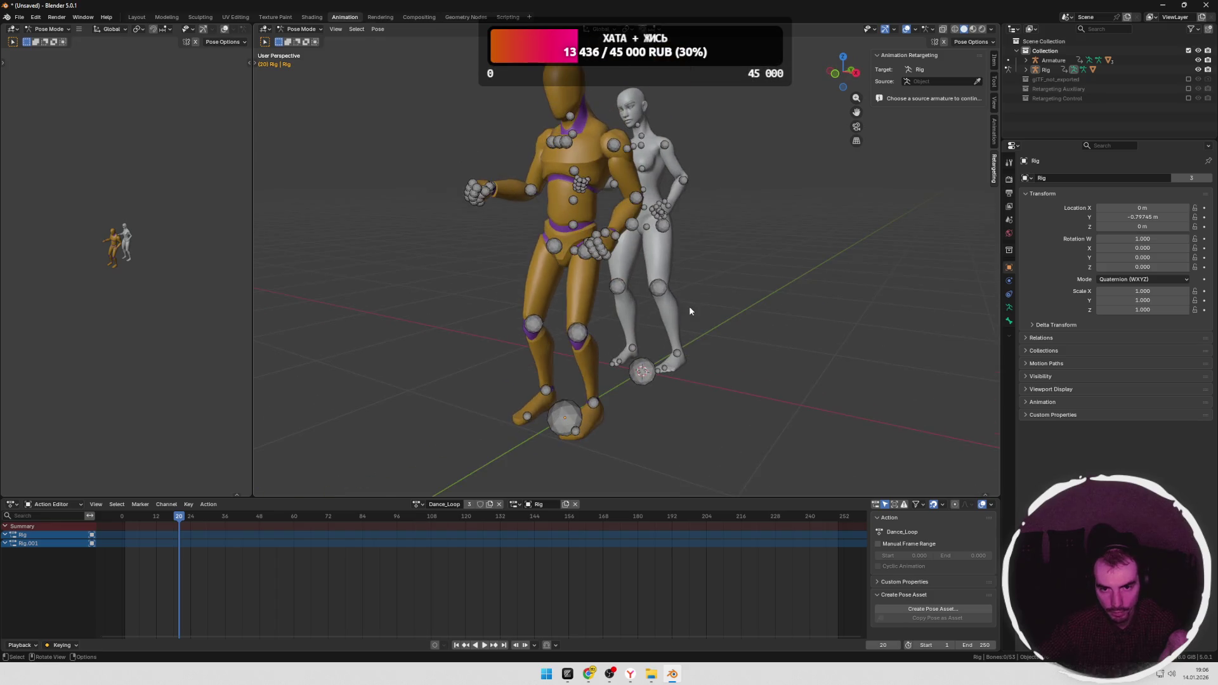
{"action": "scroll", "coordinate": [691, 298], "scroll_direction": "down", "scroll_amount": 2}
{"action": "scroll", "coordinate": [681, 312], "scroll_direction": "up", "scroll_amount": 3}
{"action": "middle_click_drag", "start_coordinate": [681, 312], "coordinate": [619, 314]}
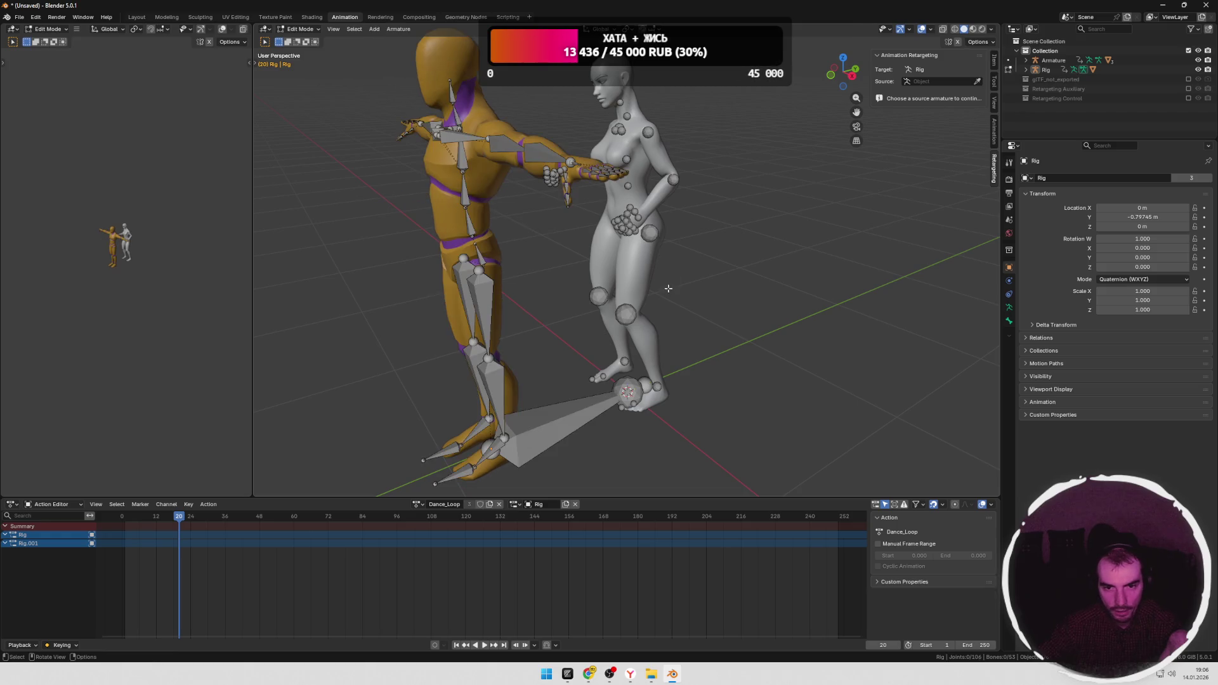
{"action": "scroll", "coordinate": [715, 278], "scroll_direction": "down", "scroll_amount": 6}
{"action": "scroll", "coordinate": [715, 284], "scroll_direction": "down", "scroll_amount": 3}
{"action": "key", "text": "ctrl+z"}
{"action": "key", "text": "ctrl+z"}
{"action": "key", "text": "ctrl+z"}
{"action": "key", "text": "ctrl+z"}
{"action": "key", "text": "ctrl+z"}
{"action": "key", "text": "ctrl+z"}
{"action": "key", "text": "ctrl+z"}
{"action": "key", "text": "ctrl+z"}
{"action": "key", "text": "ctrl+z"}
{"action": "key", "text": "ctrl+z"}
{"action": "scroll", "coordinate": [715, 283], "scroll_direction": "down", "scroll_amount": 4}
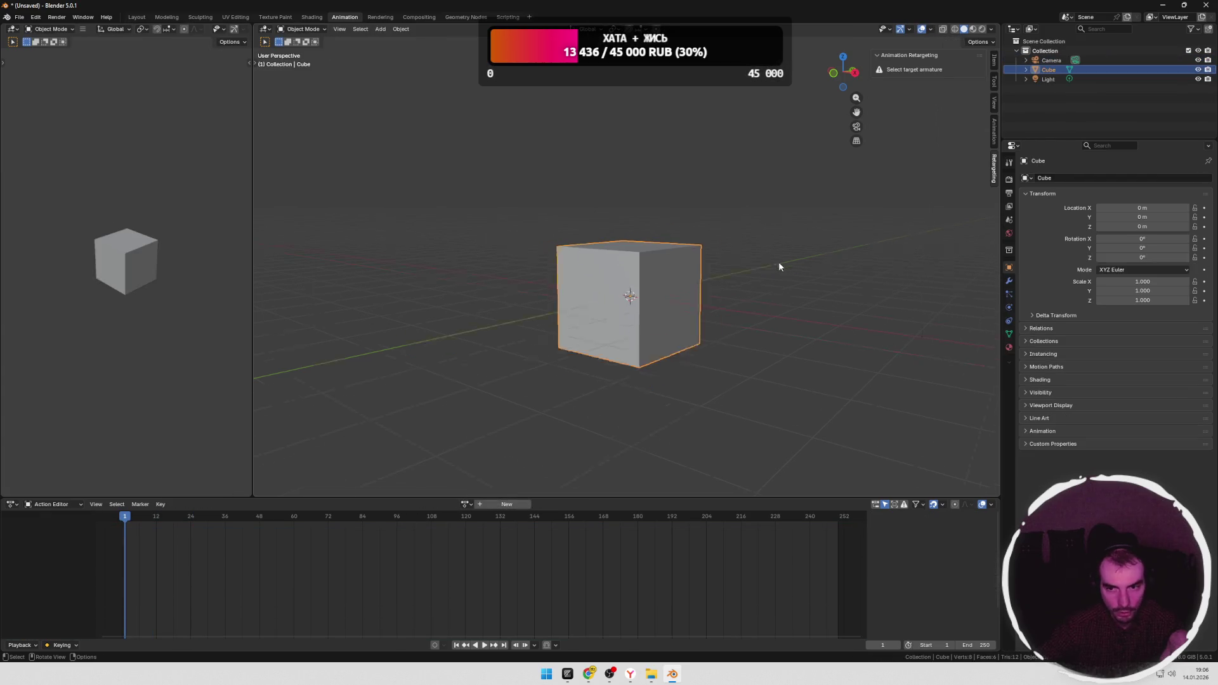
Step: Delete the default cube, camera and light to empty the scene
{"action": "middle_click_drag", "start_coordinate": [779, 261], "coordinate": [781, 125]}
{"action": "key", "text": "a"}
{"action": "key", "text": "x"}
{"action": "middle_click_drag", "start_coordinate": [619, 328], "coordinate": [644, 324]}
Step: Import the Godot animation library .glb as glTF 2.0 by dragging it in from Explorer
{"action": "key", "text": "alt+Tab"}
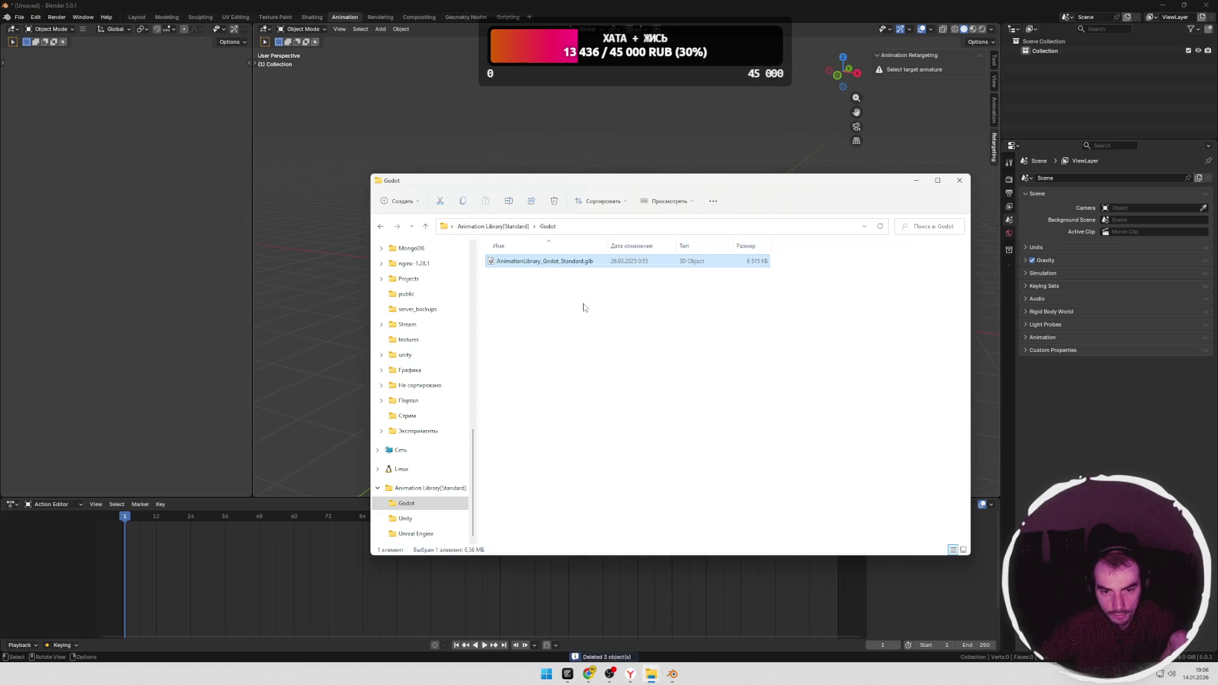
{"action": "left_click_drag", "start_coordinate": [553, 263], "coordinate": [346, 317]}
{"action": "left_click", "coordinate": [341, 570]}
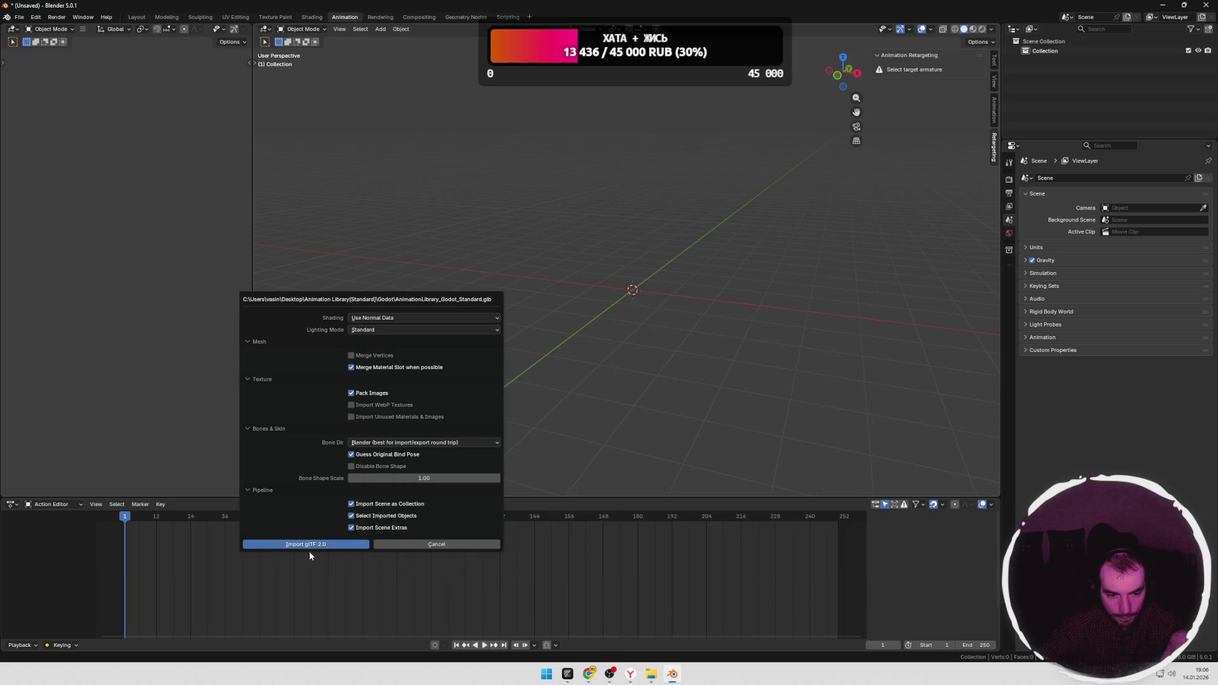
{"action": "left_click", "coordinate": [310, 547]}
Step: Import the Superhero base character .gltf so its Armature stands in T-pose beside the Rig
{"action": "key", "text": "alt+Tab"}
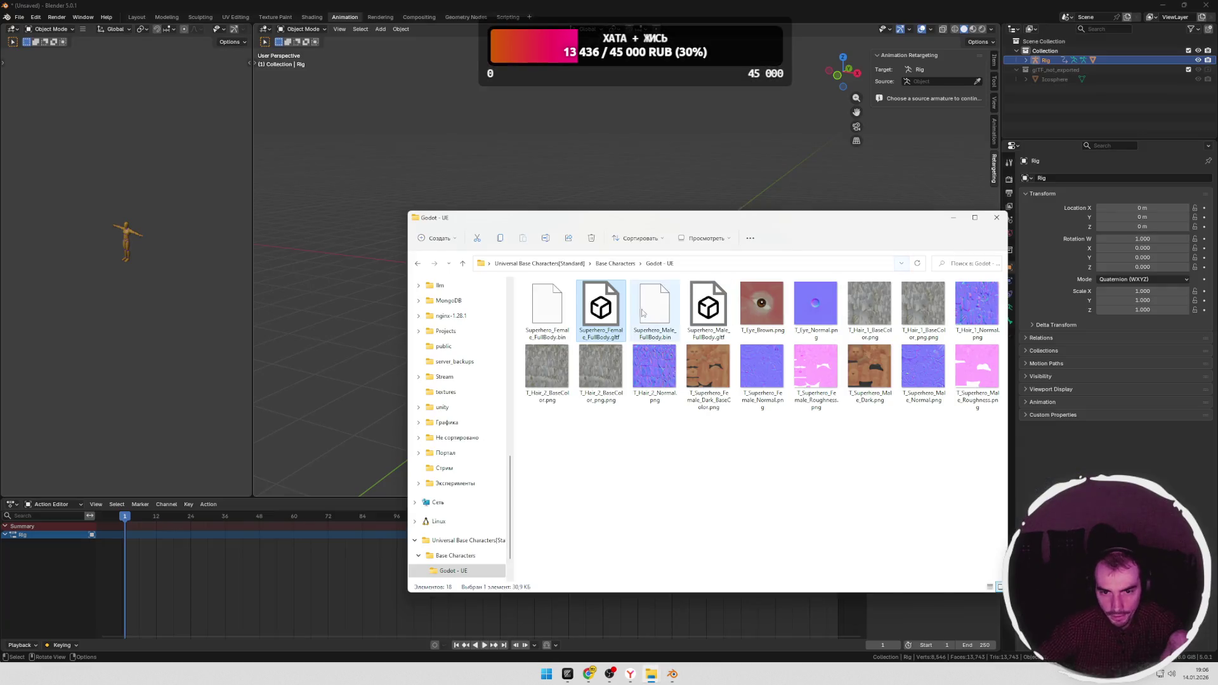
{"action": "left_click_drag", "start_coordinate": [708, 306], "coordinate": [336, 366]}
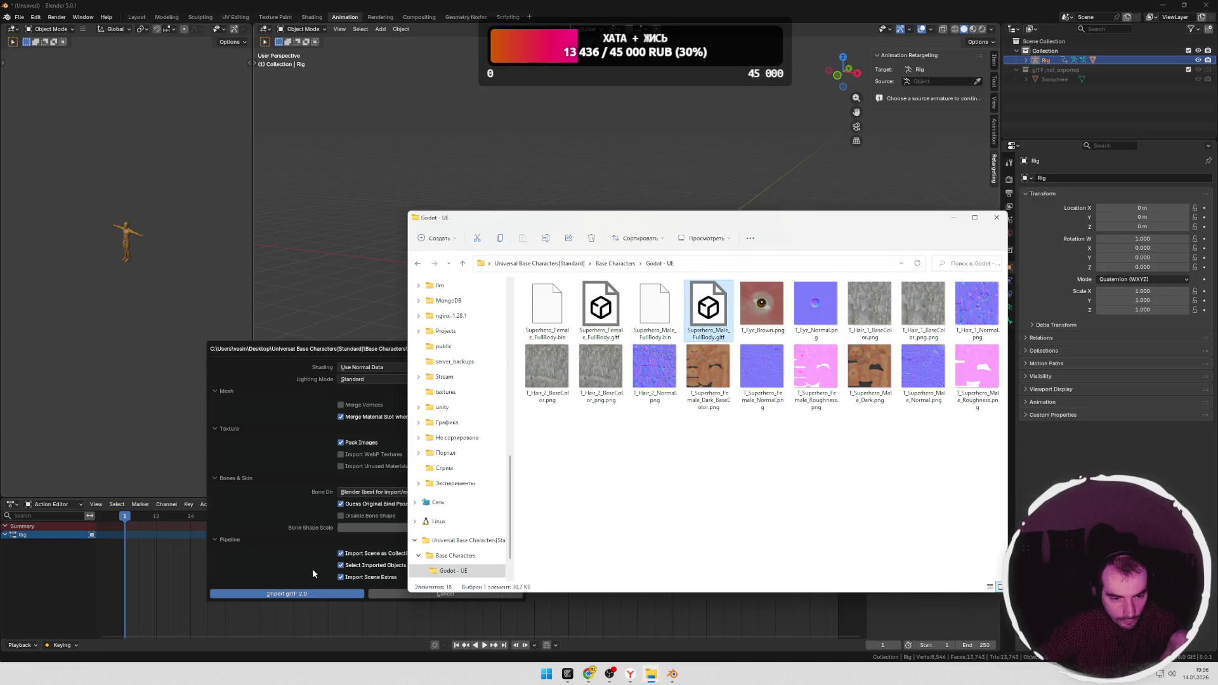
{"action": "left_click", "coordinate": [286, 594]}
{"action": "middle_click_drag", "start_coordinate": [734, 284], "coordinate": [699, 366]}
{"action": "scroll", "coordinate": [697, 361], "scroll_direction": "up", "scroll_amount": 4}
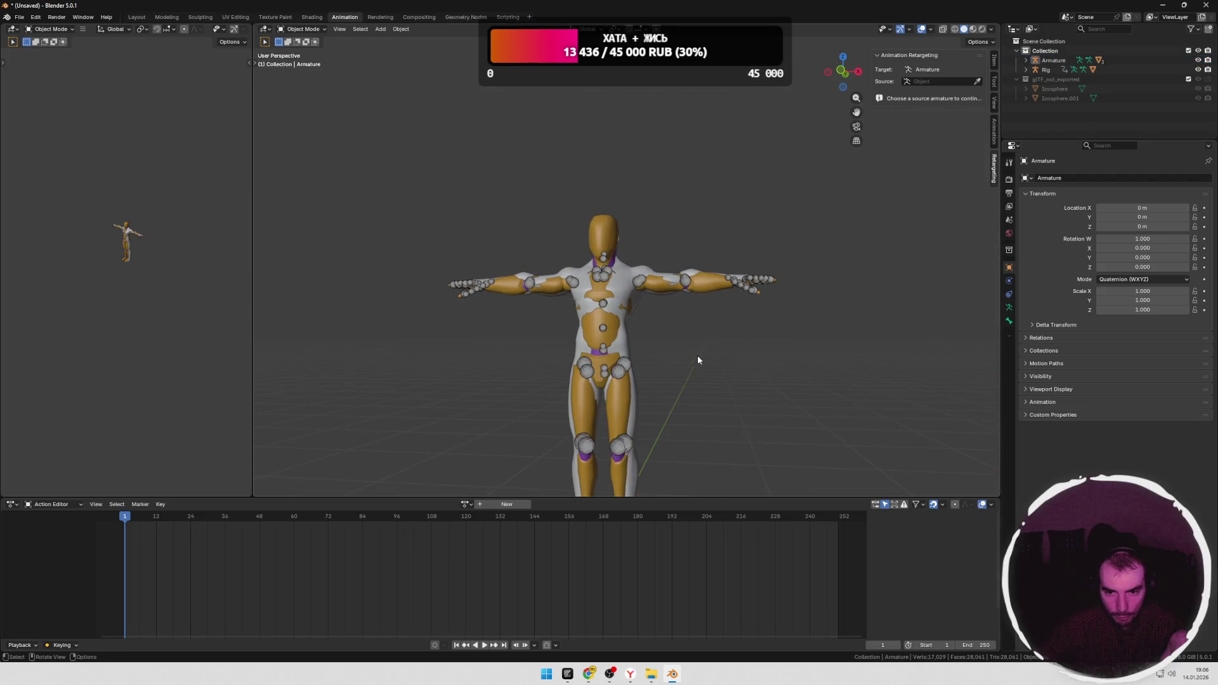
{"action": "scroll", "coordinate": [705, 366], "scroll_direction": "up", "scroll_amount": 3}
{"action": "mouse_move", "coordinate": [708, 389]}
{"action": "middle_mouse_down", "text": "shift"}
{"action": "mouse_move", "coordinate": [679, 328]}
{"action": "mouse_move", "coordinate": [693, 307]}
{"action": "mouse_move", "coordinate": [707, 334]}
{"action": "mouse_move", "coordinate": [668, 346]}
{"action": "mouse_move", "coordinate": [678, 349]}
{"action": "middle_mouse_up", "text": "shift"}
{"action": "scroll", "coordinate": [716, 340], "scroll_direction": "down", "scroll_amount": 3}
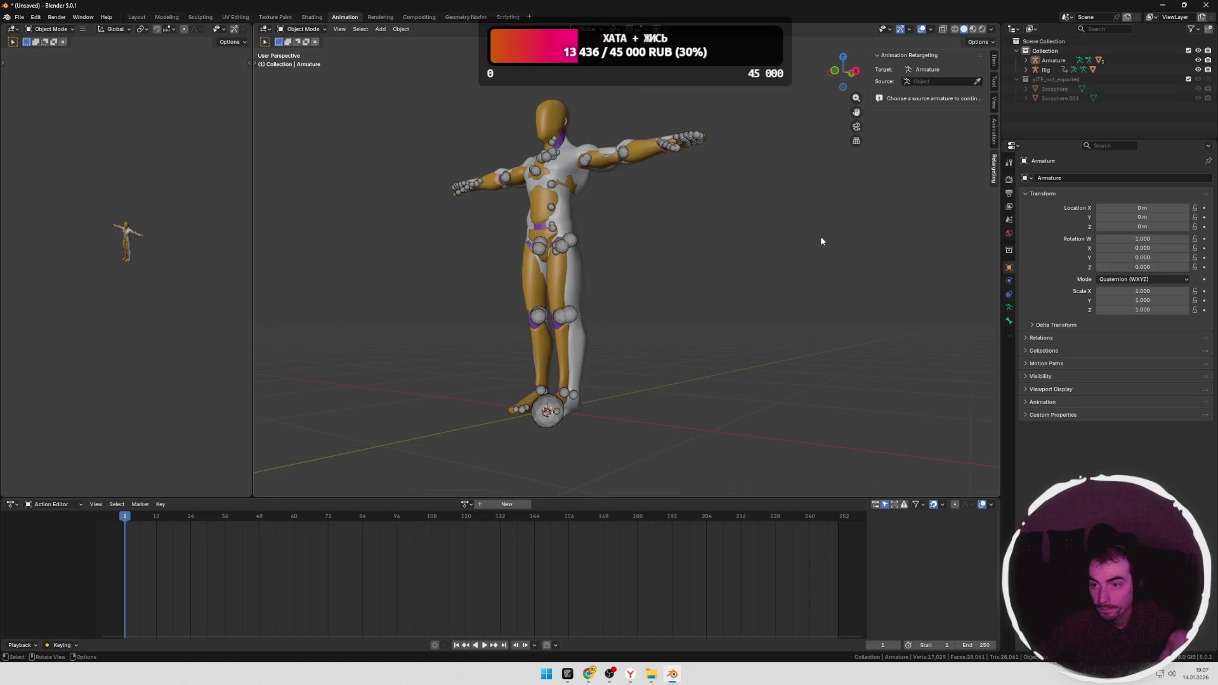
Step: Make Armature the retarget target and eyedrop Rig as its source armature
{"action": "left_click", "coordinate": [1054, 59]}
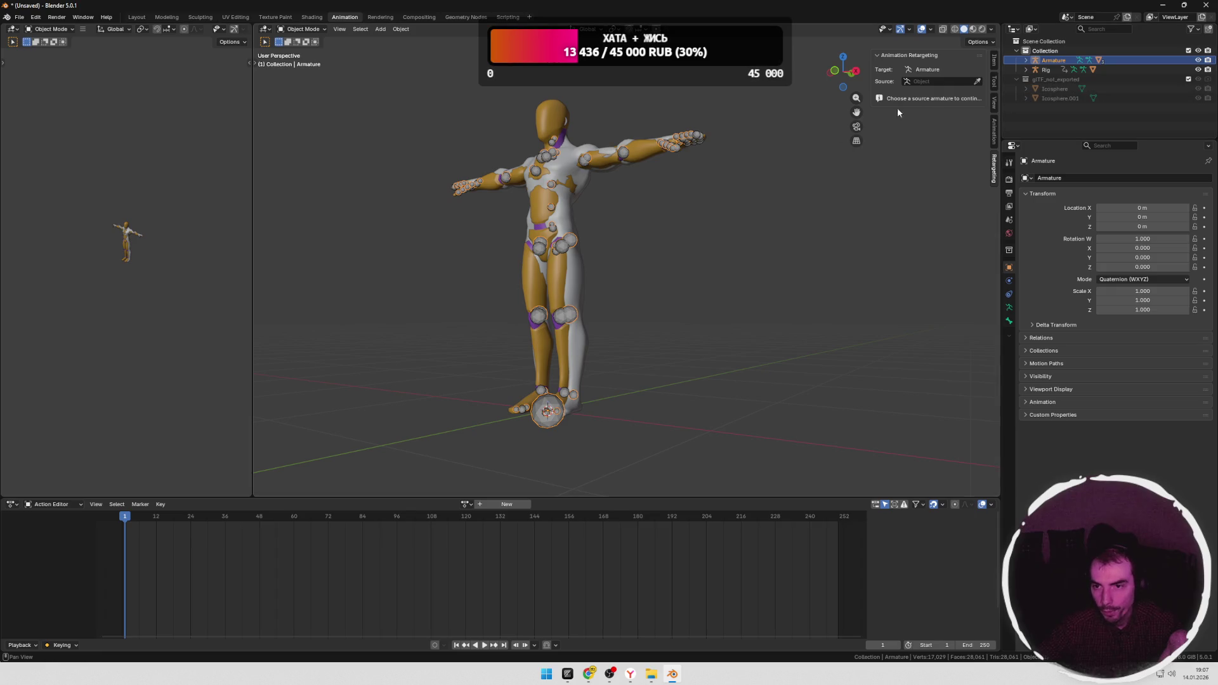
{"action": "left_click", "coordinate": [978, 83]}
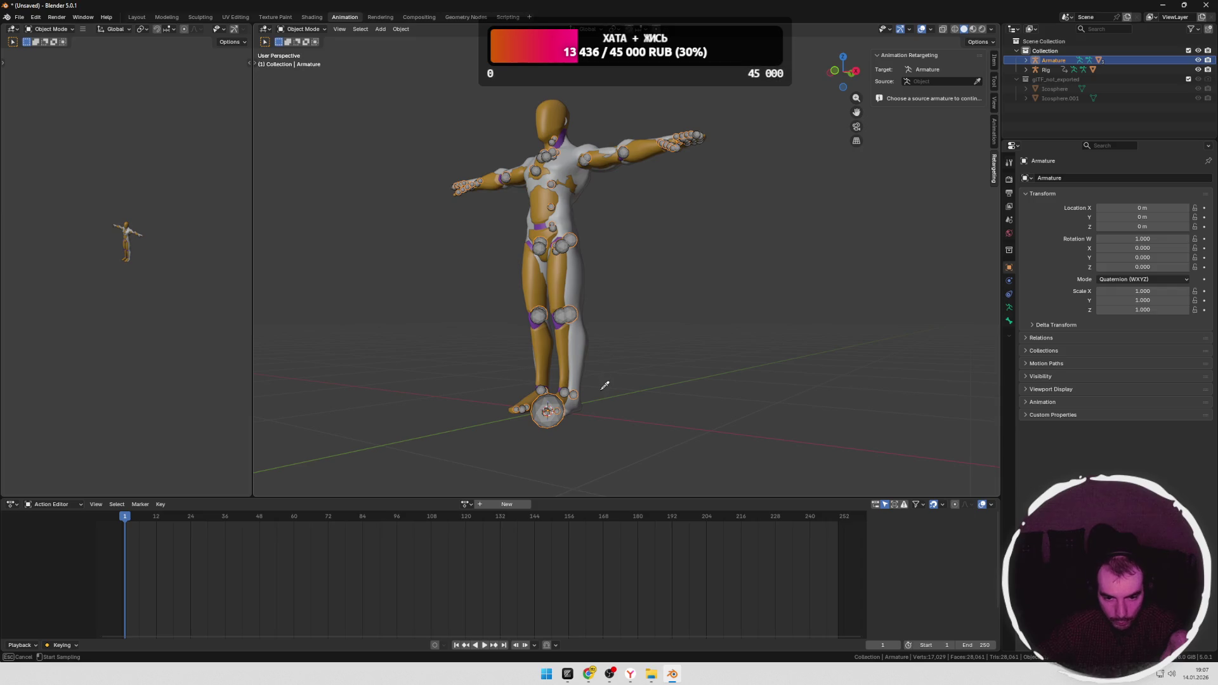
{"action": "left_click", "coordinate": [583, 343]}
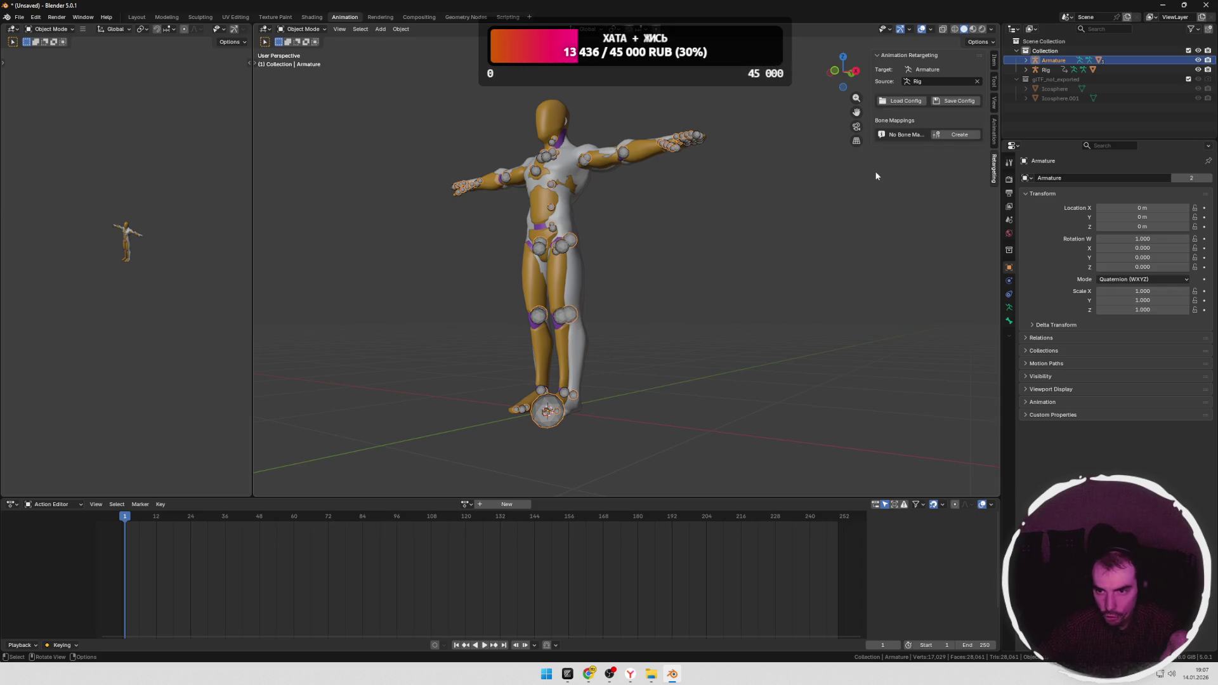
Step: Create a bone mapping list, run Guess twice, then add a first bone pair row manually
{"action": "left_click", "coordinate": [948, 134]}
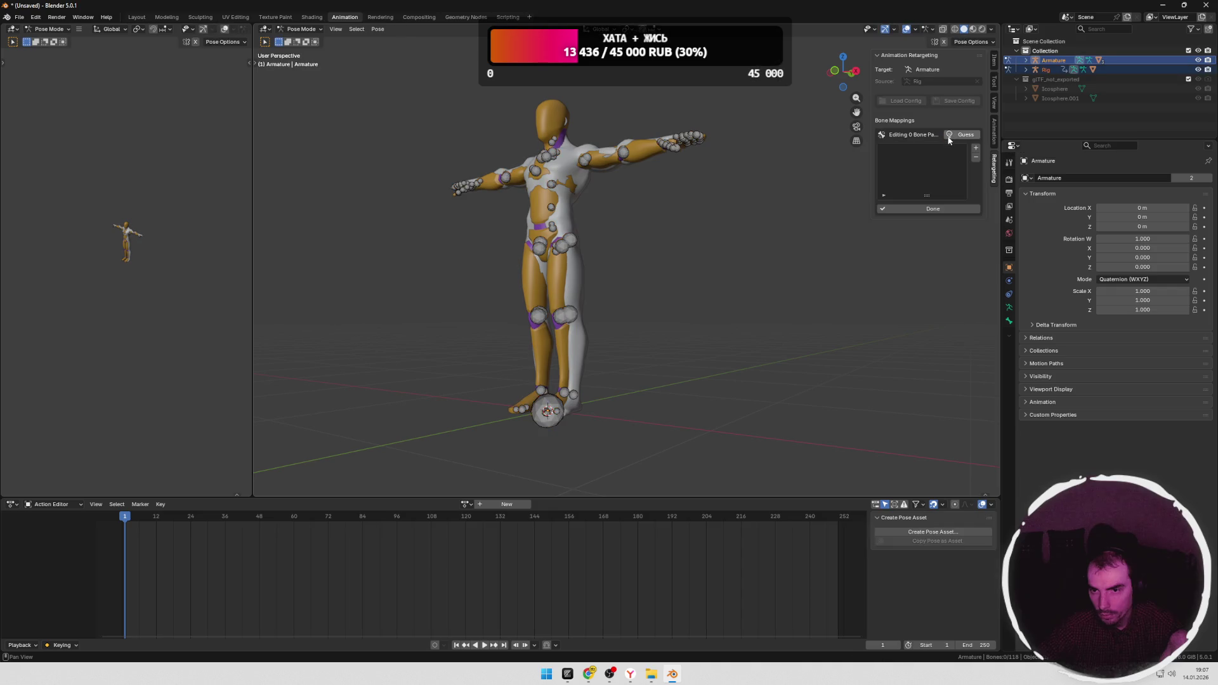
{"action": "left_click", "coordinate": [961, 134]}
{"action": "left_click", "coordinate": [955, 159]}
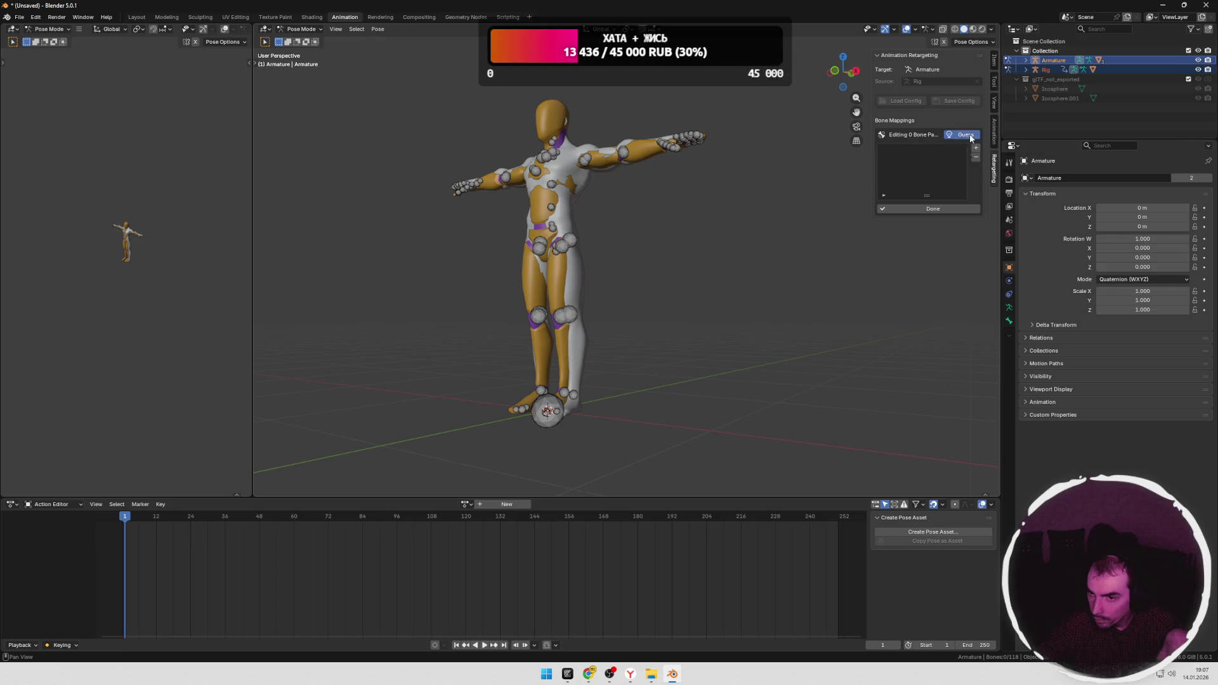
{"action": "left_click", "coordinate": [966, 134]}
{"action": "left_click", "coordinate": [948, 161]}
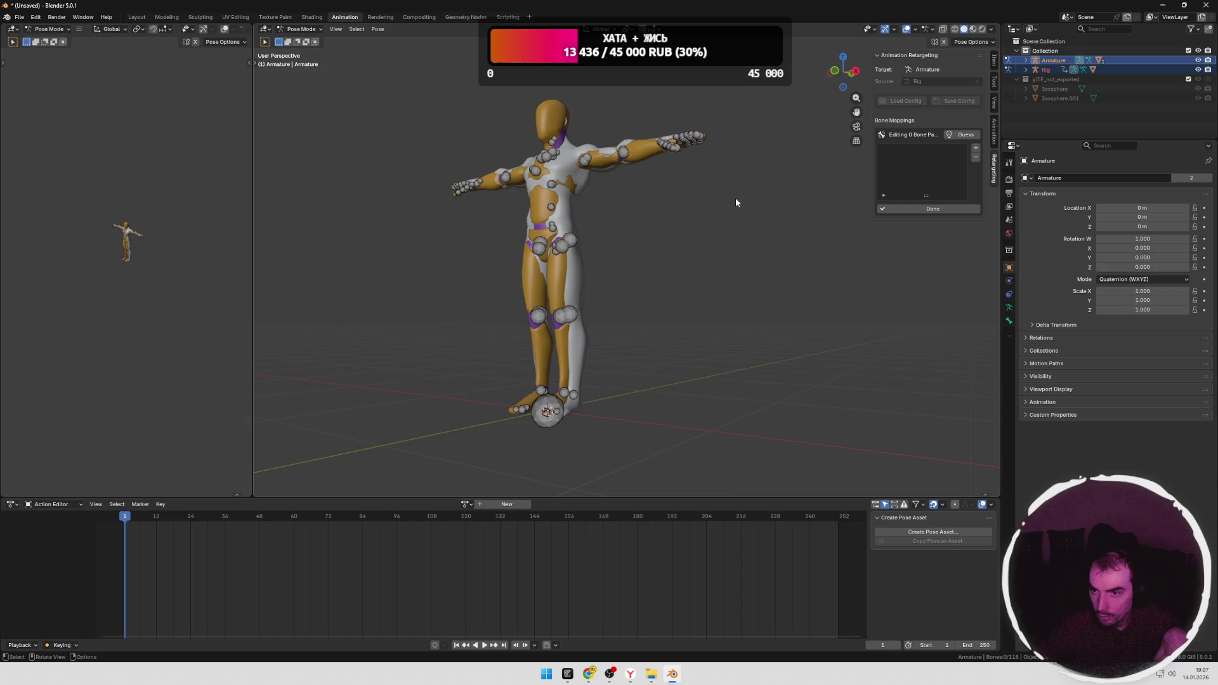
{"action": "scroll", "coordinate": [737, 196], "scroll_direction": "up", "scroll_amount": 2}
{"action": "middle_click_drag", "start_coordinate": [740, 195], "coordinate": [780, 196]}
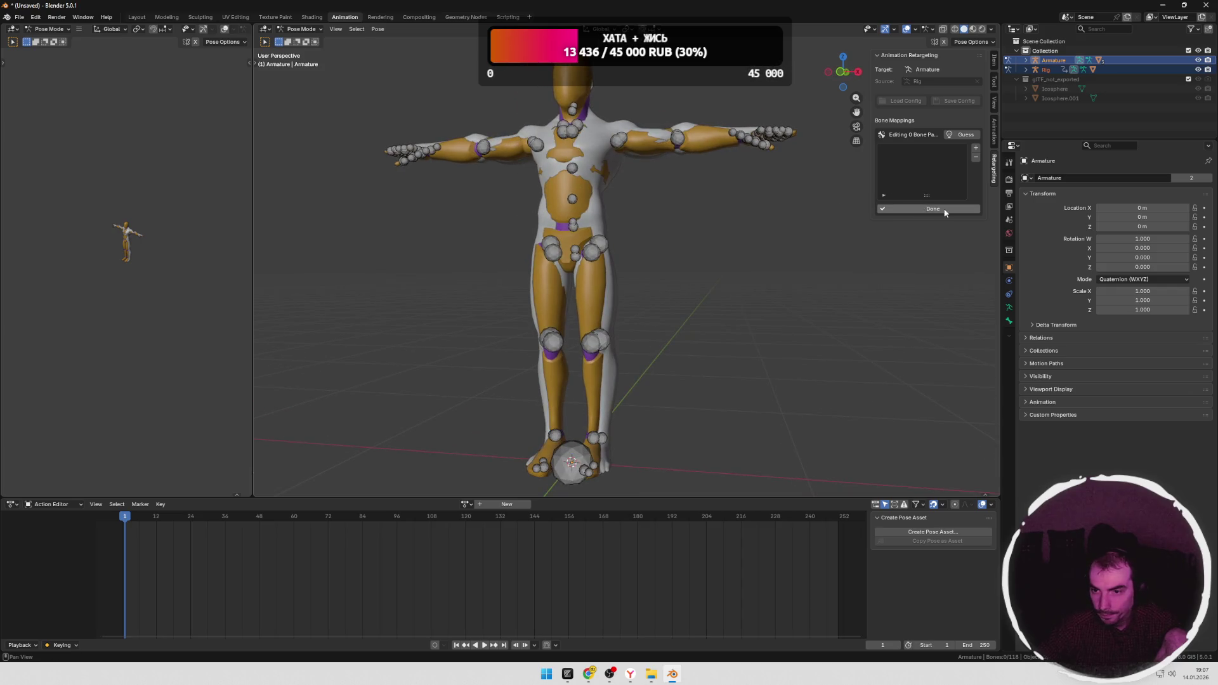
{"action": "left_click", "coordinate": [977, 150]}
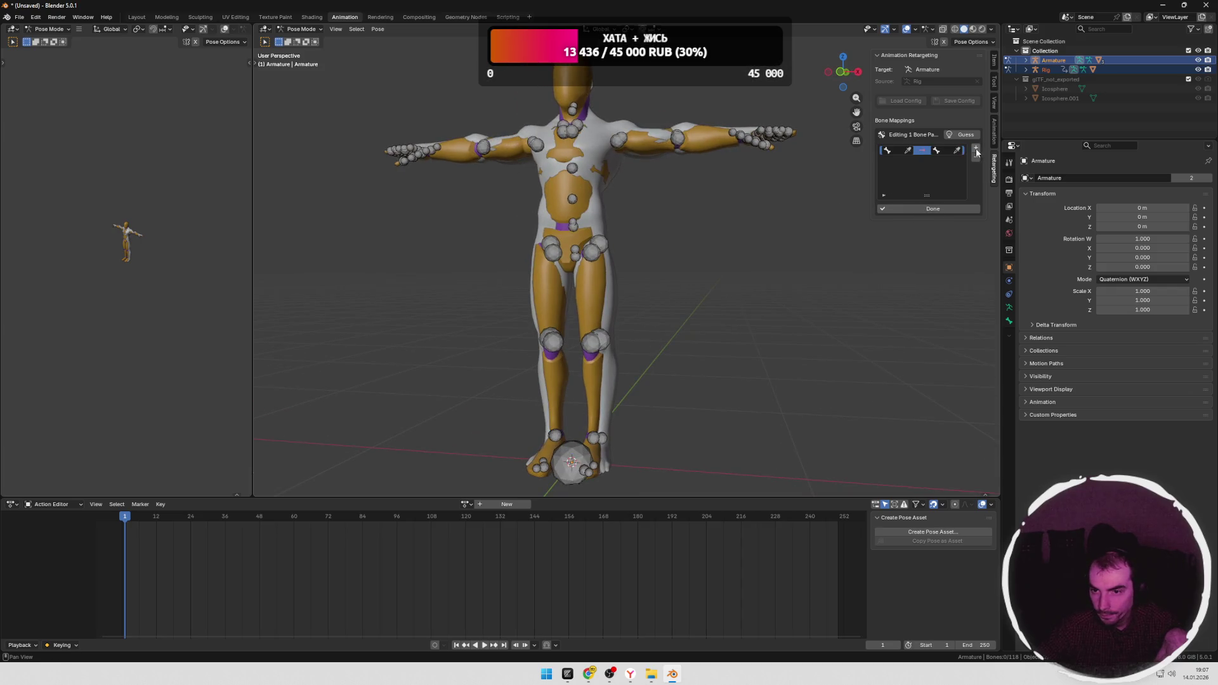
Step: Assign a bone to the trial pair, then remove that row so the mapping list is empty
{"action": "middle_click_drag", "start_coordinate": [753, 196], "coordinate": [729, 224]}
{"action": "scroll", "coordinate": [722, 220], "scroll_direction": "up", "scroll_amount": 3}
{"action": "left_click", "coordinate": [909, 153]}
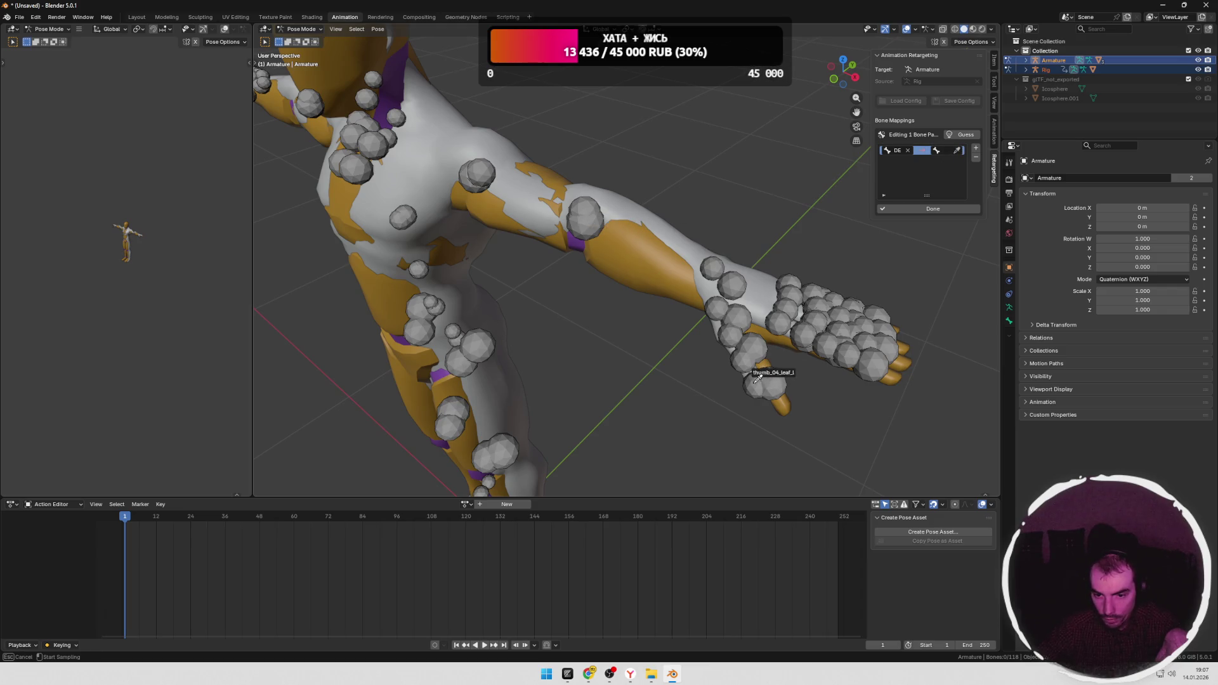
{"action": "left_click", "coordinate": [927, 210]}
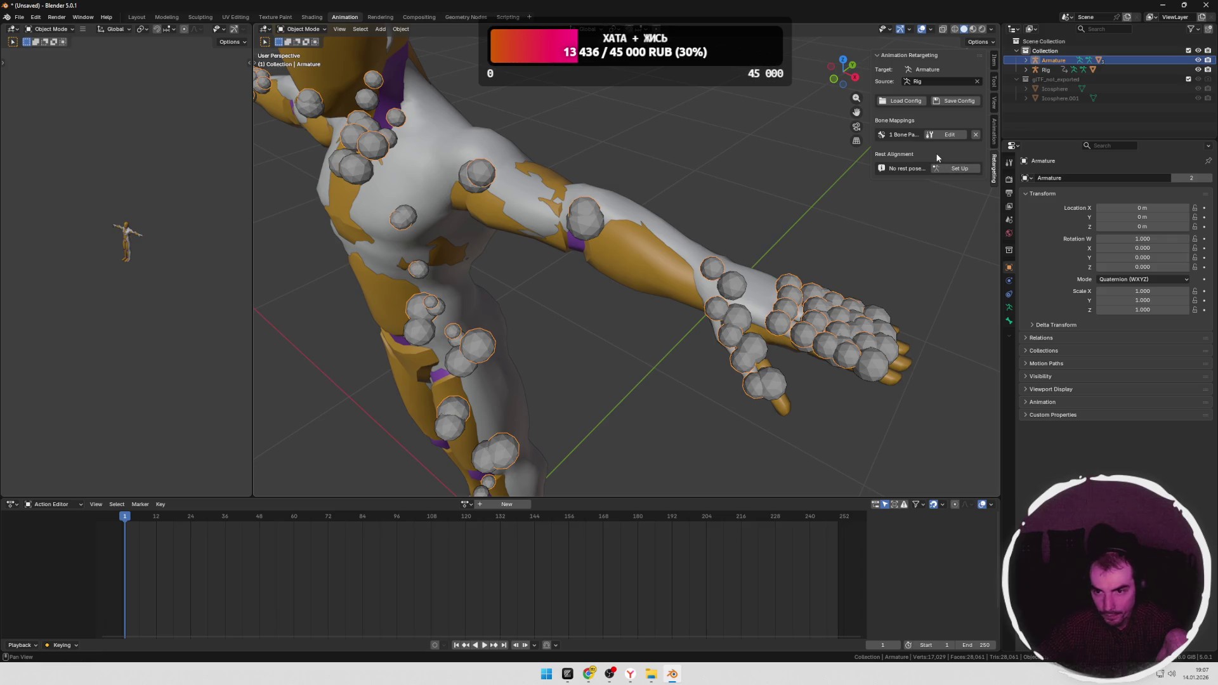
{"action": "left_click", "coordinate": [943, 137]}
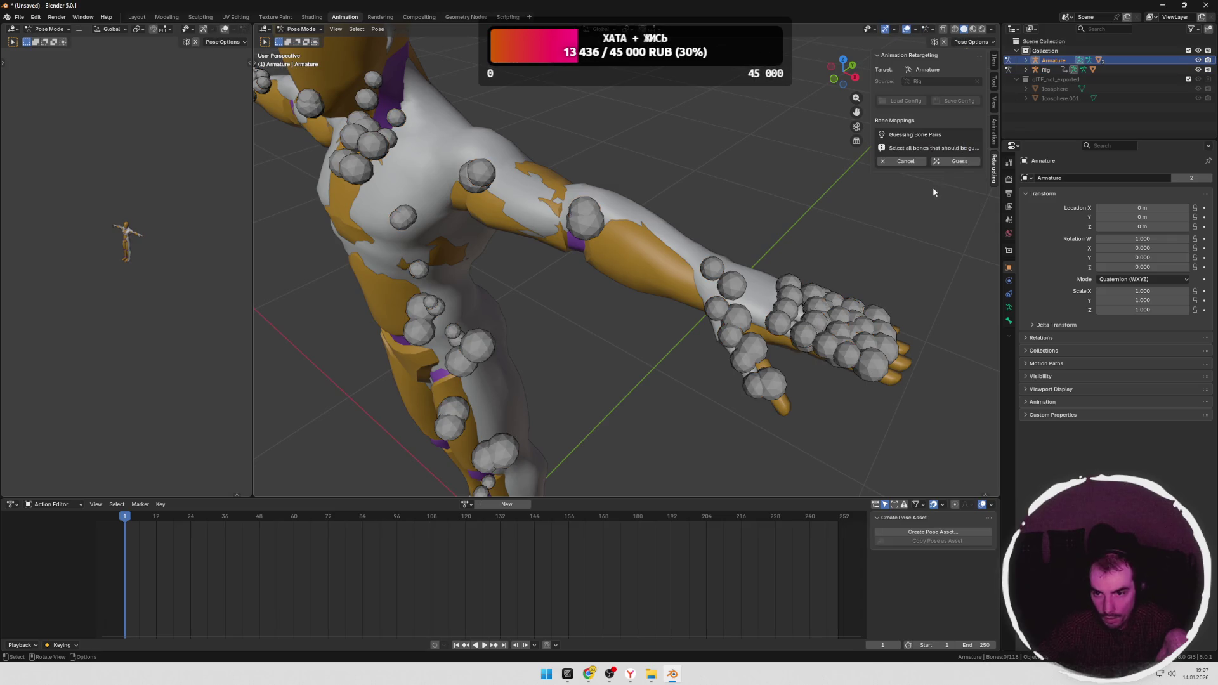
{"action": "left_click", "coordinate": [975, 158]}
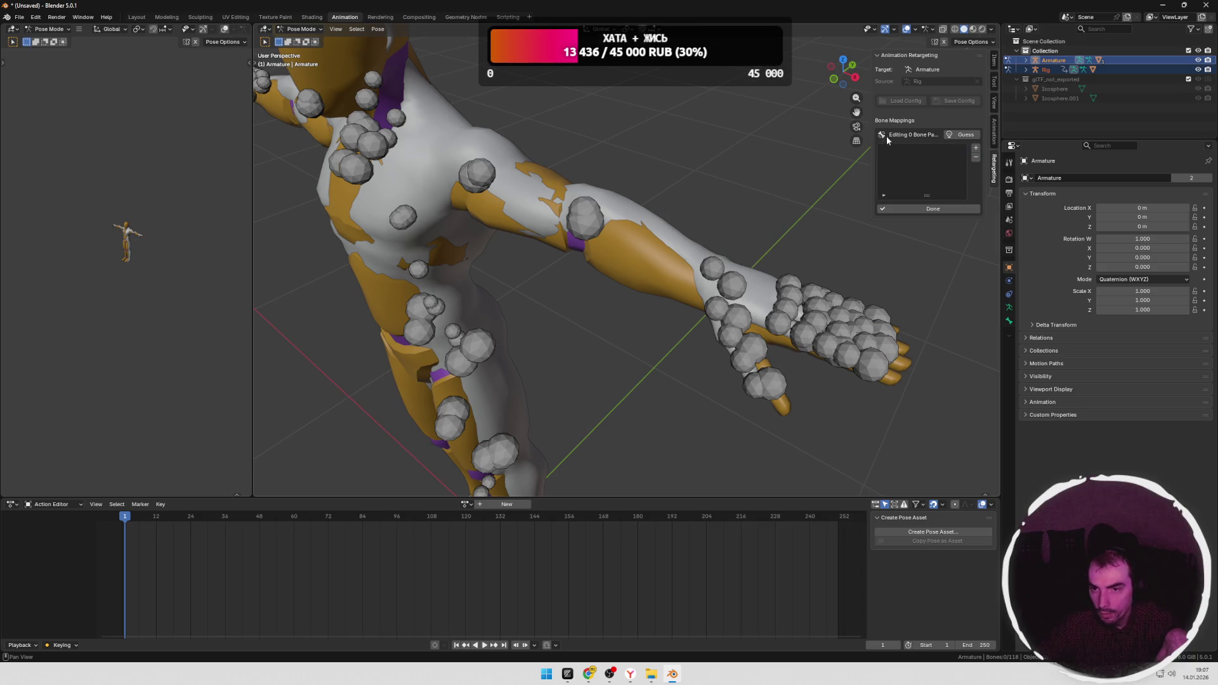
{"action": "left_click", "coordinate": [931, 211]}
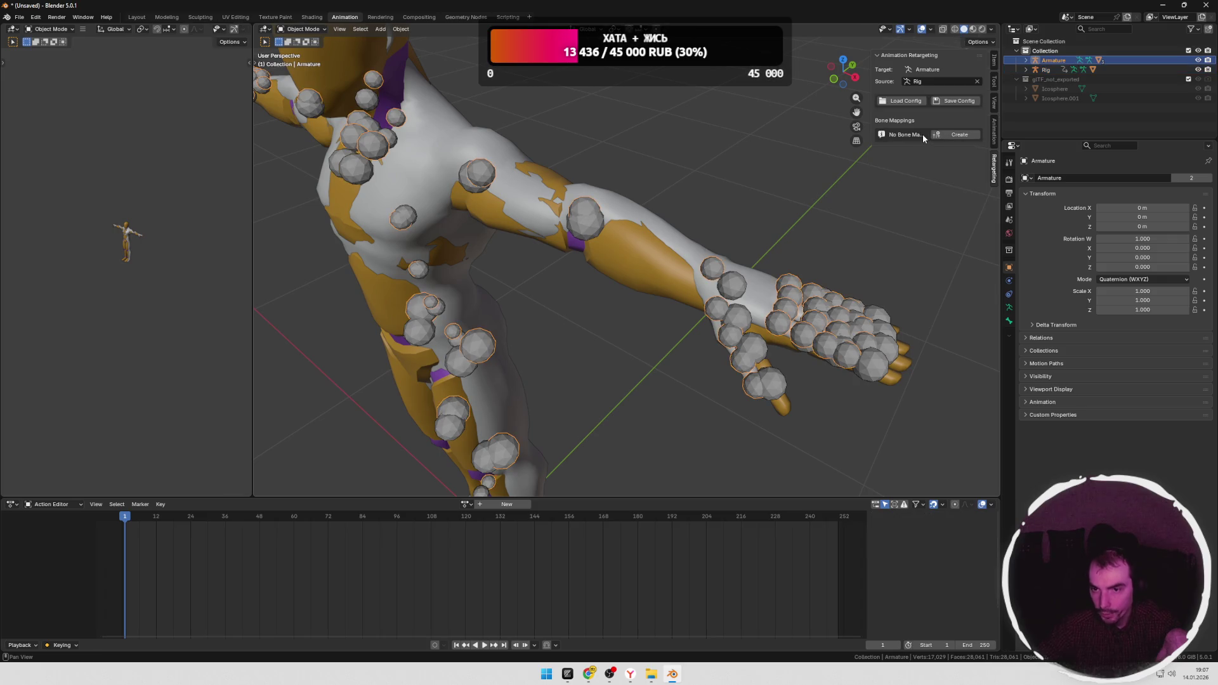
Step: Create a new empty mapping list and select the Armature's root bone at the feet
{"action": "left_click", "coordinate": [947, 136]}
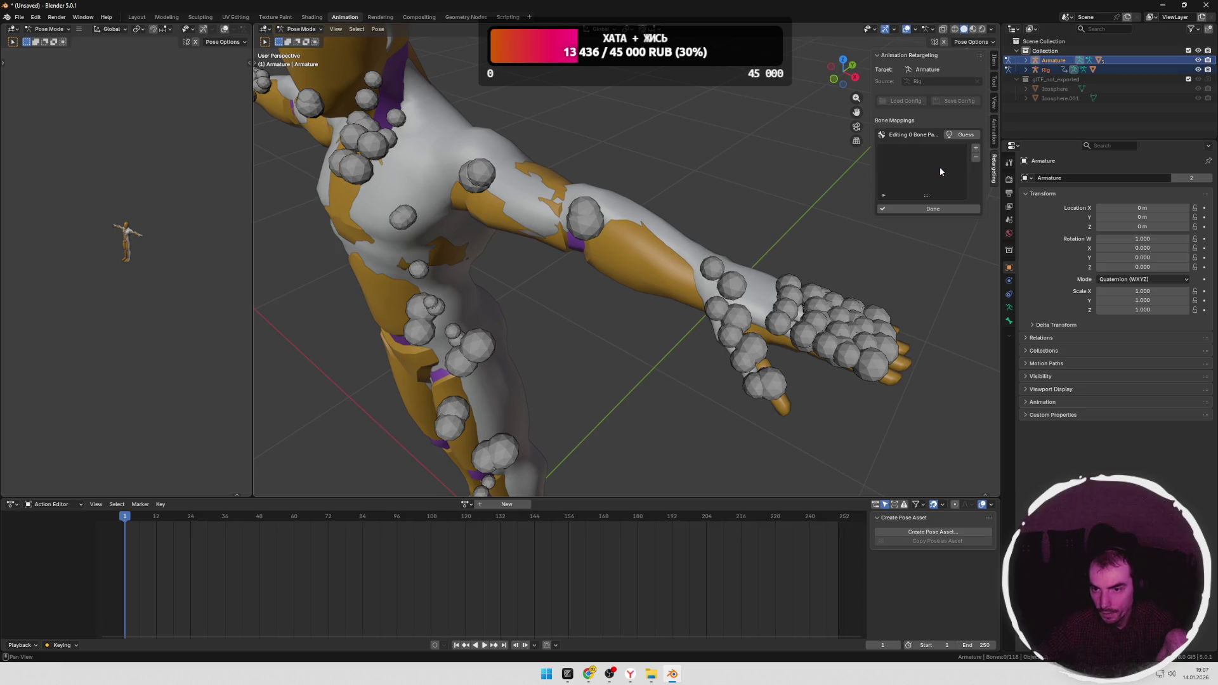
{"action": "middle_click_drag", "start_coordinate": [694, 162], "coordinate": [707, 179]}
{"action": "scroll", "coordinate": [706, 180], "scroll_direction": "down", "scroll_amount": 2}
{"action": "middle_click_drag", "start_coordinate": [681, 227], "coordinate": [568, 215]}
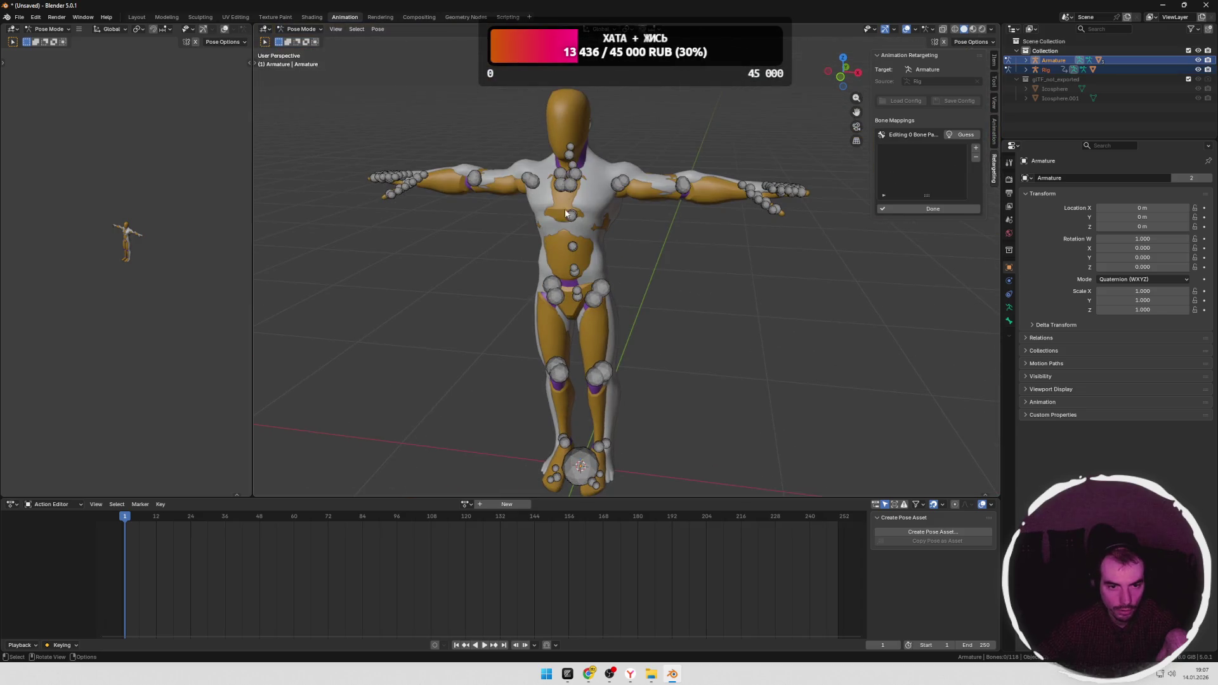
{"action": "scroll", "coordinate": [665, 251], "scroll_direction": "up", "scroll_amount": 3}
{"action": "scroll", "coordinate": [654, 293], "scroll_direction": "up", "scroll_amount": 3}
{"action": "mouse_move", "coordinate": [645, 358]}
{"action": "middle_mouse_down", "text": "shift"}
{"action": "mouse_move", "coordinate": [671, 273]}
{"action": "mouse_move", "coordinate": [628, 314]}
{"action": "mouse_move", "coordinate": [614, 295]}
{"action": "mouse_move", "coordinate": [615, 249]}
{"action": "middle_mouse_up", "text": "shift"}
{"action": "scroll", "coordinate": [671, 272], "scroll_direction": "up", "scroll_amount": 2}
{"action": "left_click", "coordinate": [604, 330]}
{"action": "scroll", "coordinate": [614, 297], "scroll_direction": "down", "scroll_amount": 4}
{"action": "scroll", "coordinate": [630, 272], "scroll_direction": "down", "scroll_amount": 1}
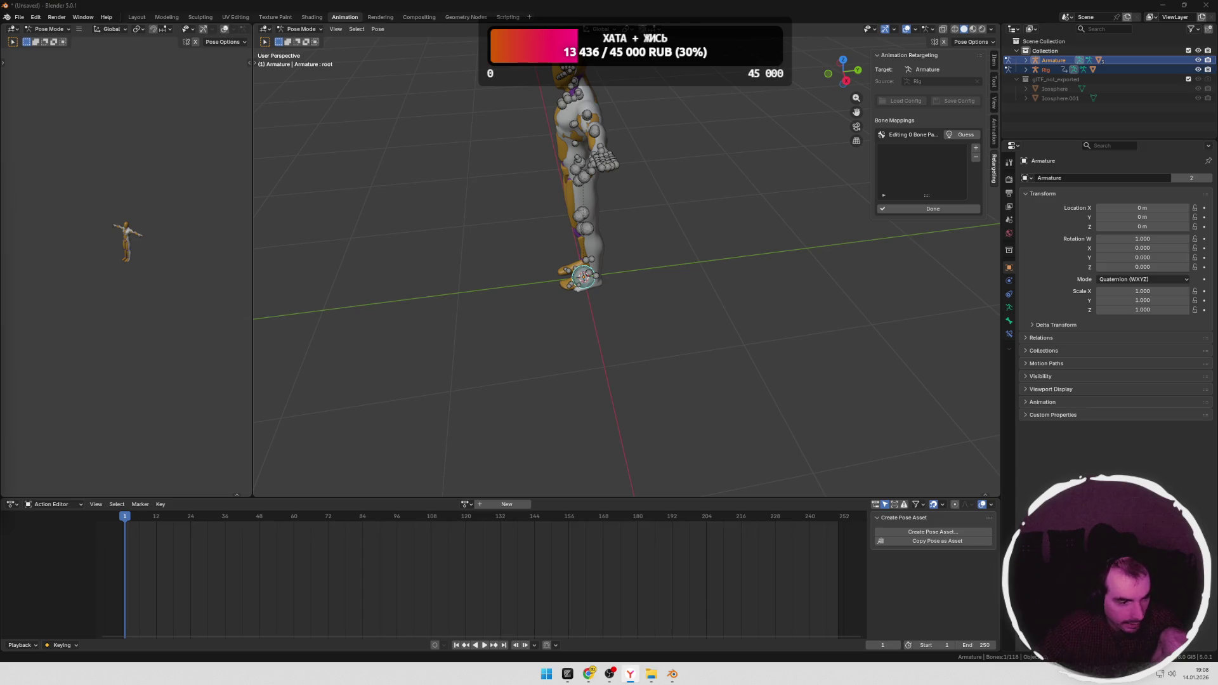
Step: Bring up the Windows task switcher over Blender
{"action": "key", "text": "alt+Tab"}
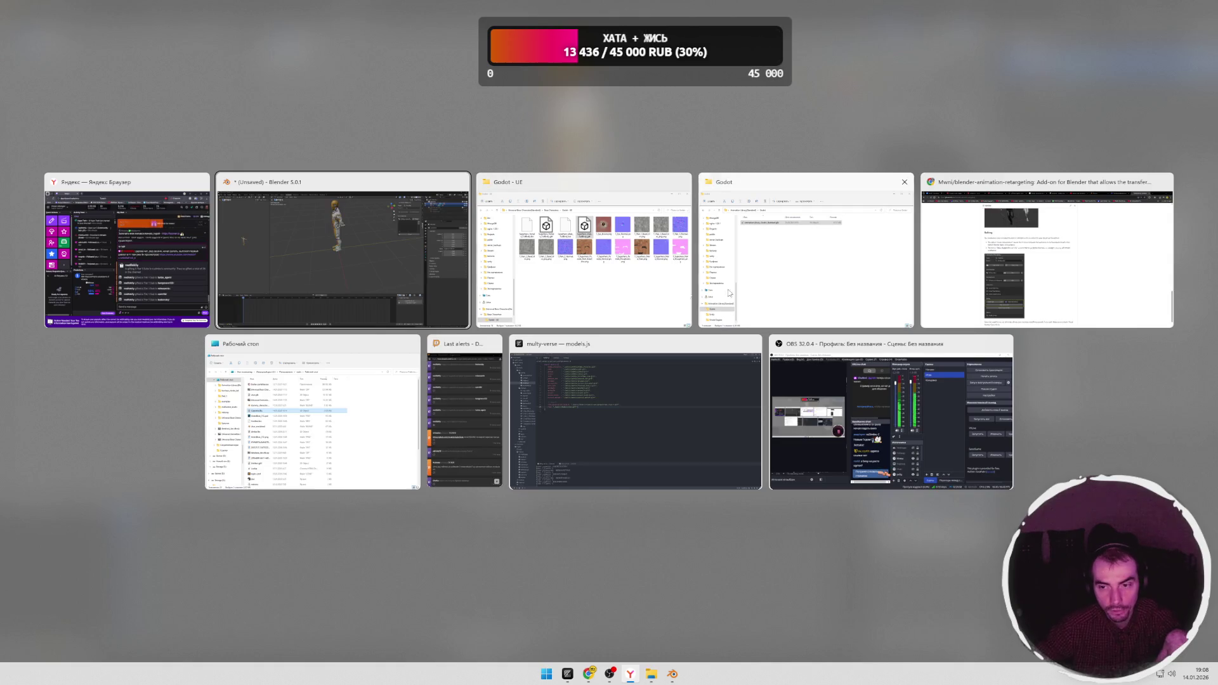
Step: In the browser, load the pasted Riddlebound devlog YouTube URL in a new tab and pause it
{"action": "key", "text": "alt+Tab"}
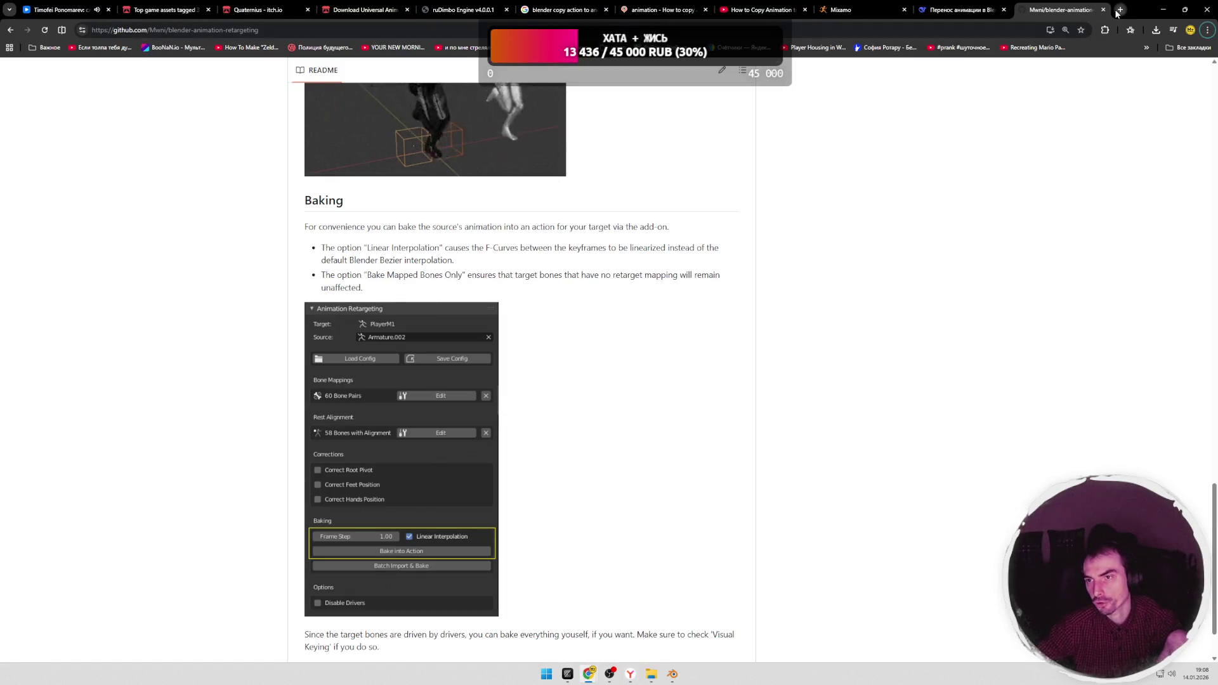
{"action": "key", "text": "ctrl+t"}
{"action": "type", "text": "https://www.youtube.com/watch?v=VGXFelFmZ_4"}
{"action": "key", "text": "Return"}
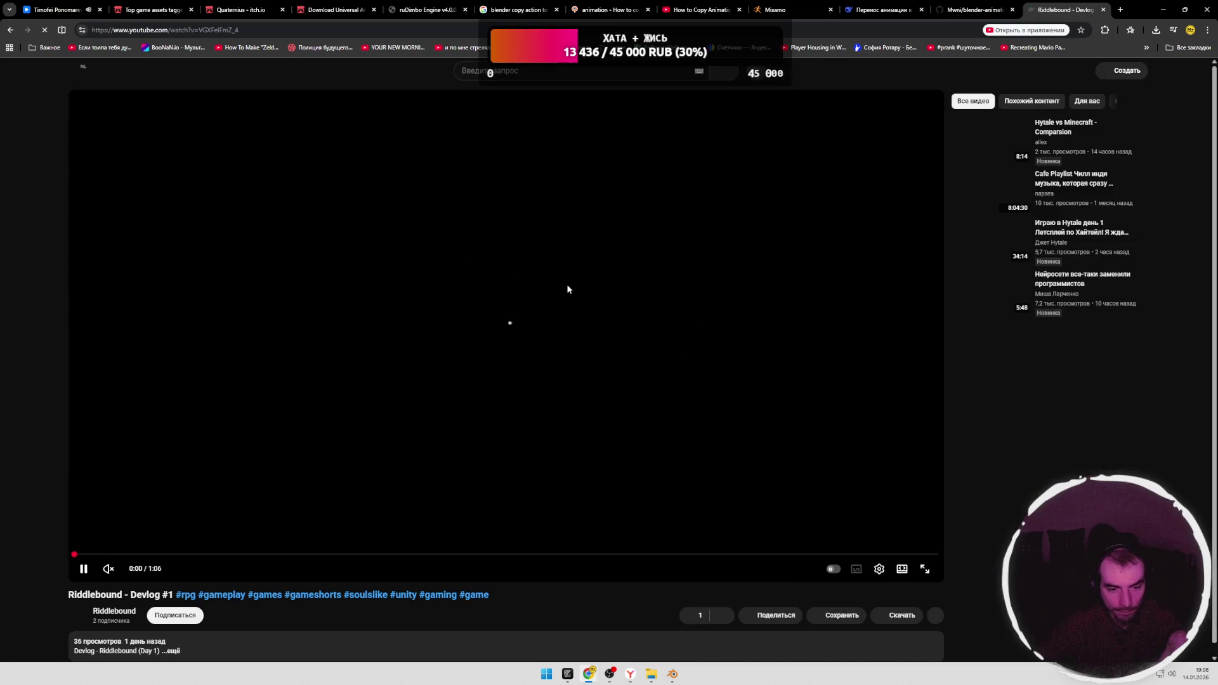
{"action": "left_click", "coordinate": [557, 325]}
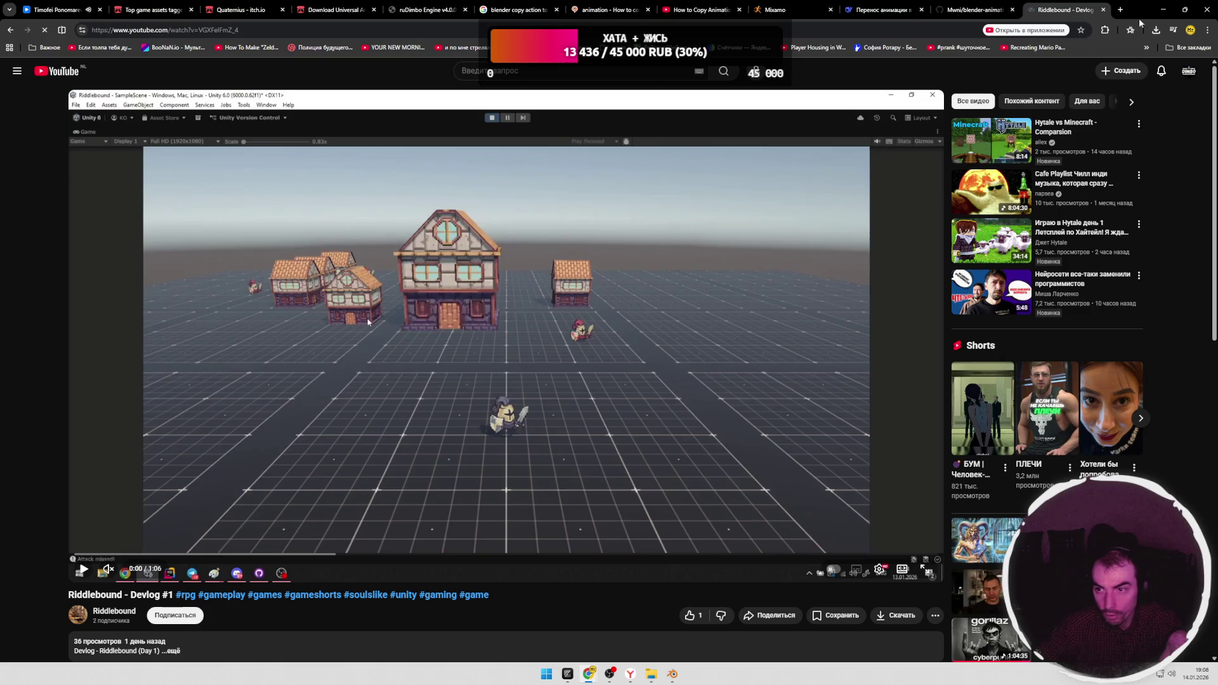
Step: Start loading Twitch from the shortcuts in another new tab
{"action": "key", "text": "ctrl+t"}
{"action": "left_click", "coordinate": [423, 235]}
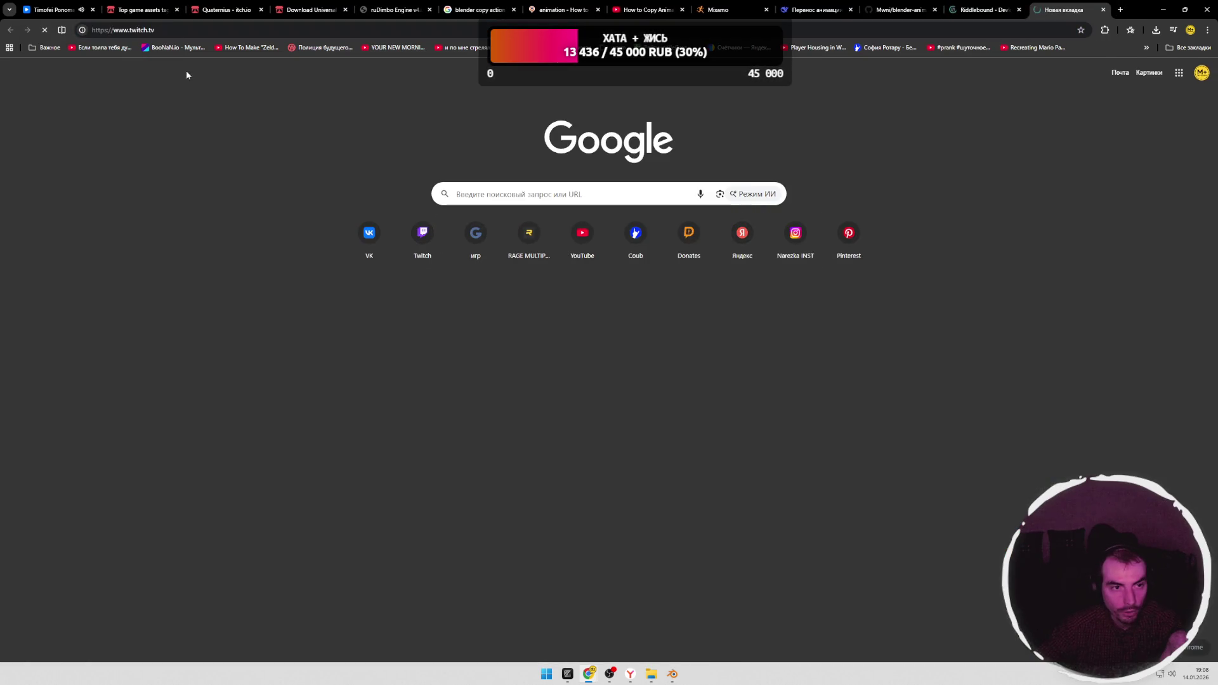
{"action": "type", "text": "nu"}
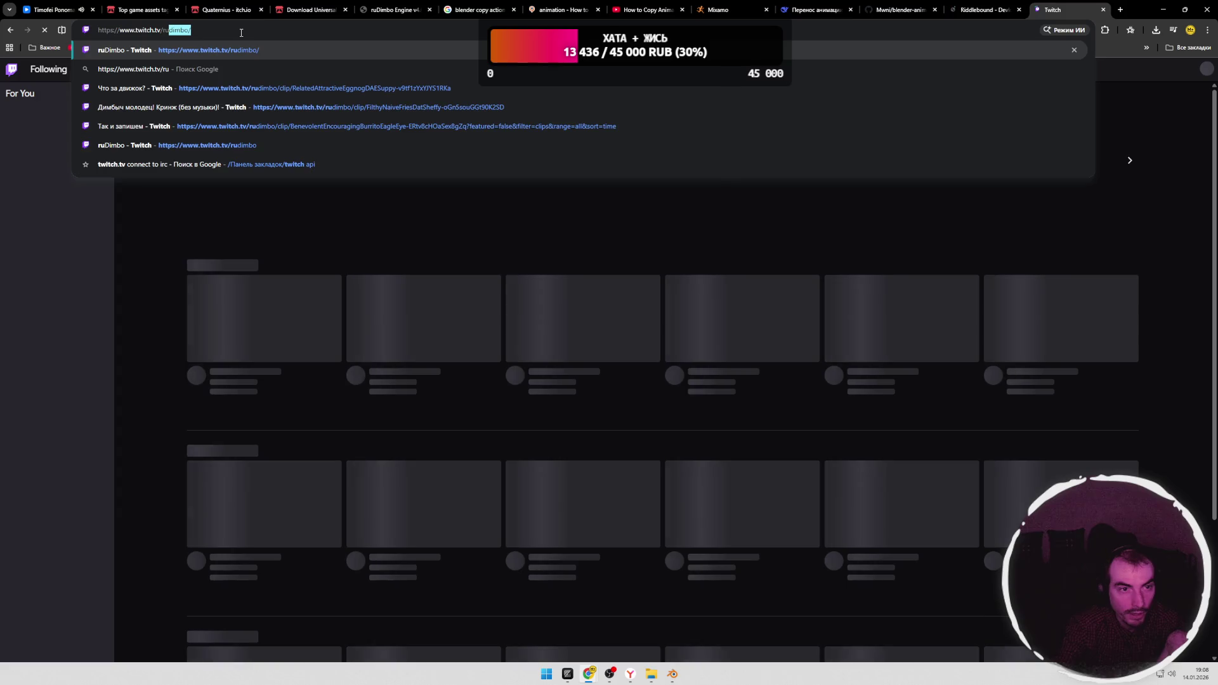
Step: Visit ruDimbo's Twitch channel and its DonationAlerts page, then close the Twitch tab
{"action": "key", "text": "Return"}
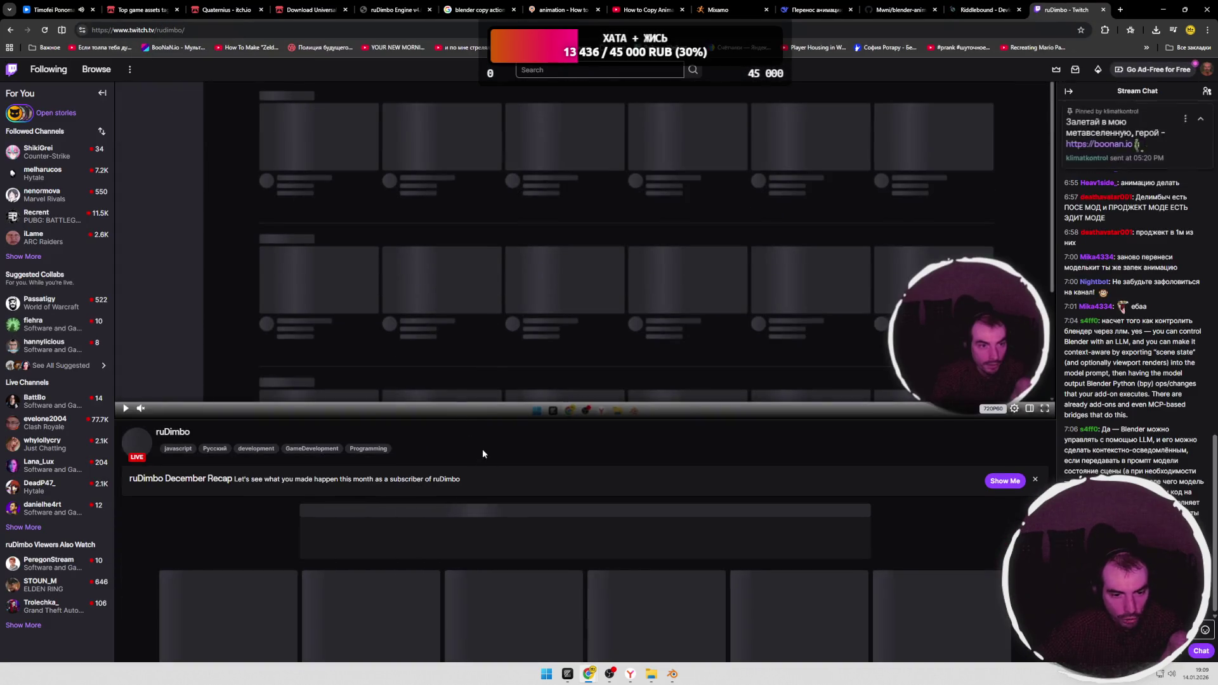
{"action": "scroll", "coordinate": [756, 495], "scroll_direction": "down", "scroll_amount": 1}
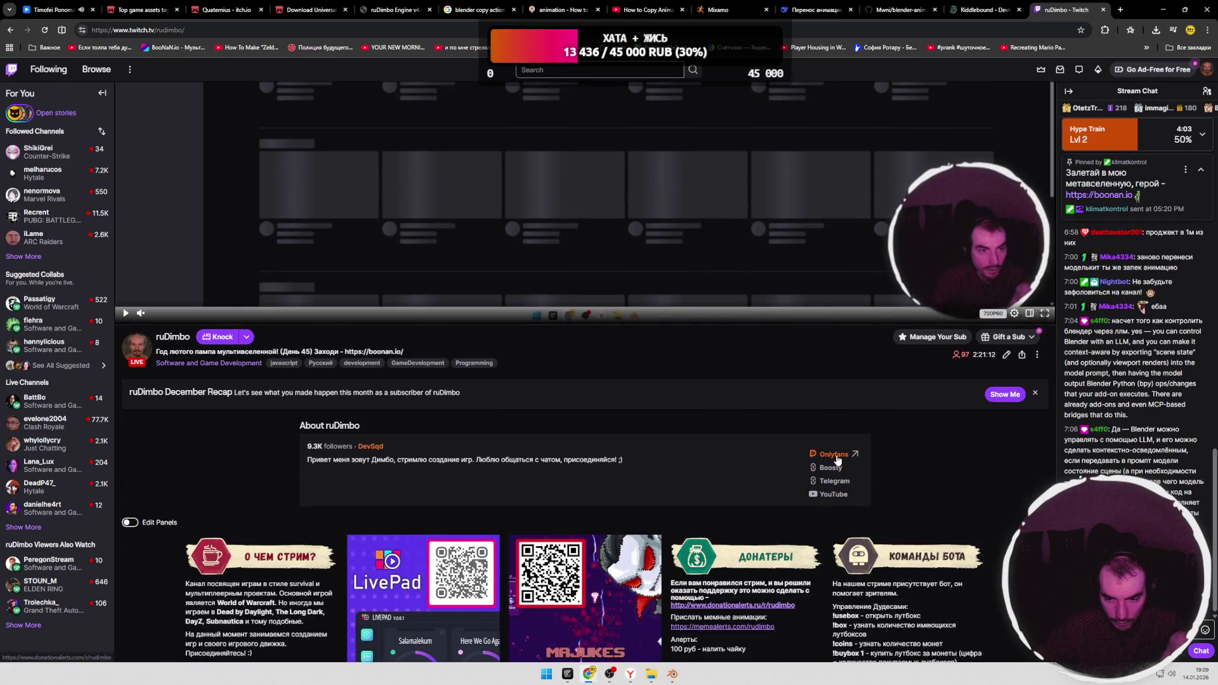
{"action": "left_click", "coordinate": [833, 454]}
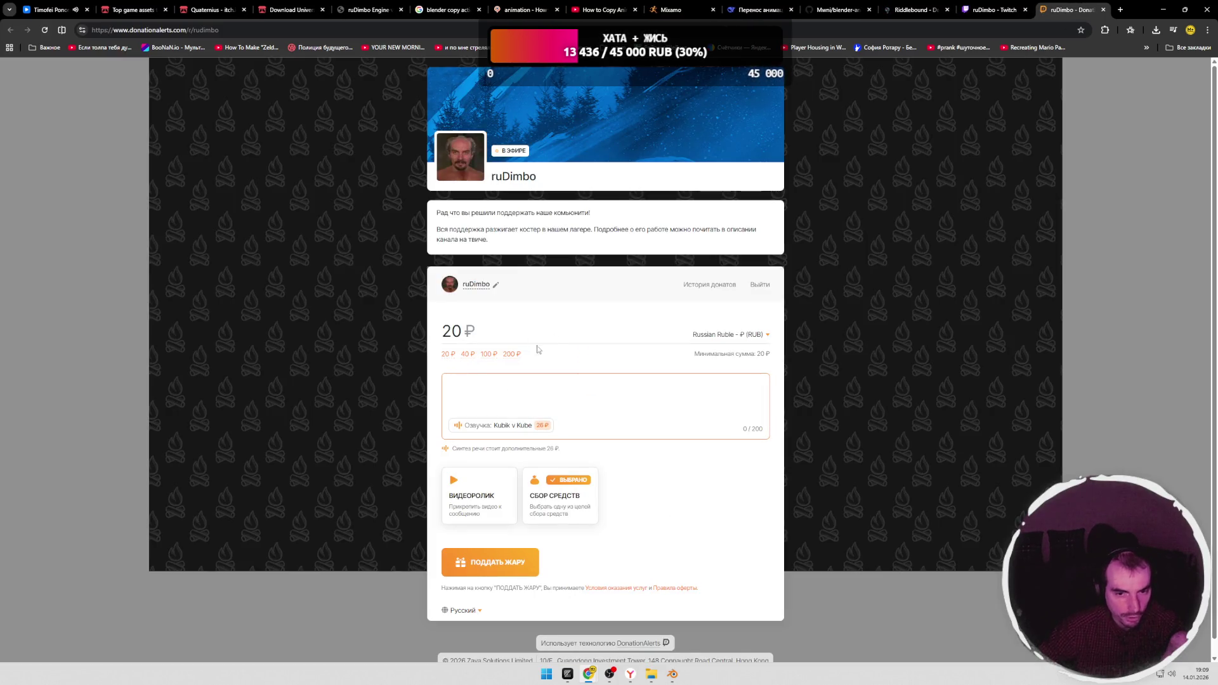
{"action": "left_click", "coordinate": [990, 10]}
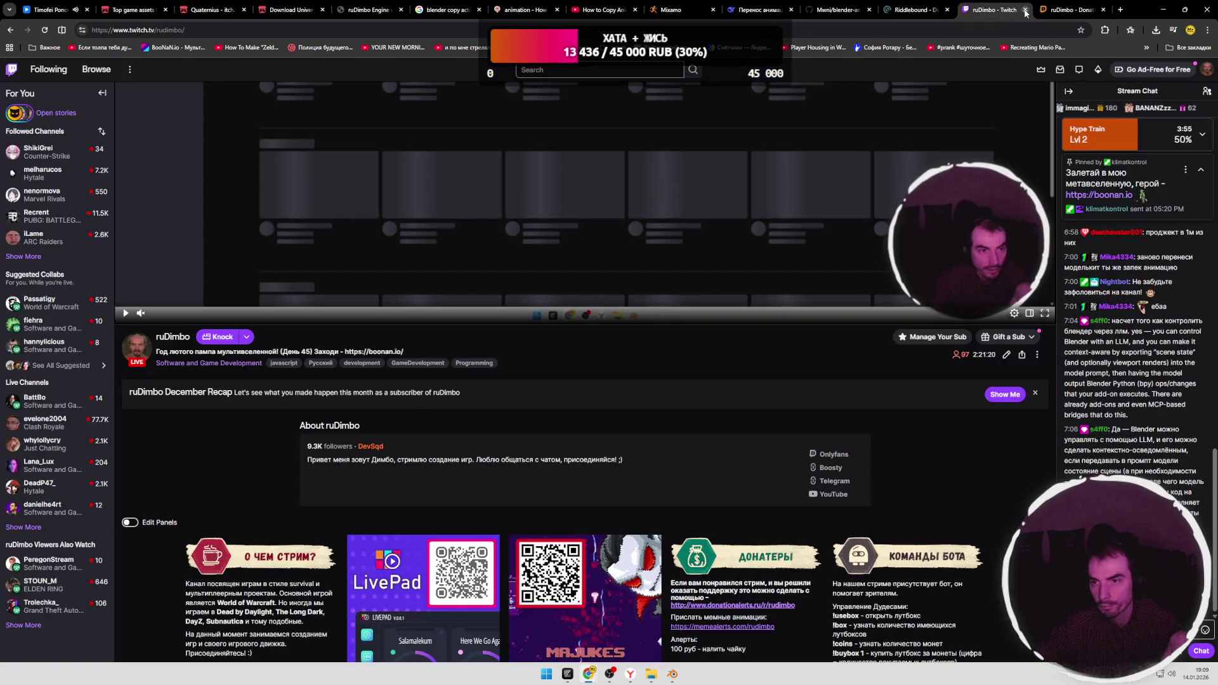
{"action": "left_click", "coordinate": [1026, 10]}
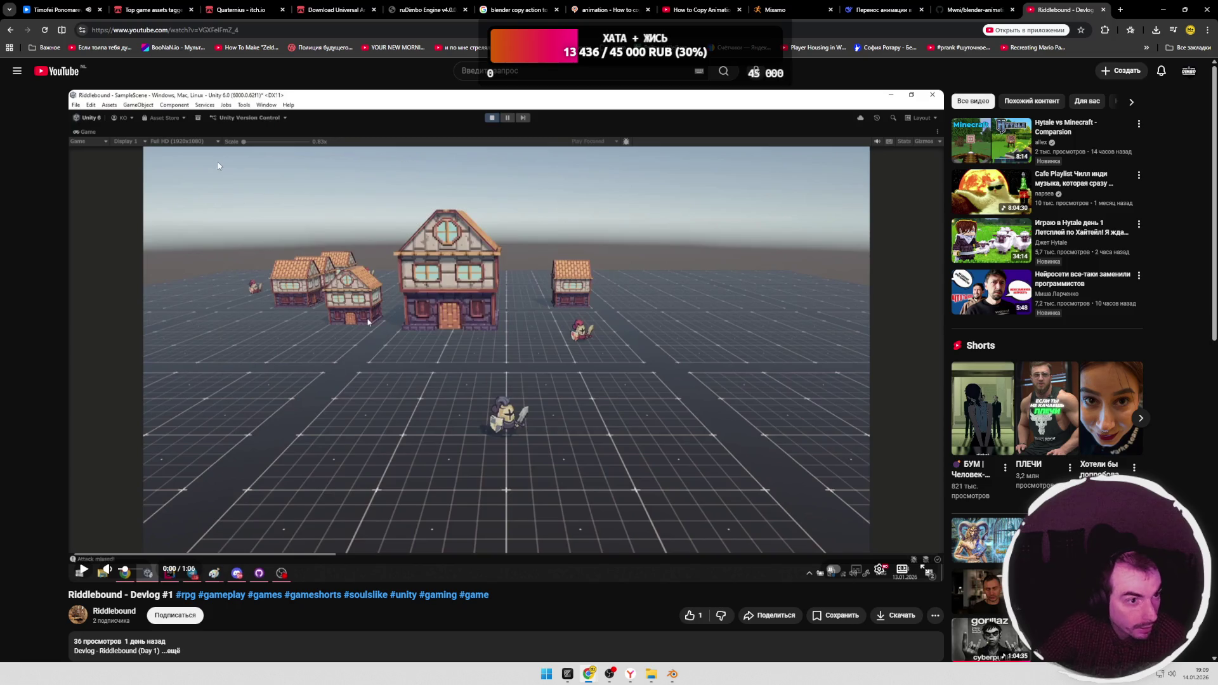
Step: Toggle the VK music off and start the Riddlebound devlog playing on YouTube
{"action": "key", "text": "ctrl+Tab"}
{"action": "left_click", "coordinate": [459, 102]}
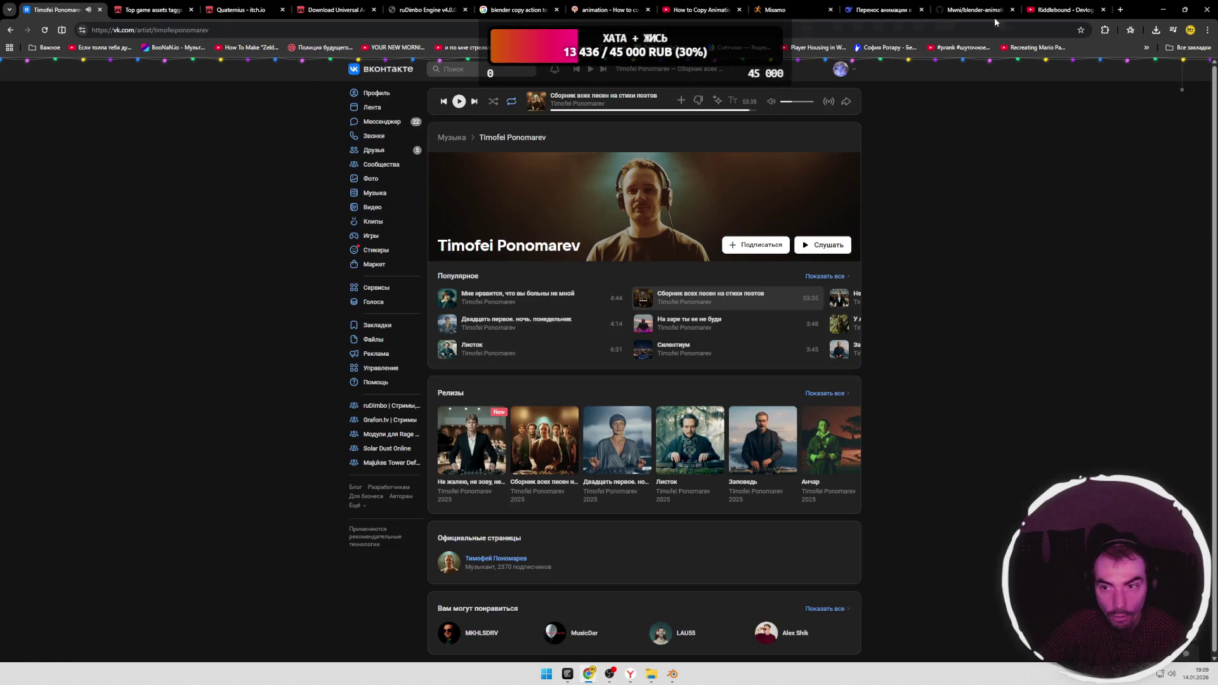
{"action": "key", "text": "ctrl+shift+Tab"}
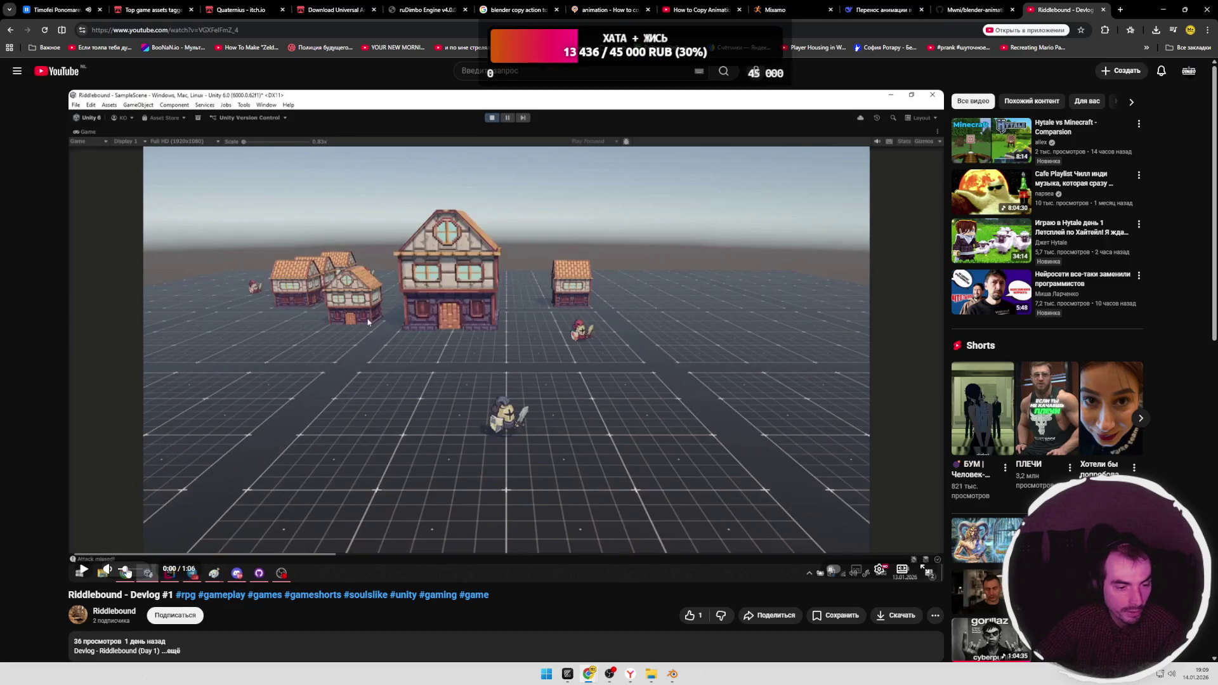
{"action": "left_click", "coordinate": [82, 572]}
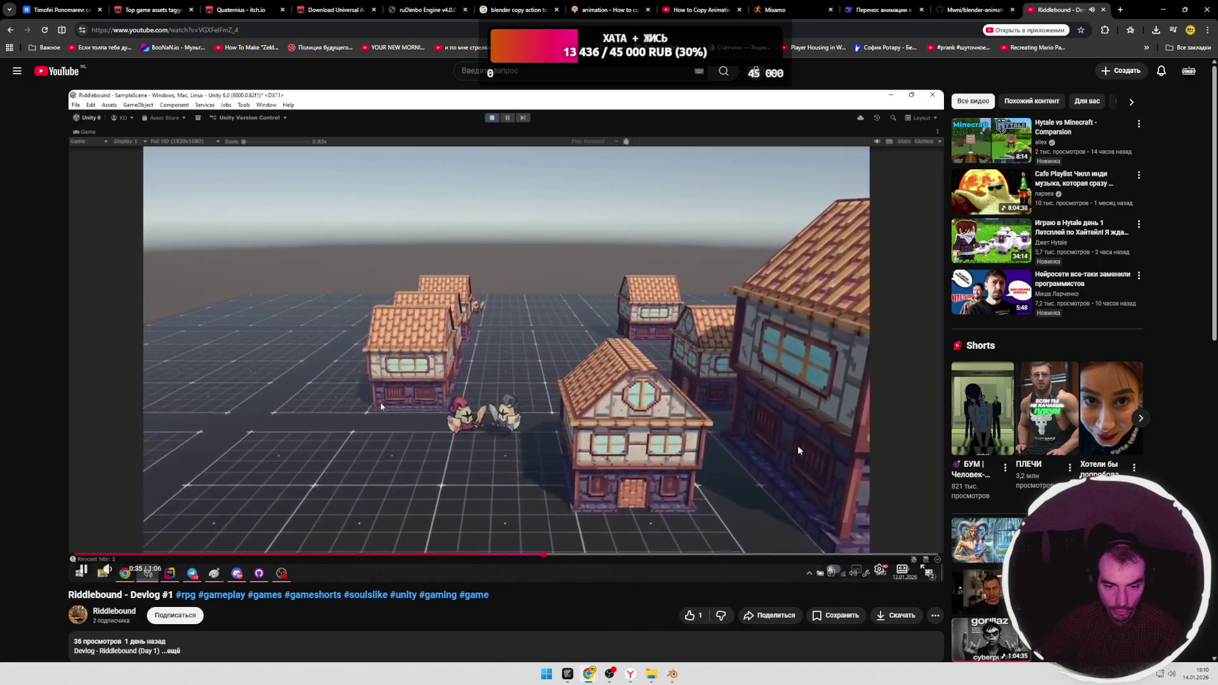
Step: Pause, move the OBS window aside and hide it, then resume the video to its 1:06 end
{"action": "left_click", "coordinate": [798, 446]}
{"action": "key", "text": "alt+Tab"}
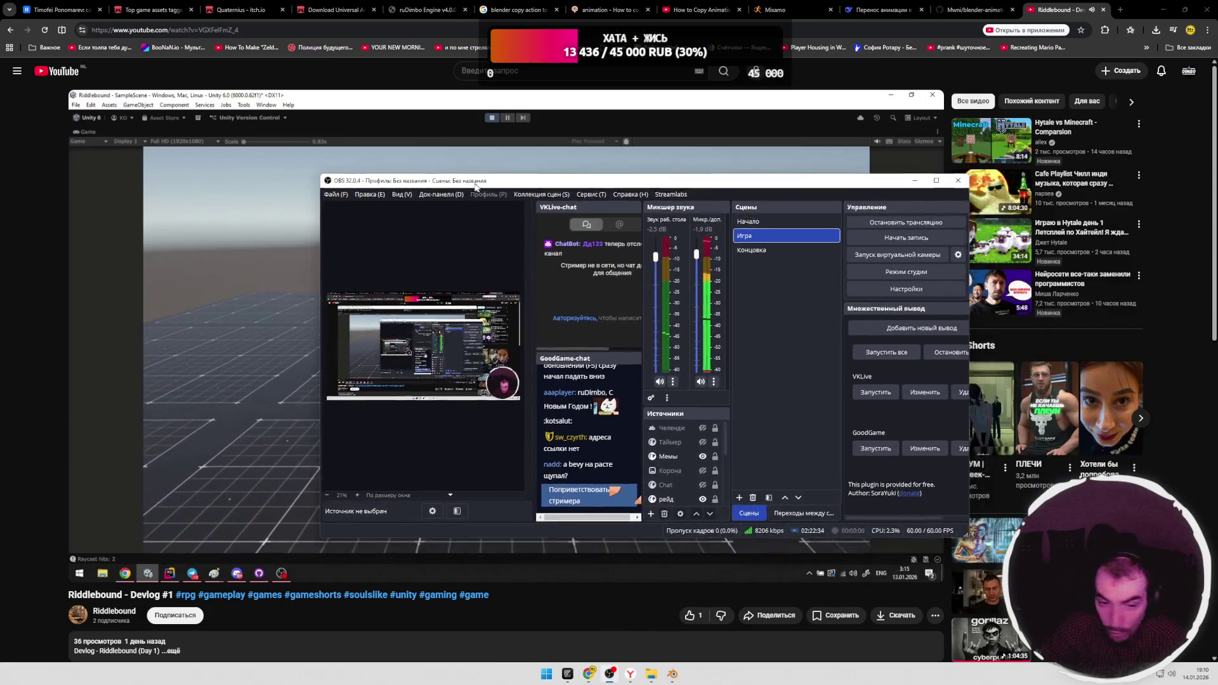
{"action": "left_click_drag", "start_coordinate": [628, 182], "coordinate": [745, 196]}
{"action": "key", "text": "alt+Tab"}
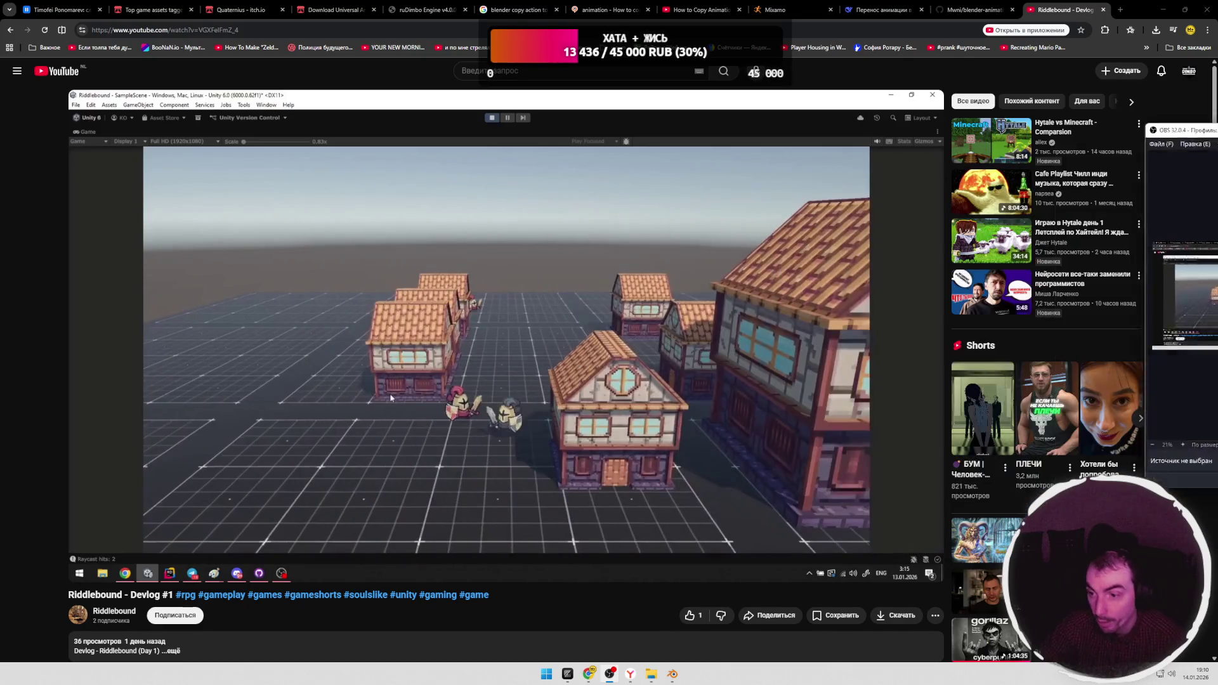
{"action": "mouse_move", "coordinate": [506, 324]}
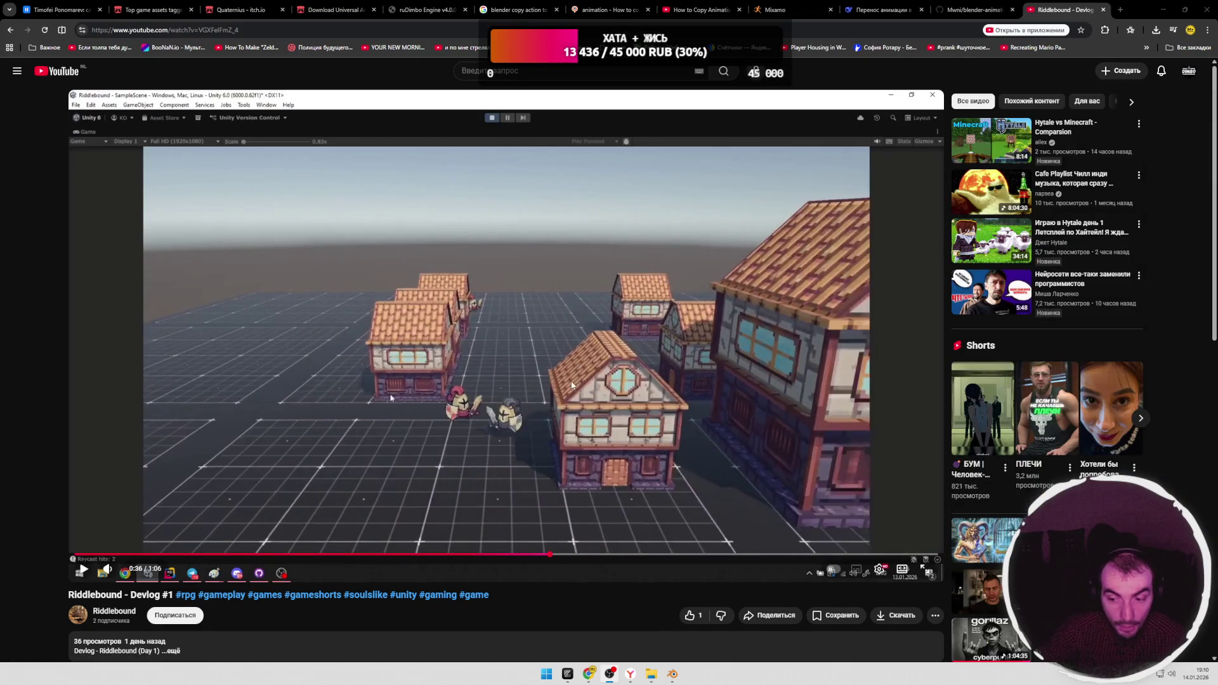
{"action": "key", "text": "space"}
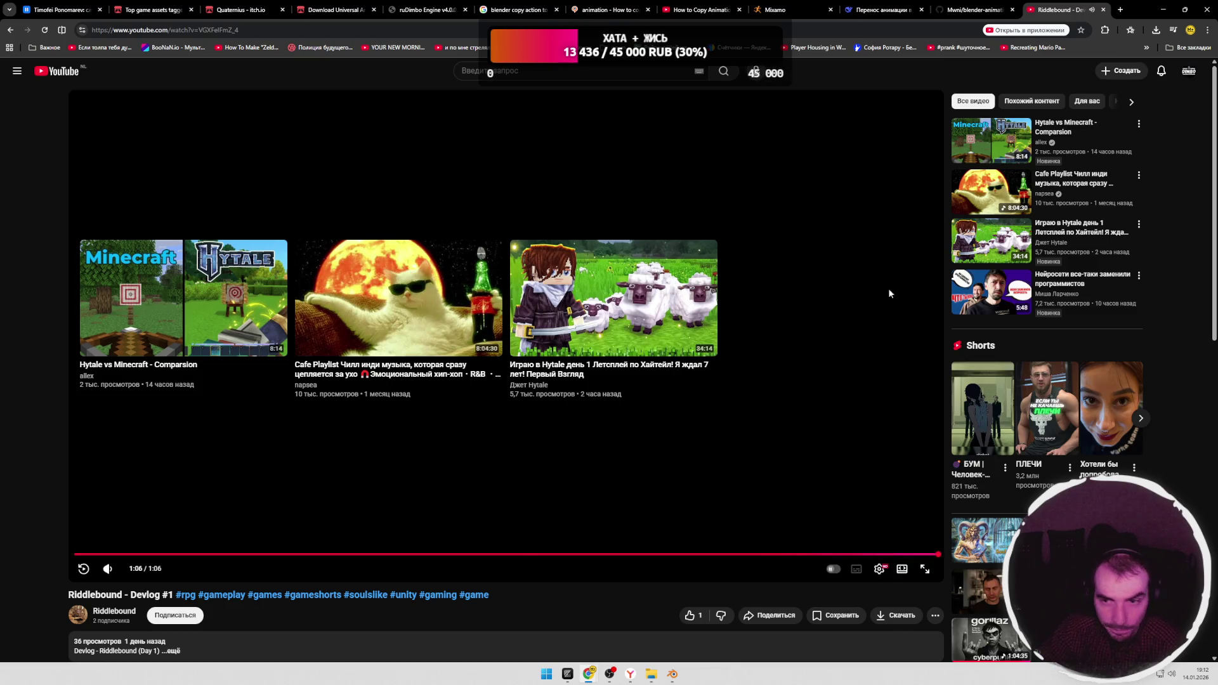
Step: Start the Для вас recommended playlist in VK Music, then return to the Mixamo Capoeira tab
{"action": "left_click", "coordinate": [966, 10]}
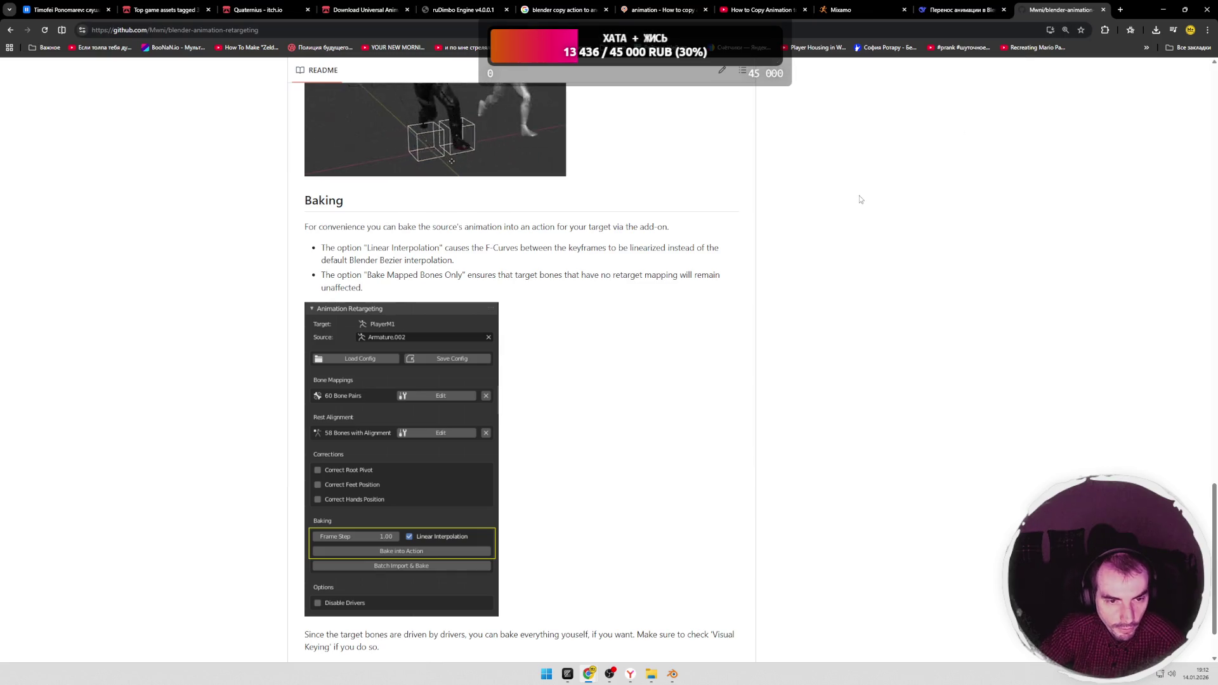
{"action": "left_click", "coordinate": [82, 9]}
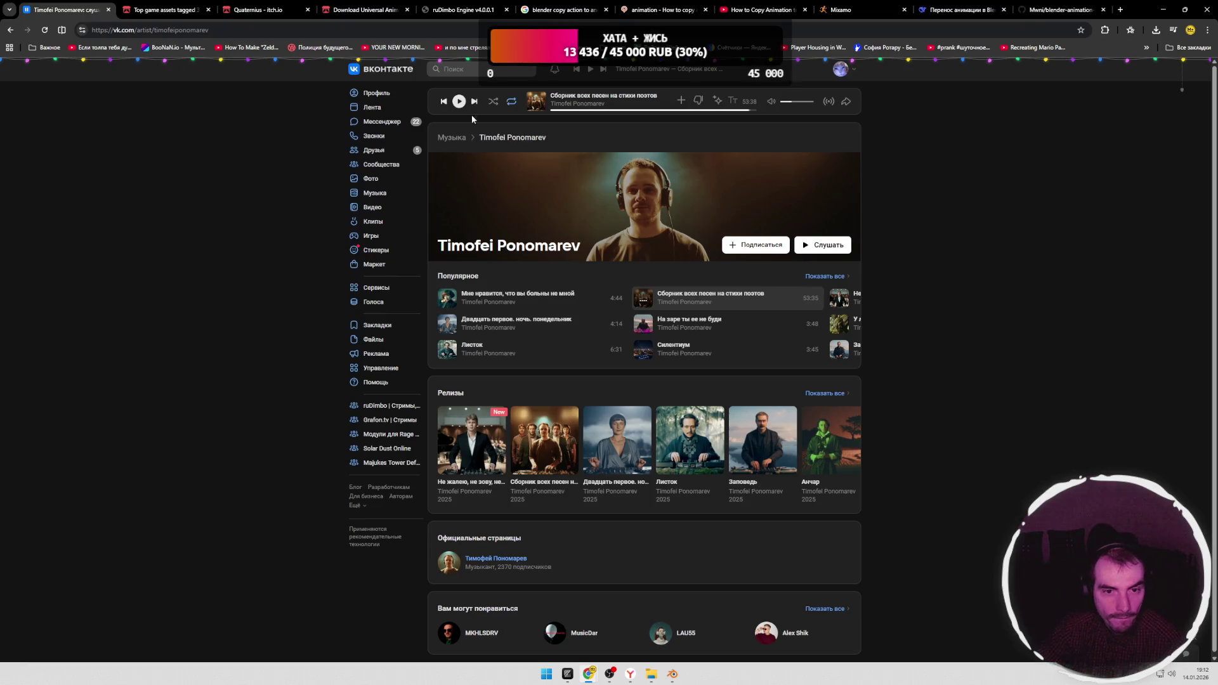
{"action": "left_click", "coordinate": [453, 137]}
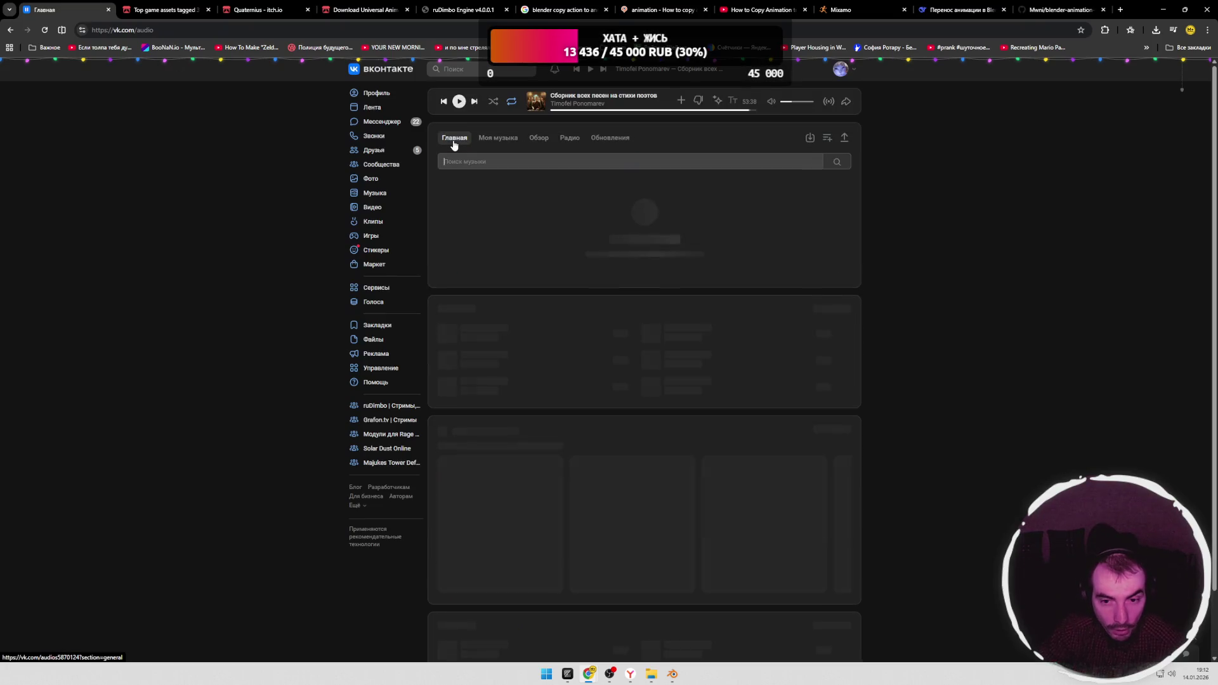
{"action": "scroll", "coordinate": [930, 175], "scroll_direction": "down", "scroll_amount": 2}
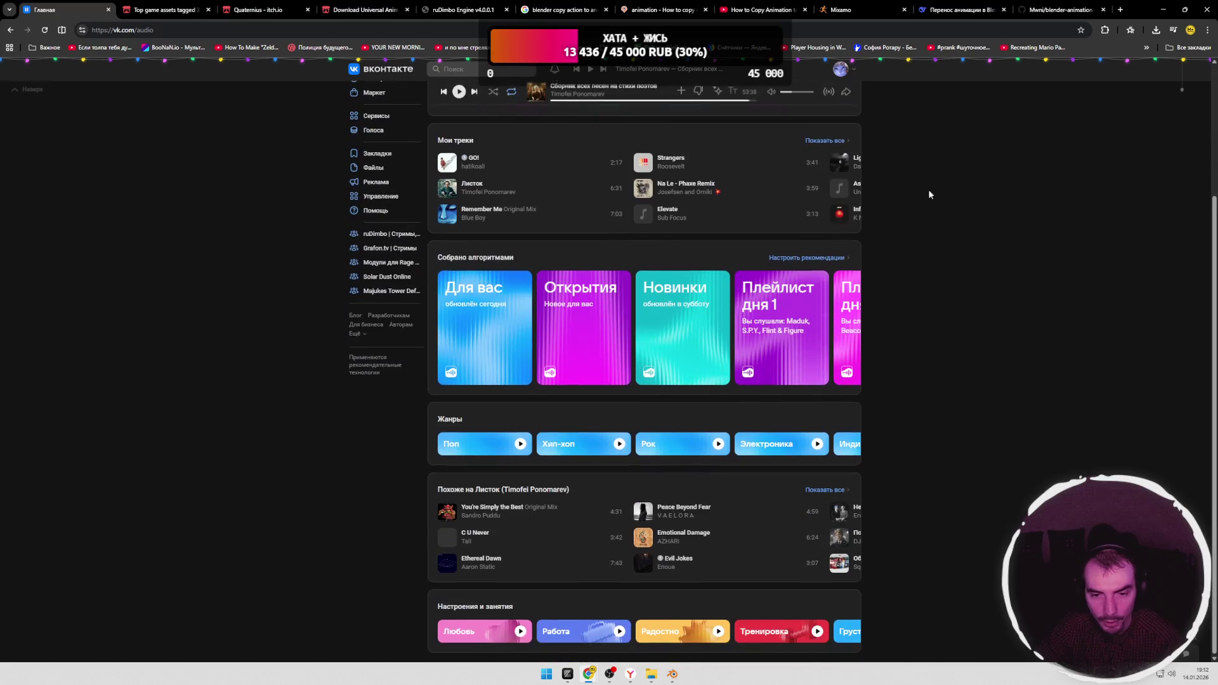
{"action": "left_click", "coordinate": [487, 330]}
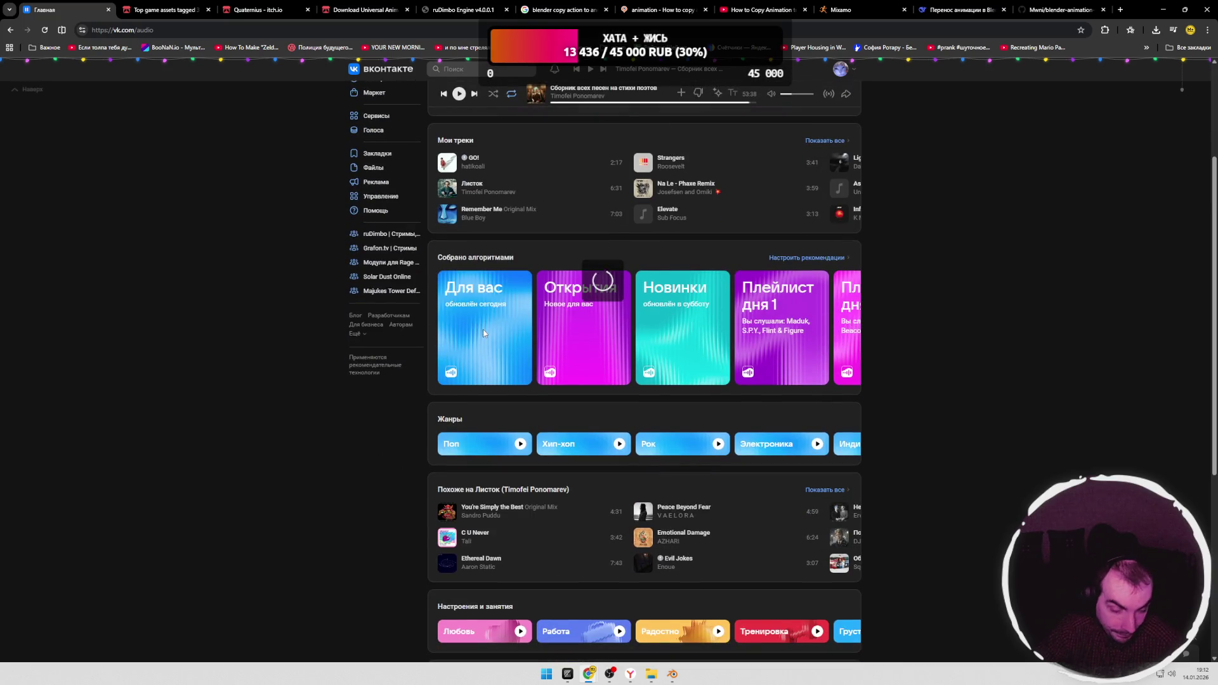
{"action": "left_click", "coordinate": [481, 325]}
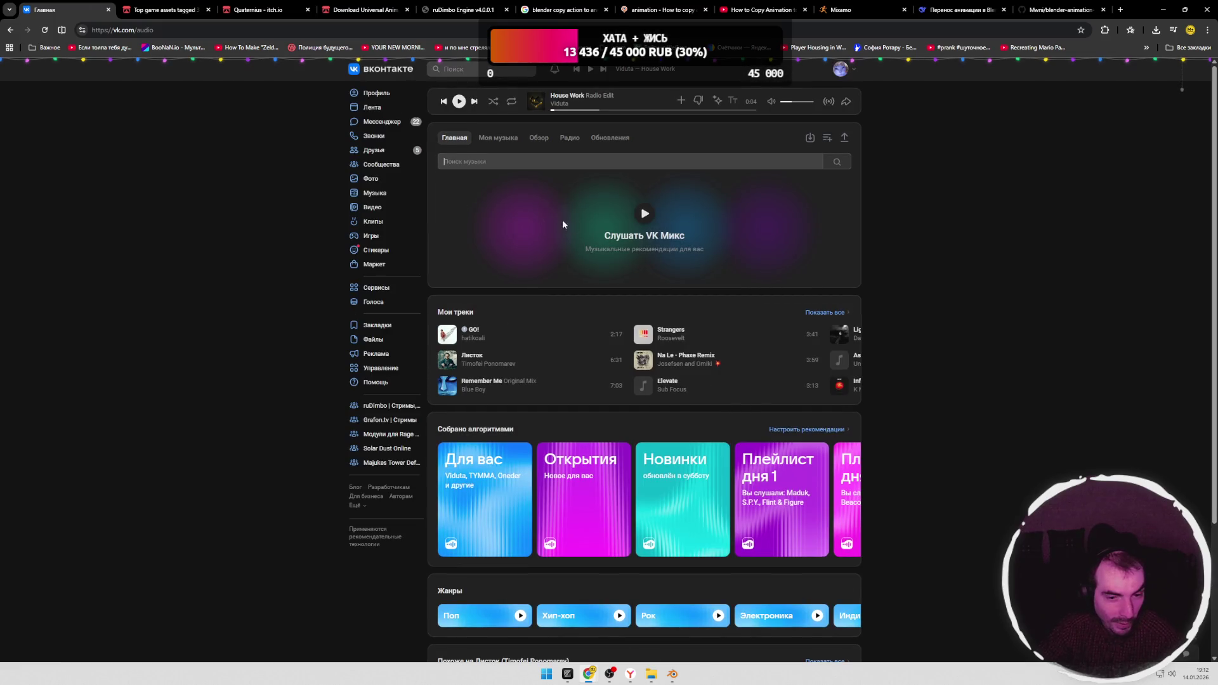
{"action": "scroll", "coordinate": [236, 139], "scroll_direction": "down", "scroll_amount": 2}
{"action": "scroll", "coordinate": [424, 304], "scroll_direction": "down", "scroll_amount": 1}
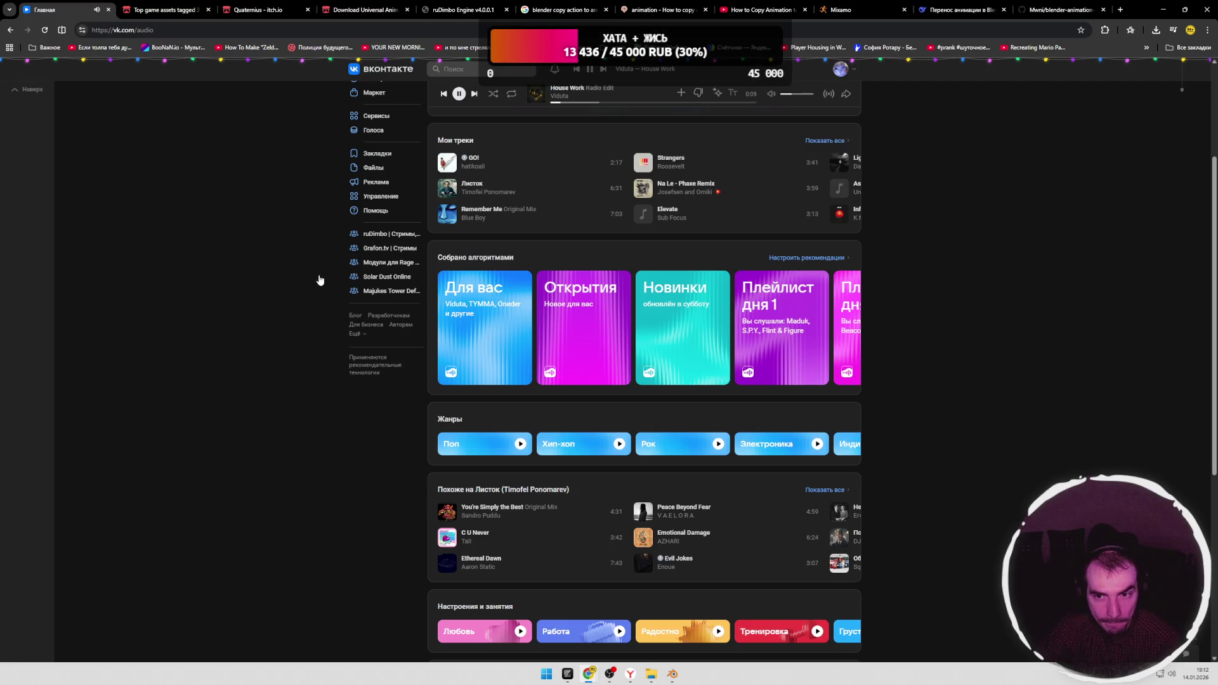
{"action": "left_click", "coordinate": [857, 10]}
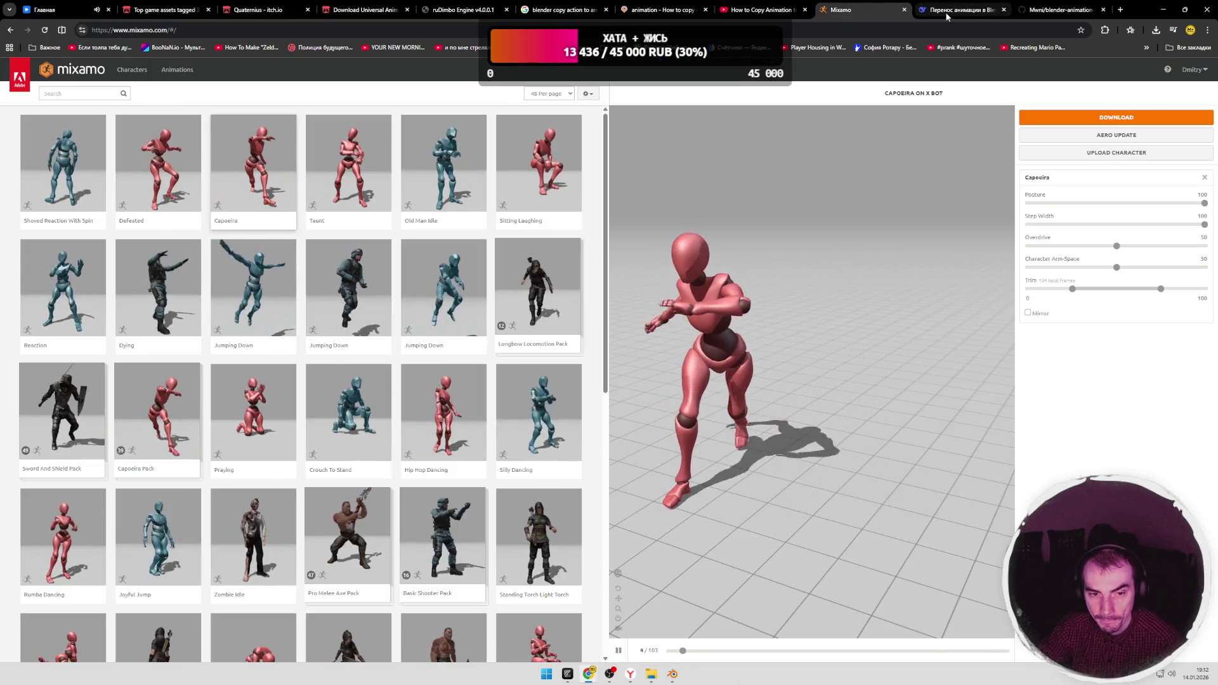
Step: Review the DeepSeek retargeting answer and the README baking notes, then return to Blender
{"action": "left_click", "coordinate": [948, 17]}
{"action": "scroll", "coordinate": [838, 220], "scroll_direction": "down", "scroll_amount": 3}
{"action": "scroll", "coordinate": [836, 220], "scroll_direction": "down", "scroll_amount": 1}
{"action": "scroll", "coordinate": [836, 219], "scroll_direction": "down", "scroll_amount": 2}
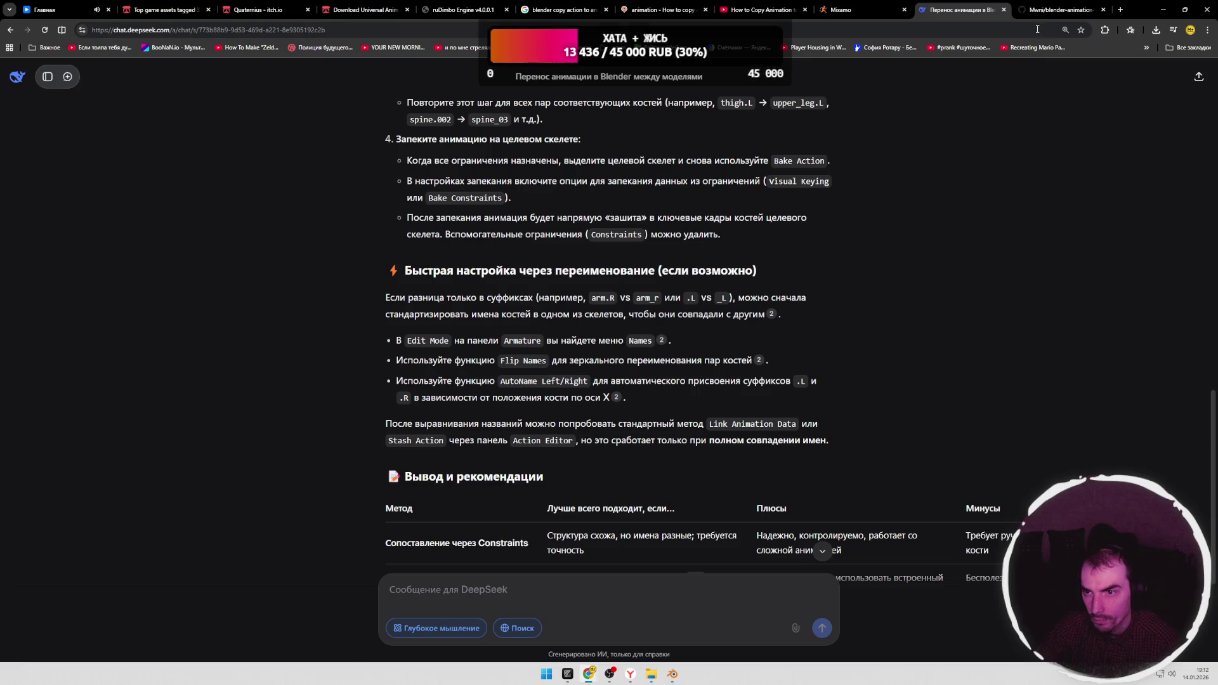
{"action": "left_click", "coordinate": [1057, 10]}
{"action": "scroll", "coordinate": [796, 260], "scroll_direction": "down", "scroll_amount": 1}
{"action": "scroll", "coordinate": [795, 260], "scroll_direction": "down", "scroll_amount": 1}
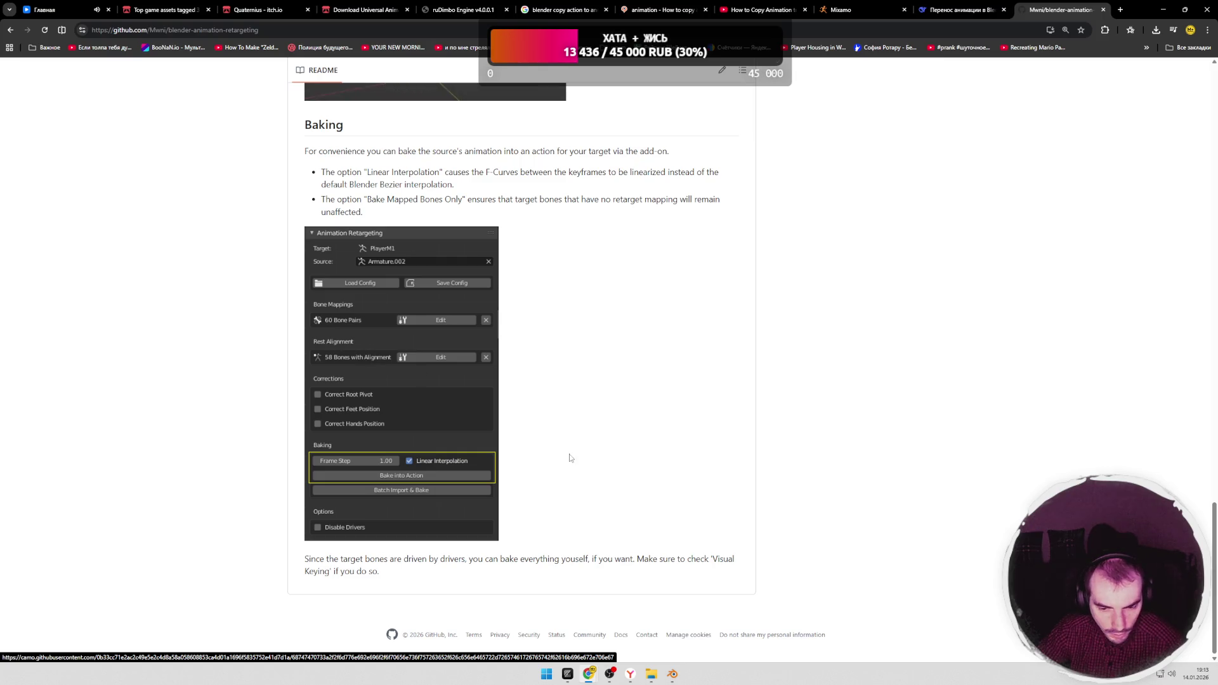
{"action": "key", "text": "alt+Tab"}
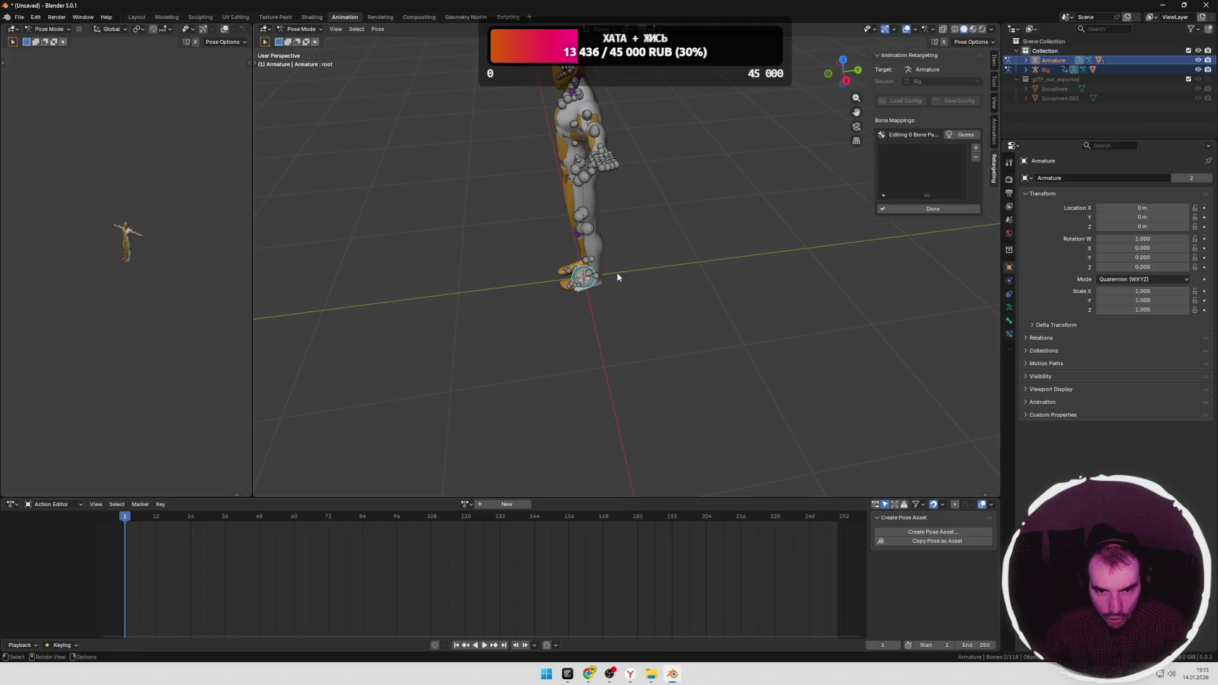
Step: Delete the cube from the old scene after looking around the armature
{"action": "mouse_move", "coordinate": [656, 275]}
{"action": "middle_mouse_down"}
{"action": "mouse_move", "coordinate": [722, 199]}
{"action": "mouse_move", "coordinate": [659, 234]}
{"action": "middle_mouse_up"}
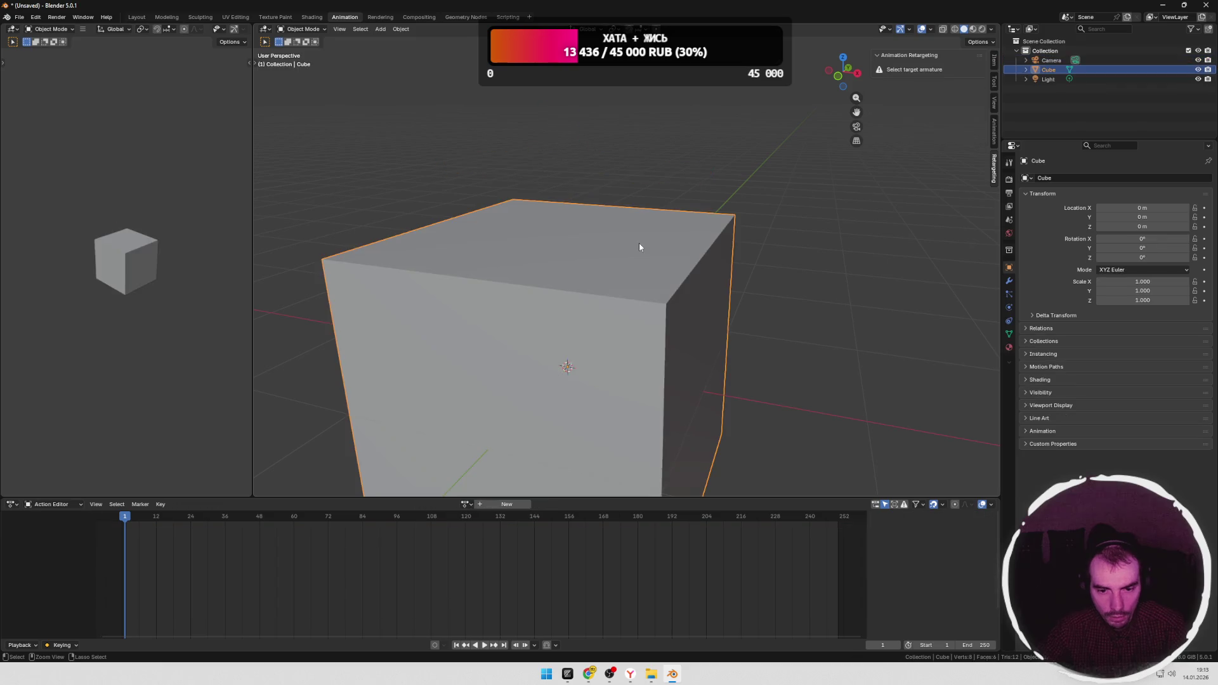
{"action": "scroll", "coordinate": [654, 243], "scroll_direction": "down", "scroll_amount": 5}
{"action": "left_click_drag", "start_coordinate": [657, 175], "coordinate": [773, 246]}
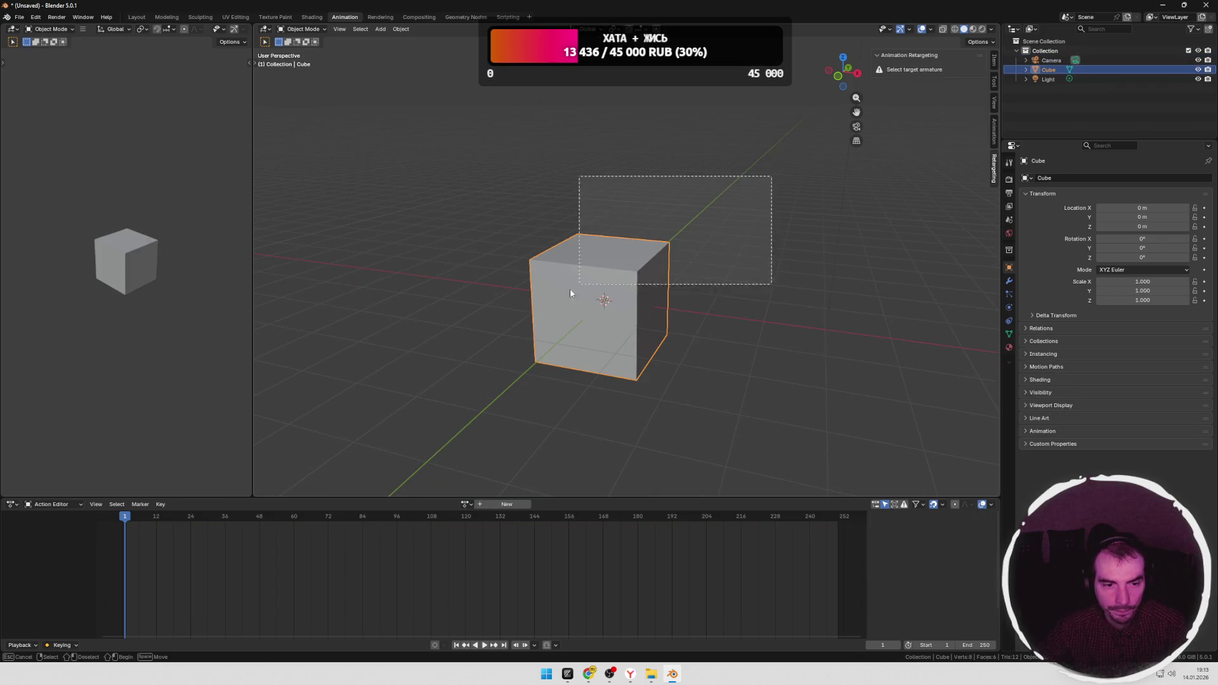
{"action": "key", "text": "x"}
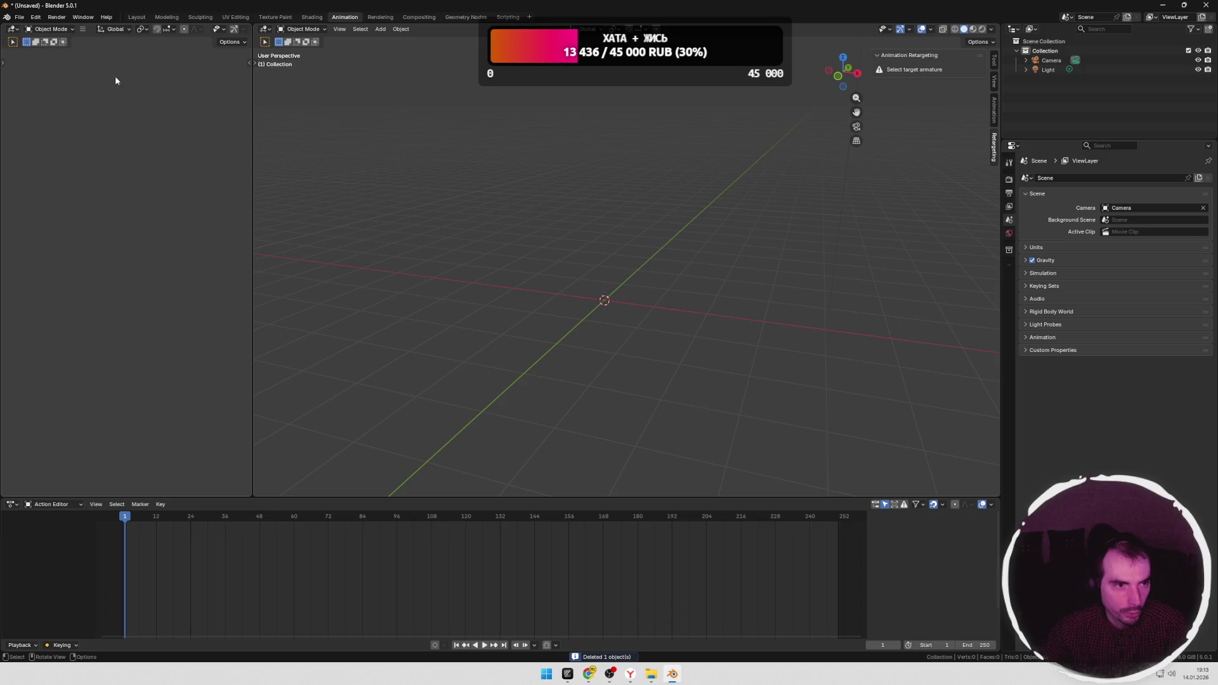
Step: Start a new General file without saving and delete the default cube, camera and light
{"action": "left_click", "coordinate": [19, 16]}
{"action": "left_click", "coordinate": [157, 37]}
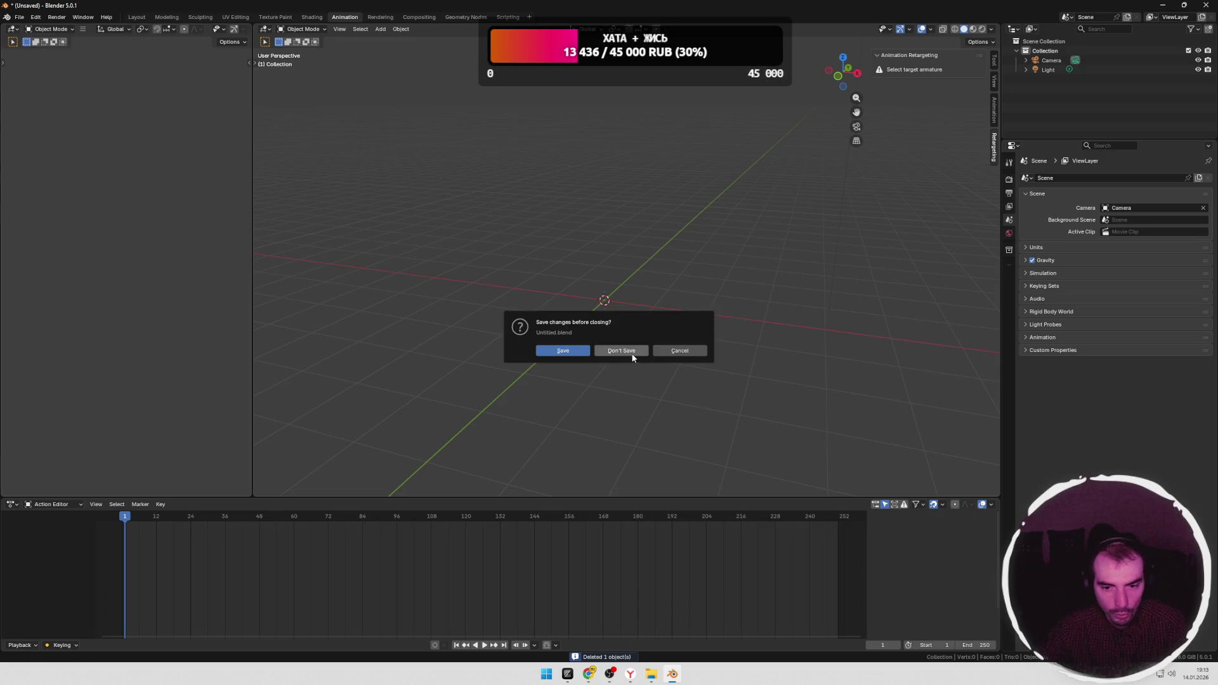
{"action": "left_click", "coordinate": [621, 352]}
{"action": "left_click_drag", "start_coordinate": [215, 178], "coordinate": [741, 431]}
{"action": "key", "text": "x"}
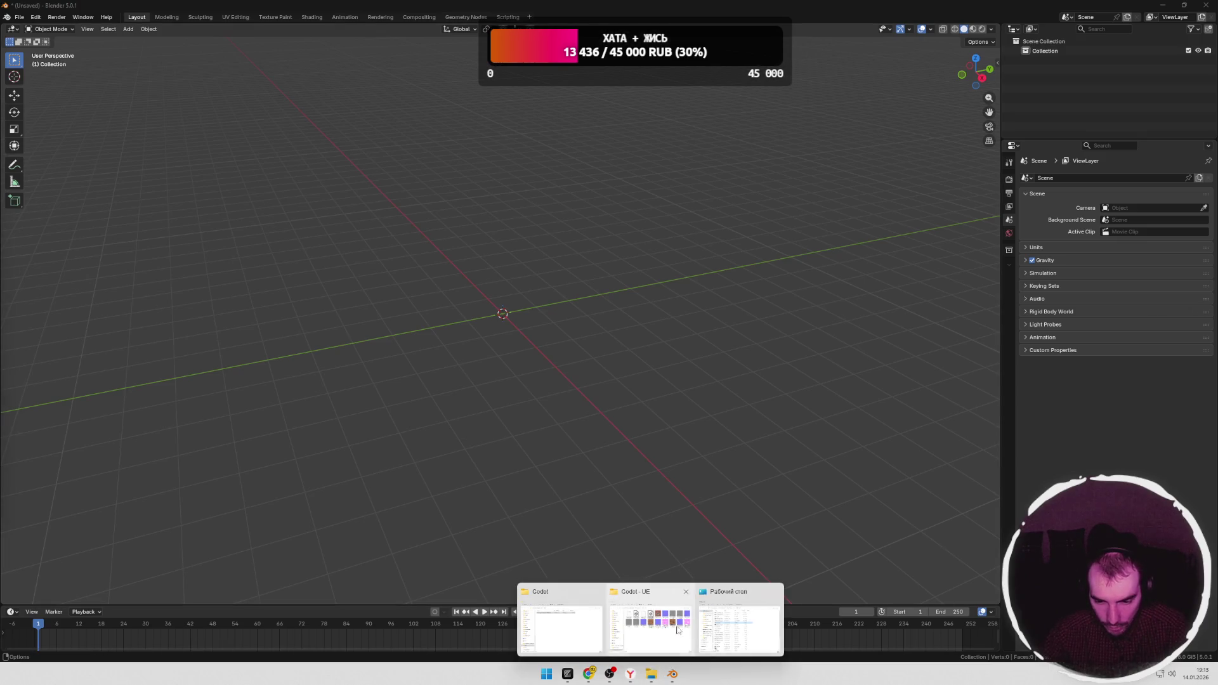
Step: Import AnimationLibrary_Godot_Standard.glb into the empty scene via glTF 2.0
{"action": "left_click", "coordinate": [651, 675]}
{"action": "left_click", "coordinate": [581, 628]}
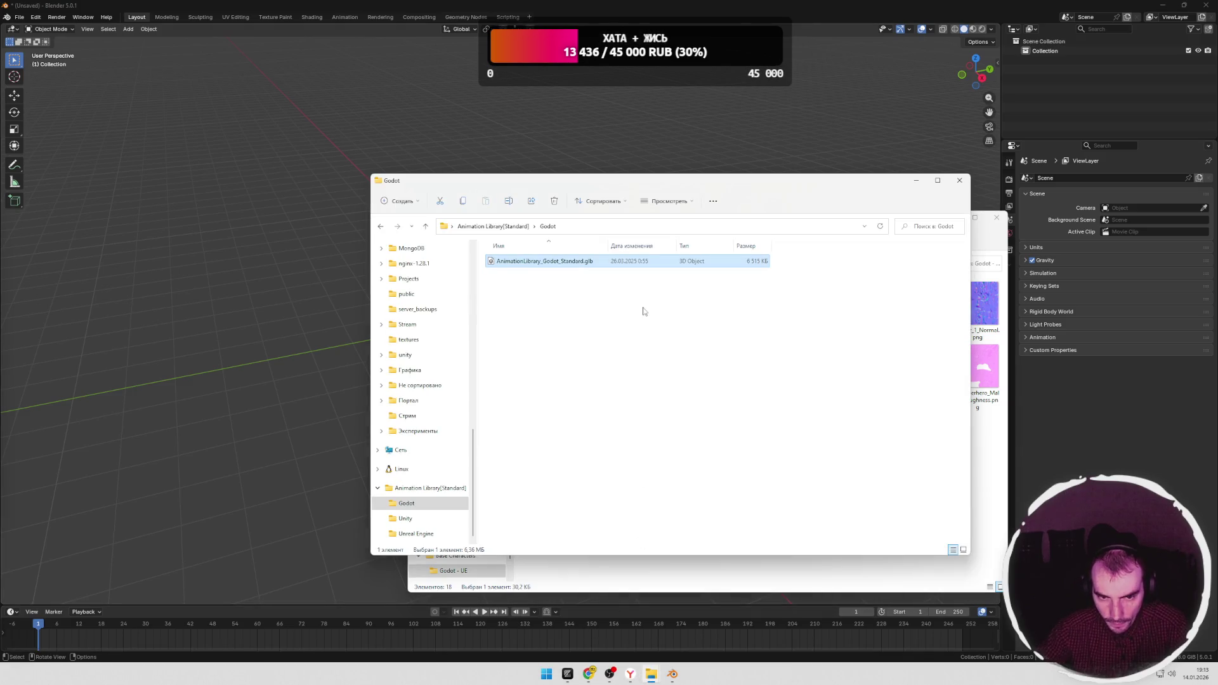
{"action": "left_click_drag", "start_coordinate": [543, 262], "coordinate": [267, 428]}
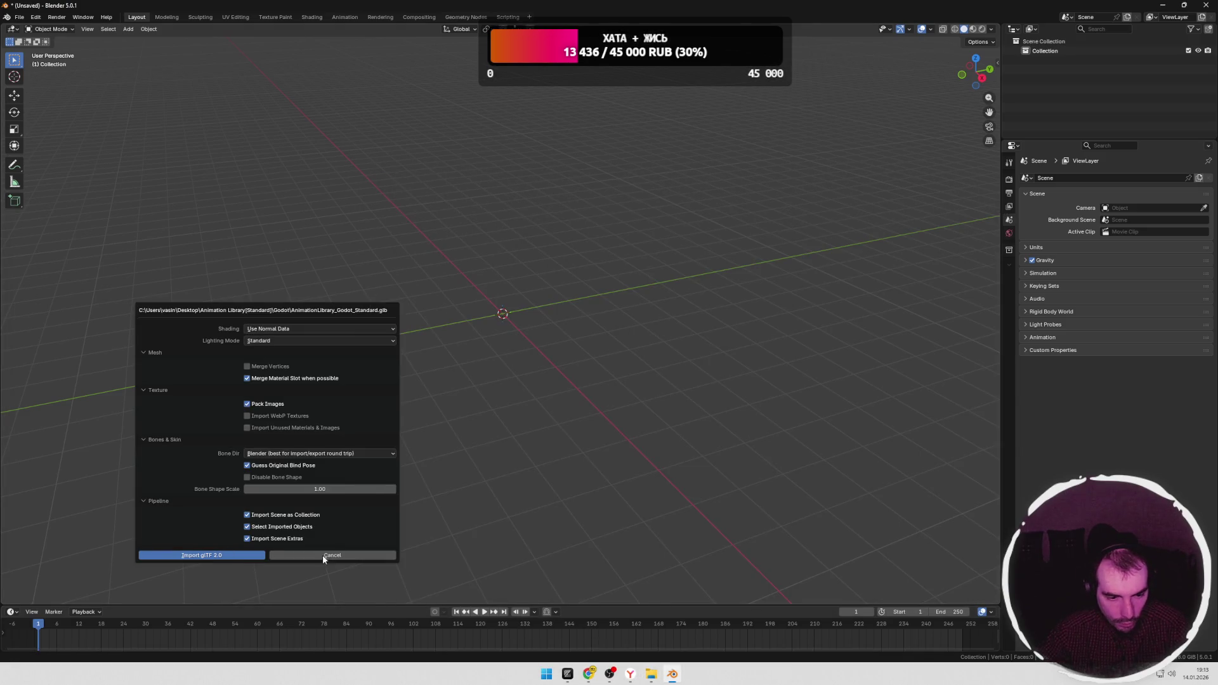
{"action": "left_click", "coordinate": [202, 555]}
Step: Import the female FullBody base character .gltf into the scene
{"action": "left_click", "coordinate": [652, 675]}
{"action": "left_click", "coordinate": [580, 628]}
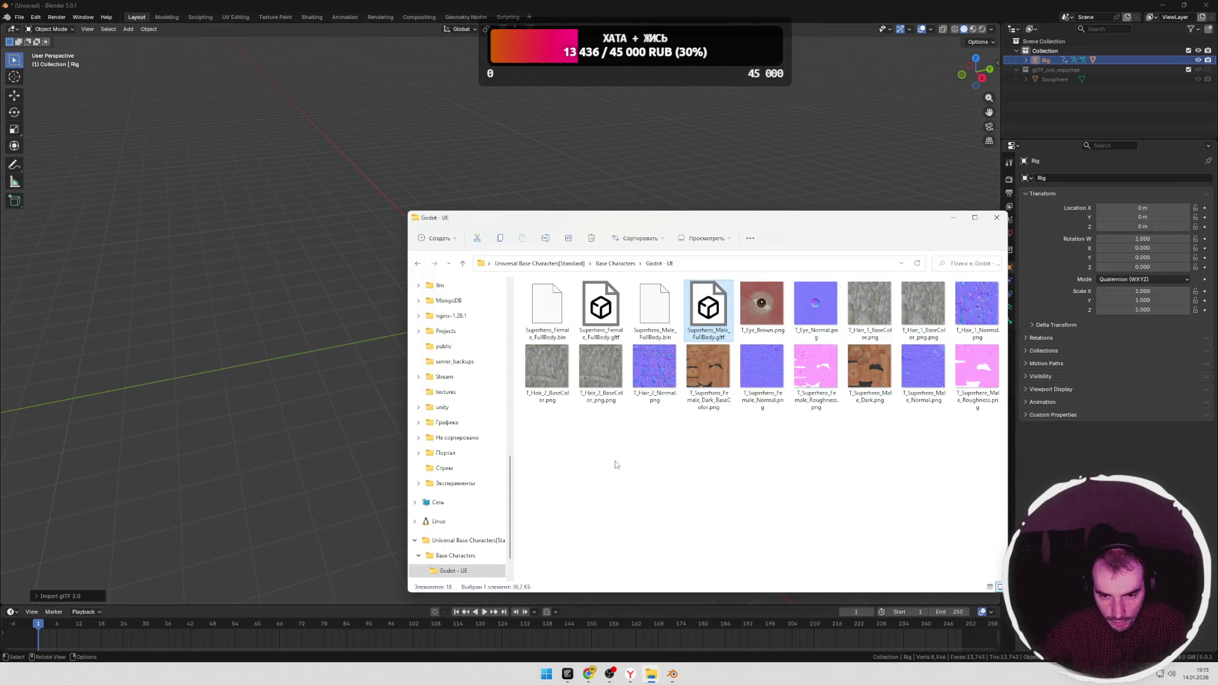
{"action": "left_click_drag", "start_coordinate": [600, 310], "coordinate": [297, 394]}
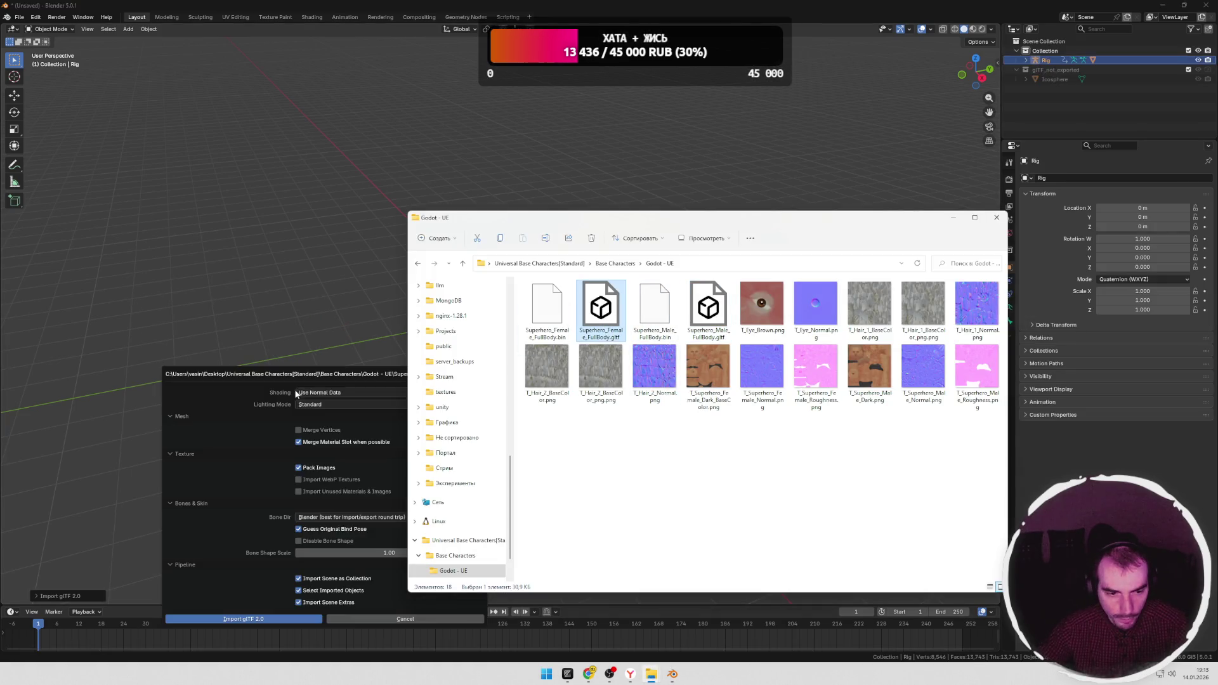
{"action": "left_click", "coordinate": [244, 619]}
{"action": "scroll", "coordinate": [539, 326], "scroll_direction": "up", "scroll_amount": 4}
{"action": "scroll", "coordinate": [543, 392], "scroll_direction": "up", "scroll_amount": 3}
Step: Face the character and reveal the Animation Retargeting sidebar with Armature as target
{"action": "mouse_move", "coordinate": [543, 392]}
{"action": "middle_mouse_down"}
{"action": "mouse_move", "coordinate": [602, 370]}
{"action": "mouse_move", "coordinate": [541, 376]}
{"action": "middle_mouse_up"}
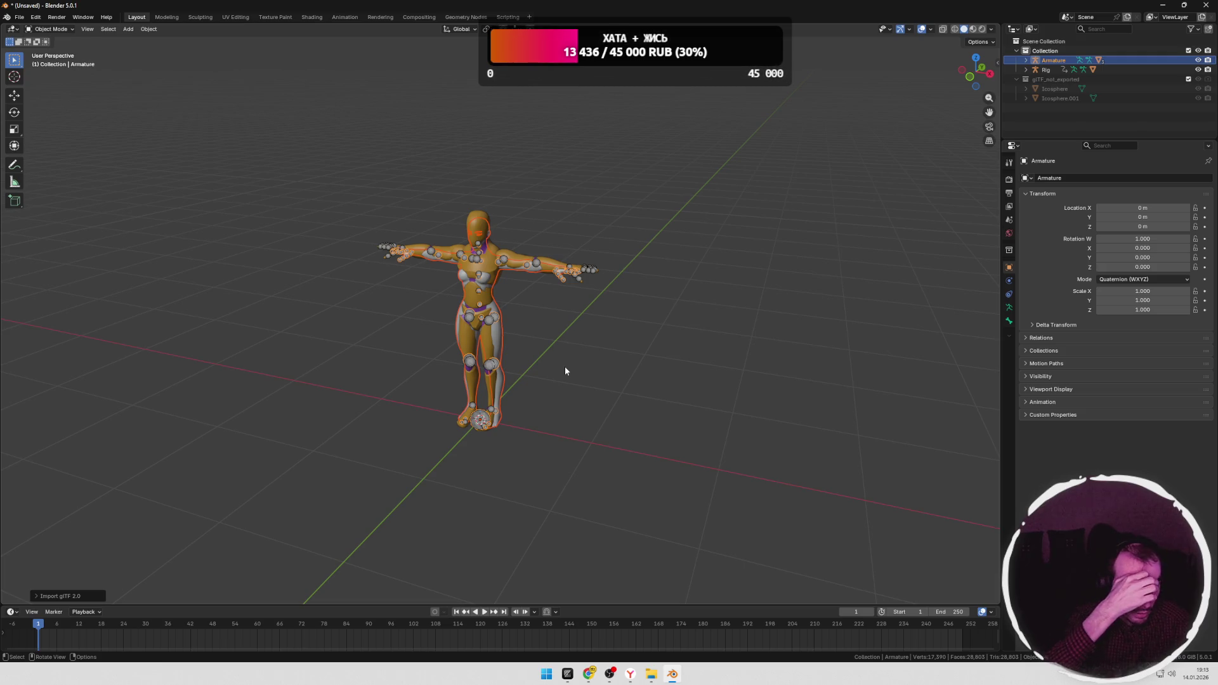
{"action": "middle_click_drag", "start_coordinate": [567, 353], "coordinate": [640, 311]}
{"action": "scroll", "coordinate": [562, 350], "scroll_direction": "up", "scroll_amount": 1}
{"action": "scroll", "coordinate": [564, 348], "scroll_direction": "up", "scroll_amount": 1}
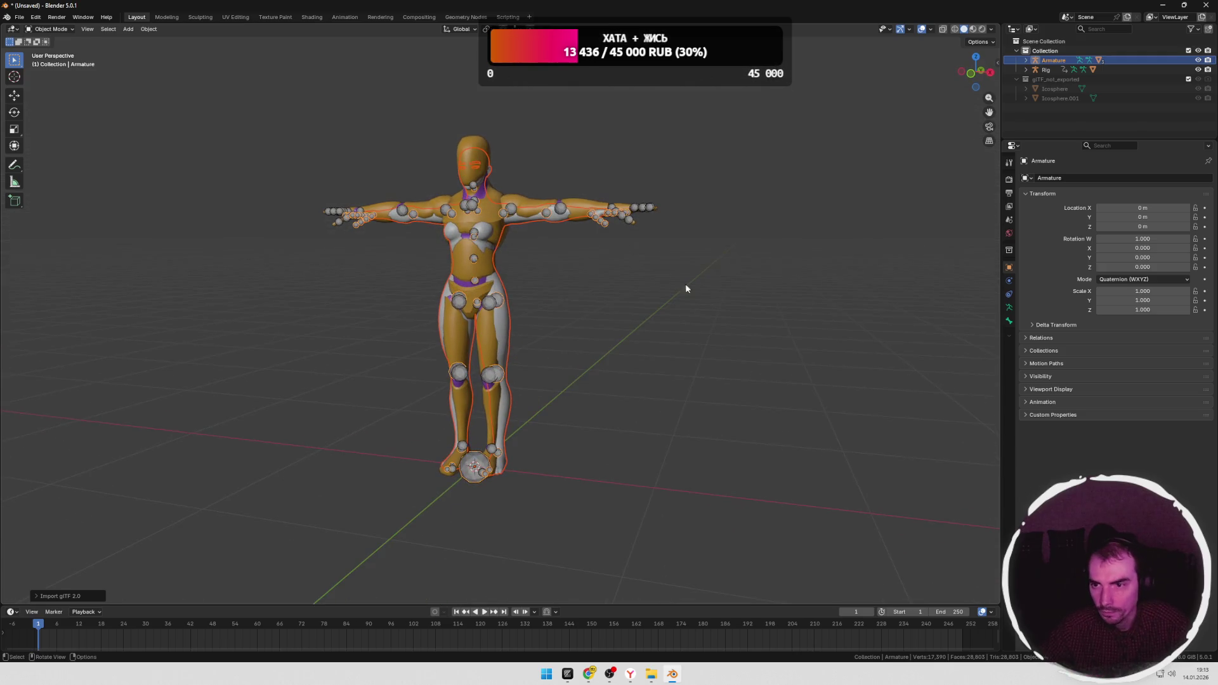
{"action": "left_click_drag", "start_coordinate": [997, 65], "coordinate": [877, 87]}
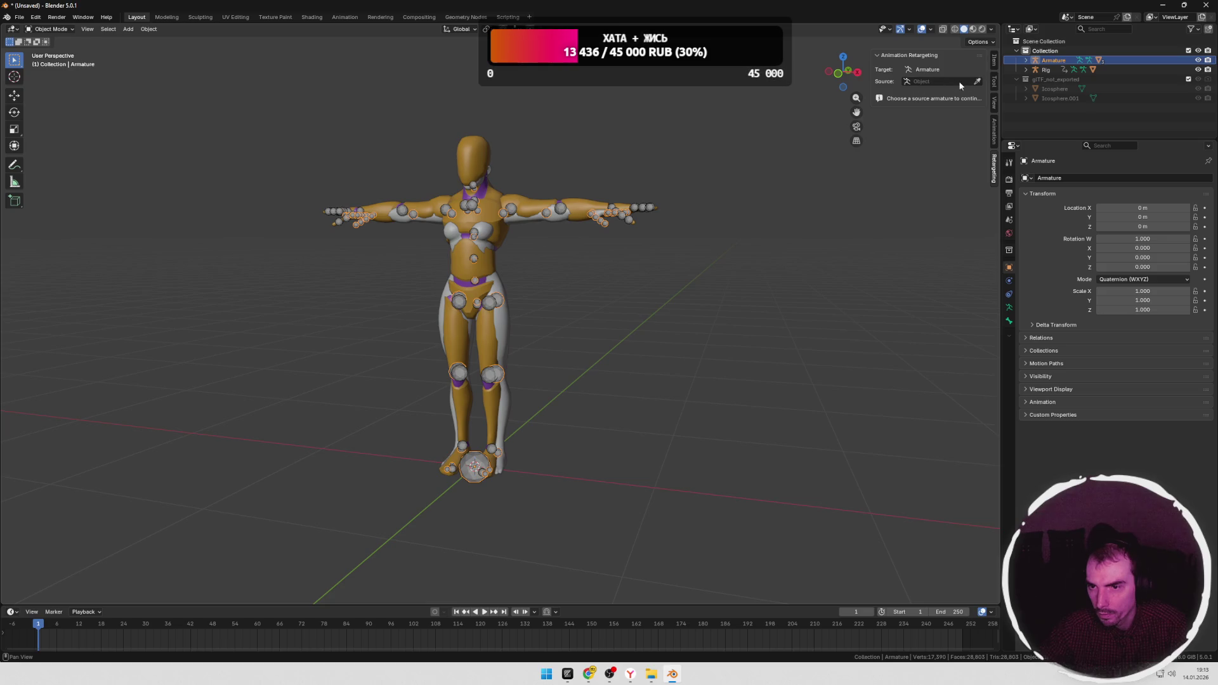
Step: Set Rig as the retargeting source and create the bone mappings
{"action": "left_click", "coordinate": [978, 82]}
{"action": "left_click", "coordinate": [571, 203]}
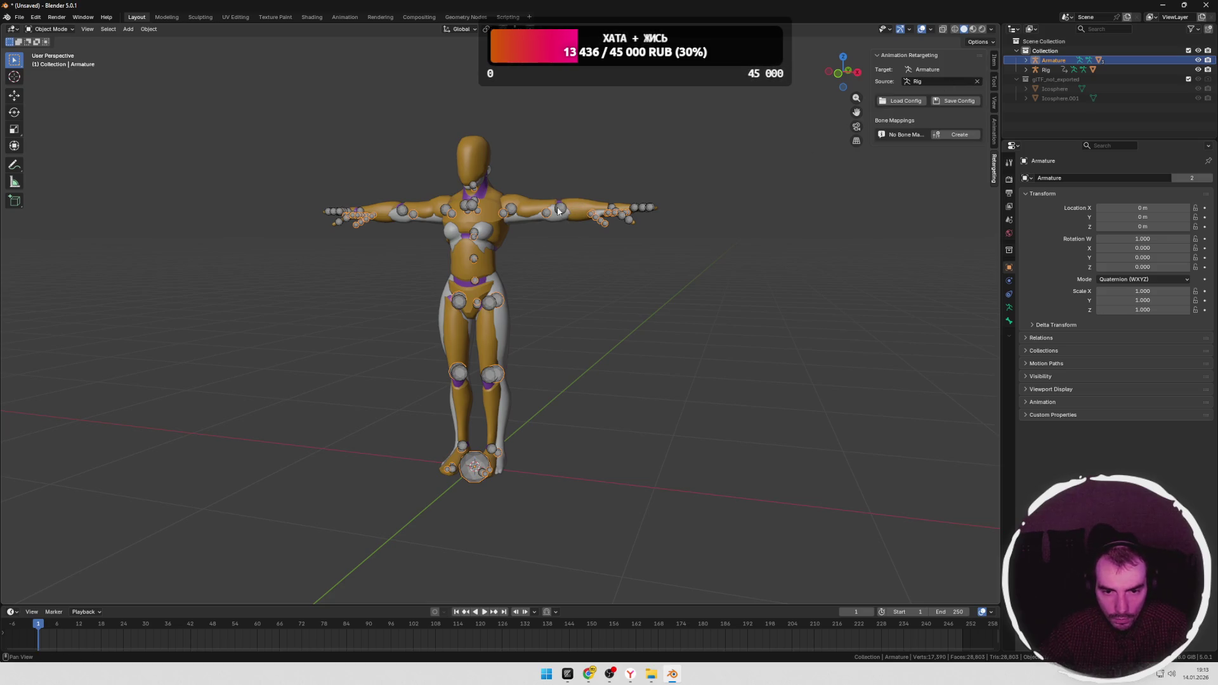
{"action": "left_click", "coordinate": [960, 136]}
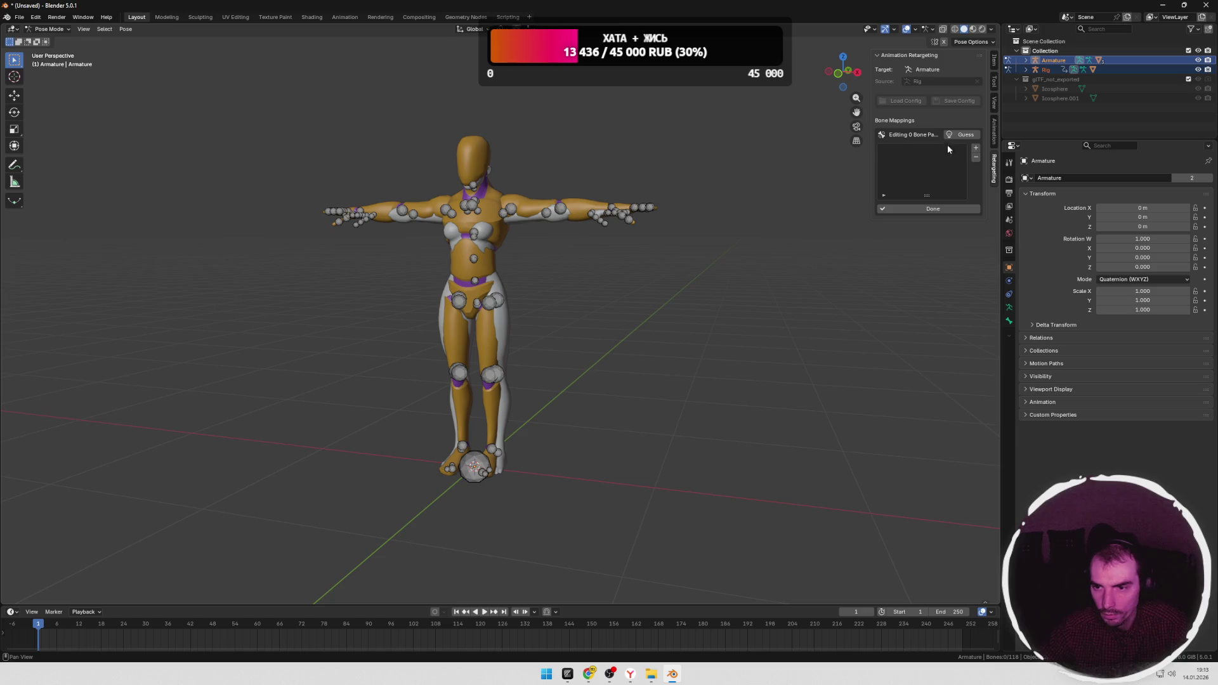
Step: Select all character bones and Guess the matching pairs, yielding 53 bone mappings
{"action": "left_click", "coordinate": [548, 213]}
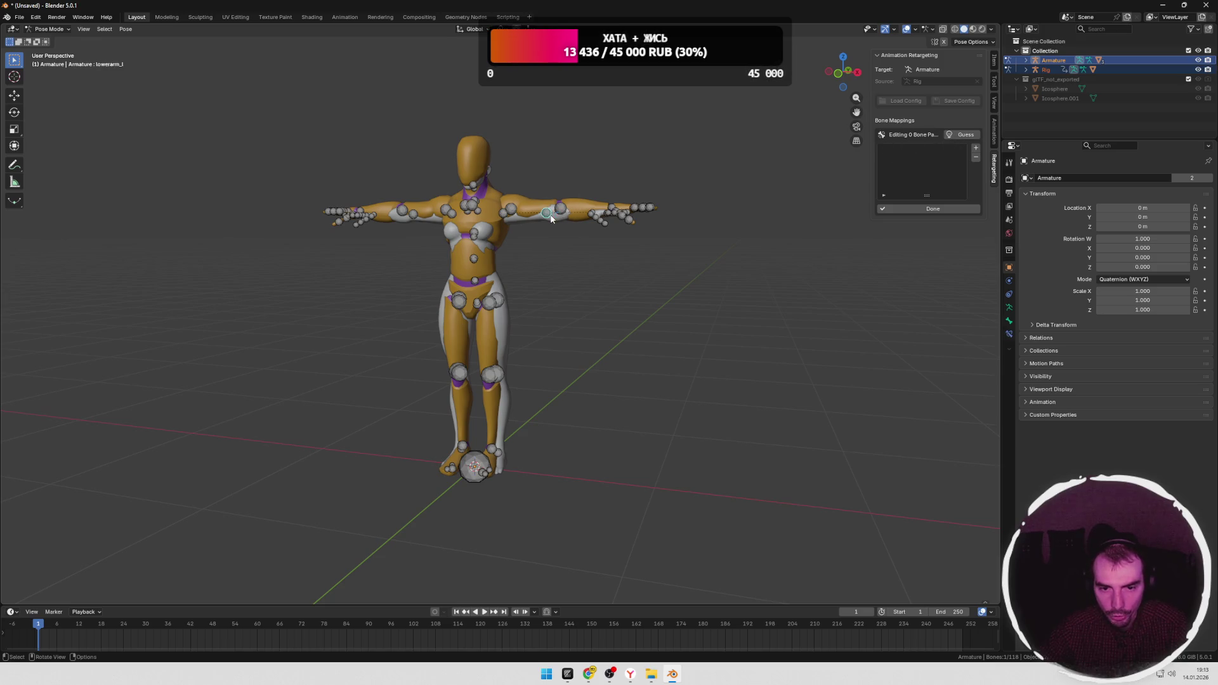
{"action": "key", "text": "a"}
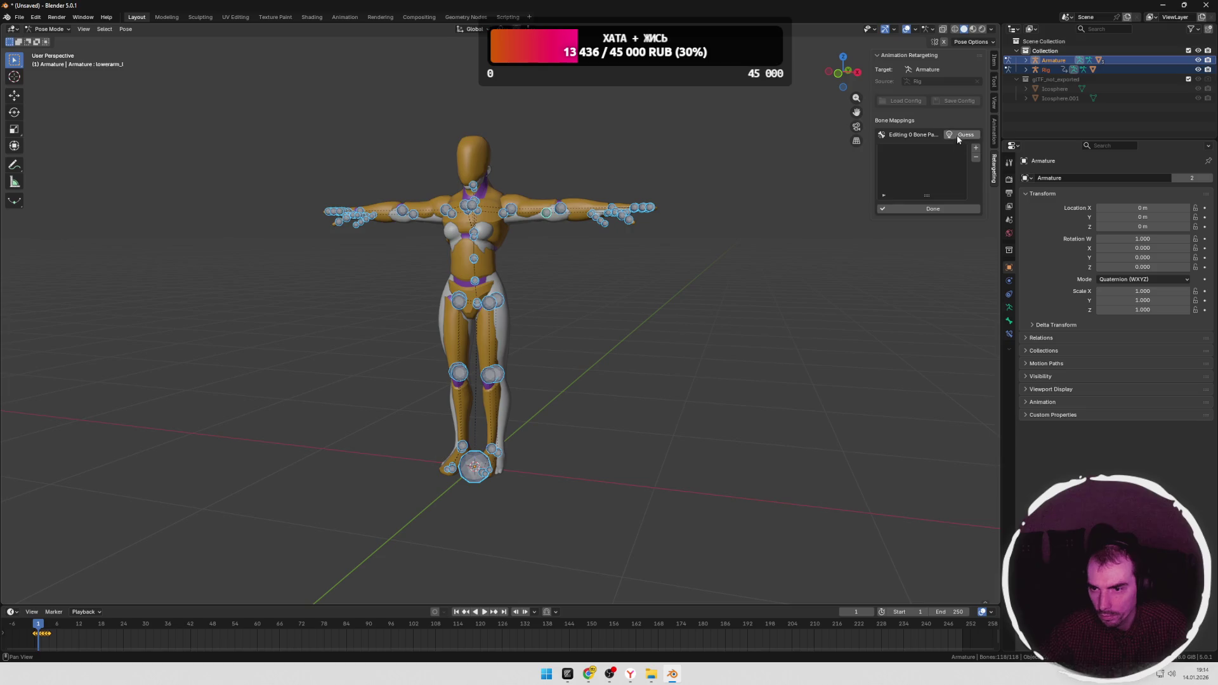
{"action": "left_click", "coordinate": [962, 134]}
{"action": "left_click", "coordinate": [959, 161]}
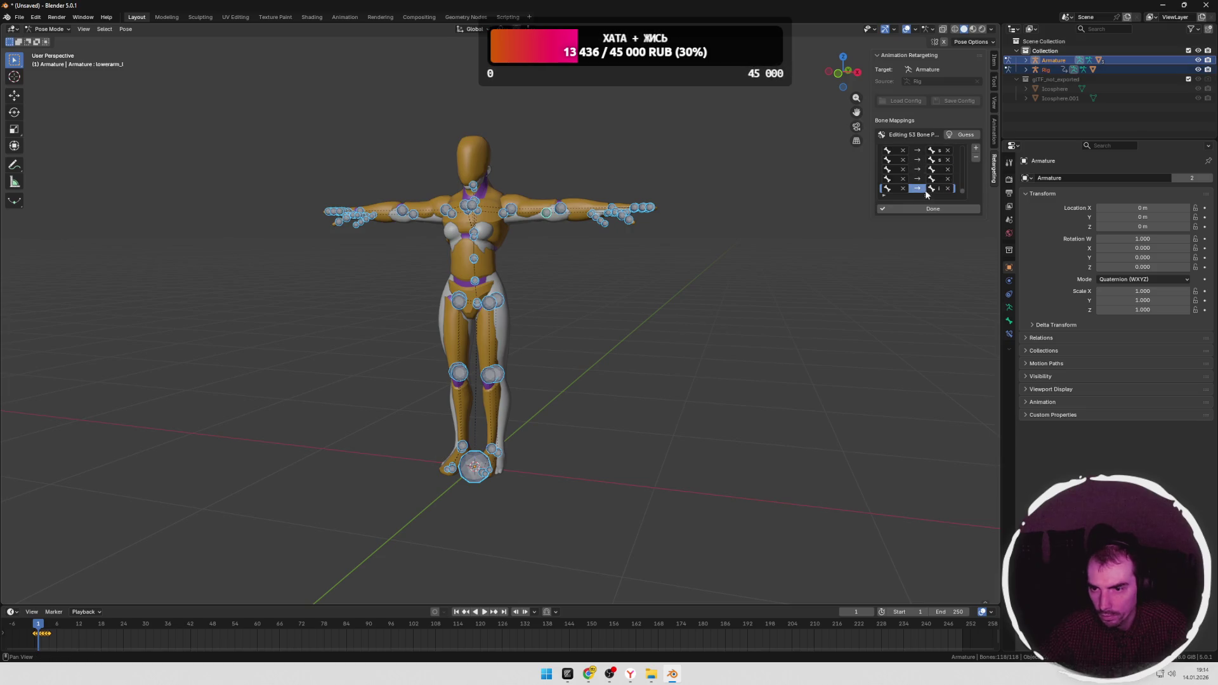
{"action": "mouse_move", "coordinate": [723, 220]}
{"action": "middle_mouse_down"}
{"action": "mouse_move", "coordinate": [678, 213]}
{"action": "mouse_move", "coordinate": [692, 236]}
{"action": "mouse_move", "coordinate": [854, 211]}
{"action": "middle_mouse_up"}
{"action": "scroll", "coordinate": [692, 237], "scroll_direction": "up", "scroll_amount": 3}
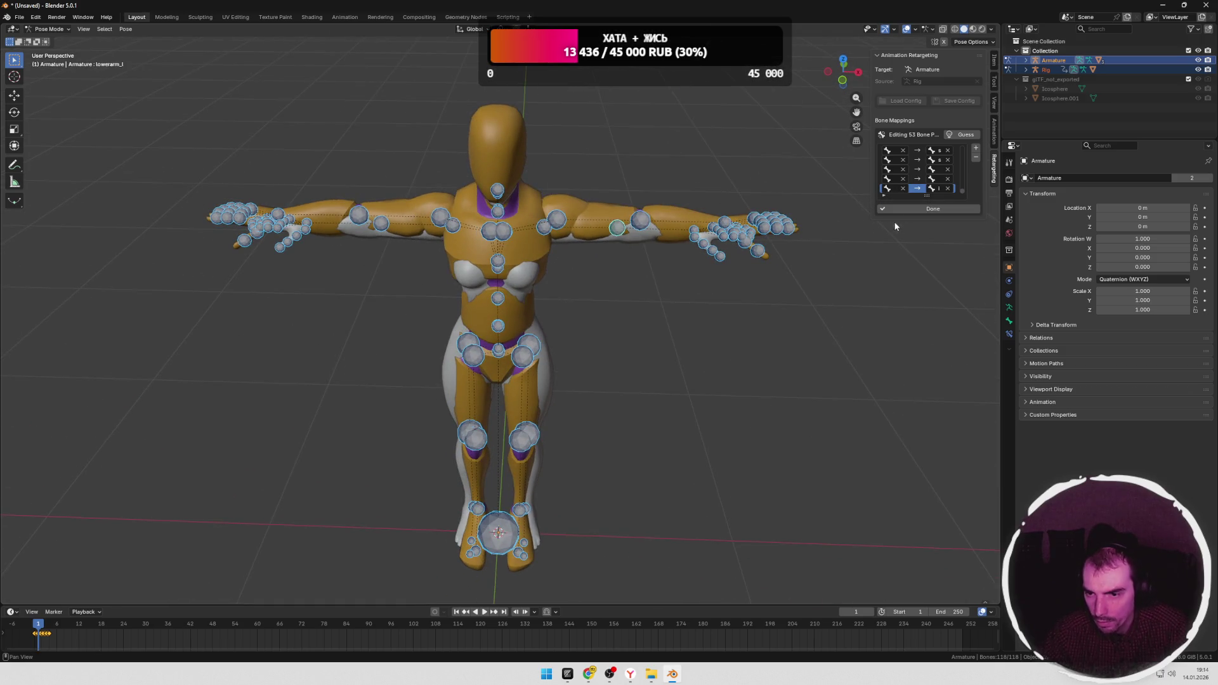
{"action": "left_click", "coordinate": [920, 209]}
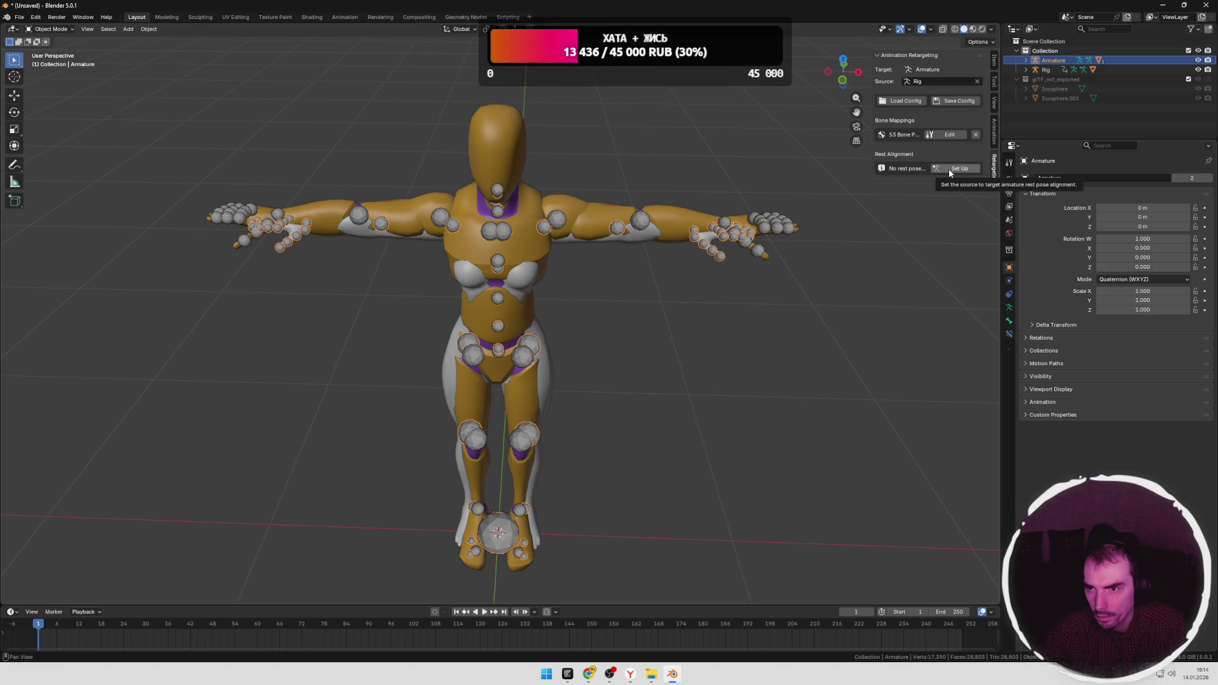
Step: Move to the Animation workspace and show the Retargeting sidebar tab facing the character
{"action": "left_click", "coordinate": [345, 18]}
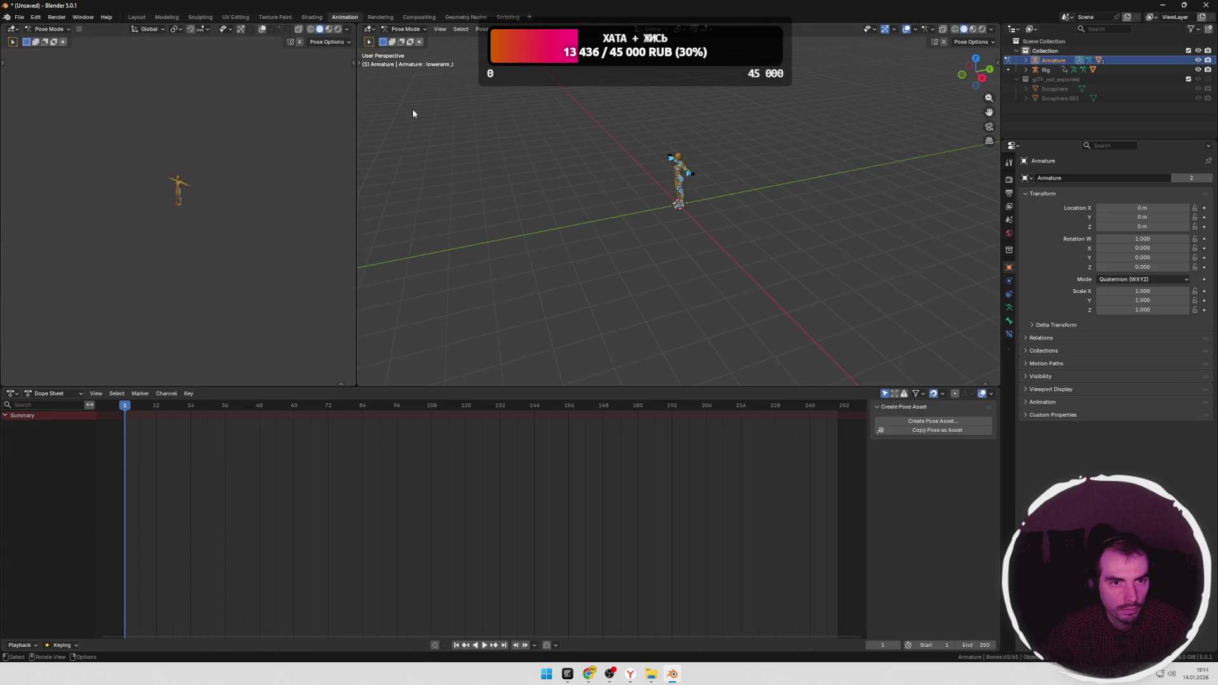
{"action": "middle_click_drag", "start_coordinate": [555, 132], "coordinate": [611, 136]}
{"action": "scroll", "coordinate": [656, 187], "scroll_direction": "up", "scroll_amount": 3}
{"action": "middle_click_drag", "start_coordinate": [656, 187], "coordinate": [692, 184]}
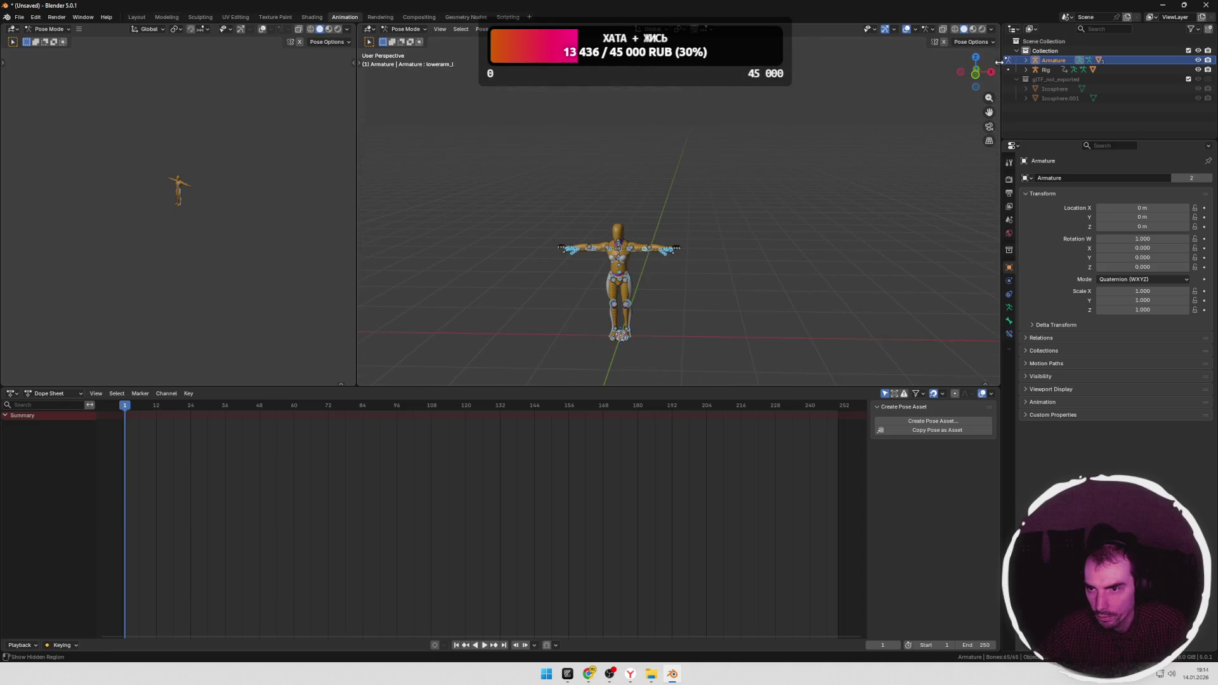
{"action": "left_click_drag", "start_coordinate": [999, 62], "coordinate": [990, 83]}
{"action": "left_click", "coordinate": [994, 167]}
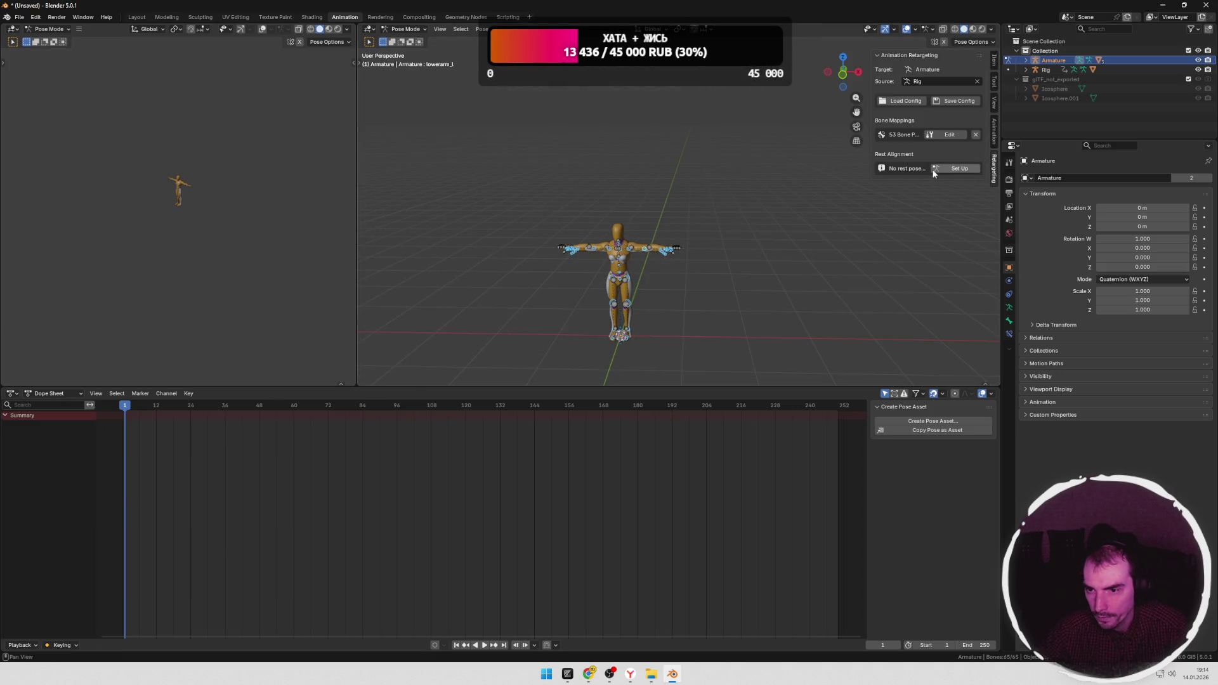
{"action": "scroll", "coordinate": [648, 247], "scroll_direction": "up", "scroll_amount": 2}
{"action": "scroll", "coordinate": [665, 298], "scroll_direction": "up", "scroll_amount": 2}
{"action": "middle_click_drag", "start_coordinate": [711, 195], "coordinate": [704, 217]}
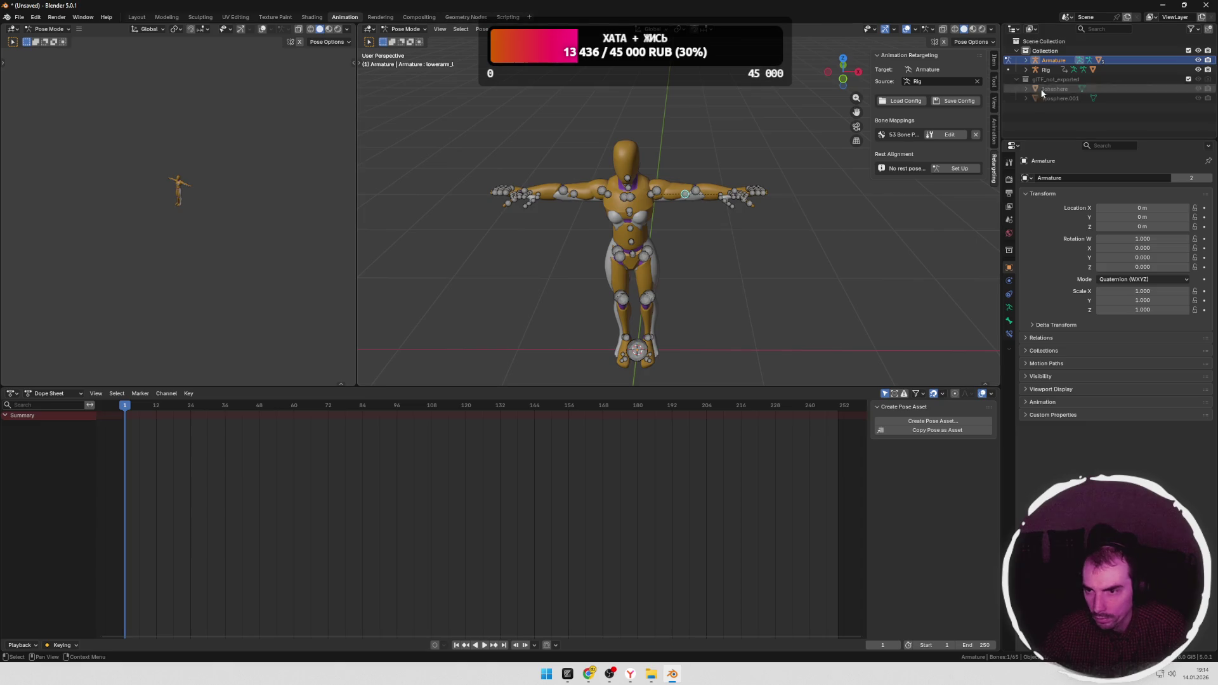
Step: Select the Rig object in the Outliner with its bones deselected
{"action": "left_click", "coordinate": [1052, 69]}
{"action": "key", "text": "a"}
{"action": "left_click", "coordinate": [783, 201]}
{"action": "left_click", "coordinate": [1054, 73]}
Step: Set up and apply Rest Alignment, accepting the current pose as the alignment pose
{"action": "left_click", "coordinate": [960, 168]}
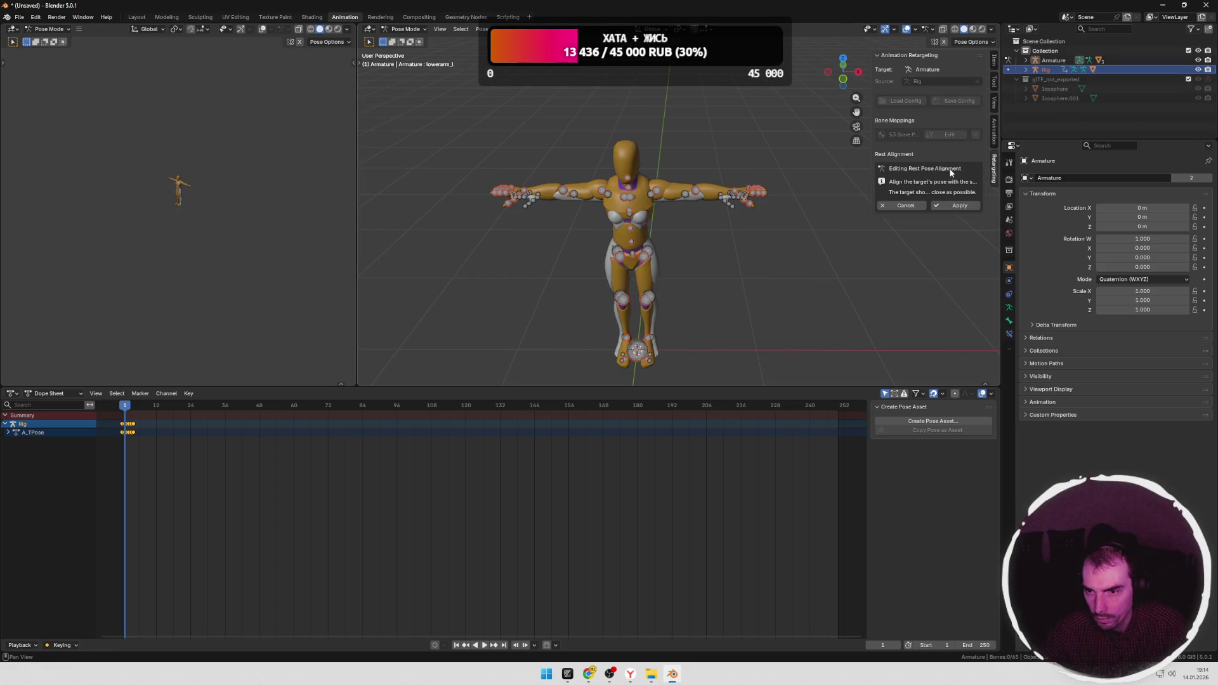
{"action": "left_click", "coordinate": [956, 205]}
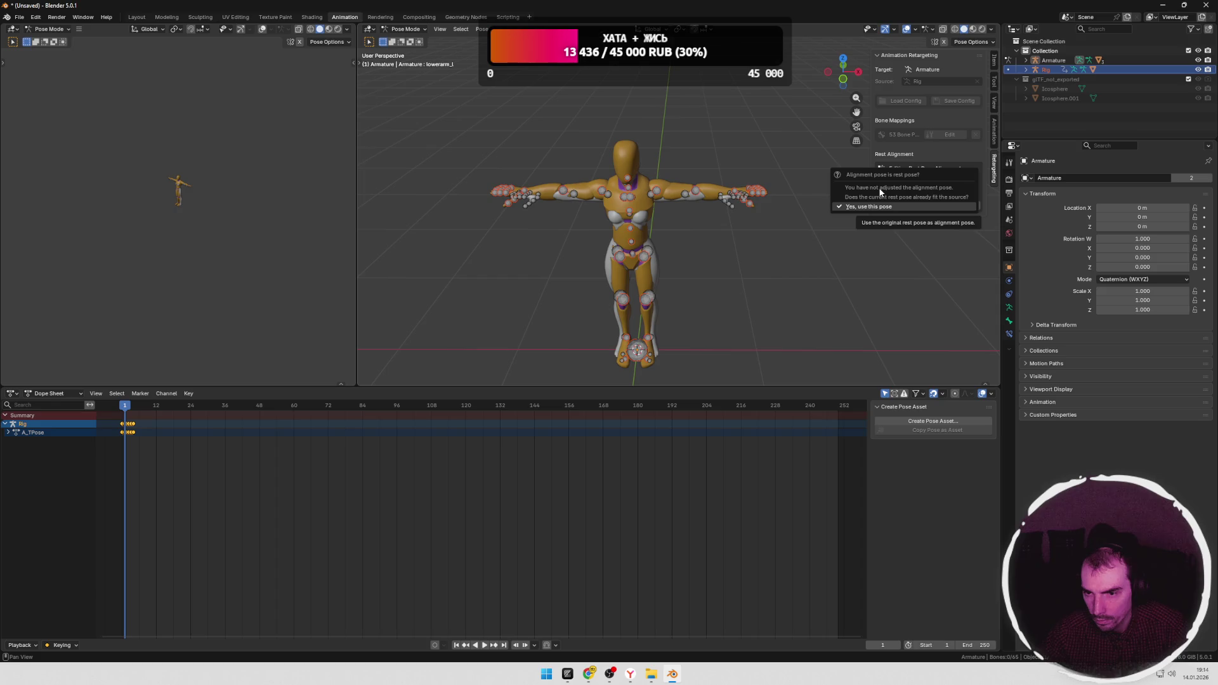
{"action": "left_click", "coordinate": [874, 209]}
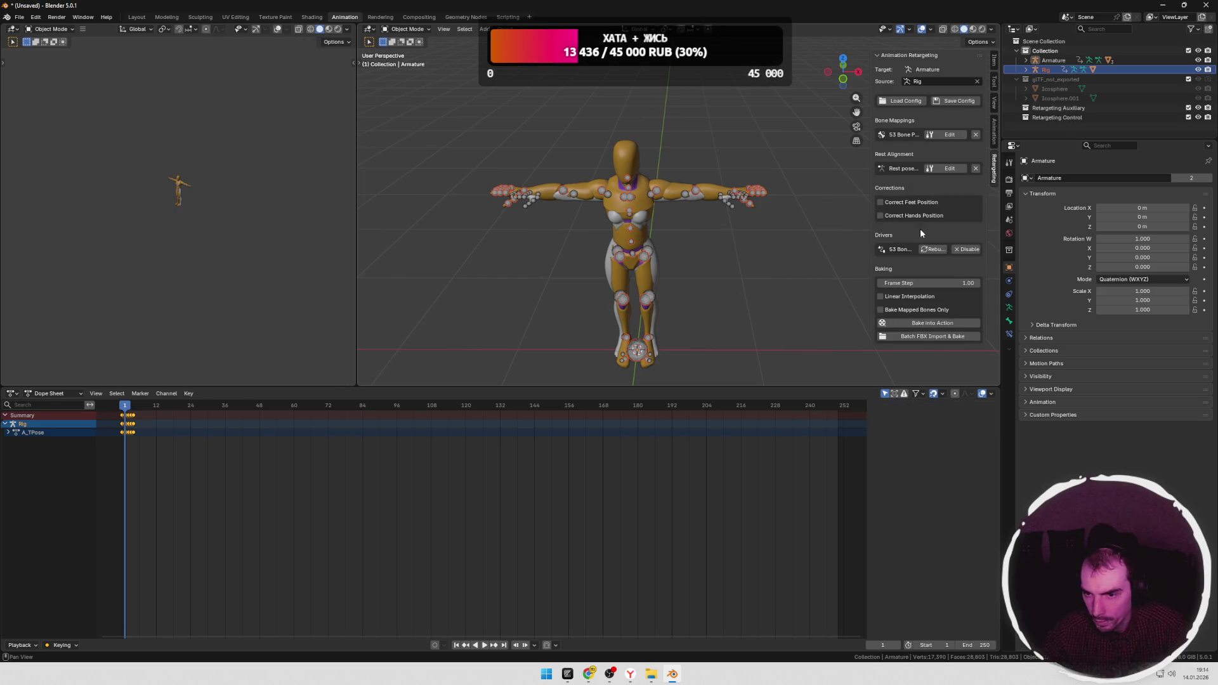
Step: Toggle Correct Feet Position on and off, then Bake into Action, which fails with a Python error
{"action": "left_click", "coordinate": [880, 202]}
{"action": "left_click", "coordinate": [880, 201]}
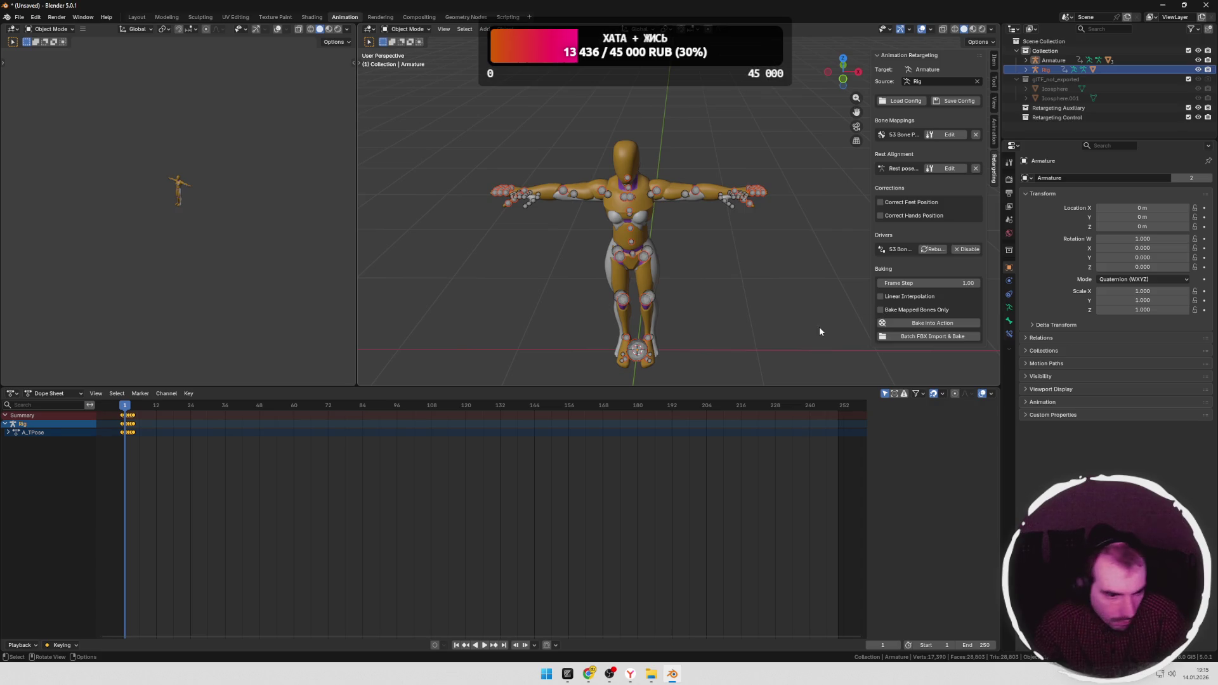
{"action": "left_click", "coordinate": [917, 323]}
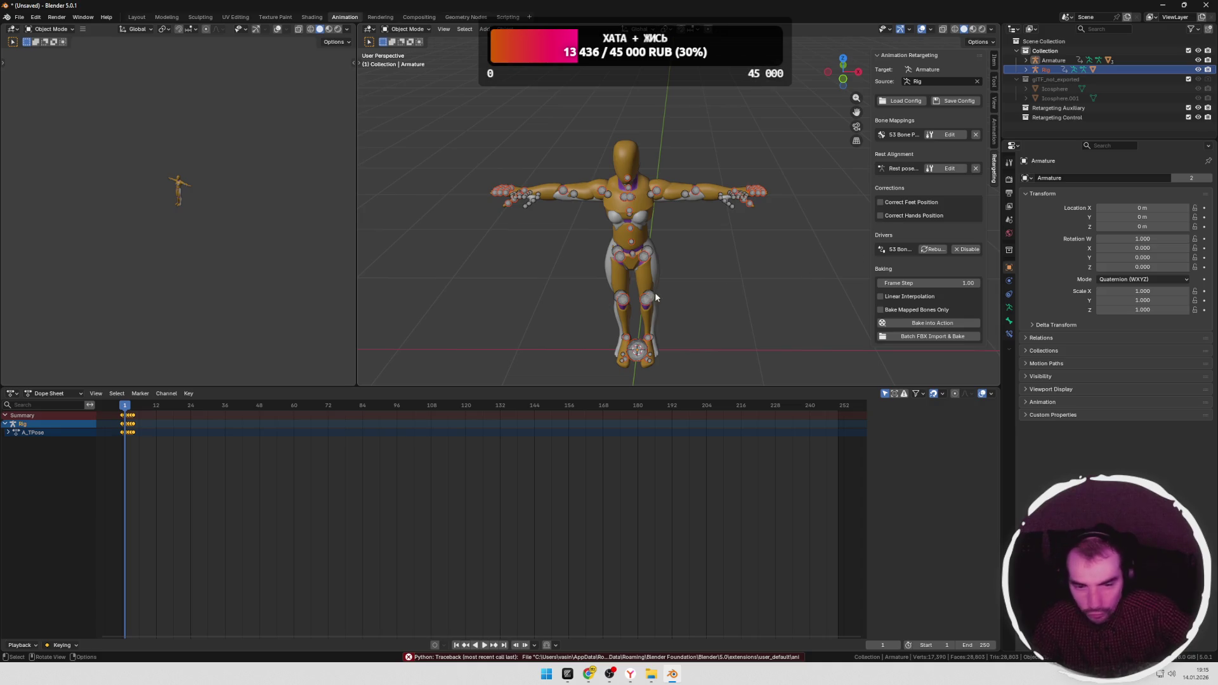
{"action": "left_click", "coordinate": [52, 394]}
Step: In the Action Editor assign Dance_Loop to the armature and try the Rig.001 slot
{"action": "left_click", "coordinate": [66, 428]}
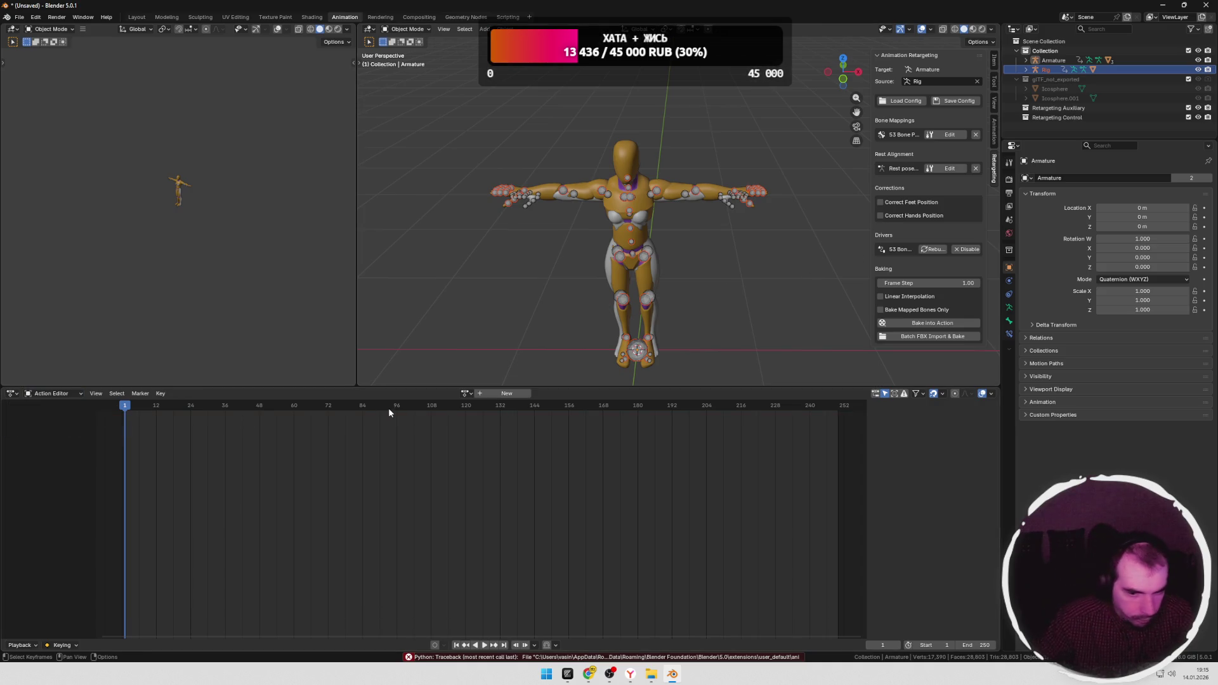
{"action": "left_click", "coordinate": [465, 395]}
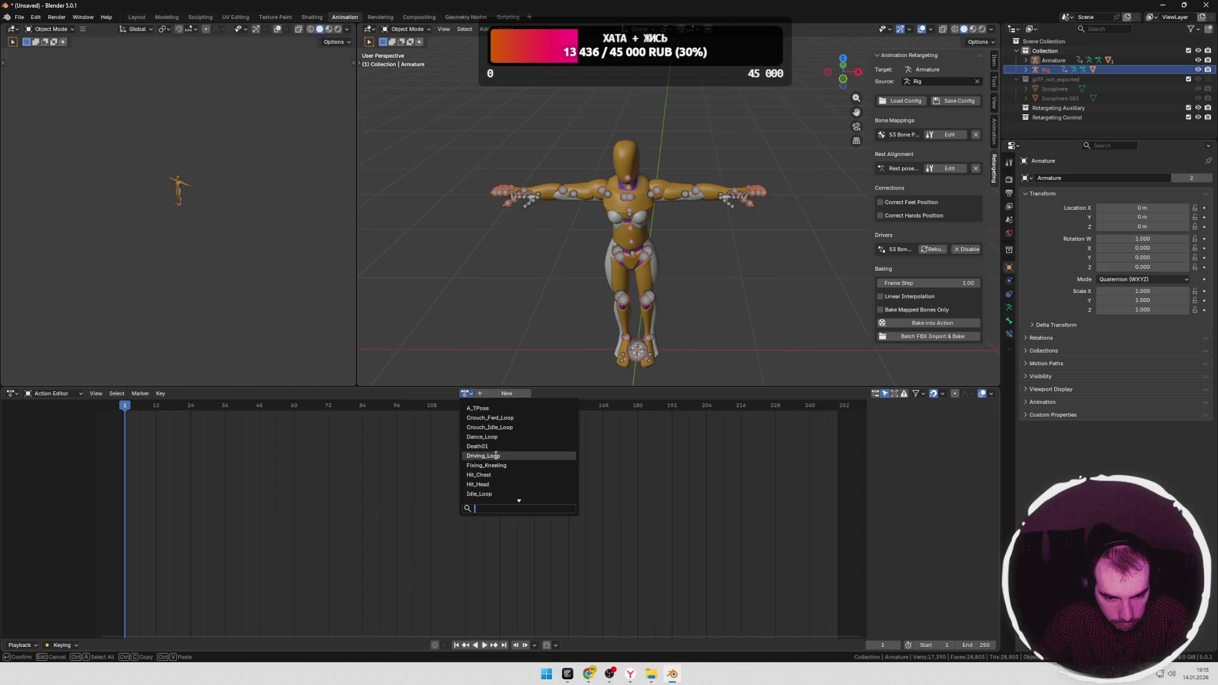
{"action": "left_click", "coordinate": [483, 437]}
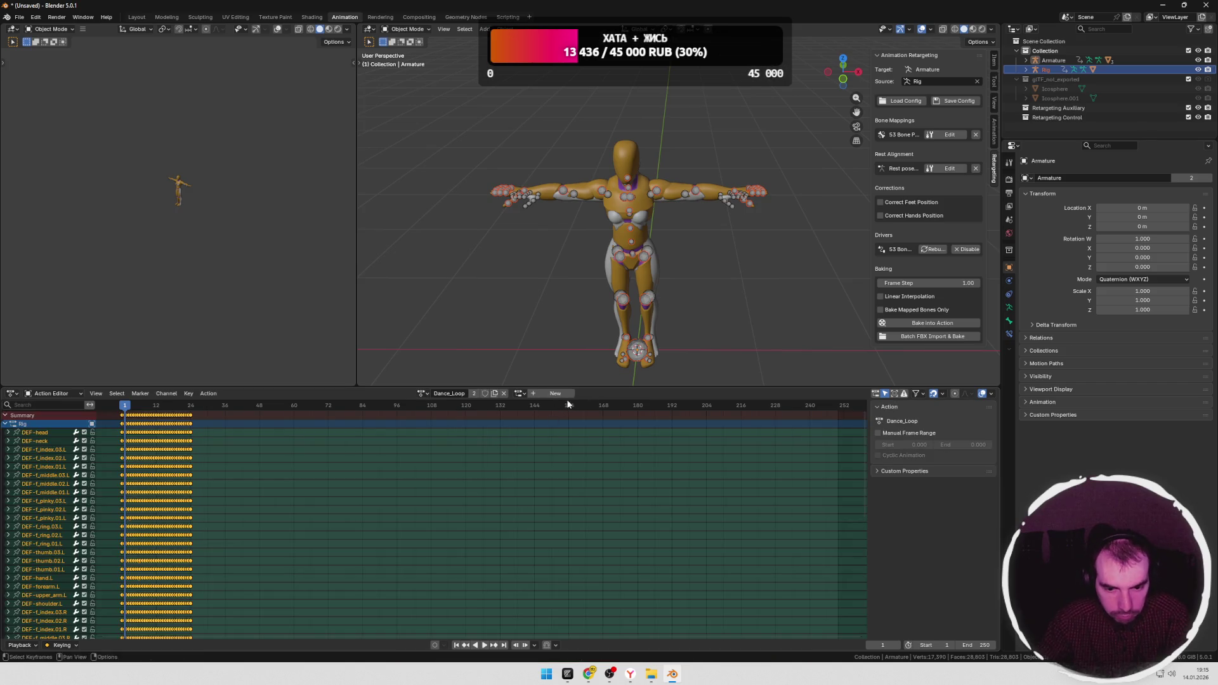
{"action": "left_click", "coordinate": [521, 393]}
{"action": "left_click", "coordinate": [531, 409]}
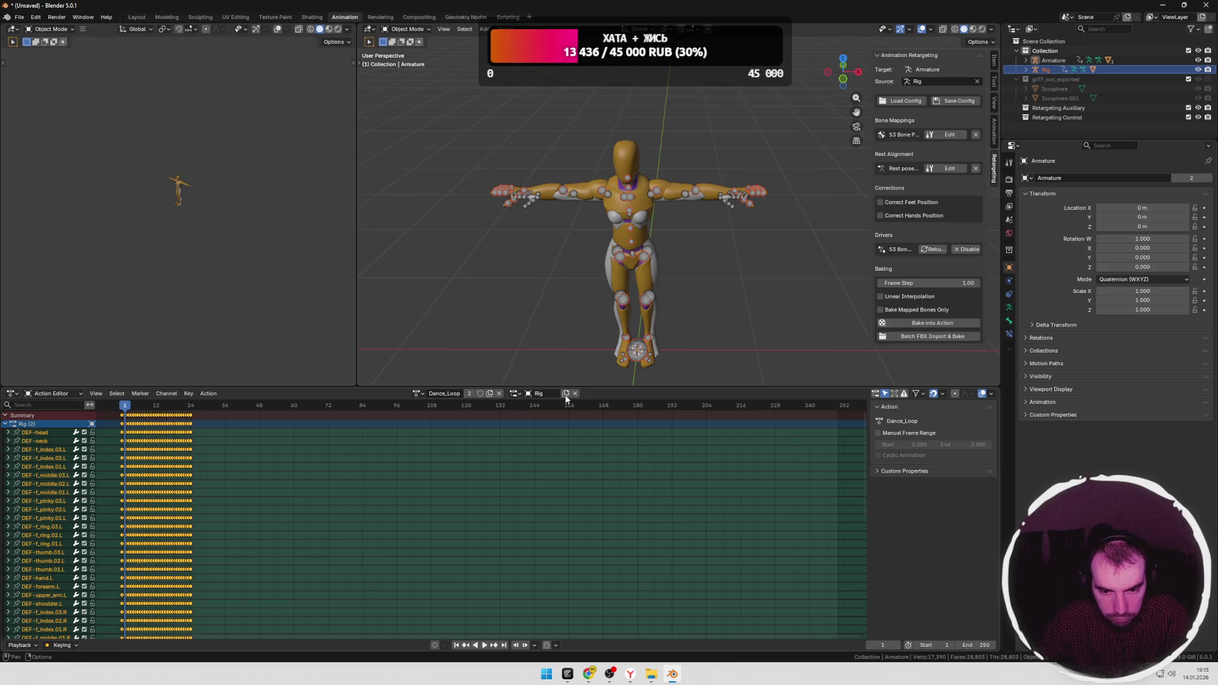
{"action": "left_click", "coordinate": [518, 394]}
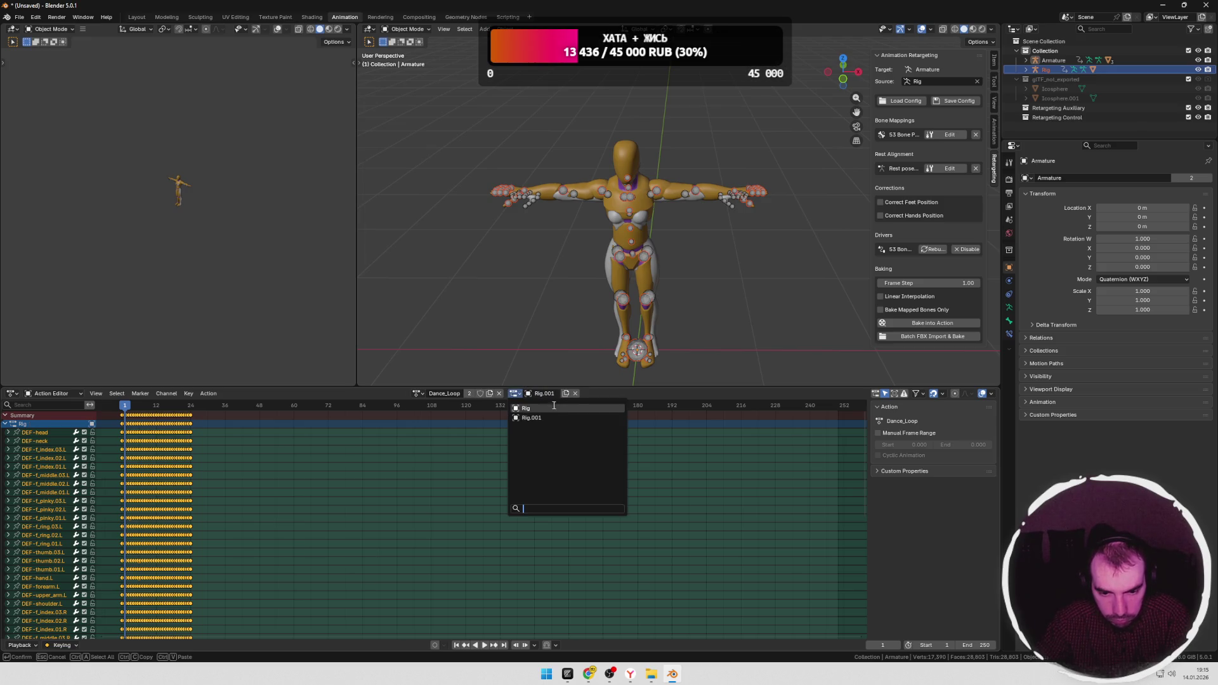
{"action": "left_click", "coordinate": [541, 420]}
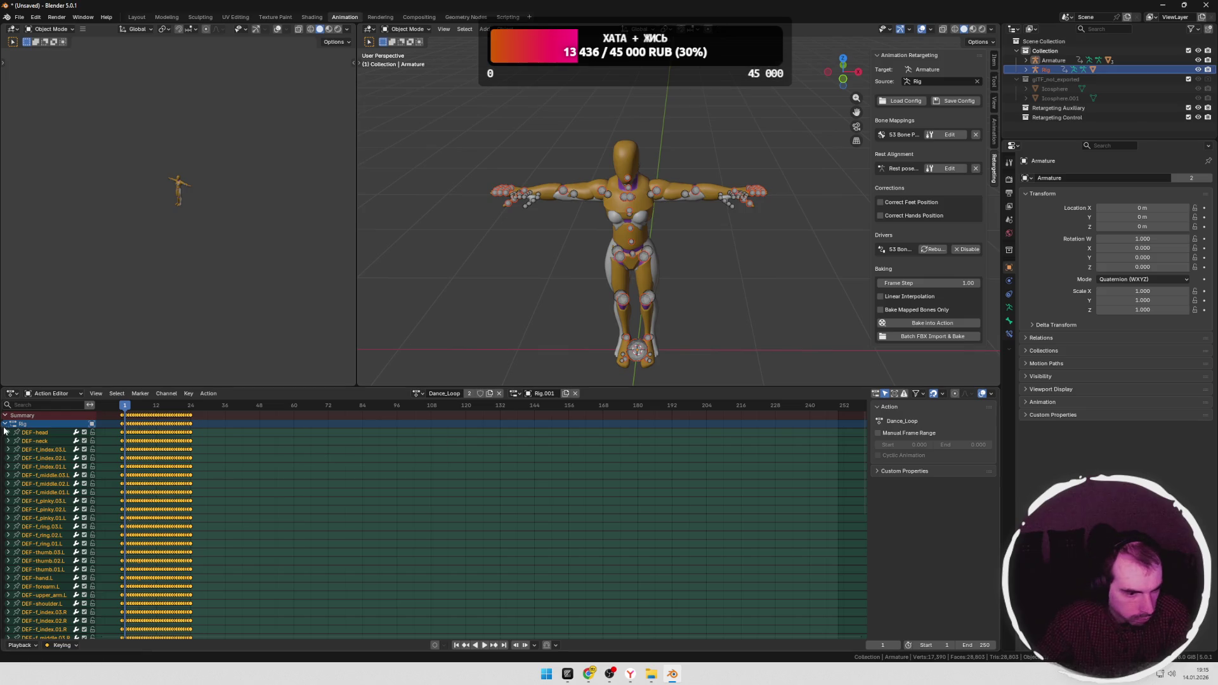
Step: Delete the rig's channels, create a new Rig.001 slot for Dance_Loop and remove it again
{"action": "left_click", "coordinate": [10, 423]}
{"action": "right_click", "coordinate": [29, 429]}
{"action": "left_click", "coordinate": [40, 431]}
{"action": "right_click", "coordinate": [52, 432]}
{"action": "left_click", "coordinate": [40, 436]}
{"action": "left_click", "coordinate": [518, 397]}
{"action": "left_click", "coordinate": [1054, 60]}
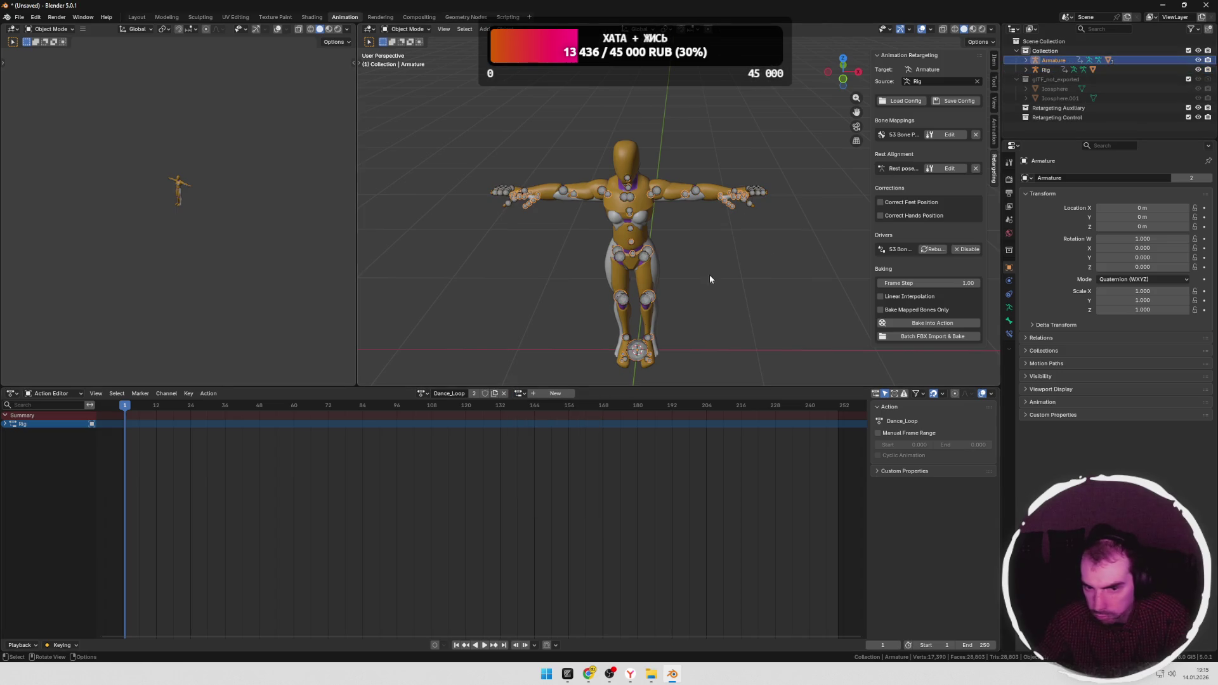
{"action": "left_click", "coordinate": [520, 392]}
{"action": "left_click", "coordinate": [538, 397]}
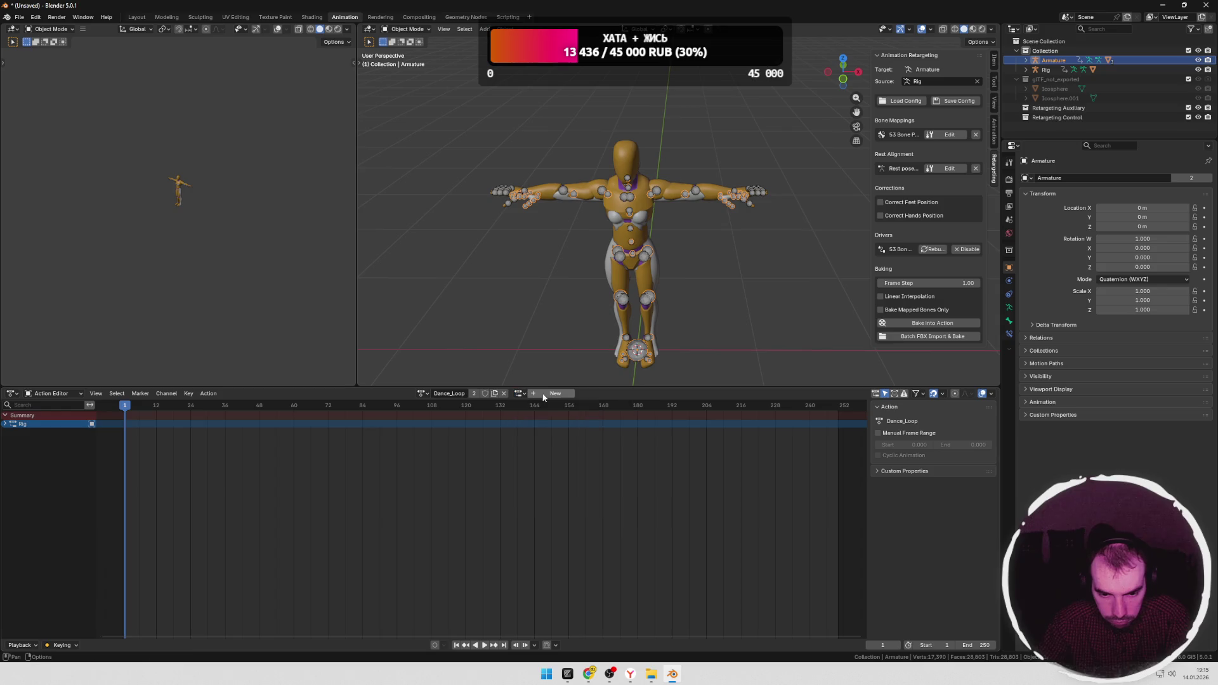
{"action": "left_click", "coordinate": [548, 396]}
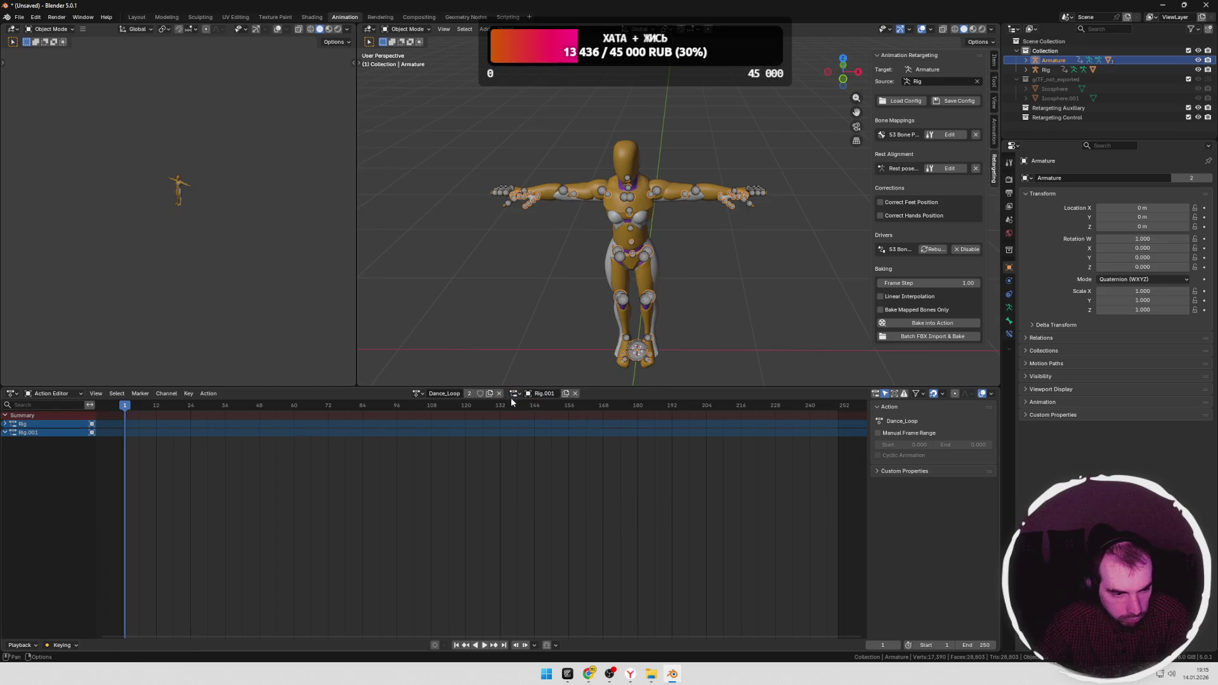
{"action": "right_click", "coordinate": [66, 434]}
{"action": "left_click", "coordinate": [86, 431]}
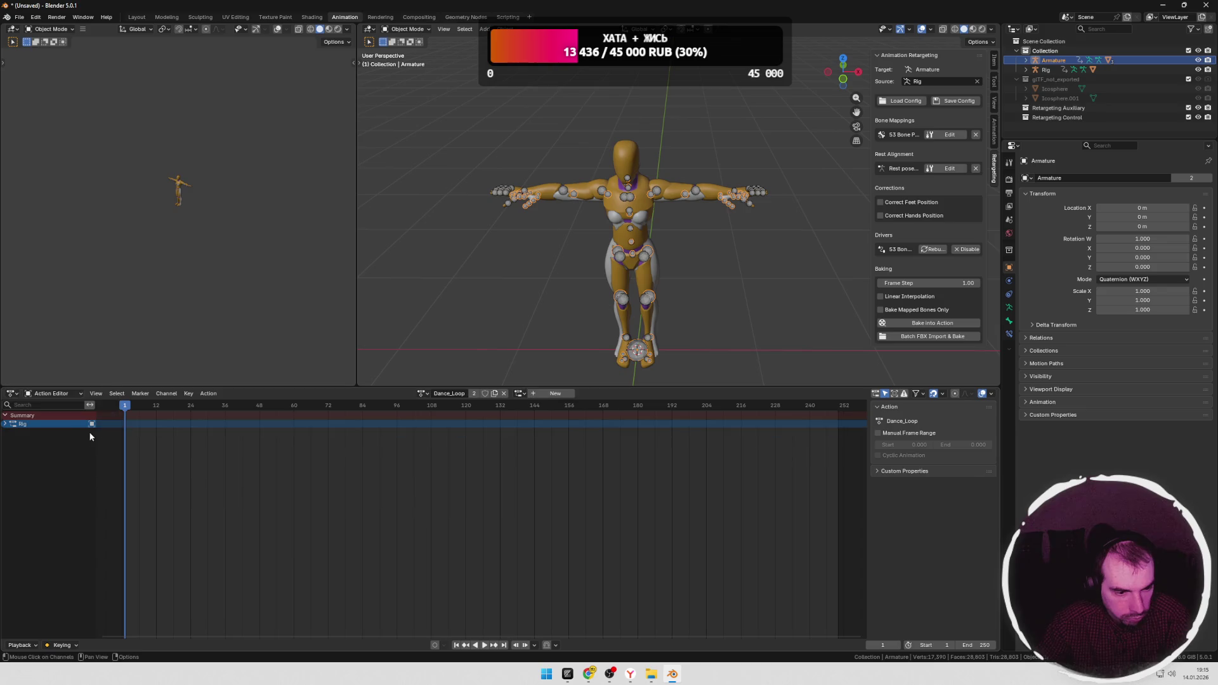
Step: Check A_TPose on the Rig, return to Dance_Loop with the Rig slot and scrub to frame 13
{"action": "left_click", "coordinate": [1050, 69]}
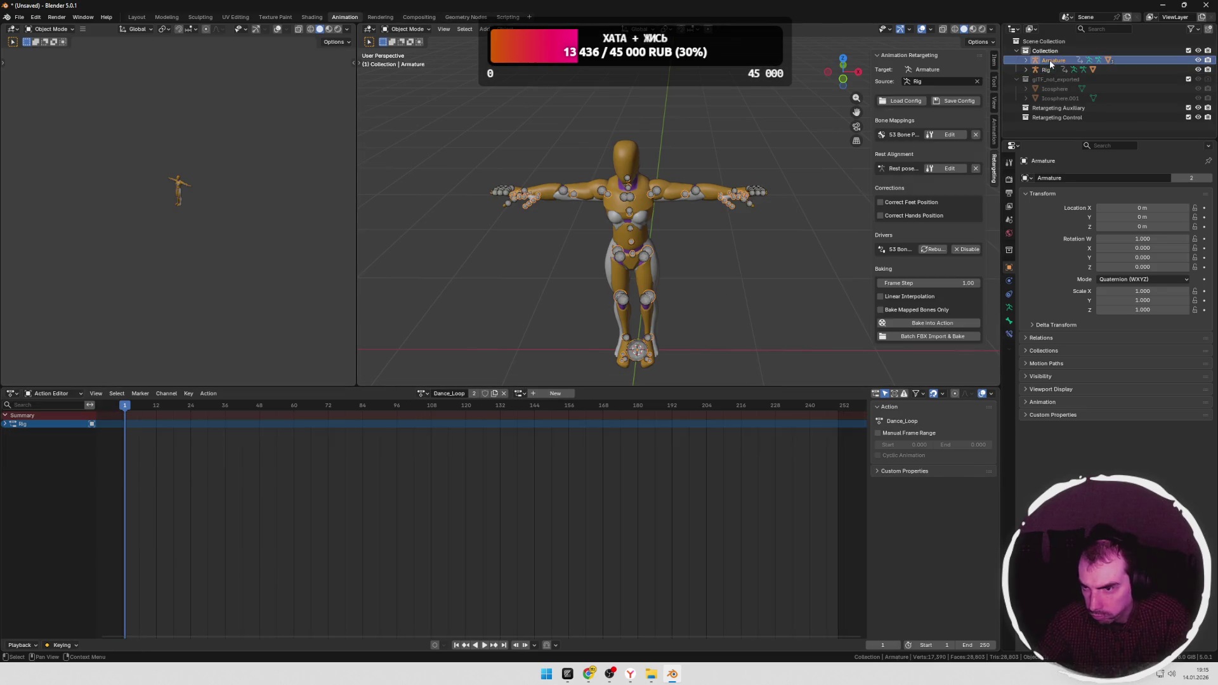
{"action": "left_click_drag", "start_coordinate": [162, 410], "coordinate": [108, 409]}
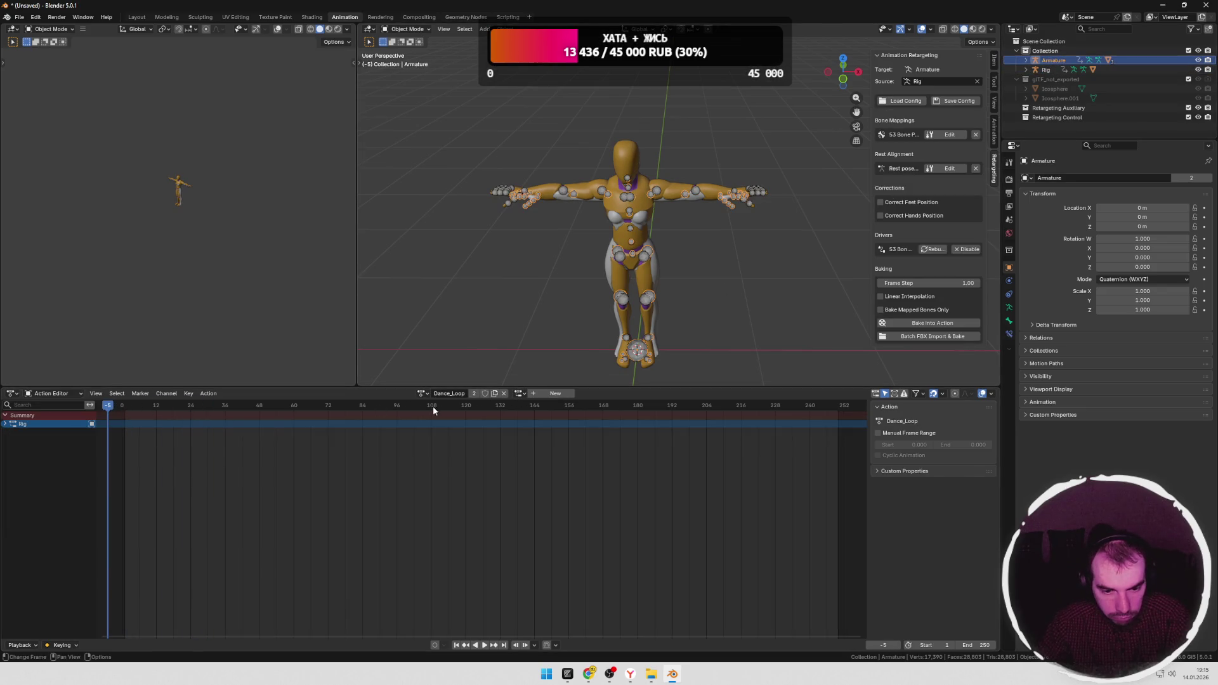
{"action": "left_click", "coordinate": [423, 394]}
{"action": "left_click", "coordinate": [457, 406]}
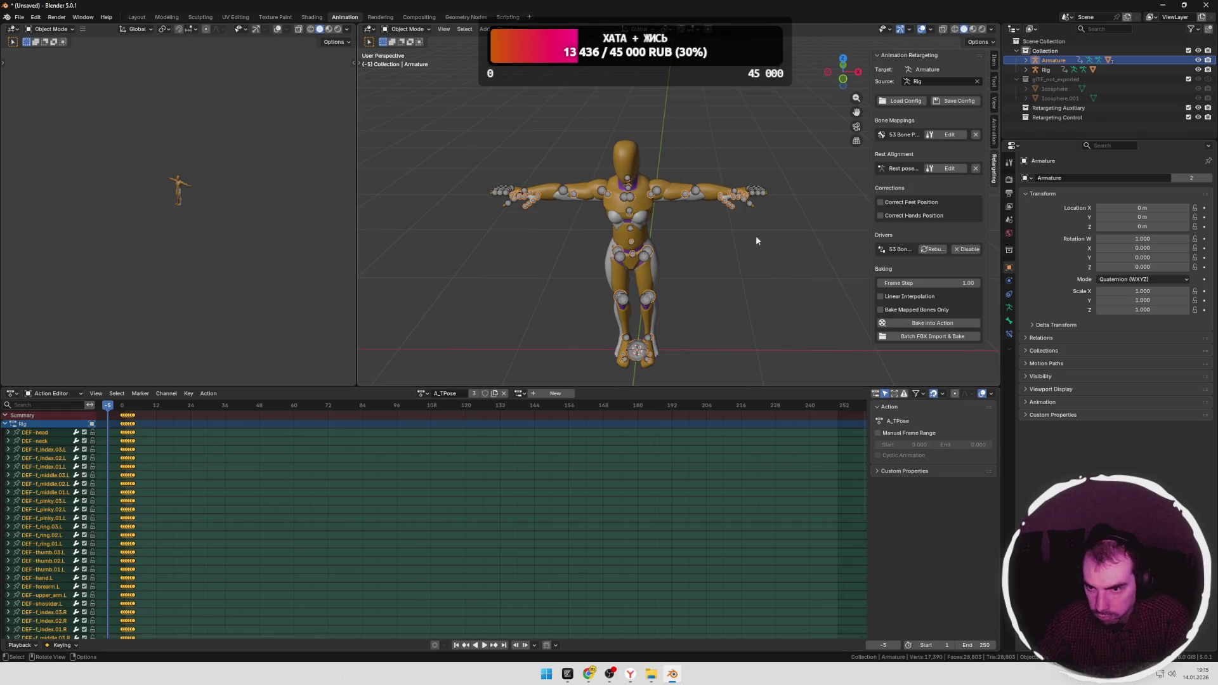
{"action": "left_click", "coordinate": [424, 393]}
{"action": "left_click", "coordinate": [448, 434]}
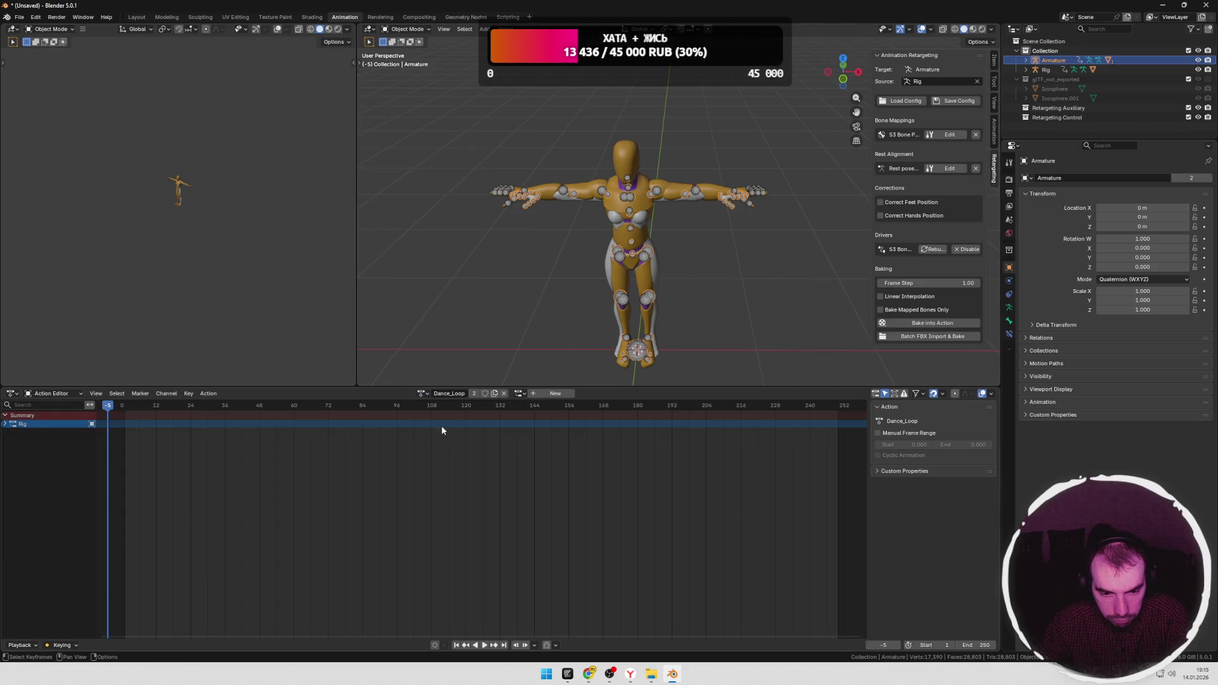
{"action": "left_click", "coordinate": [525, 394]}
{"action": "left_click", "coordinate": [552, 419]}
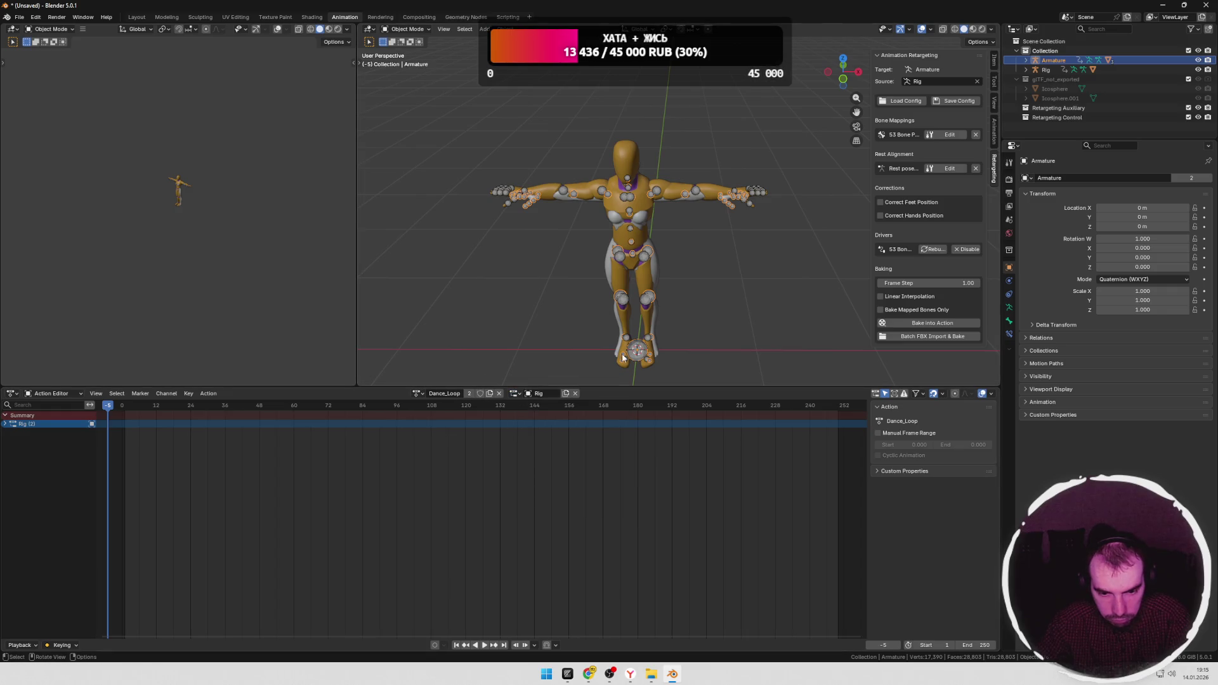
{"action": "left_click_drag", "start_coordinate": [193, 406], "coordinate": [158, 406]}
{"action": "left_click", "coordinate": [518, 395]}
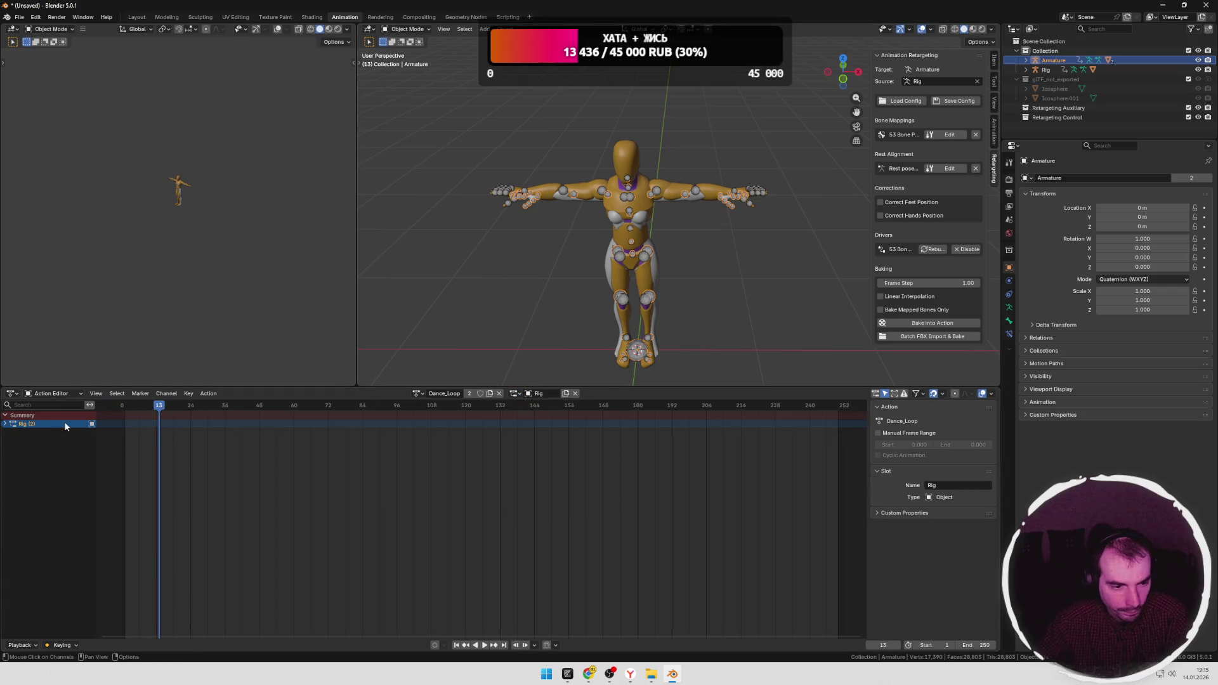
{"action": "middle_click_drag", "start_coordinate": [793, 189], "coordinate": [734, 223]}
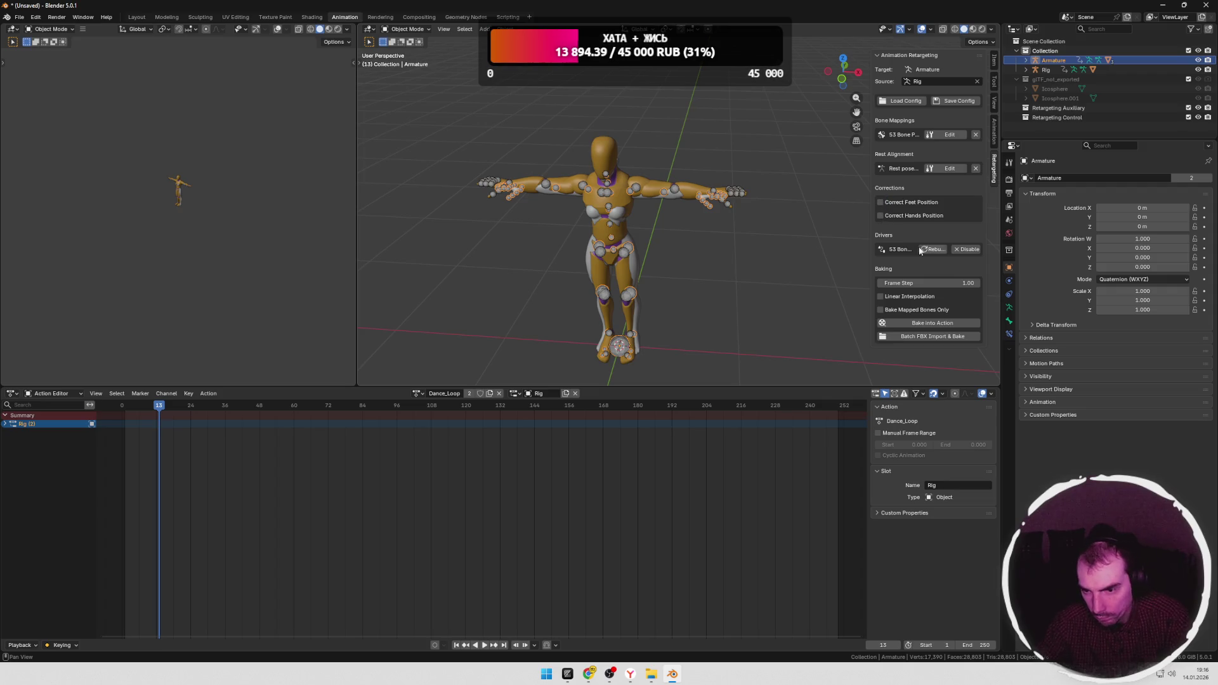
Step: Bake into Action, dismiss the traceback, and retry with Bake Mapped Bones Only; it fails again
{"action": "left_click", "coordinate": [915, 321]}
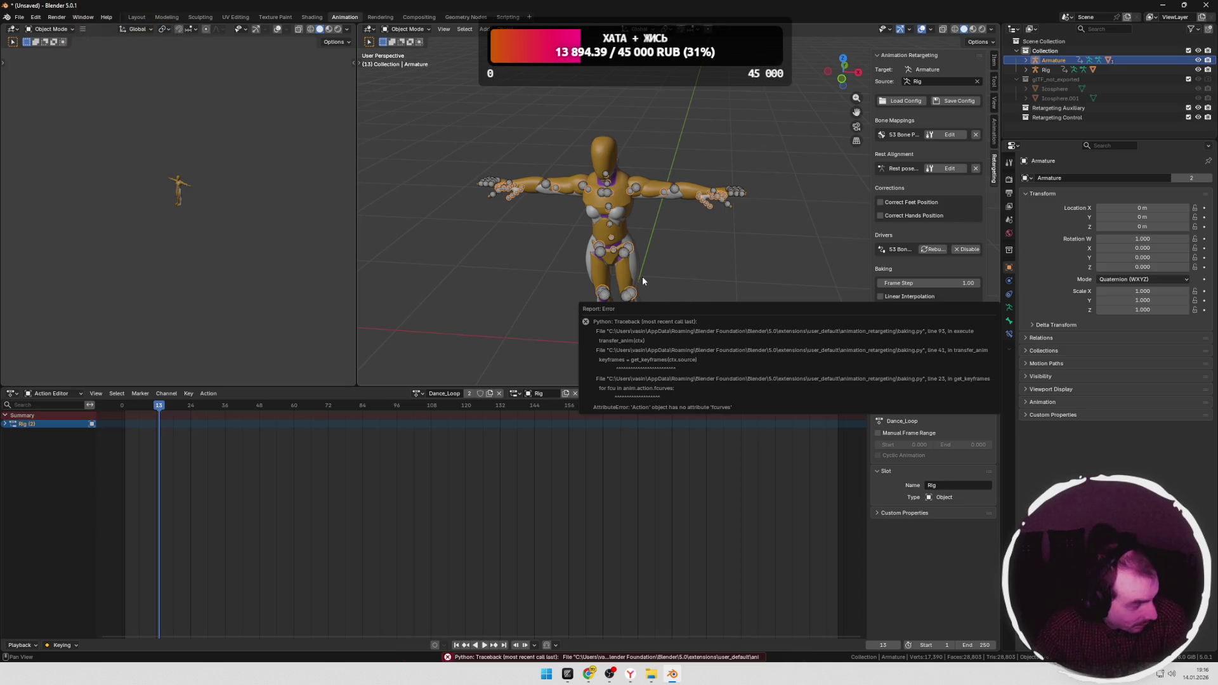
{"action": "key", "text": "Escape"}
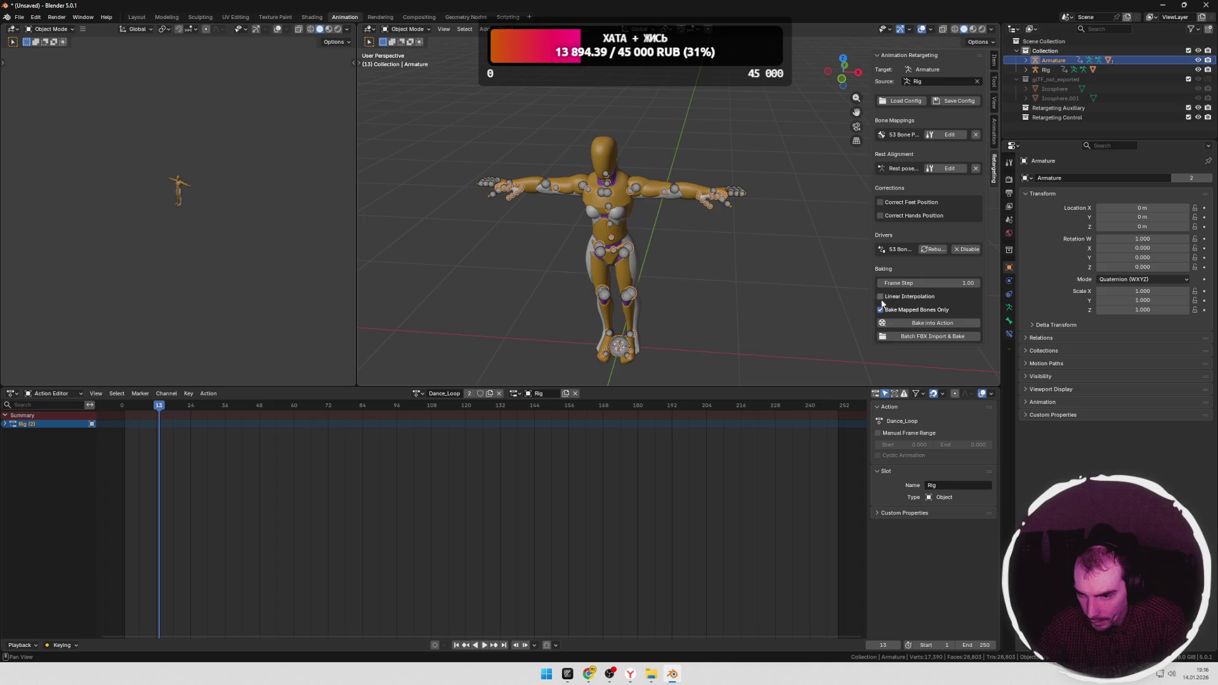
{"action": "left_click", "coordinate": [916, 322]}
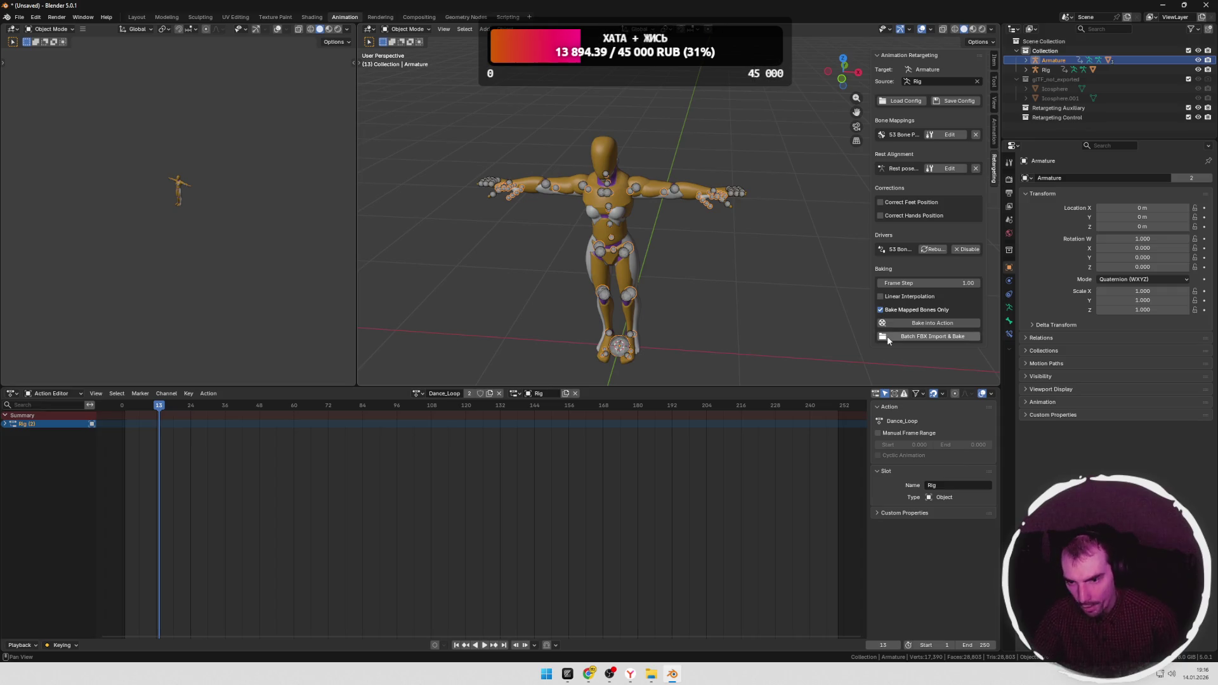
Step: Batch FBX Import & Bake AnimationLibrary_Unity_Standard.fbx from Desktop > Animation Library[Standard] > Unity
{"action": "left_click", "coordinate": [904, 338]}
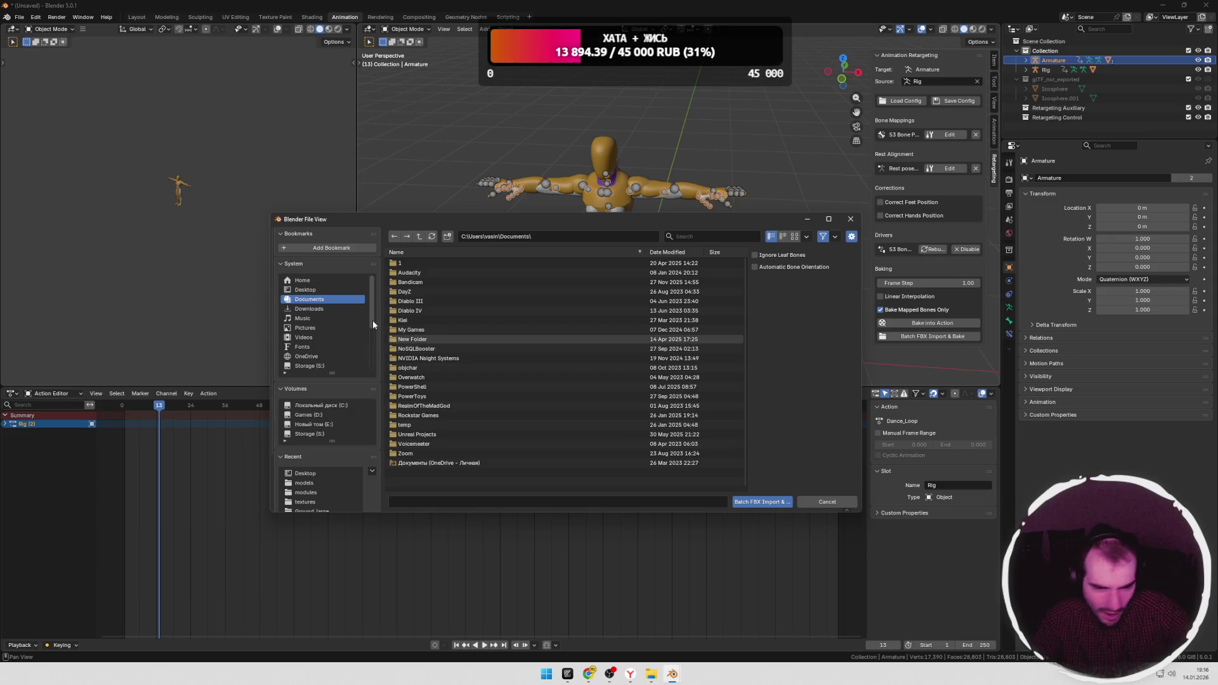
{"action": "left_click", "coordinate": [324, 474]}
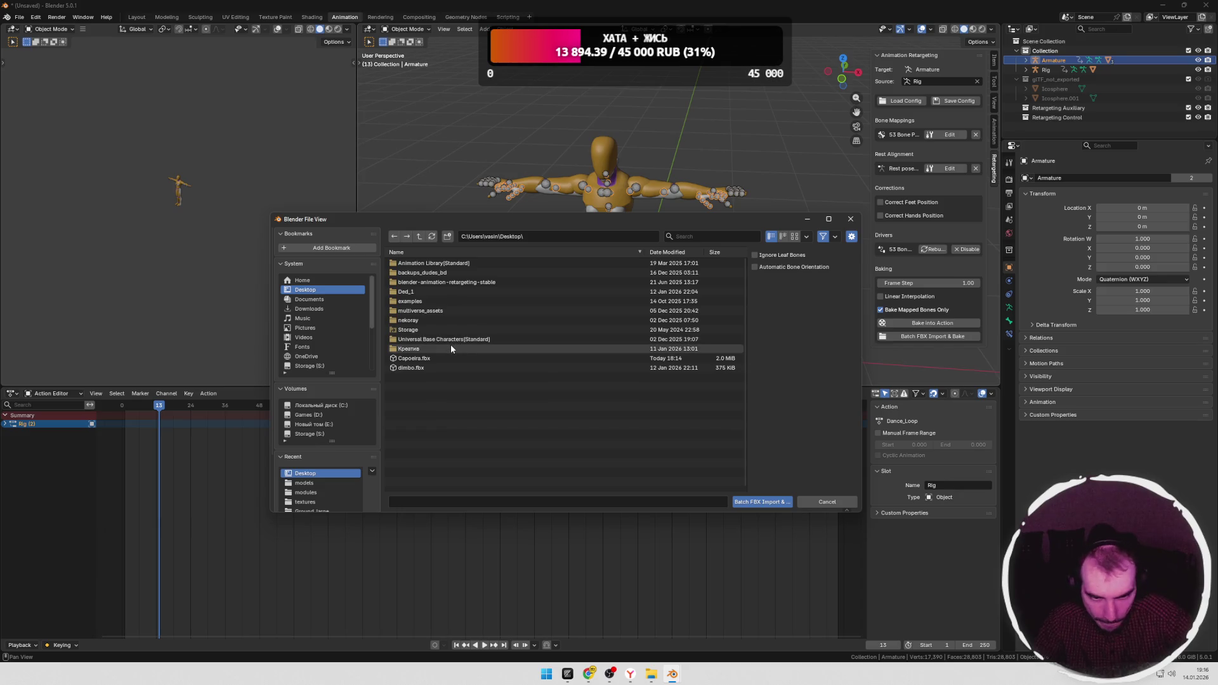
{"action": "double_click", "coordinate": [443, 263]}
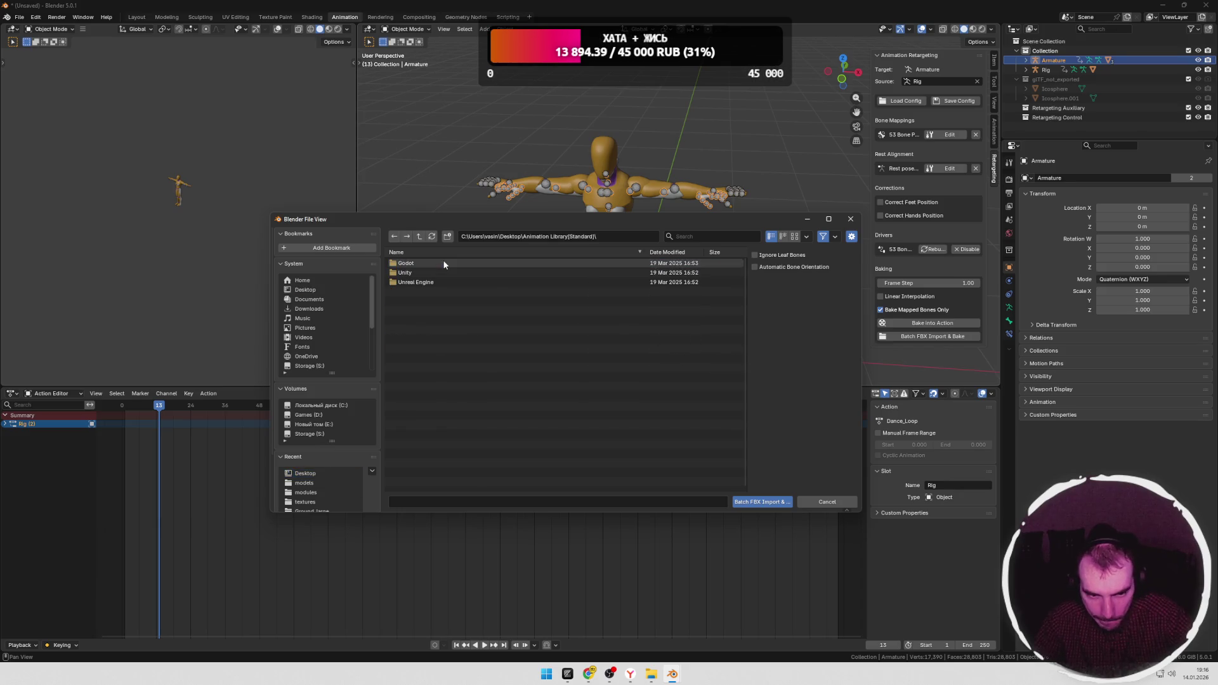
{"action": "double_click", "coordinate": [422, 263]}
{"action": "key", "text": "BackSpace"}
{"action": "double_click", "coordinate": [422, 272]}
{"action": "left_click", "coordinate": [438, 262]}
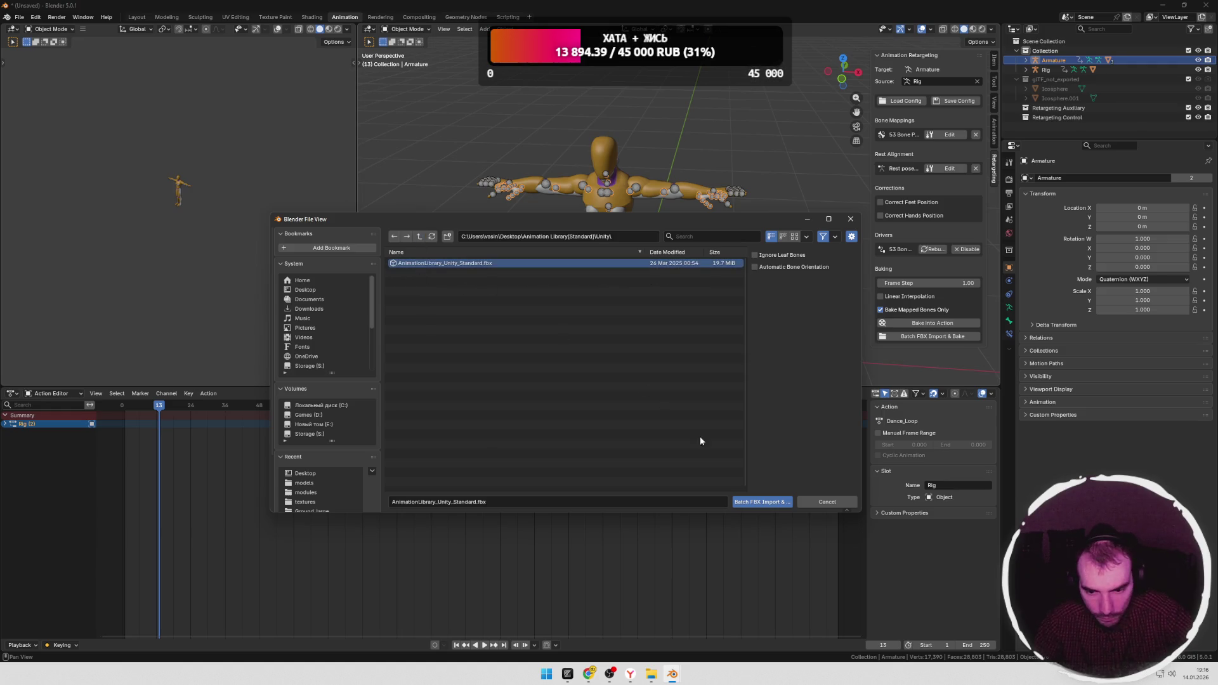
{"action": "key", "text": "Return"}
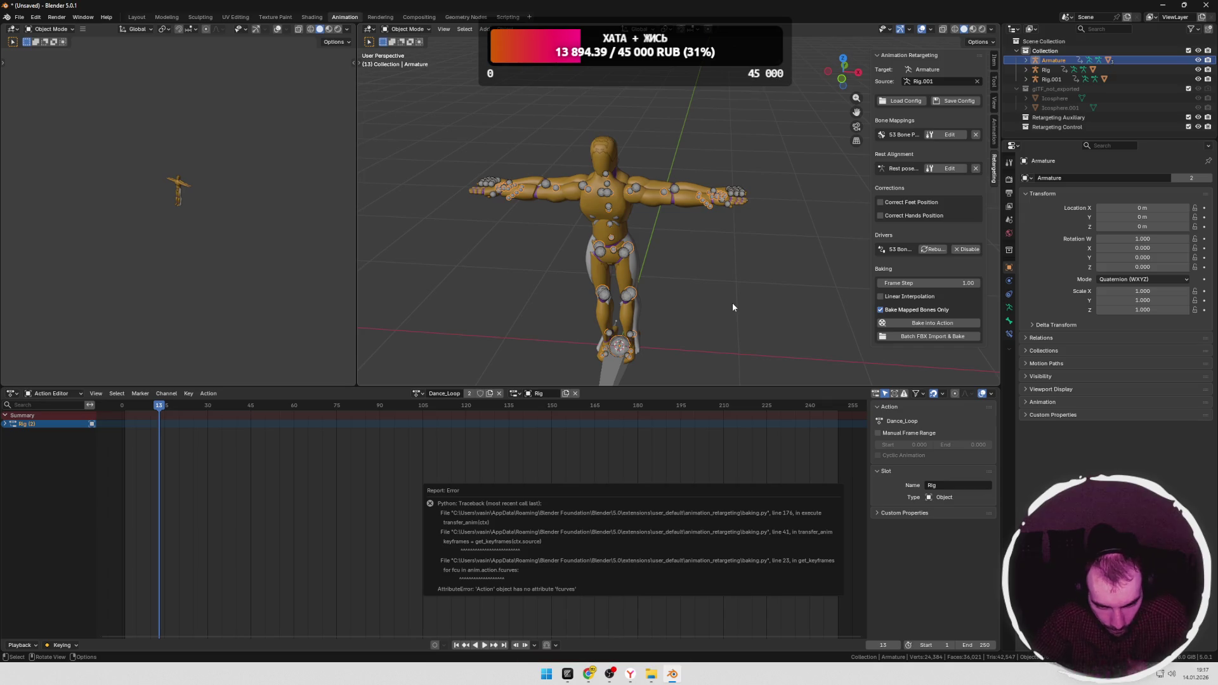
Step: Preview the animation briefly and select the Superhero_Female mesh in the viewport
{"action": "mouse_move", "coordinate": [767, 253]}
{"action": "middle_mouse_down"}
{"action": "mouse_move", "coordinate": [632, 250]}
{"action": "mouse_move", "coordinate": [673, 239]}
{"action": "middle_mouse_up"}
{"action": "key", "text": "space"}
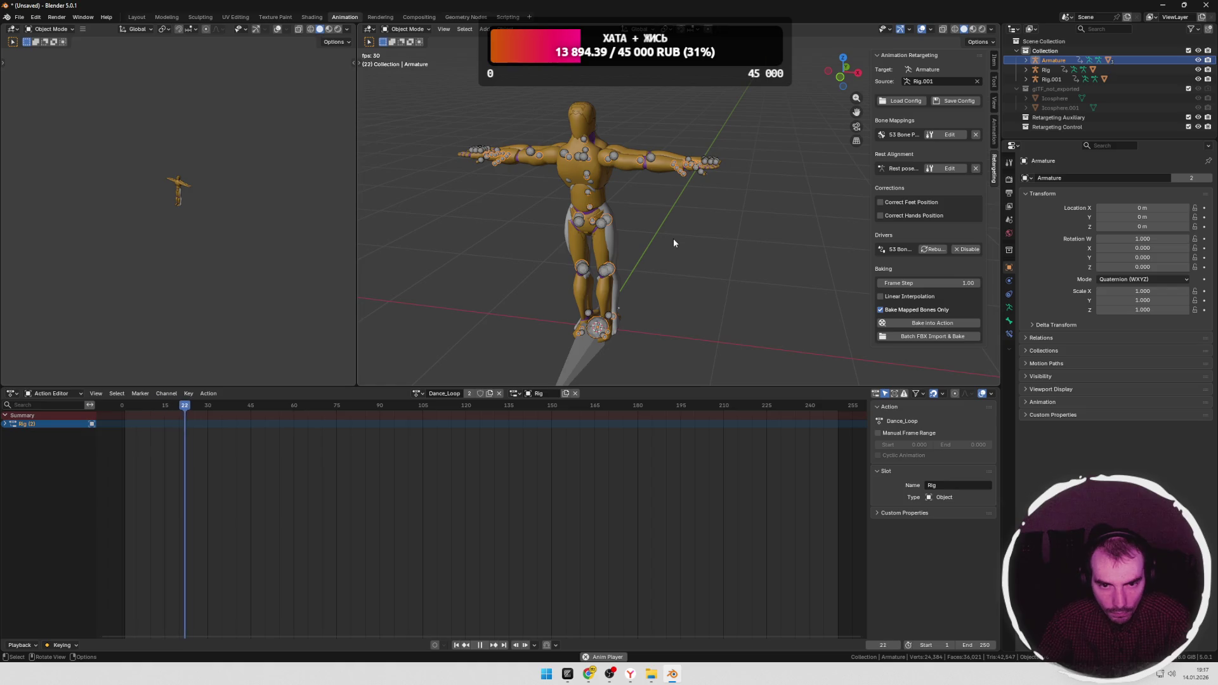
{"action": "key", "text": "space"}
{"action": "scroll", "coordinate": [673, 238], "scroll_direction": "down", "scroll_amount": 3}
{"action": "mouse_move", "coordinate": [694, 238]}
{"action": "middle_mouse_down"}
{"action": "mouse_move", "coordinate": [721, 258]}
{"action": "mouse_move", "coordinate": [626, 247]}
{"action": "mouse_move", "coordinate": [599, 260]}
{"action": "mouse_move", "coordinate": [663, 264]}
{"action": "mouse_move", "coordinate": [643, 260]}
{"action": "middle_mouse_up"}
{"action": "scroll", "coordinate": [720, 267], "scroll_direction": "up", "scroll_amount": 4}
{"action": "left_click", "coordinate": [599, 260]}
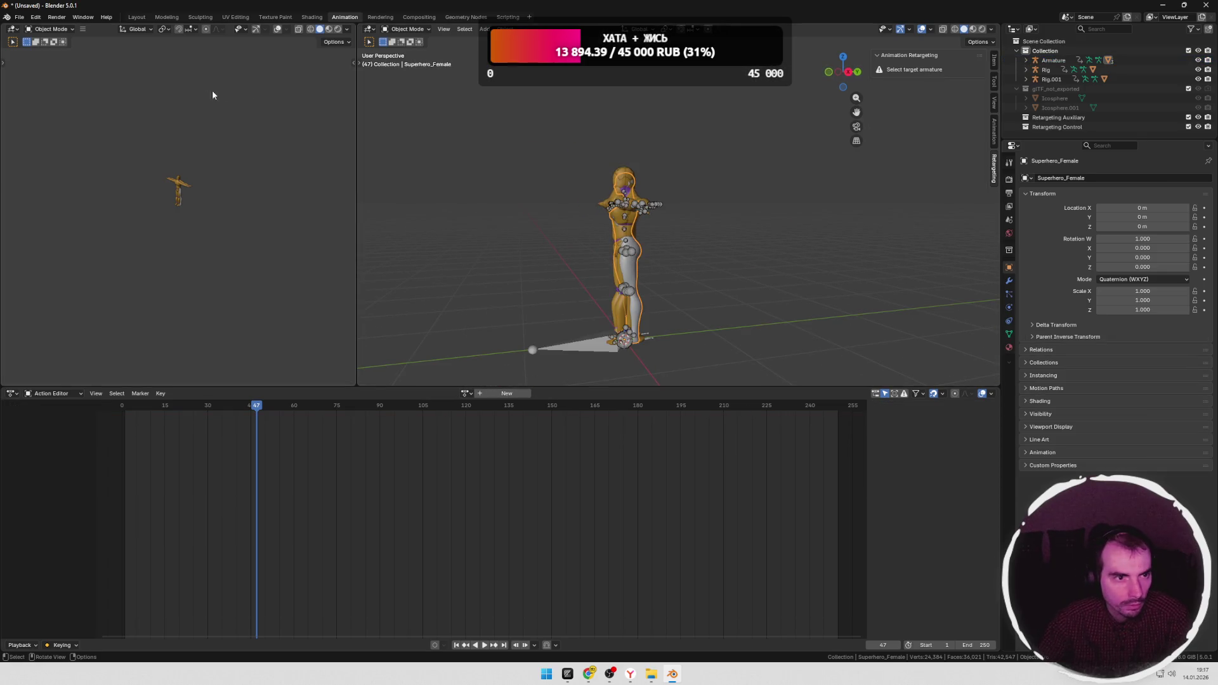
Step: In the Modeling workspace, return to Object Mode and show the mesh's transform values in the sidebar
{"action": "left_click", "coordinate": [166, 17]}
{"action": "mouse_move", "coordinate": [537, 312]}
{"action": "middle_mouse_down"}
{"action": "mouse_move", "coordinate": [552, 324]}
{"action": "mouse_move", "coordinate": [563, 299]}
{"action": "middle_mouse_up"}
{"action": "scroll", "coordinate": [563, 298], "scroll_direction": "up", "scroll_amount": 3}
{"action": "key", "text": "Tab"}
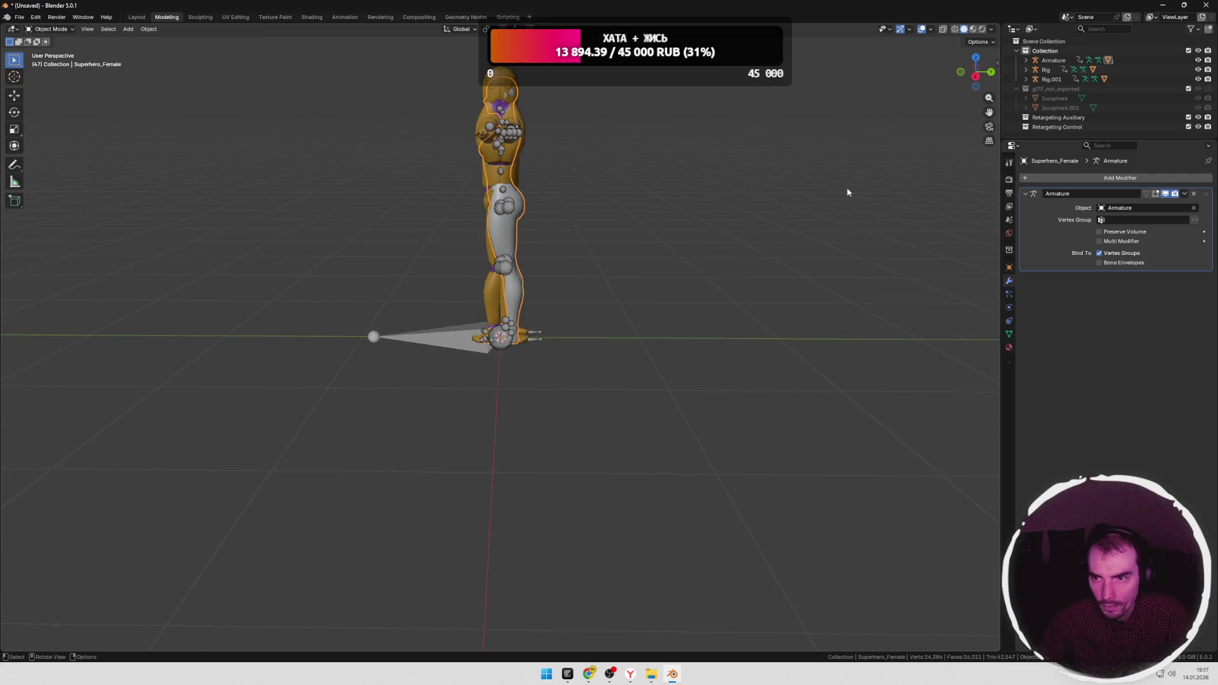
{"action": "left_click", "coordinate": [997, 60]}
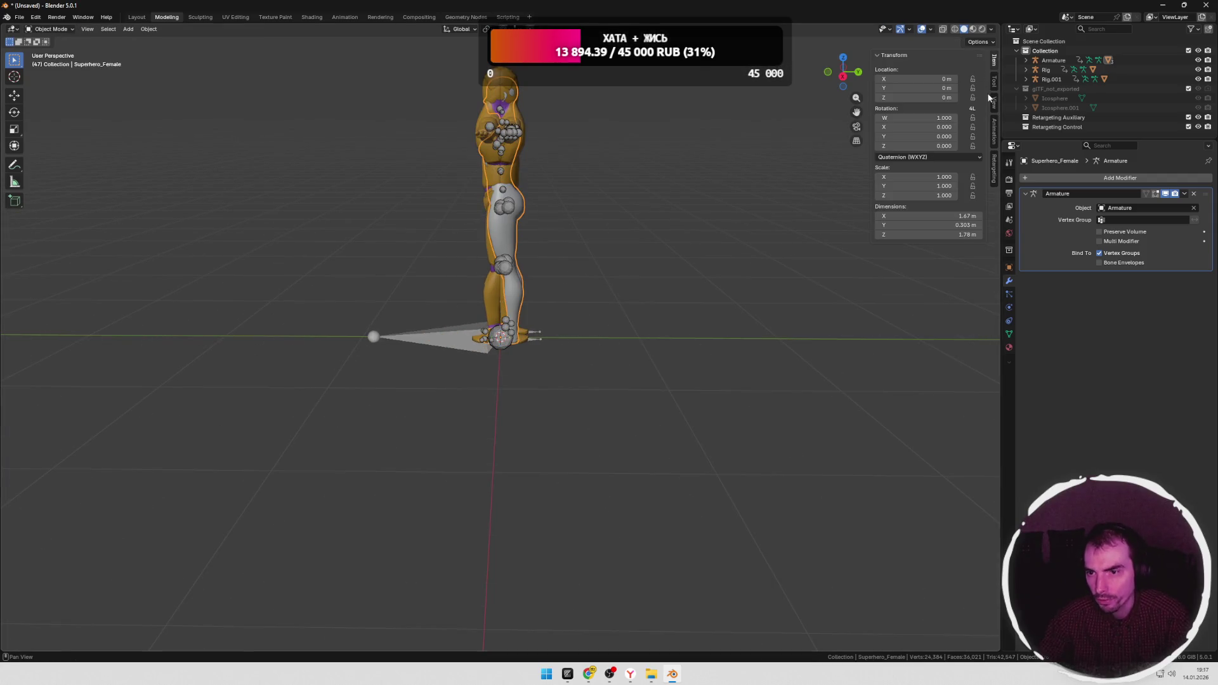
Step: Start a new General file via File > New
{"action": "left_click", "coordinate": [19, 18]}
{"action": "left_click", "coordinate": [152, 29]}
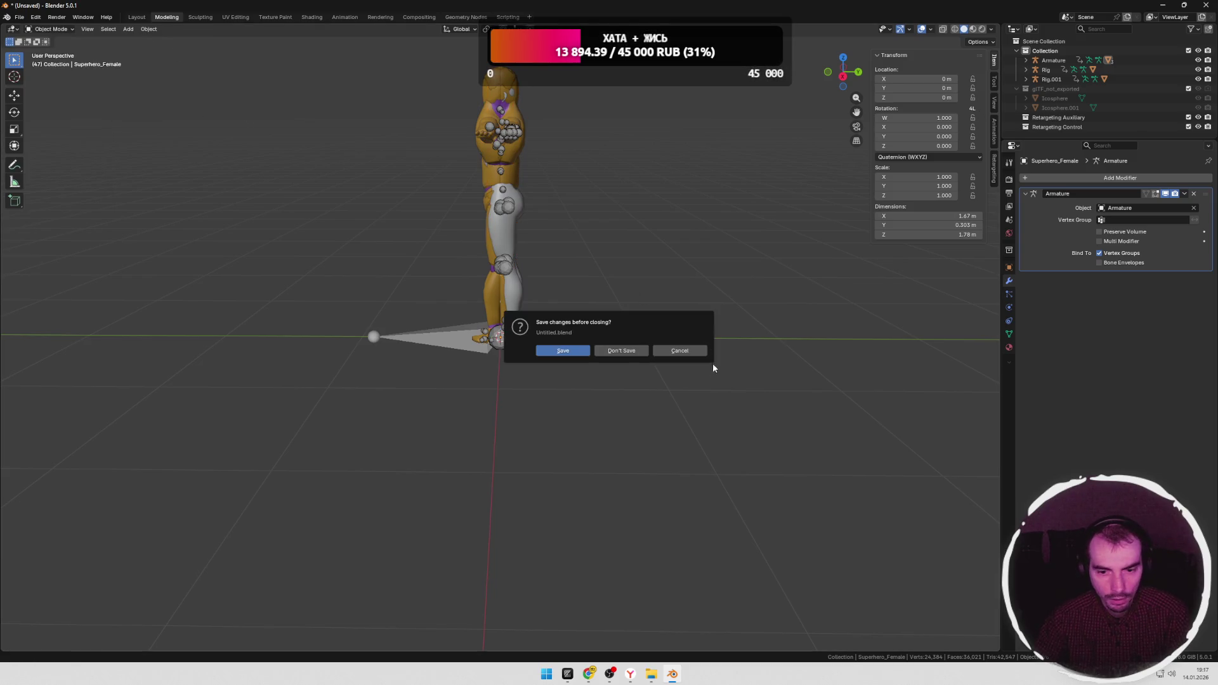
Step: Discard the unsaved changes and delete all default objects from the new scene
{"action": "left_click", "coordinate": [624, 350]}
{"action": "key", "text": "a"}
{"action": "key", "text": "Delete"}
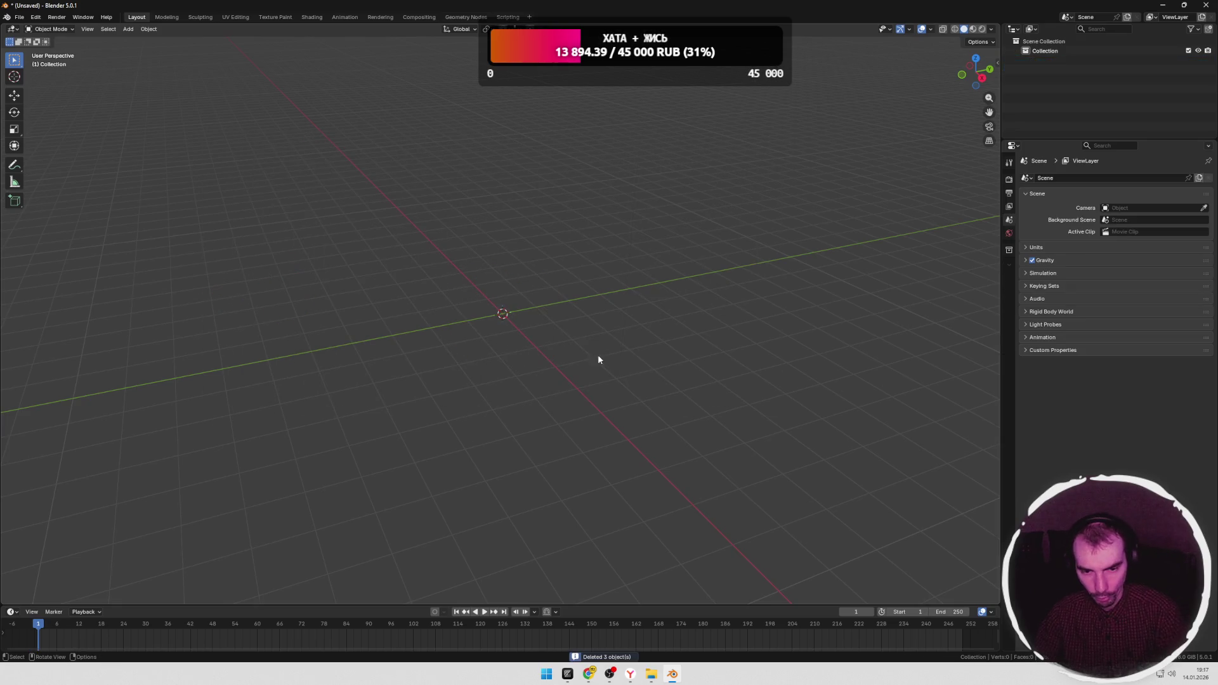
Step: Import the female superhero glTF by dragging it from Explorer into the scene
{"action": "left_click", "coordinate": [652, 623]}
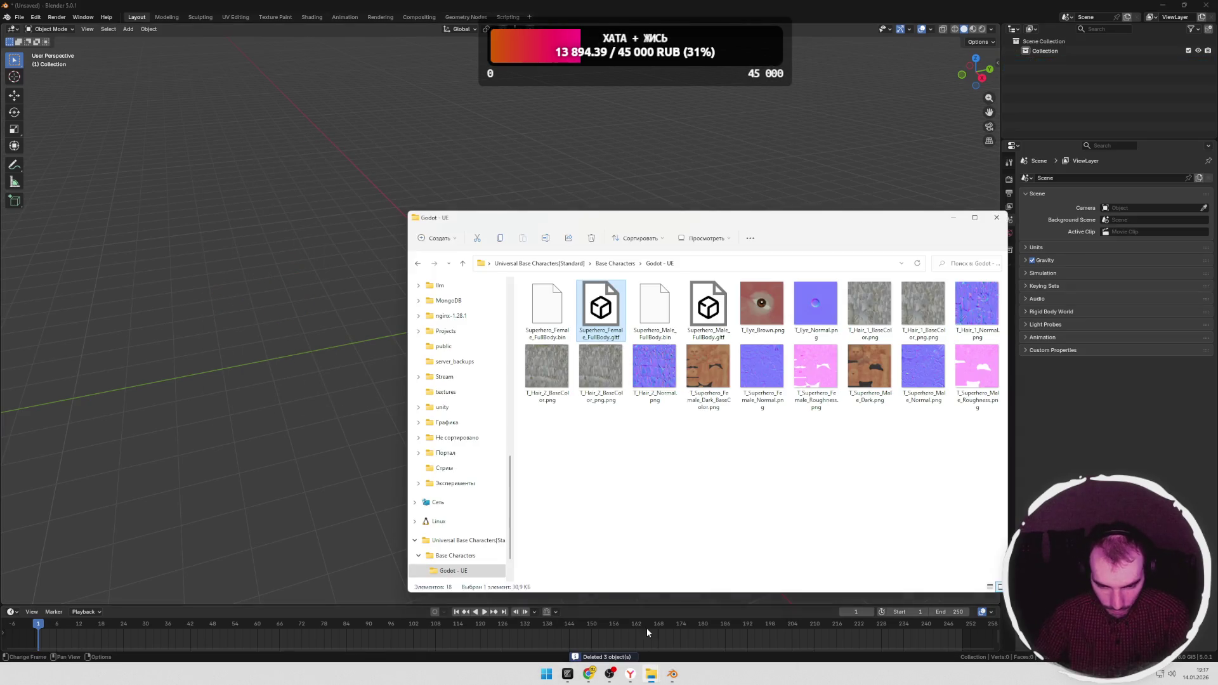
{"action": "left_click_drag", "start_coordinate": [600, 310], "coordinate": [286, 428]}
{"action": "left_click", "coordinate": [232, 649]}
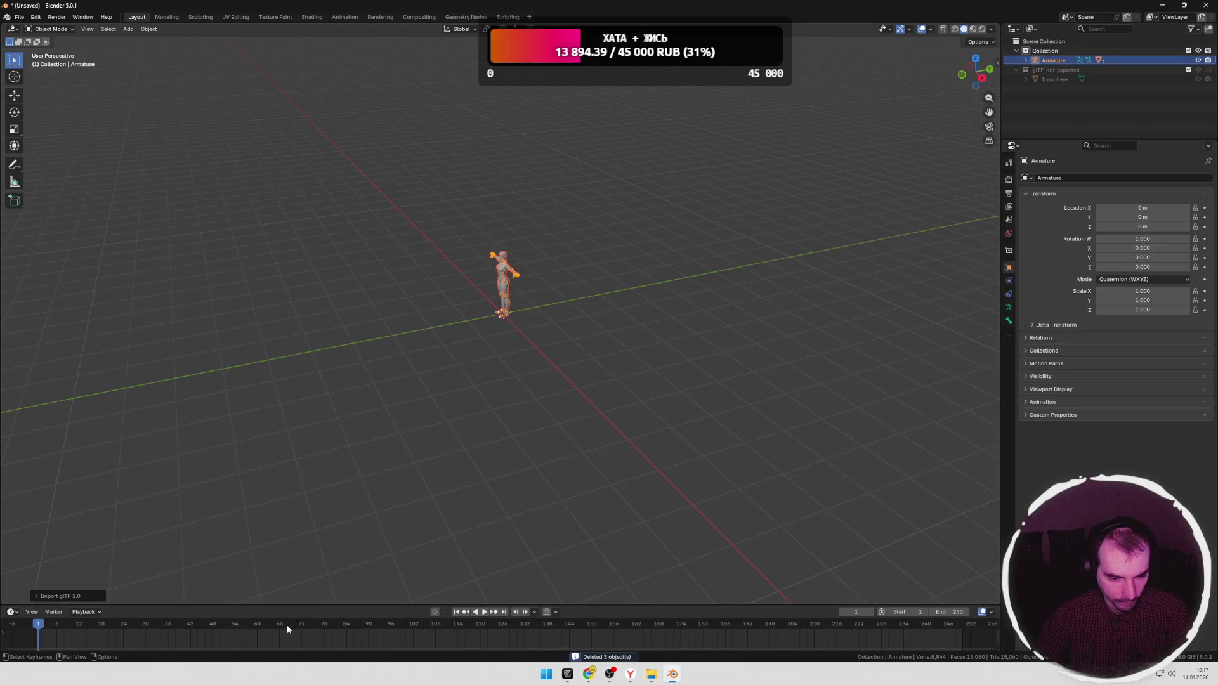
{"action": "scroll", "coordinate": [564, 320], "scroll_direction": "up", "scroll_amount": 4}
{"action": "mouse_move", "coordinate": [564, 320]}
{"action": "middle_mouse_down"}
{"action": "mouse_move", "coordinate": [629, 292]}
{"action": "mouse_move", "coordinate": [612, 302]}
{"action": "mouse_move", "coordinate": [603, 280]}
{"action": "mouse_move", "coordinate": [514, 284]}
{"action": "mouse_move", "coordinate": [625, 264]}
{"action": "mouse_move", "coordinate": [592, 259]}
{"action": "mouse_move", "coordinate": [601, 253]}
{"action": "mouse_move", "coordinate": [640, 271]}
{"action": "mouse_move", "coordinate": [653, 302]}
{"action": "middle_mouse_up"}
{"action": "left_click", "coordinate": [622, 263]}
{"action": "scroll", "coordinate": [601, 252], "scroll_direction": "up", "scroll_amount": 2}
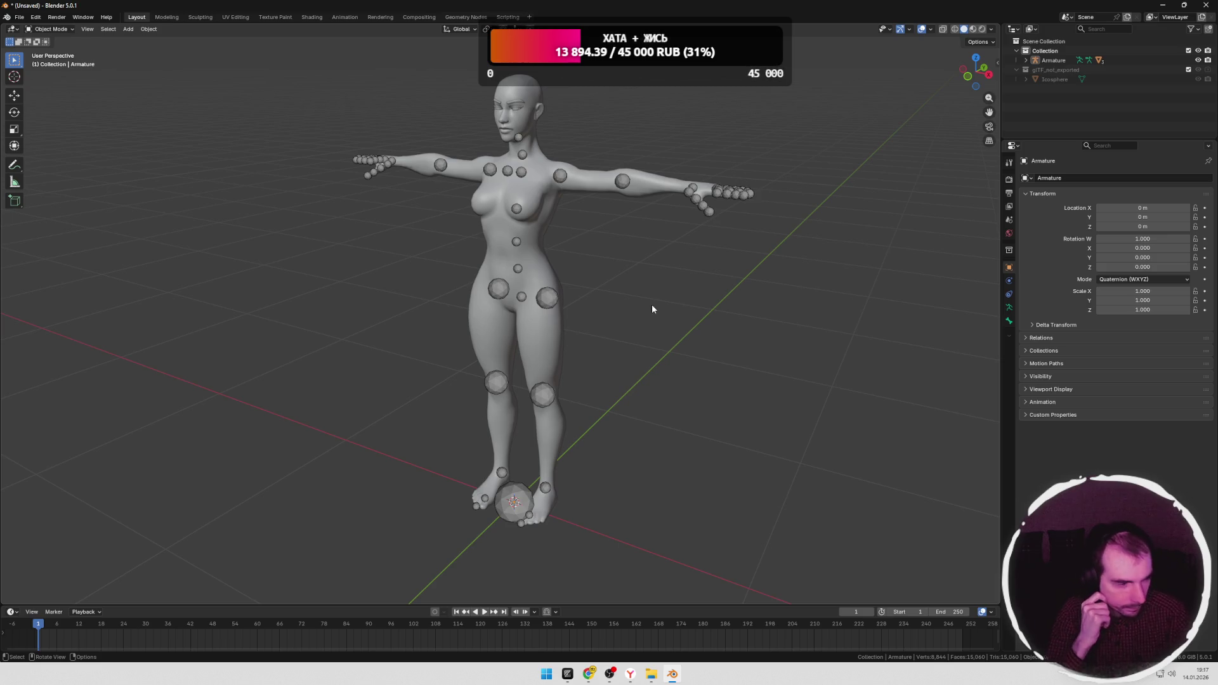
Step: Switch to Chrome, load the Google Sheets document and show the 2026год sheet
{"action": "key", "text": "alt+Tab"}
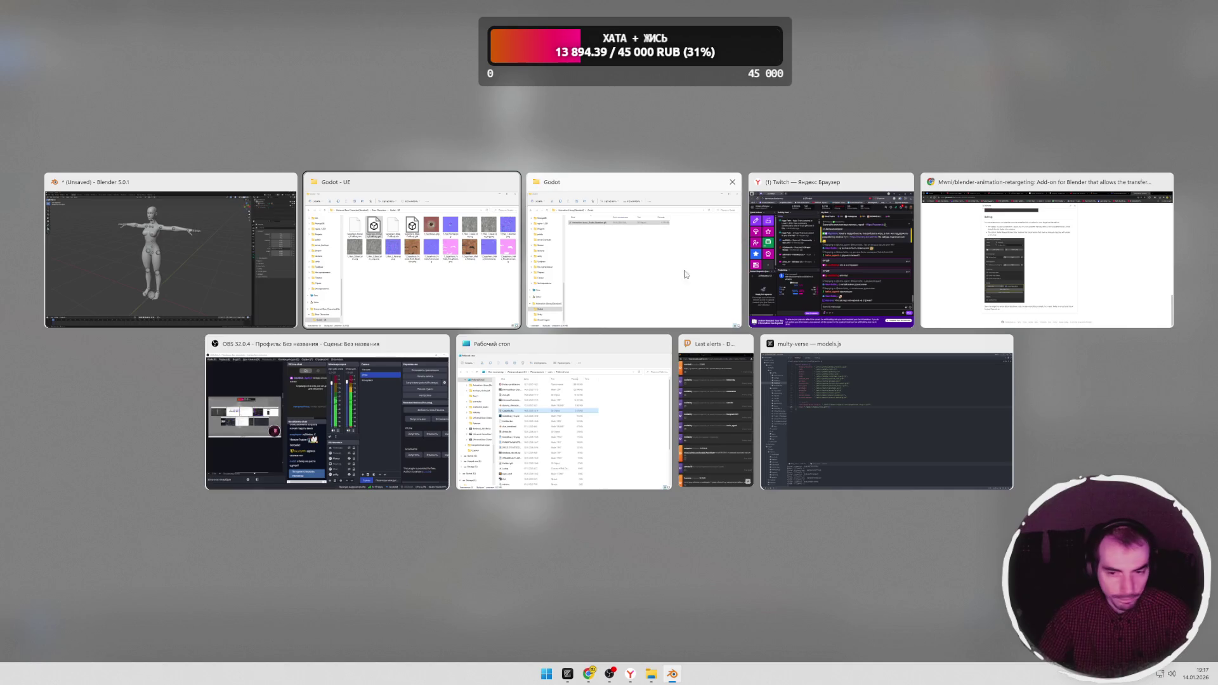
{"action": "key", "text": "Tab"}
{"action": "key", "text": "Tab"}
{"action": "key", "text": "Tab"}
{"action": "key", "text": "alt"}
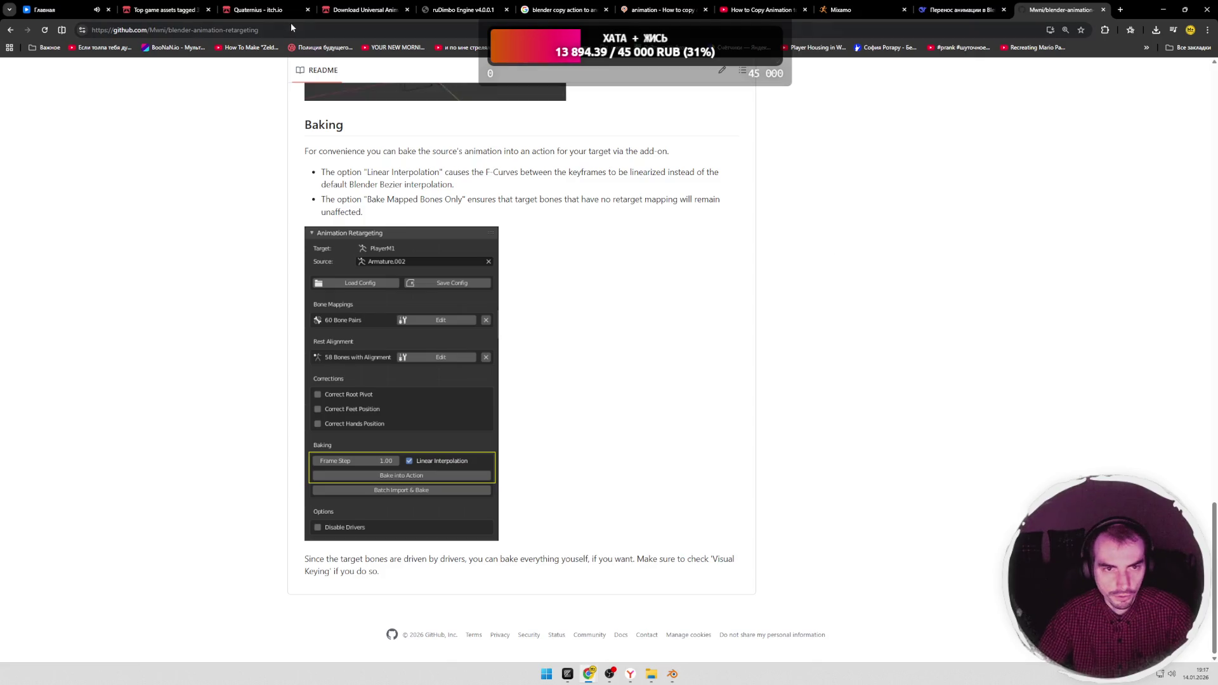
{"action": "key", "text": "ctrl+t"}
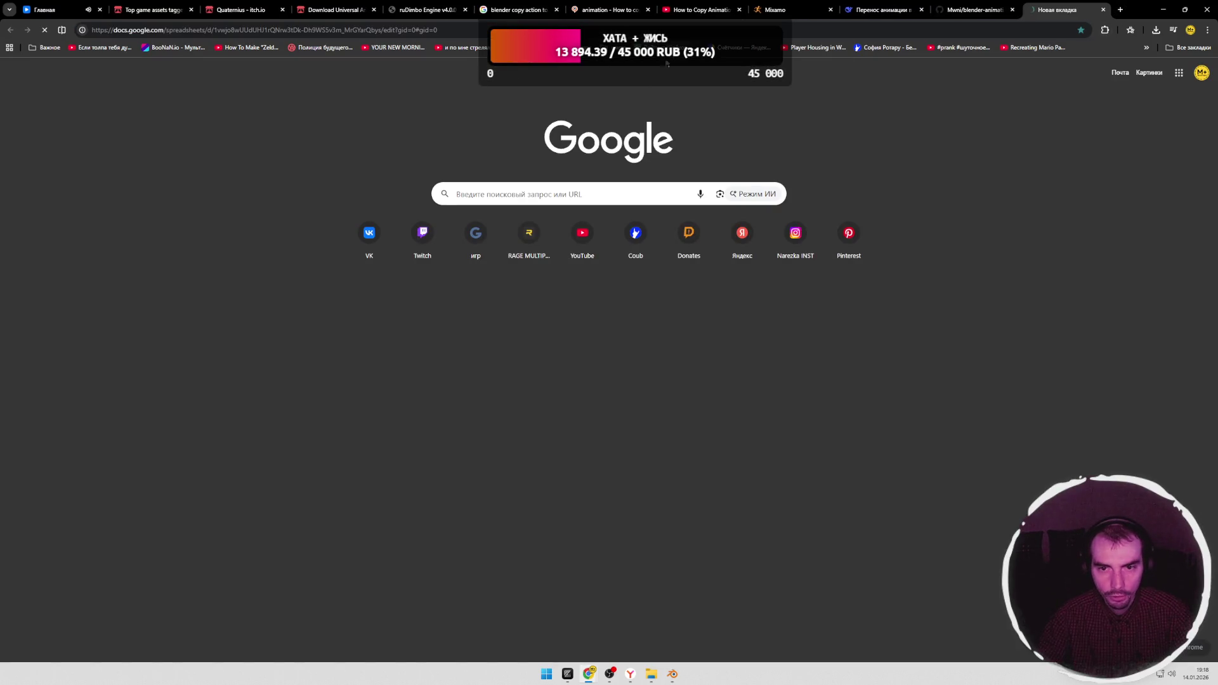
{"action": "type", "text": "docs.google.com"}
{"action": "key", "text": "Return"}
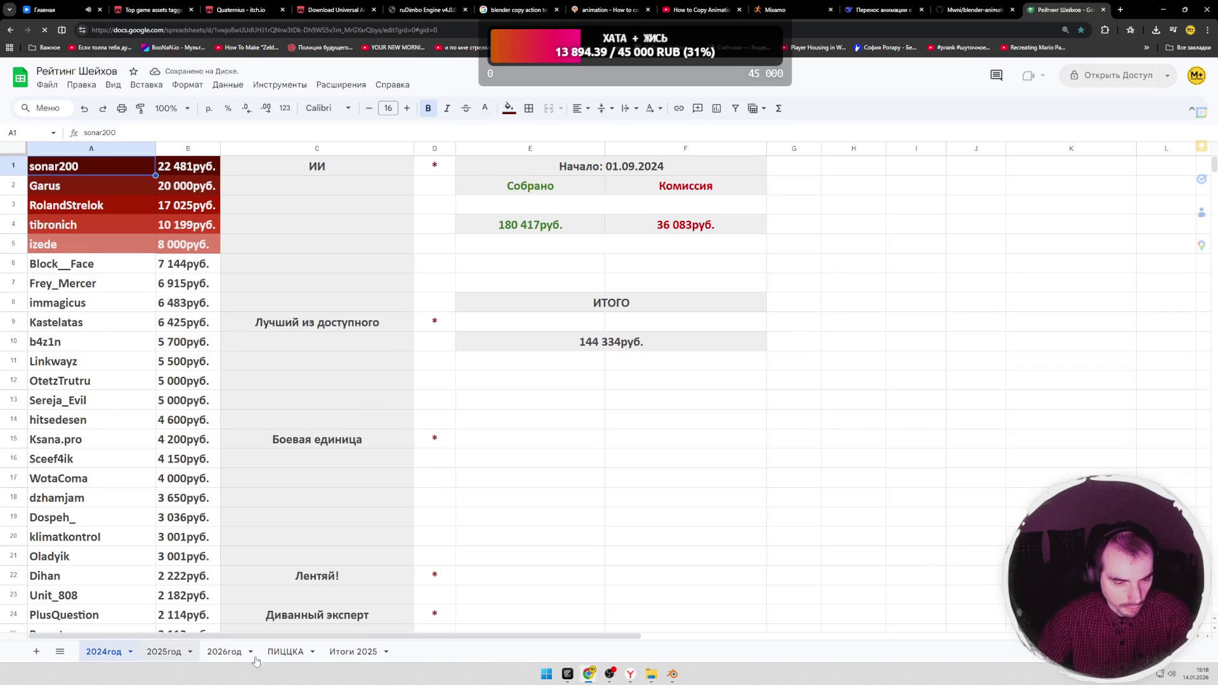
{"action": "left_click", "coordinate": [225, 651]}
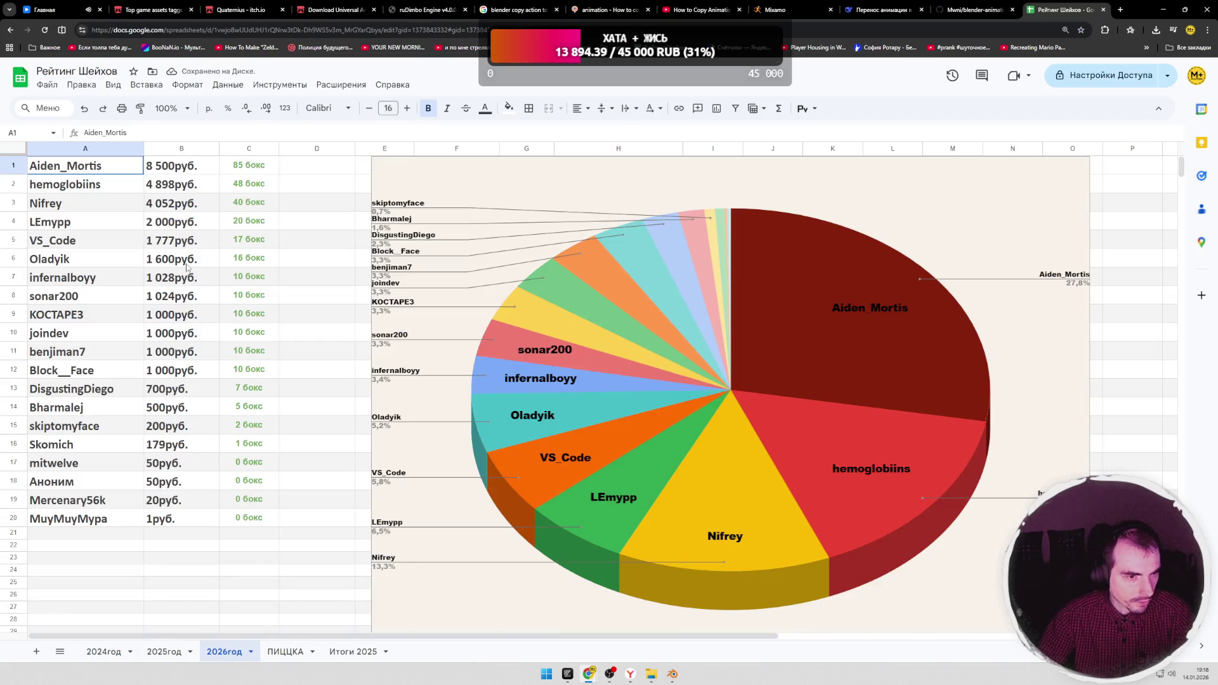
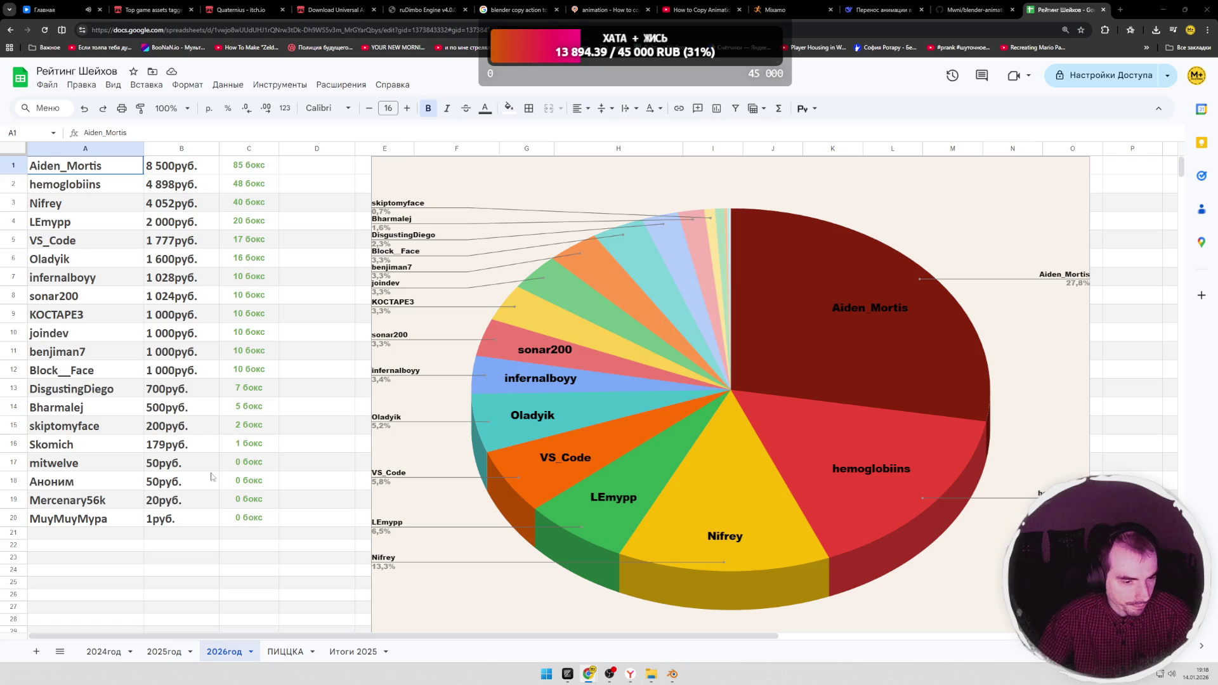
{"action": "left_click", "coordinate": [14, 518]}
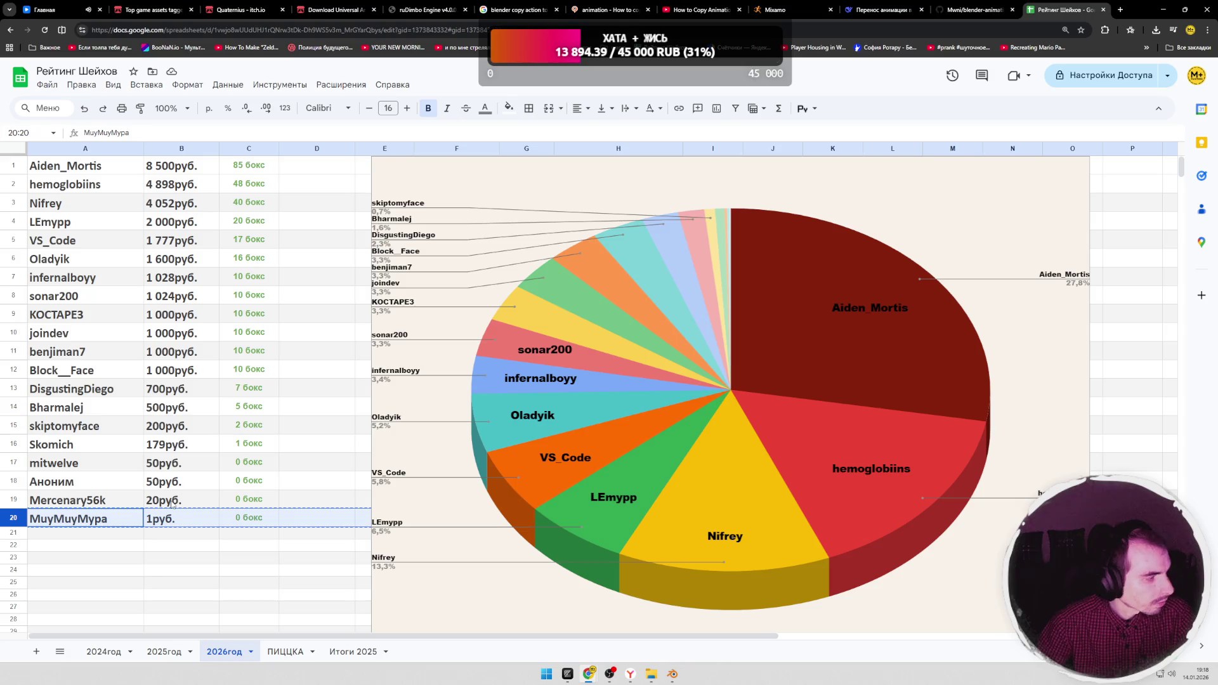
{"action": "double_click", "coordinate": [169, 502]}
{"action": "type", "text": "+389"}
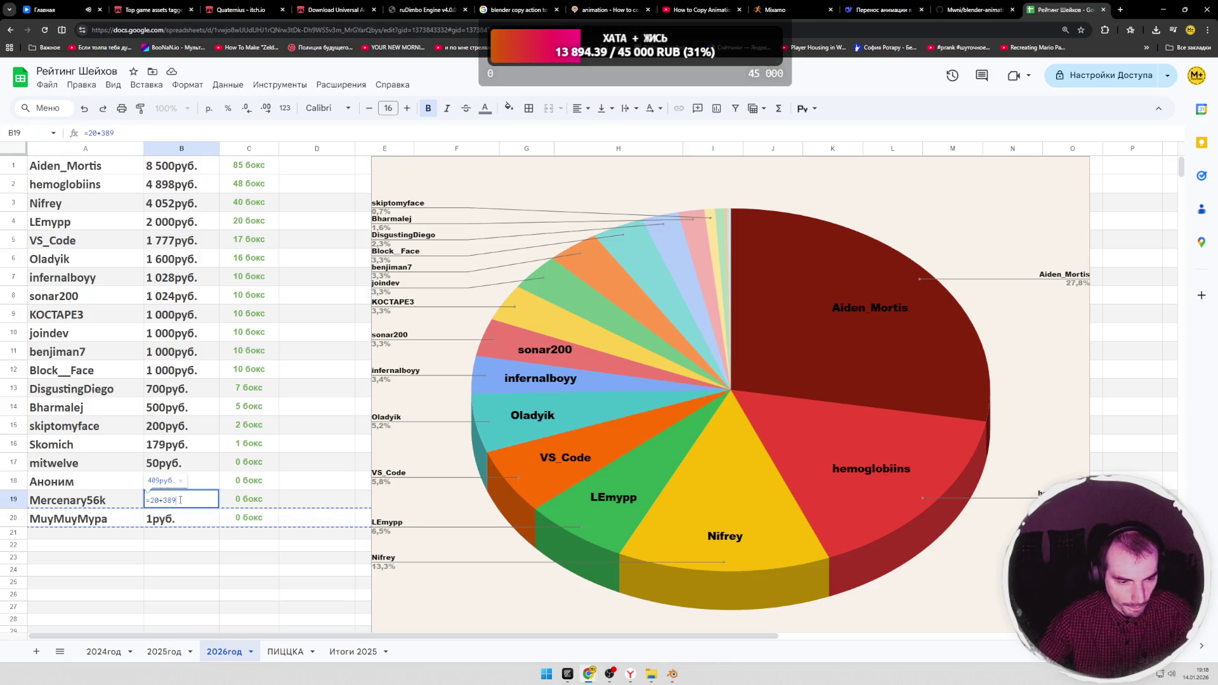
{"action": "key", "text": "Return"}
{"action": "left_click", "coordinate": [239, 499]}
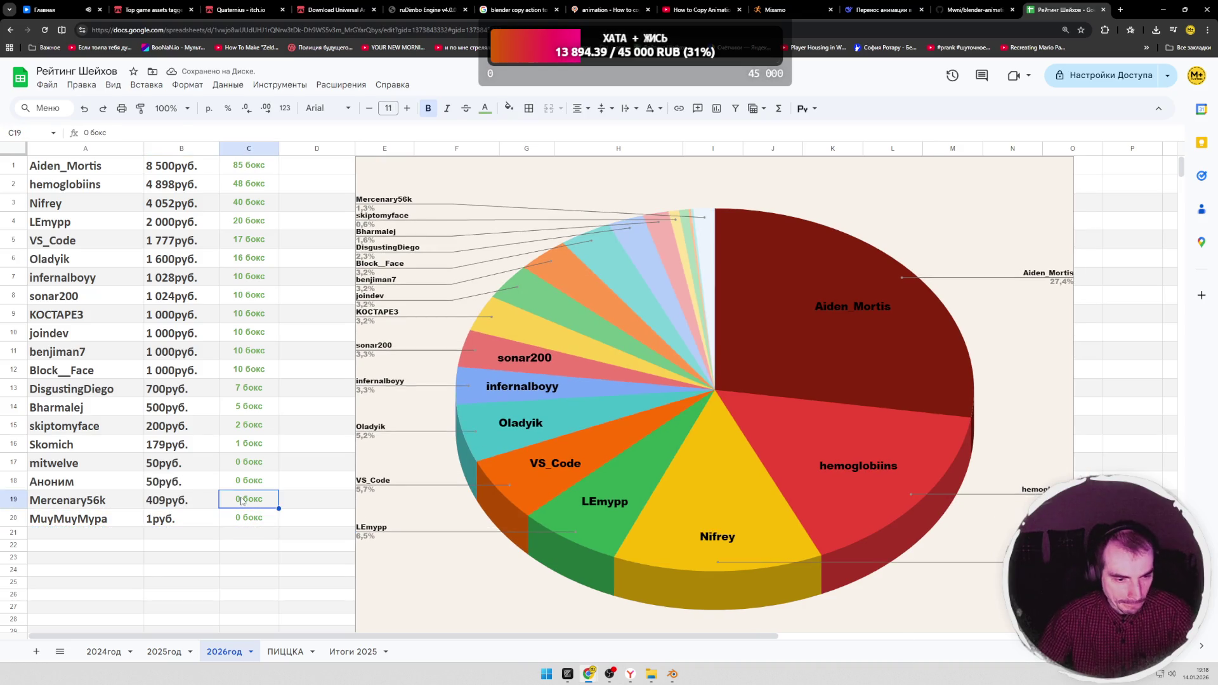
{"action": "double_click", "coordinate": [235, 499]}
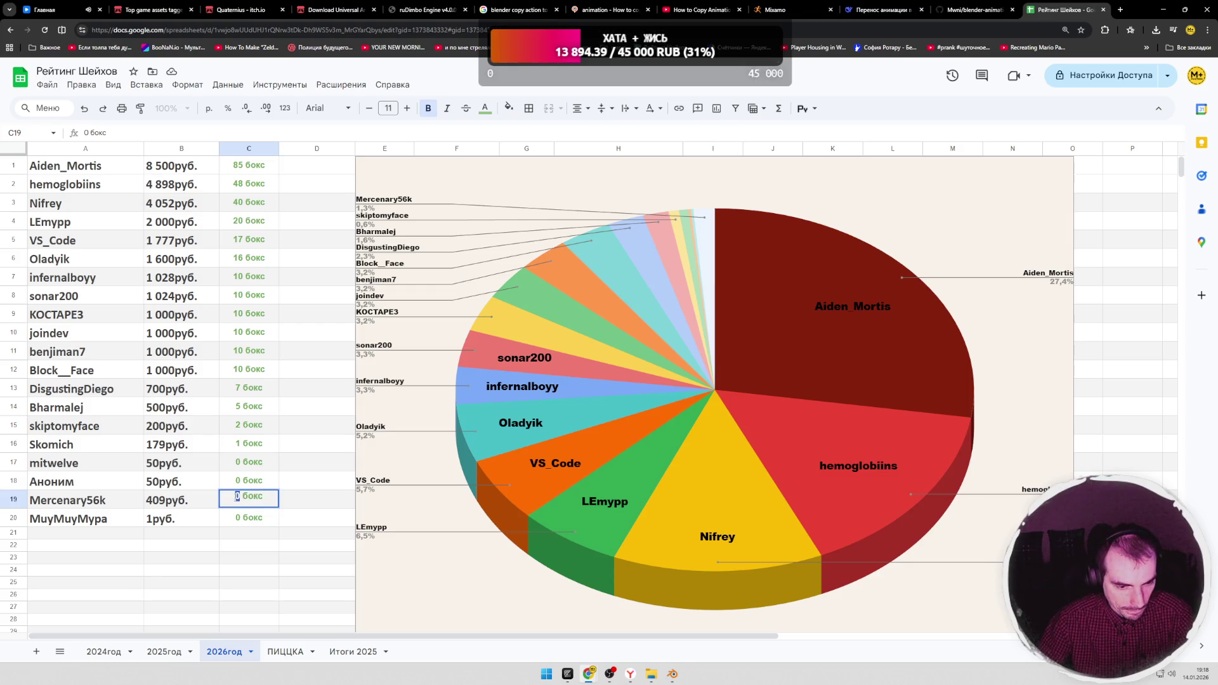
{"action": "type", "text": "4"}
{"action": "left_click", "coordinate": [307, 501]}
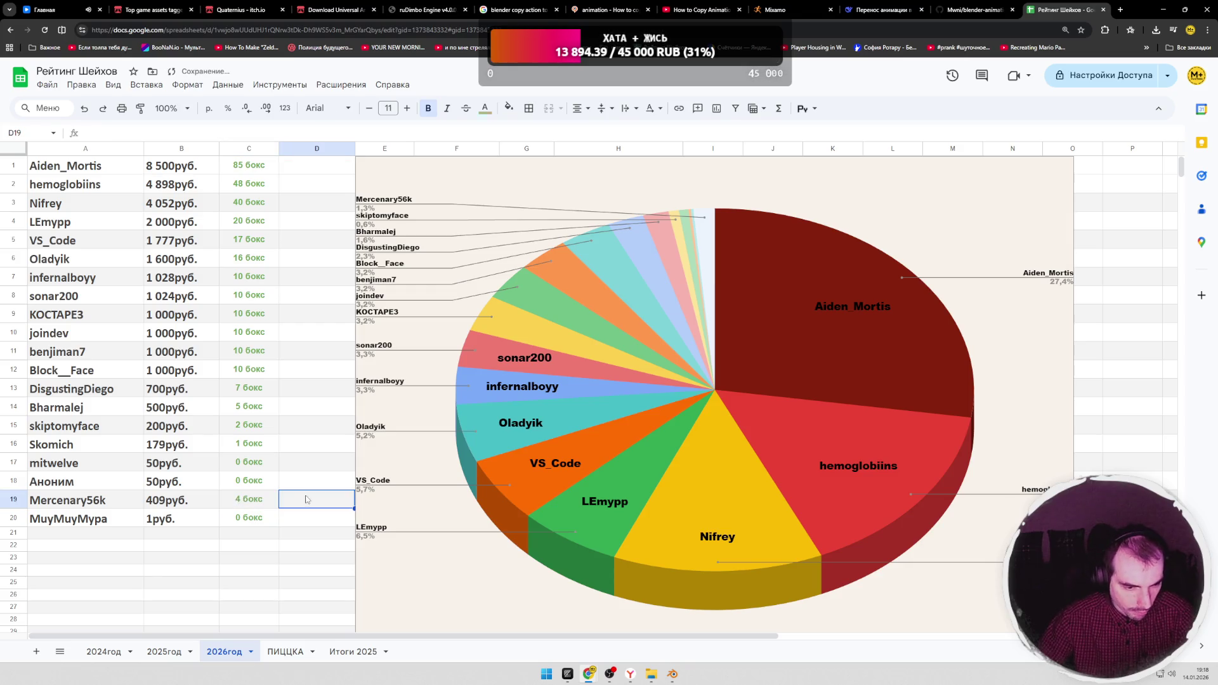
Step: Set Аноним's amount to =50+50, giving a 100 ruble total
{"action": "left_click", "coordinate": [12, 500]}
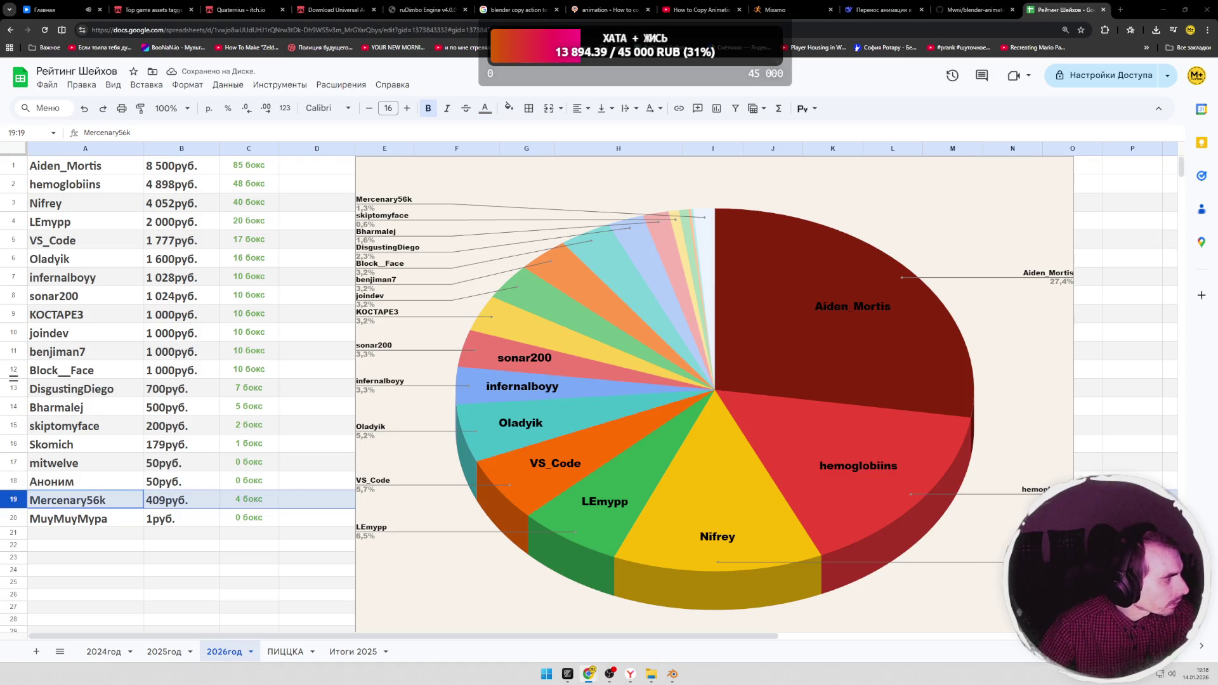
{"action": "double_click", "coordinate": [177, 481]}
{"action": "type", "text": "=50"}
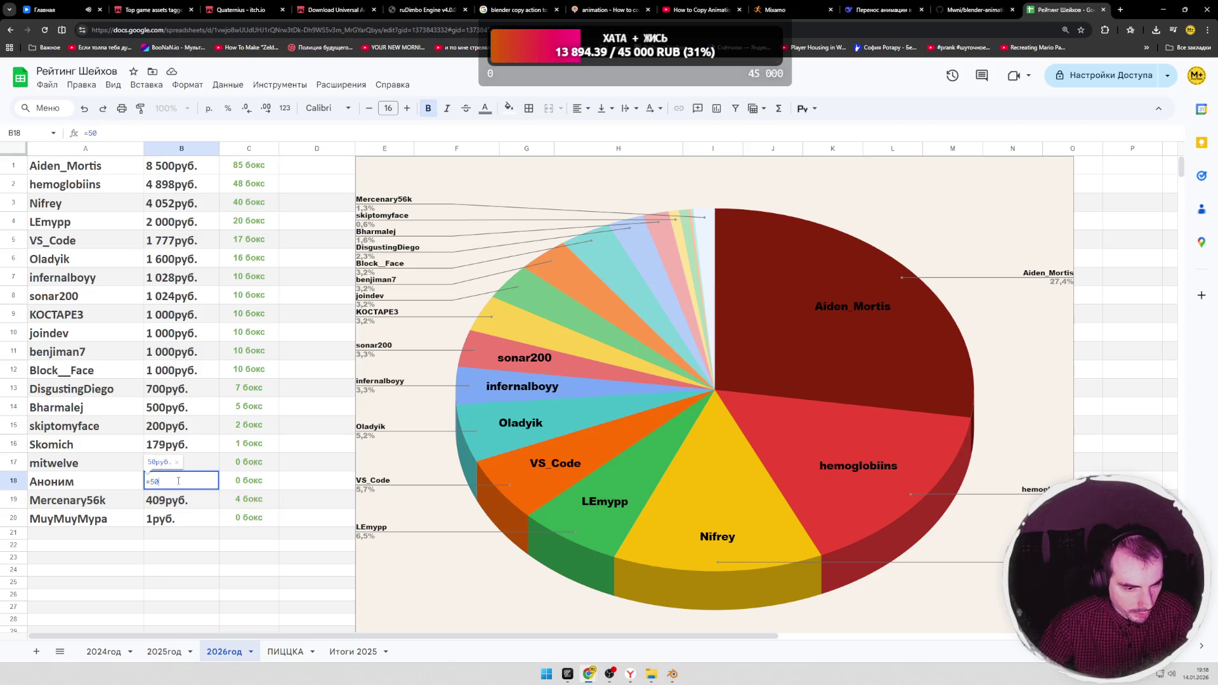
{"action": "type", "text": "+50"}
{"action": "key", "text": "Return"}
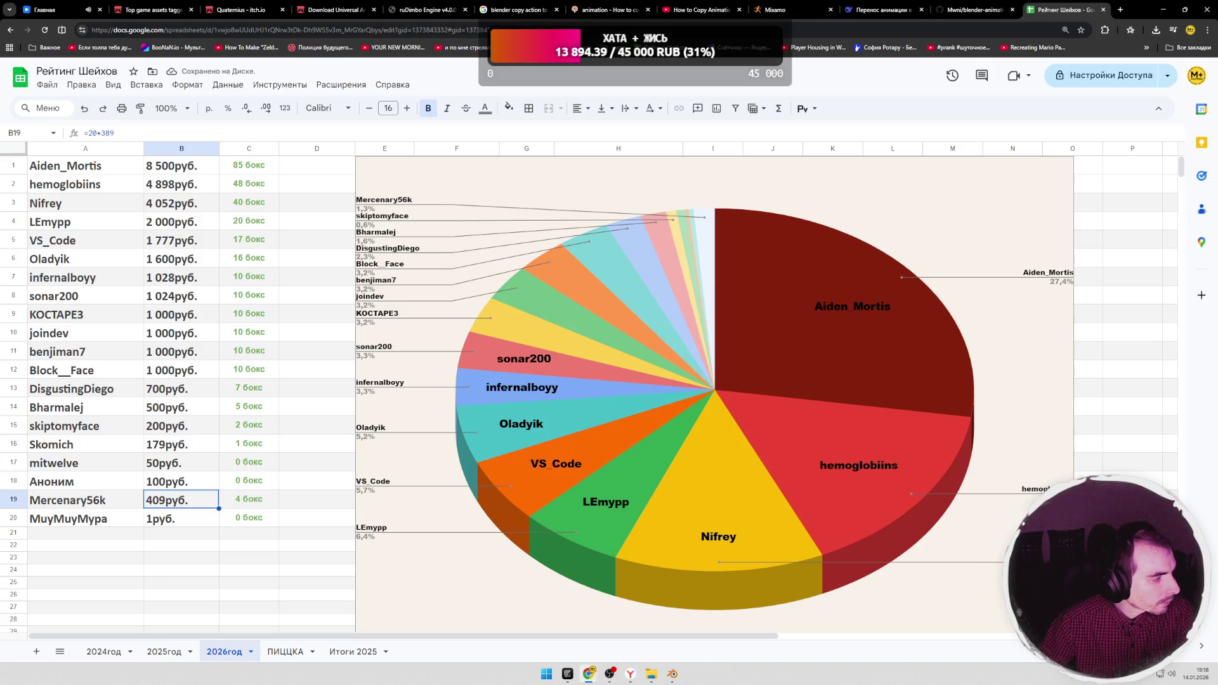
{"action": "left_click", "coordinate": [248, 241]}
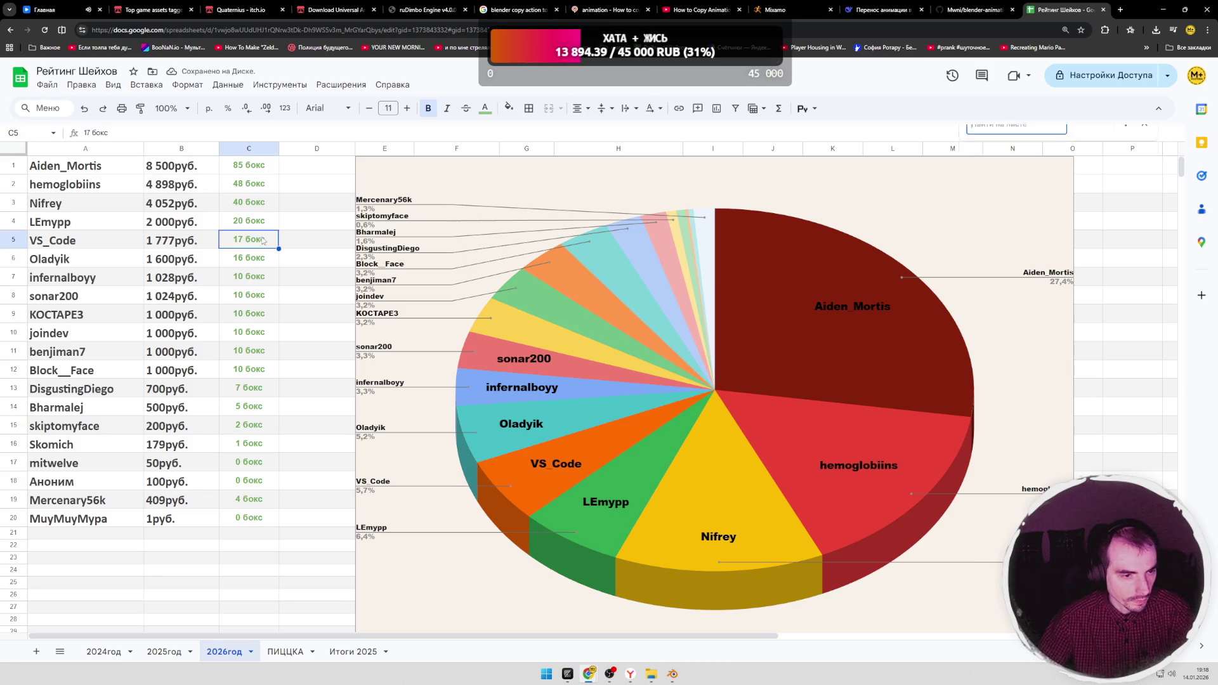
Step: Find mitwelve via Ctrl+F and raise the B17 total to 200 rubles
{"action": "key", "text": "ctrl+f"}
{"action": "type", "text": "mitwelve"}
{"action": "left_click", "coordinate": [178, 463]}
{"action": "left_click", "coordinate": [154, 134]}
{"action": "type", "text": "+150"}
{"action": "key", "text": "Return"}
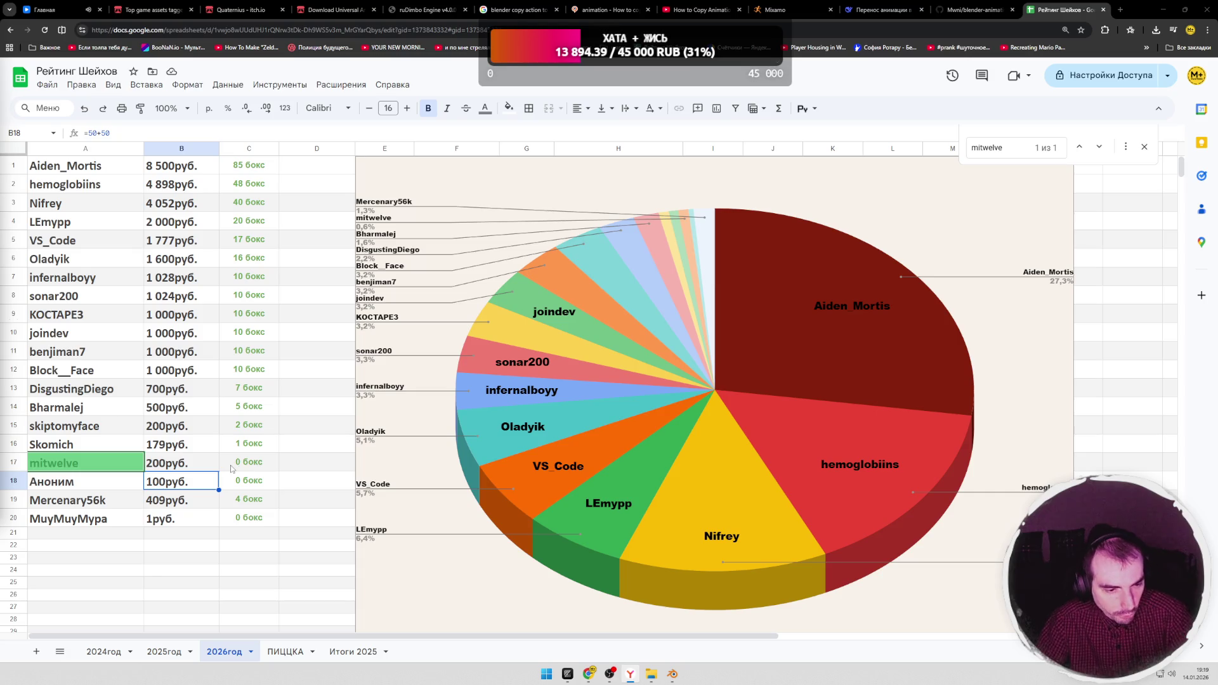
{"action": "key", "text": "Escape"}
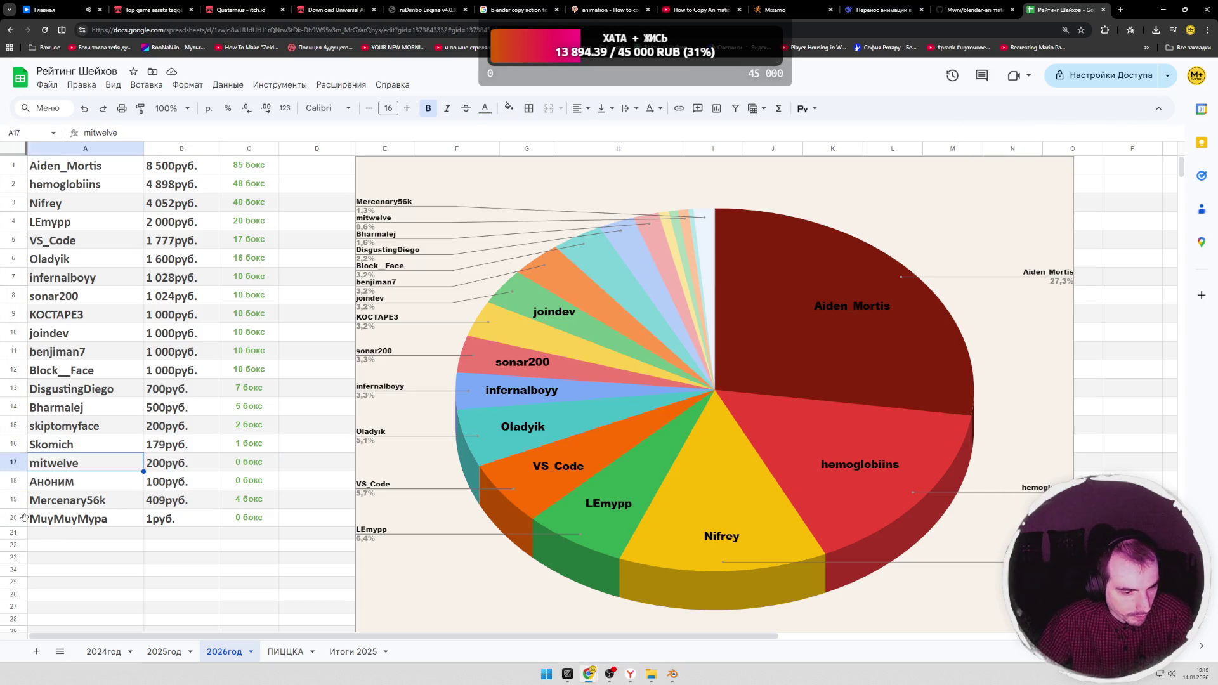
Step: Copy row 20 into row 21 and rename it nedilskiiy, then start a new browser tab
{"action": "left_click", "coordinate": [17, 519]}
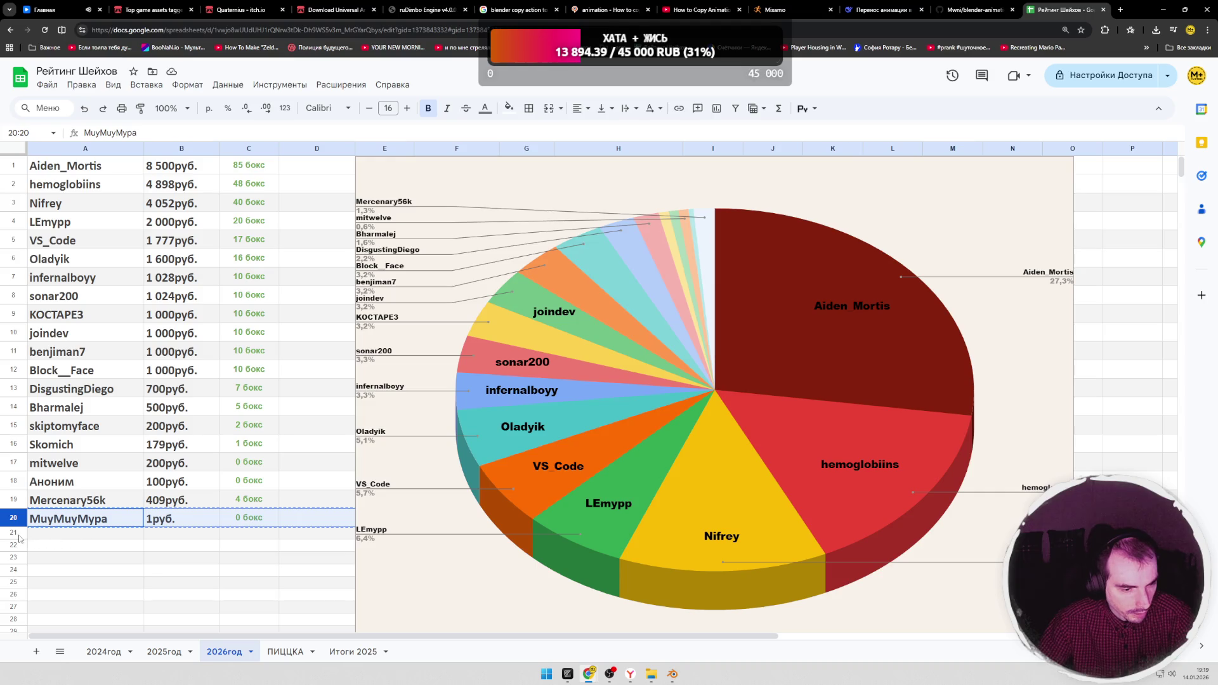
{"action": "left_click", "coordinate": [17, 538]}
{"action": "type", "text": "MuyMuyMypa\t1руб.\t0 бокс"}
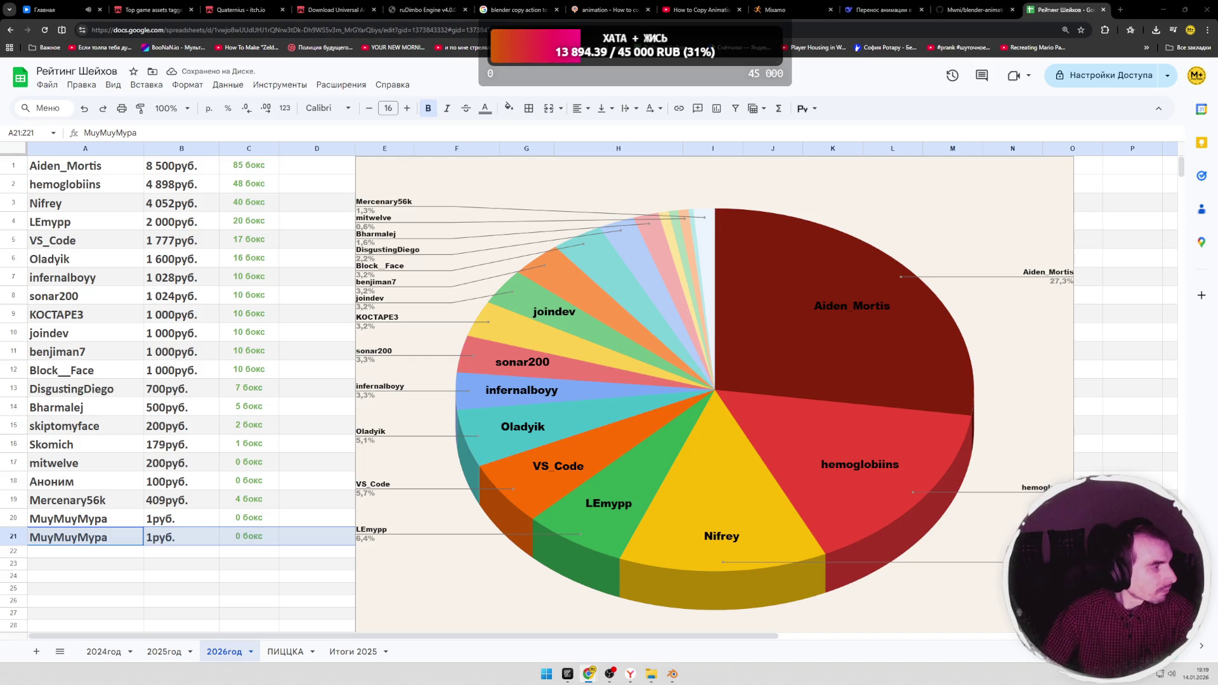
{"action": "left_click", "coordinate": [137, 538]}
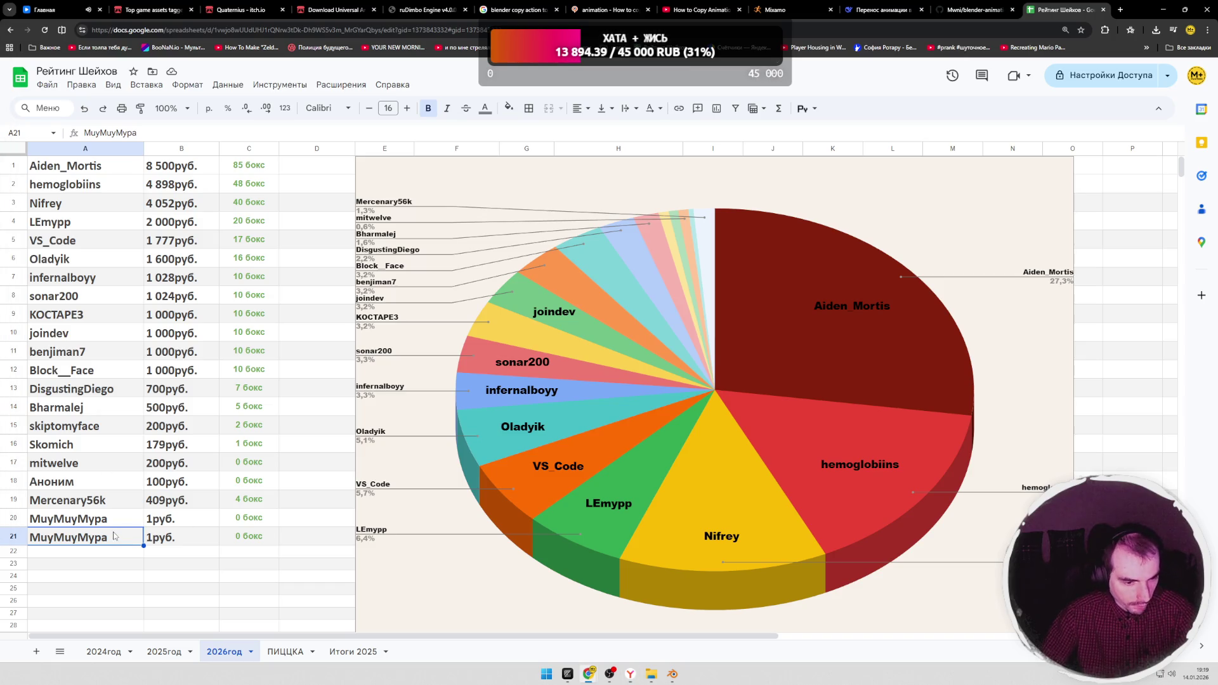
{"action": "type", "text": "nedilskiiy"}
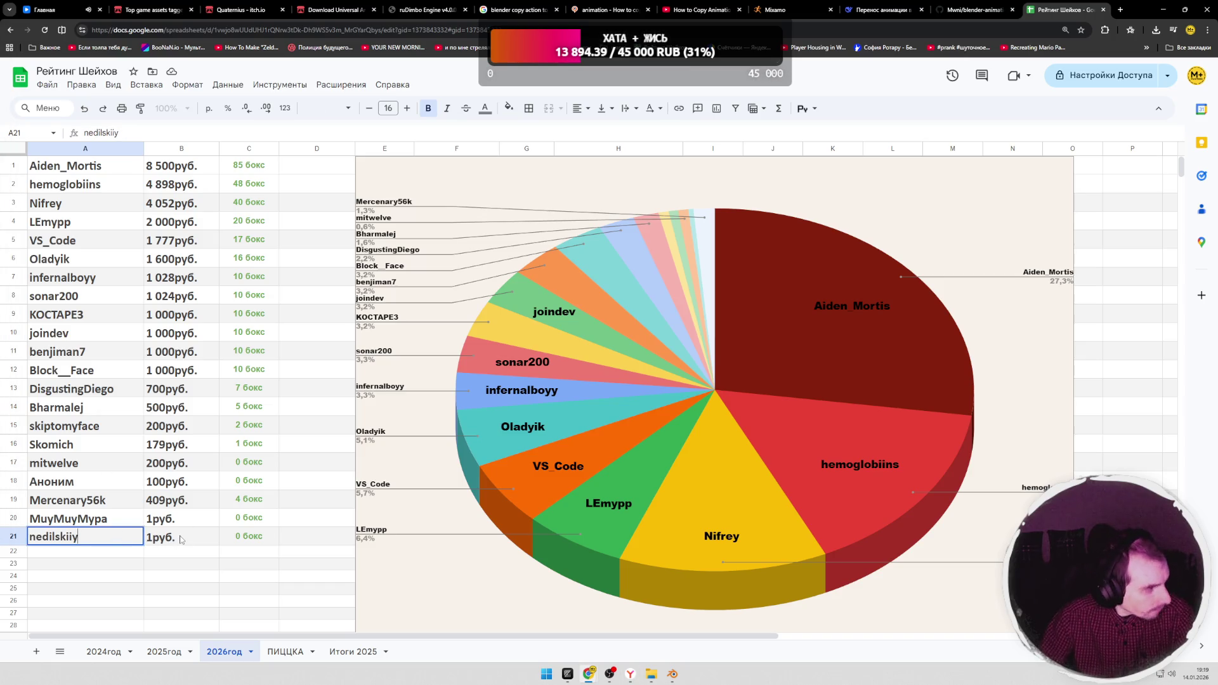
{"action": "key", "text": "Tab"}
{"action": "double_click", "coordinate": [175, 537]}
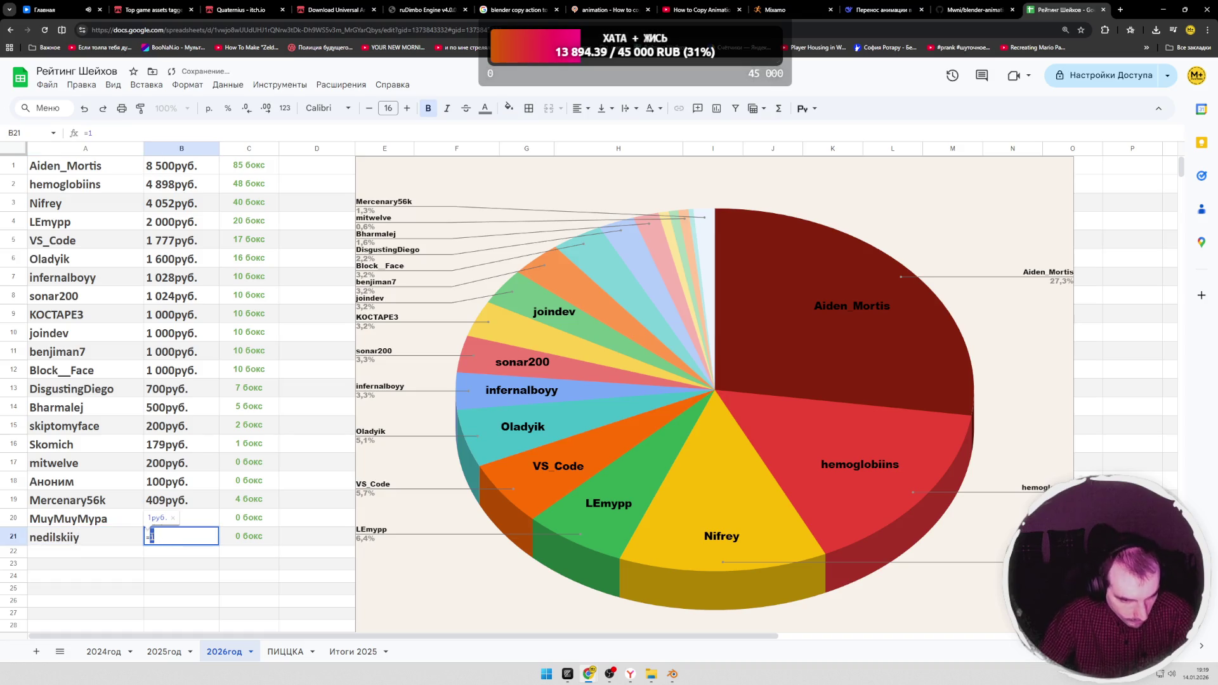
{"action": "key", "text": "Return"}
{"action": "left_click", "coordinate": [1120, 11]}
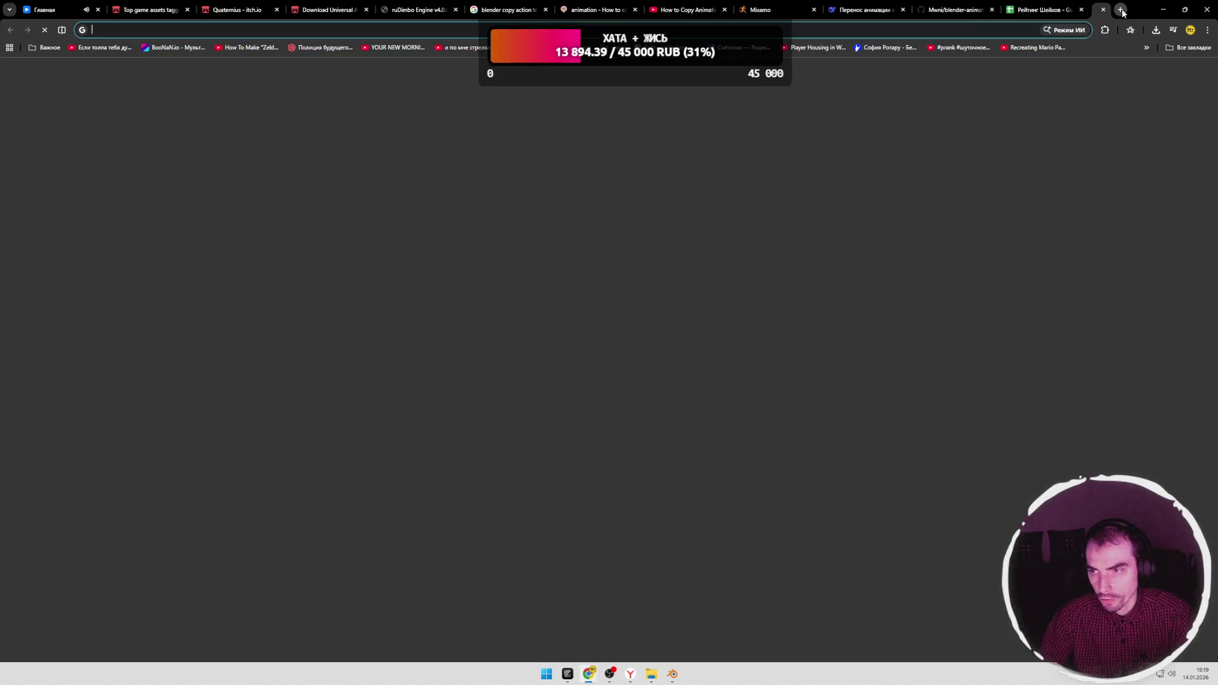
{"action": "type", "text": "rehc"}
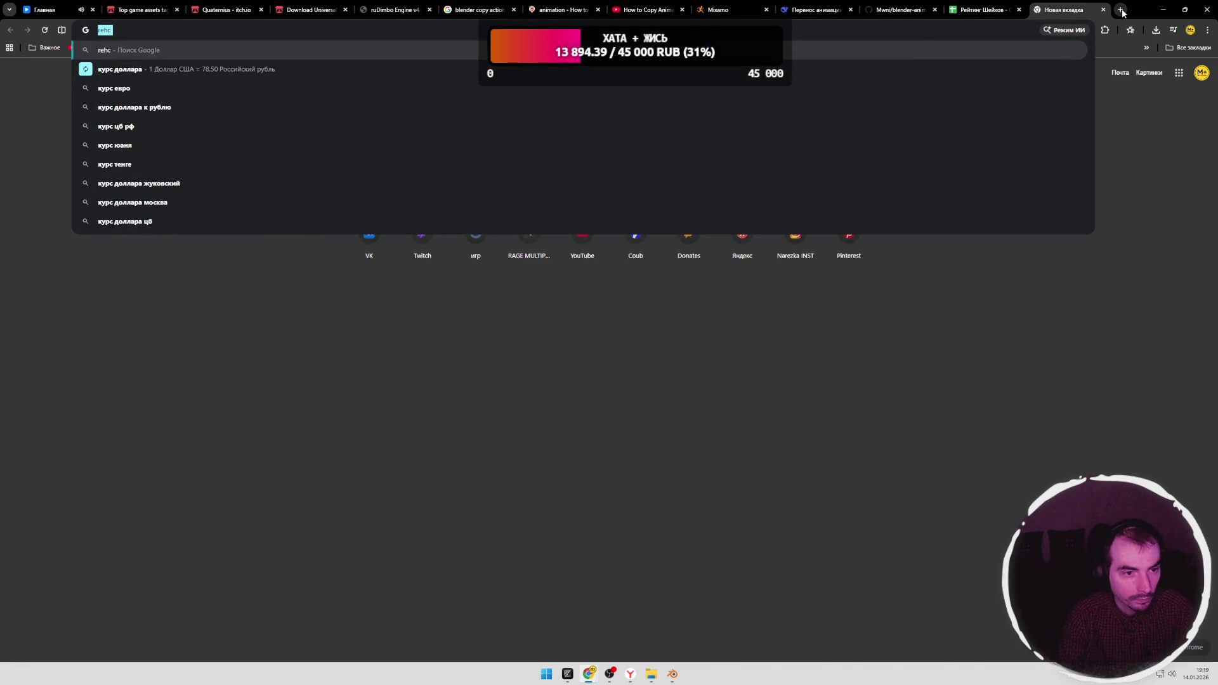
Step: Search 'курс евро', convert 5 euros to 457,58 rubles, and return to the sheet
{"action": "key", "text": "ctrl+a"}
{"action": "type", "text": "кур"}
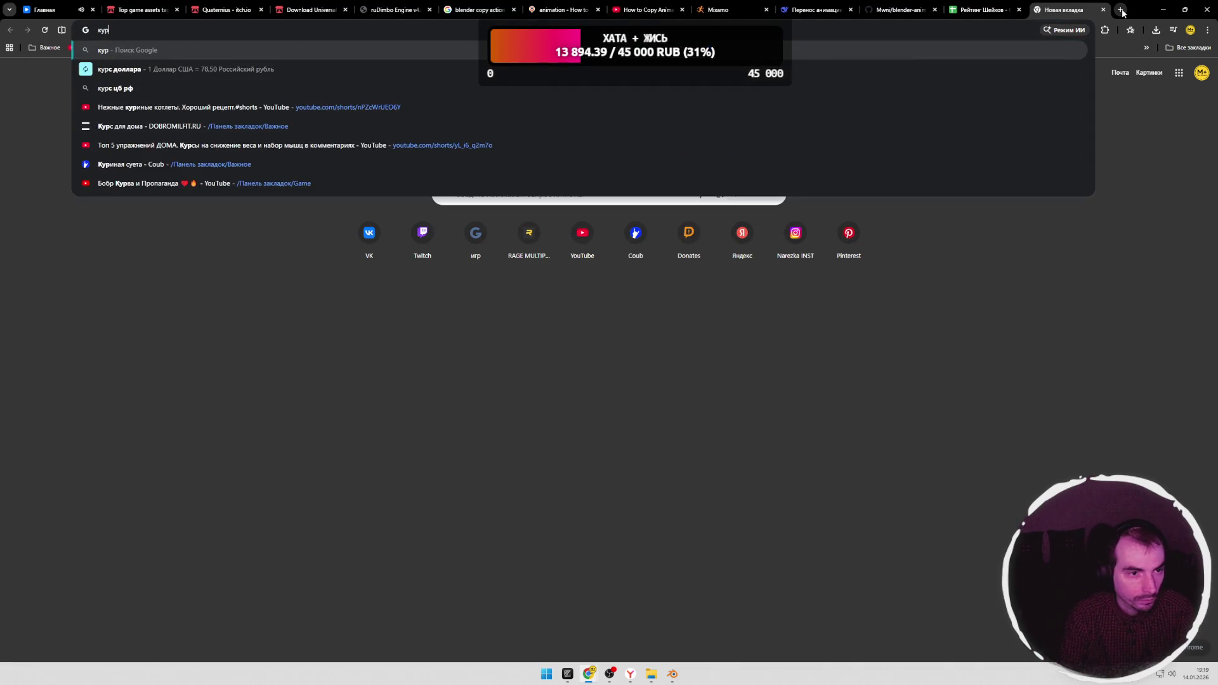
{"action": "type", "text": "с евро"}
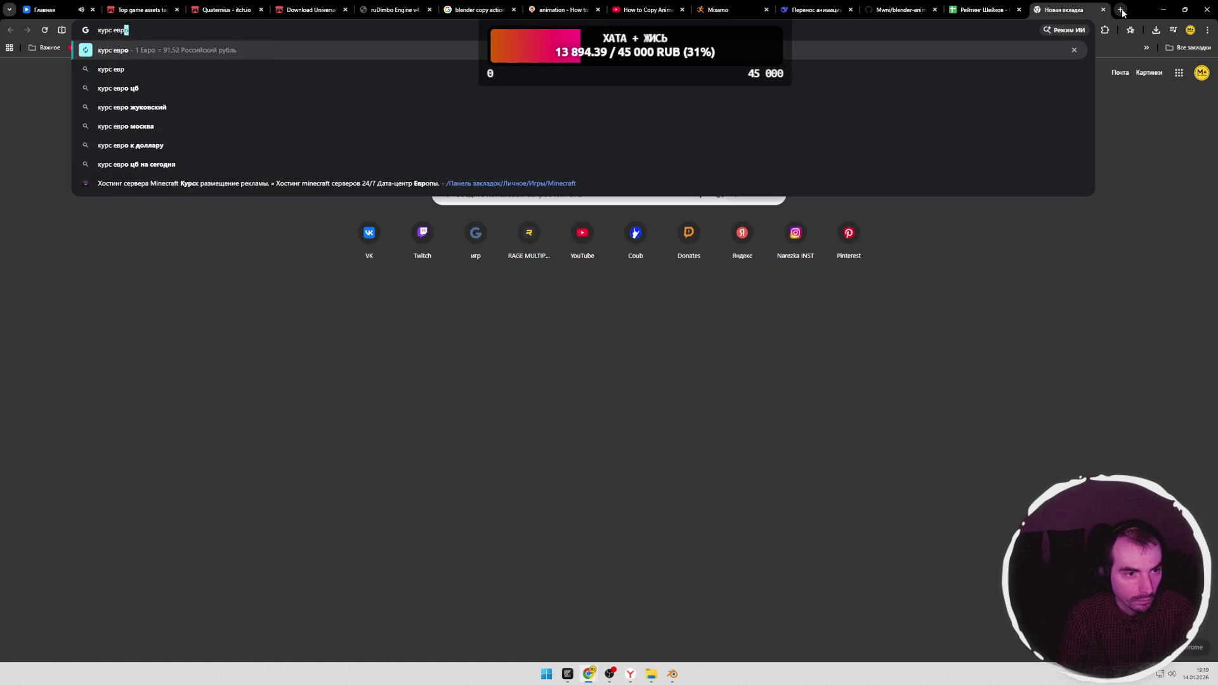
{"action": "key", "text": "Return"}
{"action": "left_click", "coordinate": [172, 274]}
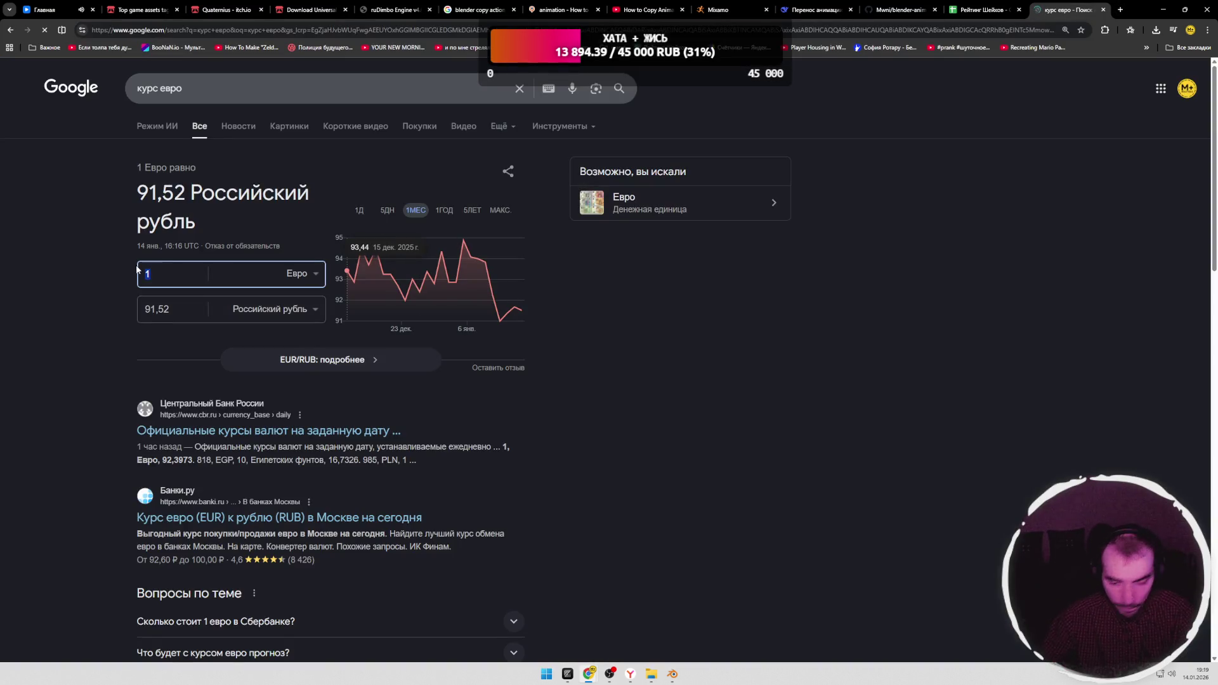
{"action": "type", "text": "5"}
{"action": "double_click", "coordinate": [160, 310]}
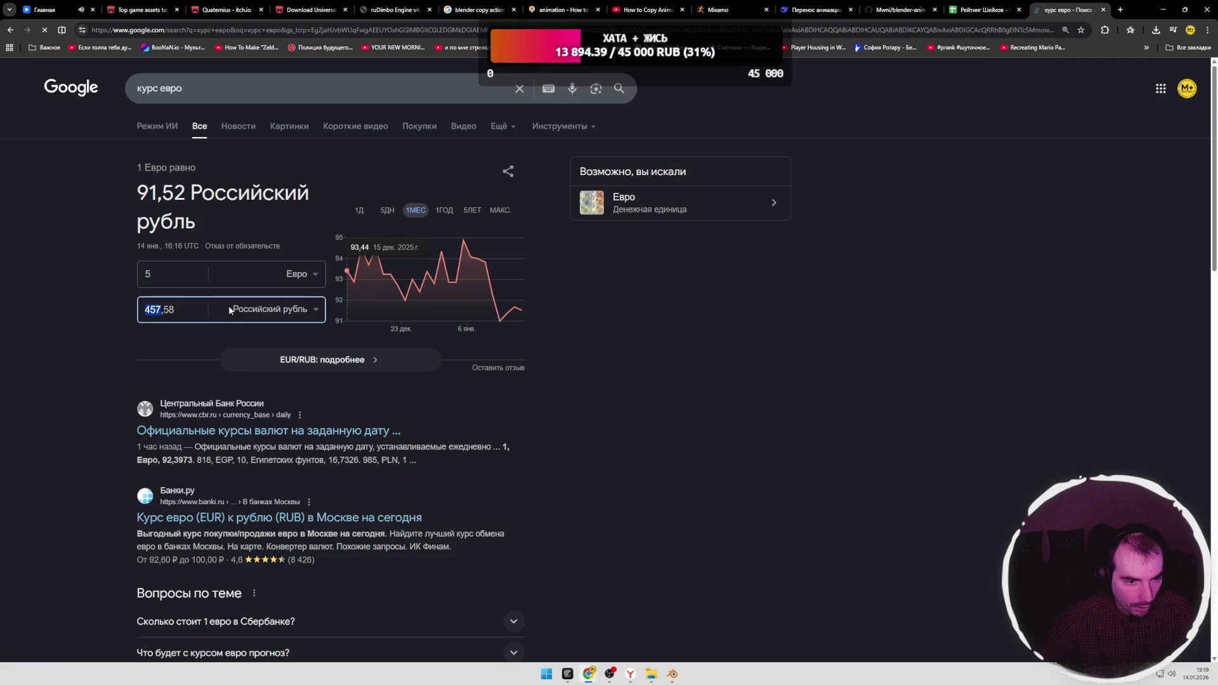
{"action": "key", "text": "ctrl+shift+Tab"}
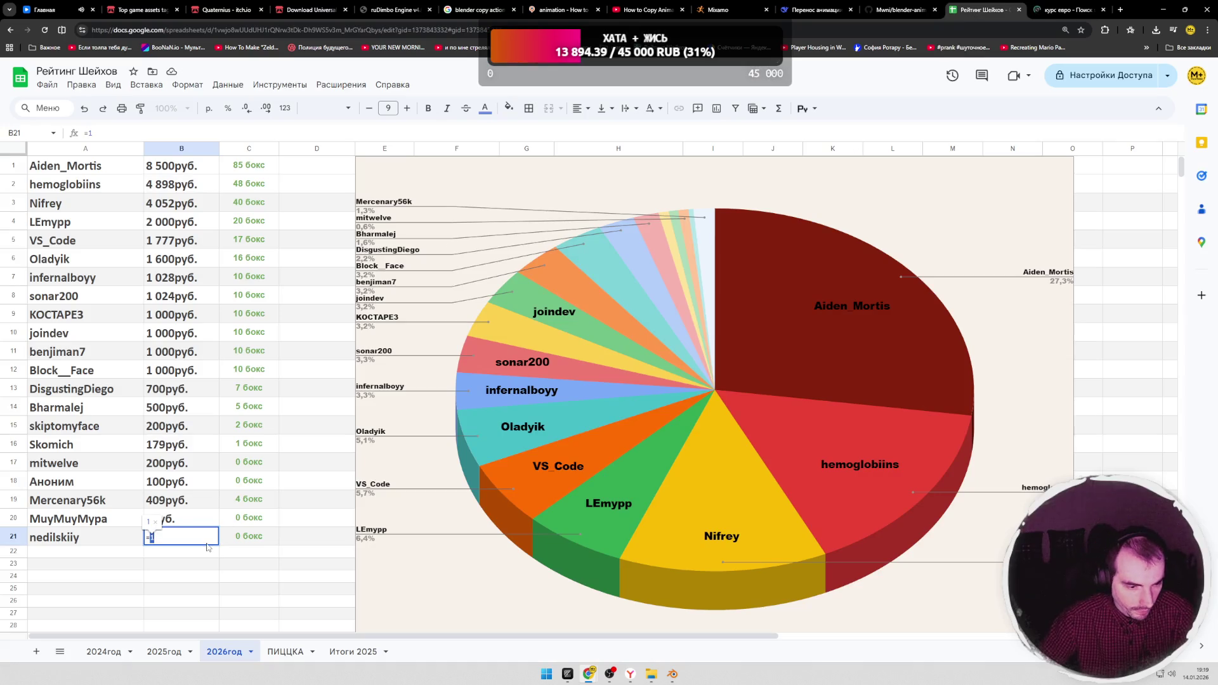
{"action": "type", "text": "457"}
{"action": "left_click", "coordinate": [249, 537]}
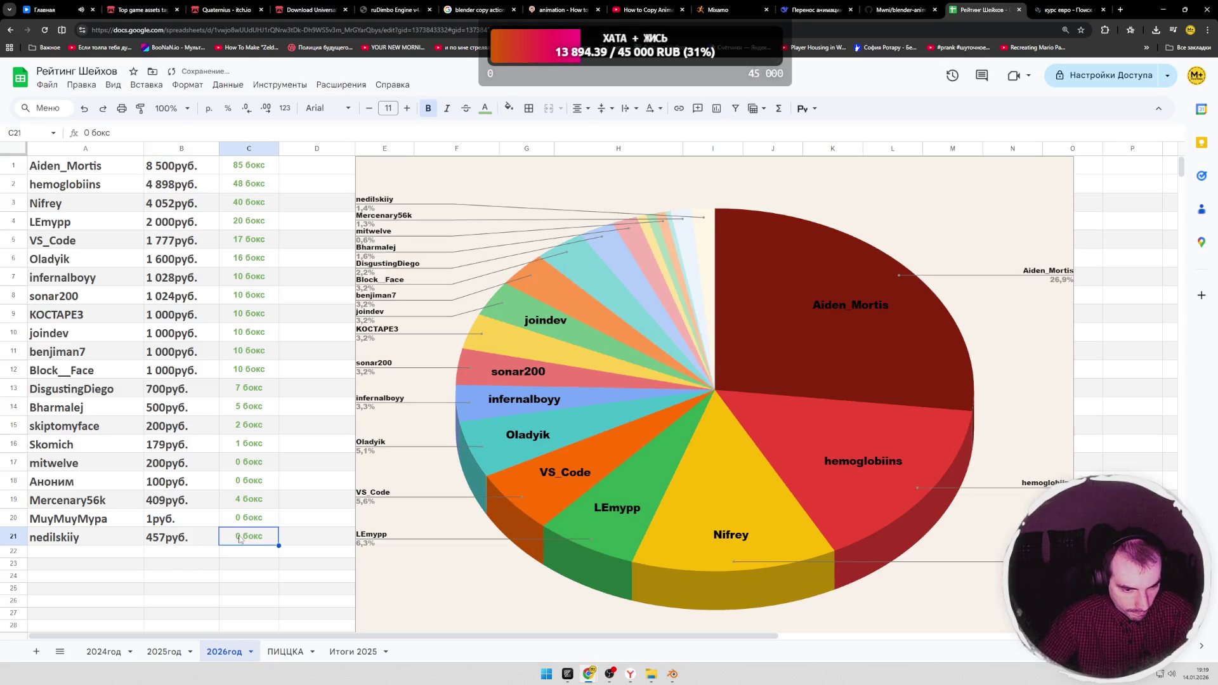
{"action": "left_click", "coordinate": [316, 539]}
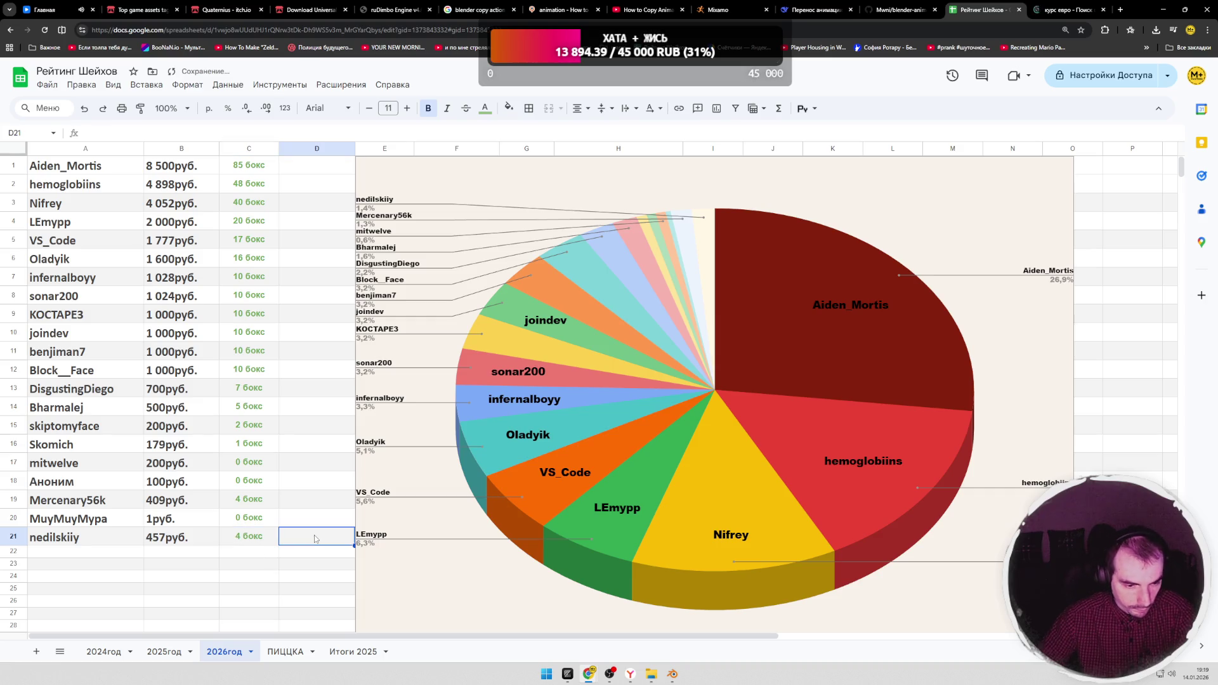
{"action": "left_click", "coordinate": [241, 463]}
{"action": "double_click", "coordinate": [241, 463]}
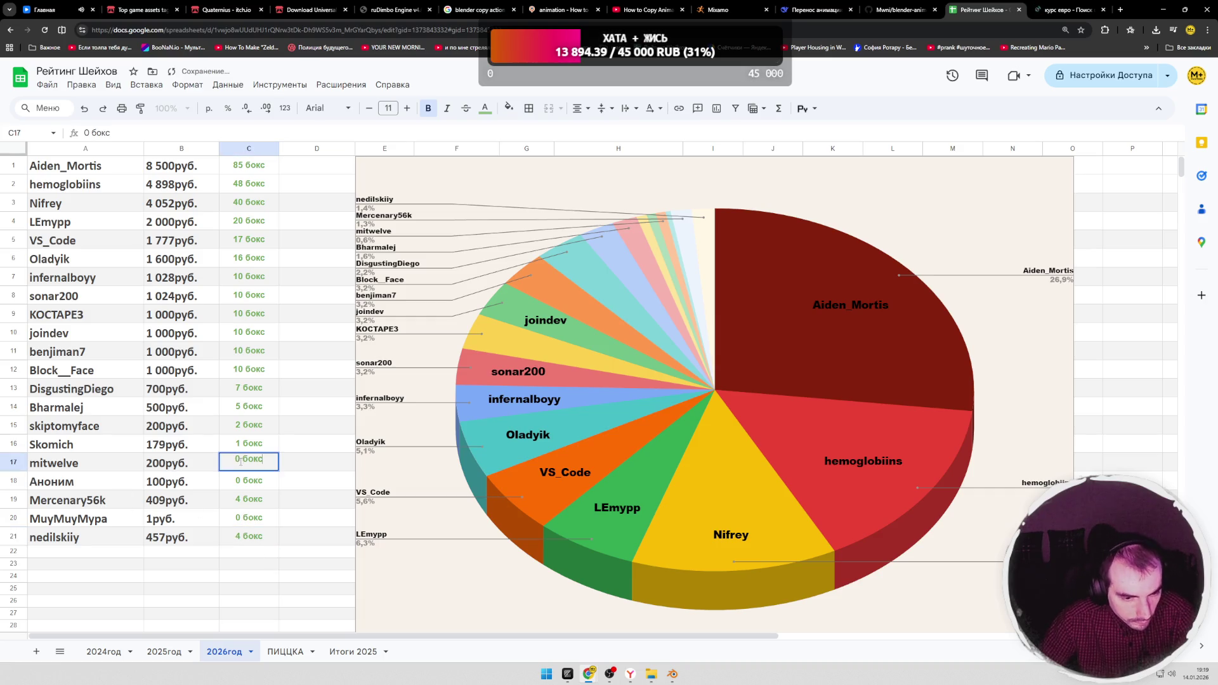
{"action": "type", "text": "2"}
{"action": "key", "text": "Tab"}
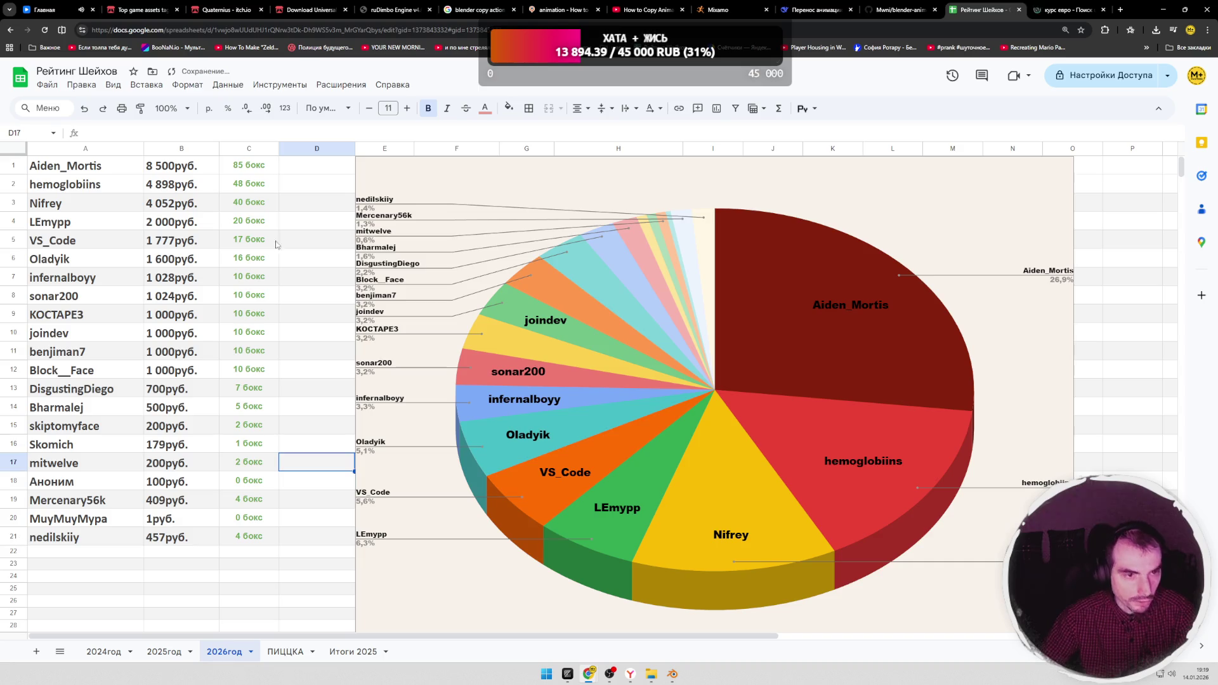
Step: Switch to the Quaternius itch.io browser tab
{"action": "key", "text": "ctrl+Tab"}
{"action": "left_click", "coordinate": [285, 10]}
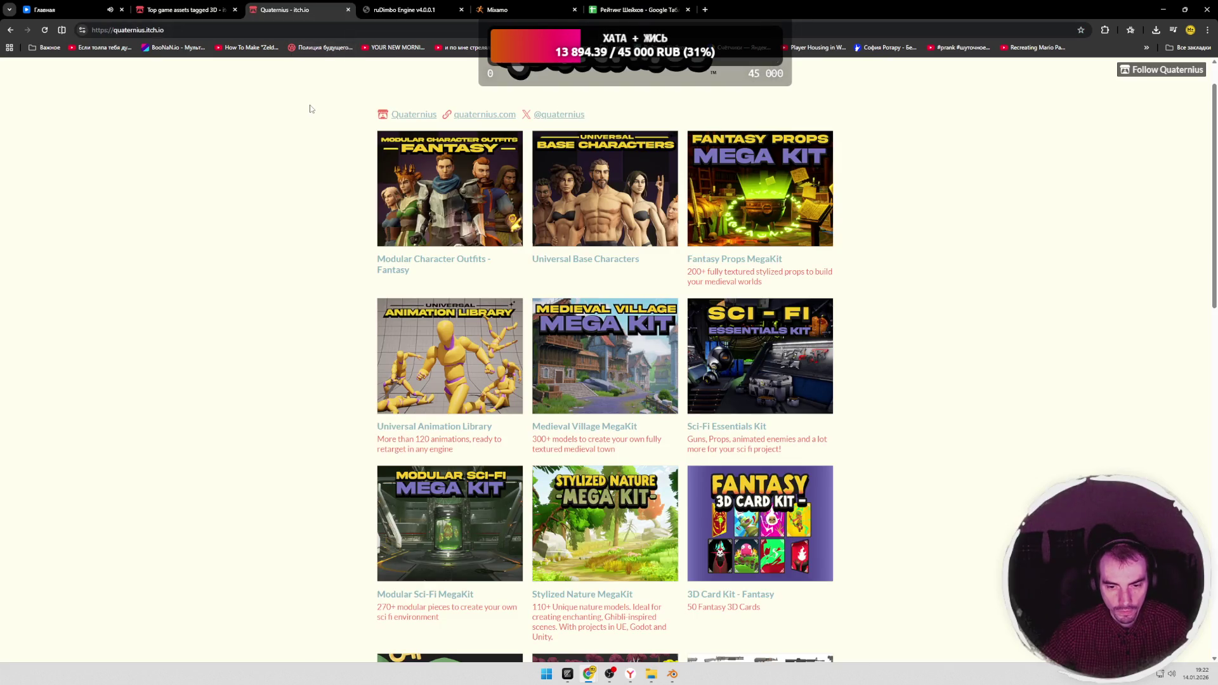
Step: Close the Quaternius and Top game assets itch.io tabs
{"action": "left_click", "coordinate": [349, 10]}
{"action": "left_click", "coordinate": [186, 10]}
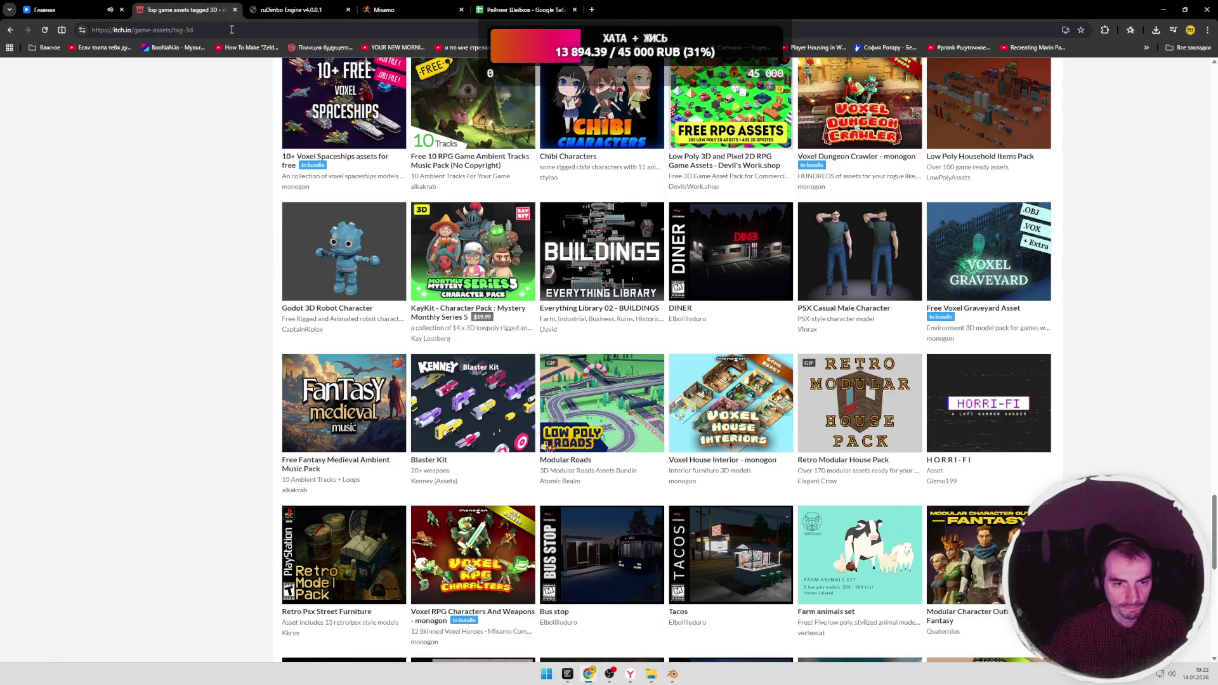
{"action": "left_click", "coordinate": [234, 9]}
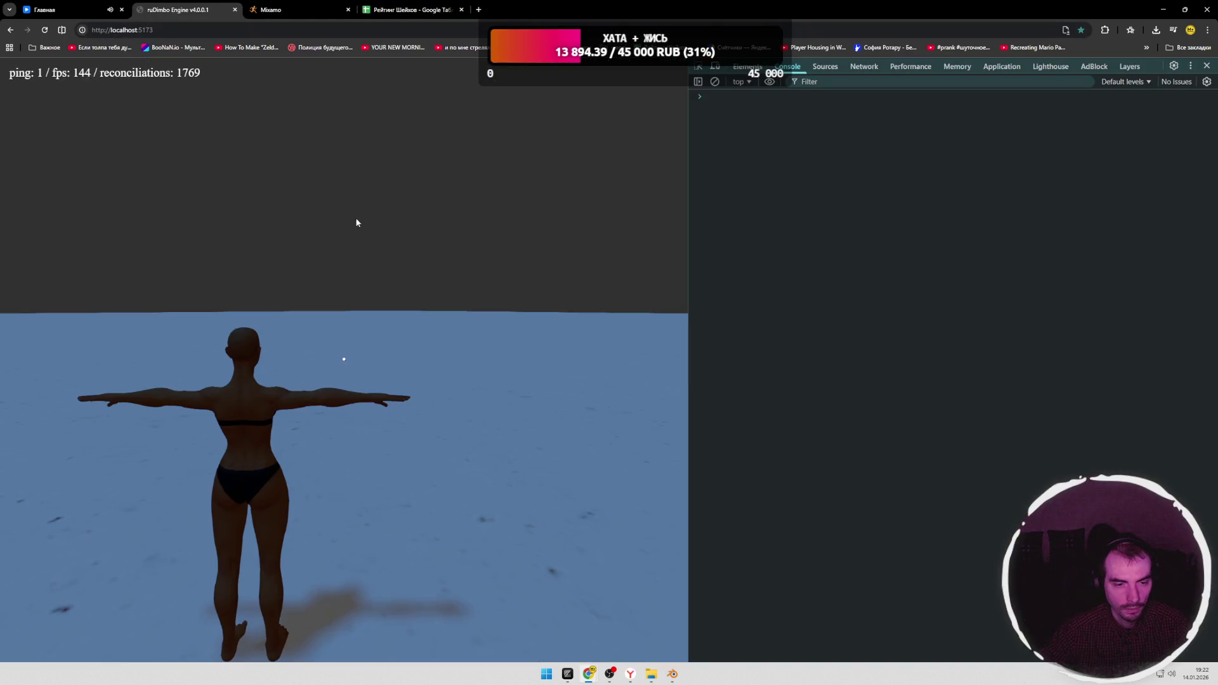
{"action": "key", "text": "s"}
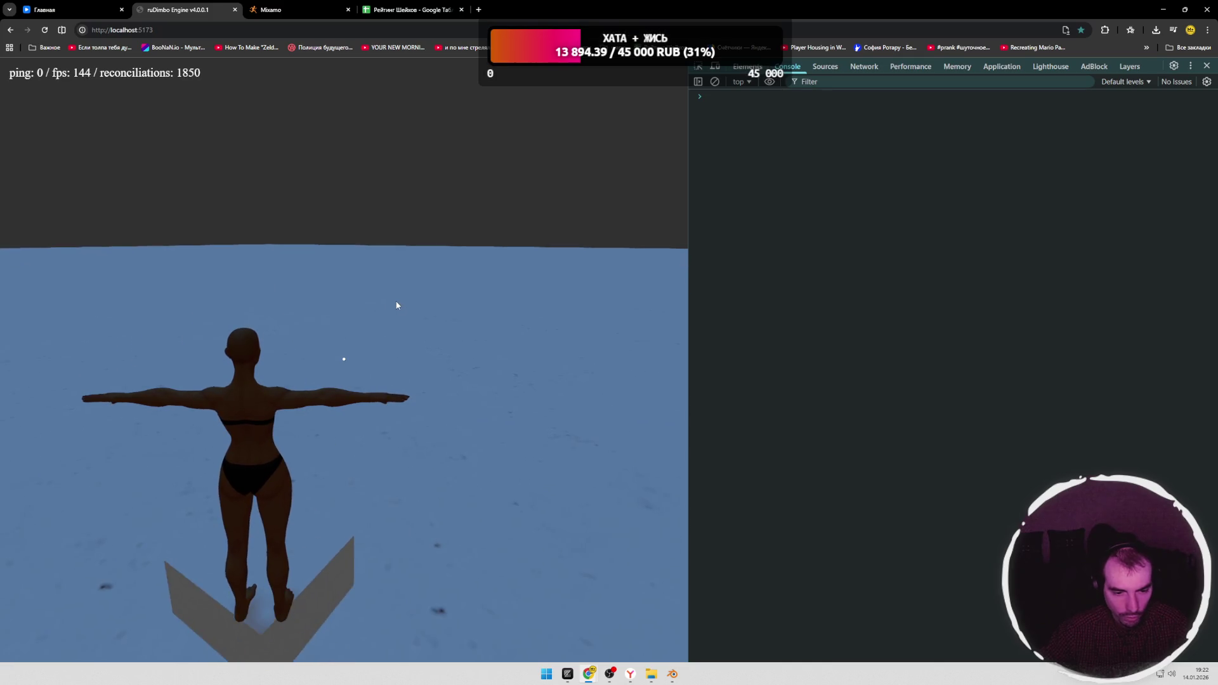
Step: Load itch.io in a fresh browser tab from the address bar
{"action": "left_click", "coordinate": [478, 10]}
{"action": "type", "text": "шес"}
{"action": "key", "text": "BackSpace"}
{"action": "key", "text": "BackSpace"}
{"action": "key", "text": "BackSpace"}
{"action": "key", "text": "alt+shift"}
{"action": "type", "text": "itch"}
{"action": "key", "text": "Return"}
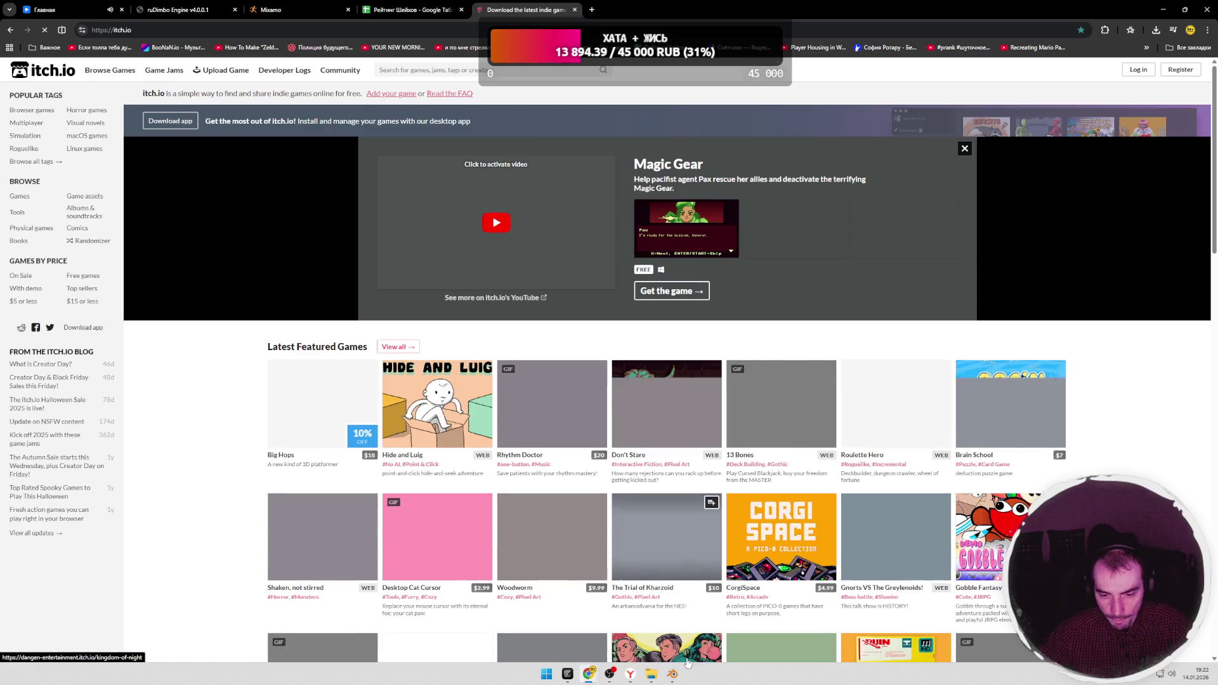
Step: View the character in Material Preview and hide Armature in Selectability & Visibility
{"action": "left_click", "coordinate": [673, 674]}
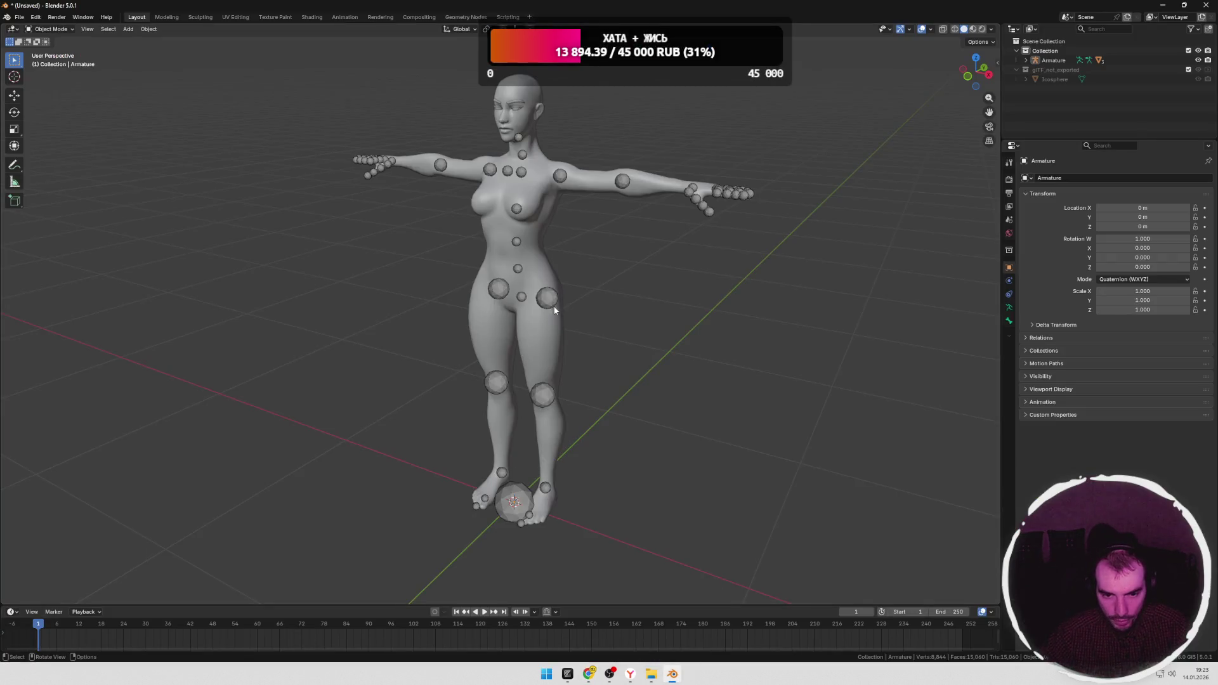
{"action": "middle_click_drag", "start_coordinate": [553, 305], "coordinate": [634, 308]}
{"action": "key", "text": "z"}
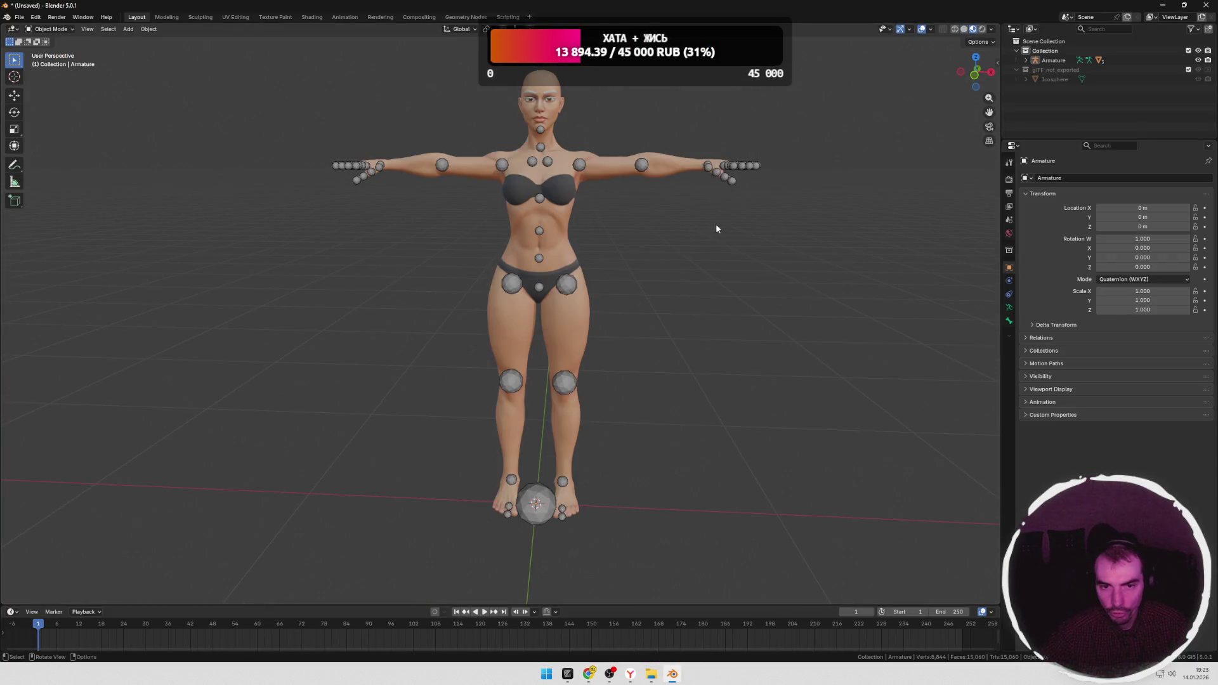
{"action": "middle_click_drag", "start_coordinate": [712, 224], "coordinate": [704, 236]}
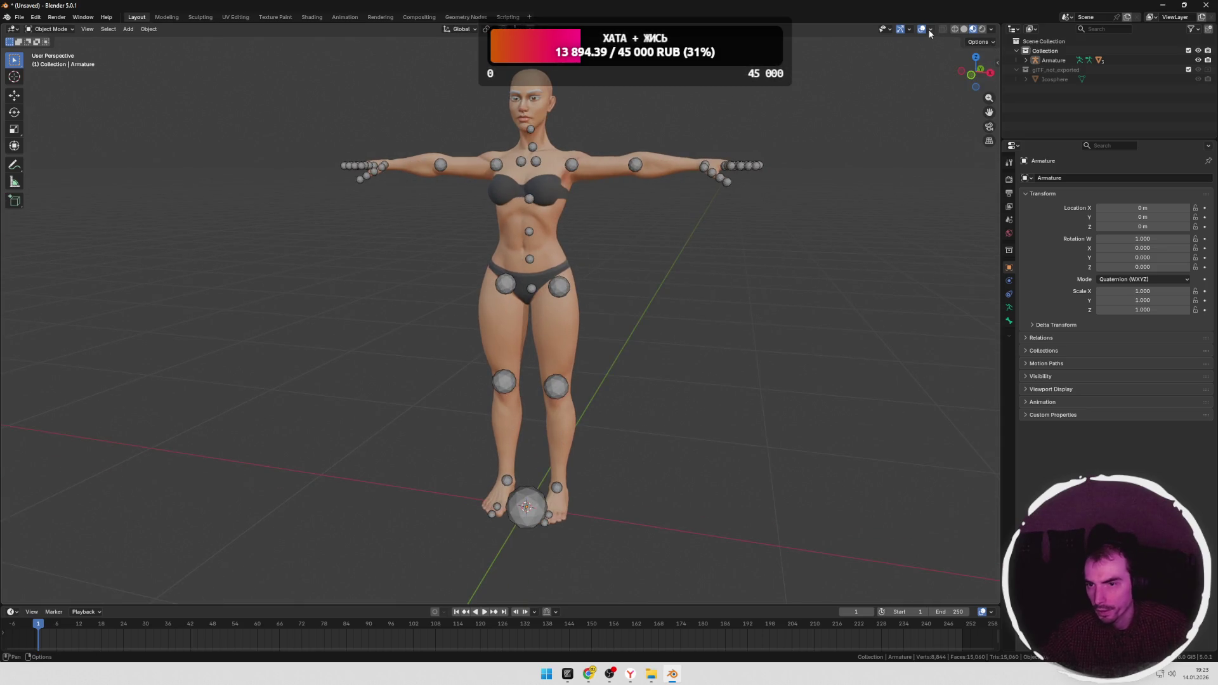
{"action": "left_click", "coordinate": [890, 30]}
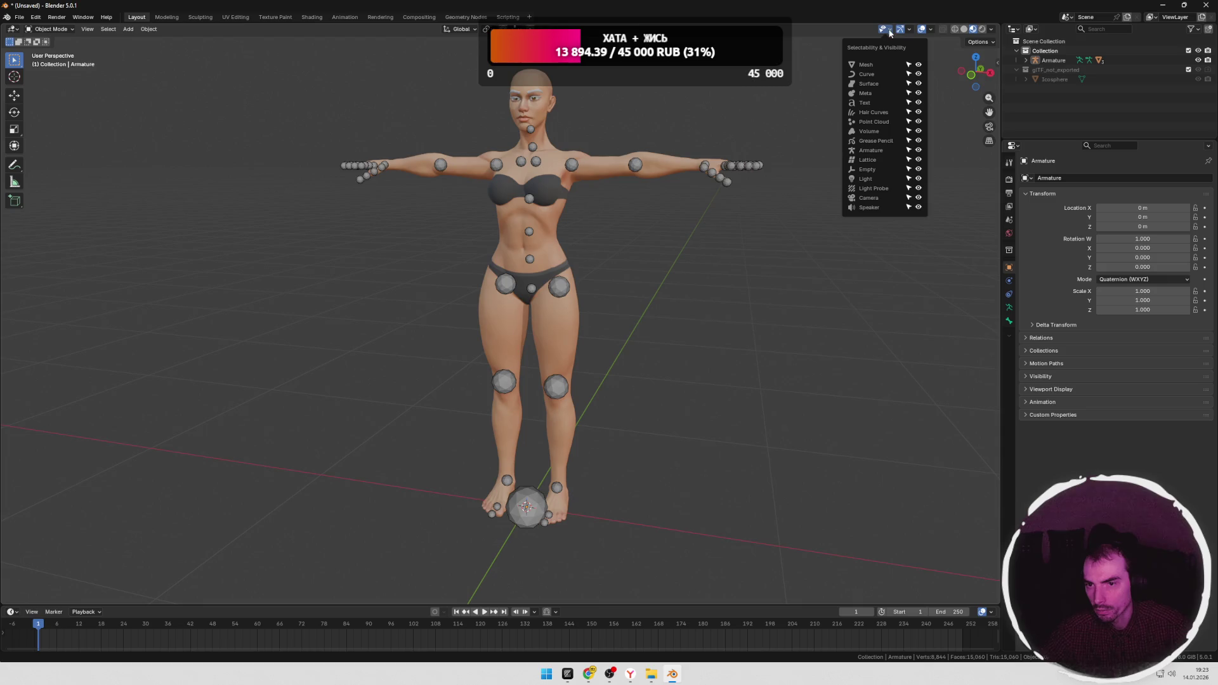
{"action": "left_click", "coordinate": [918, 151]}
Step: Switch to the Modeling workspace to edit the armature's bones
{"action": "middle_click_drag", "start_coordinate": [729, 212], "coordinate": [735, 232]}
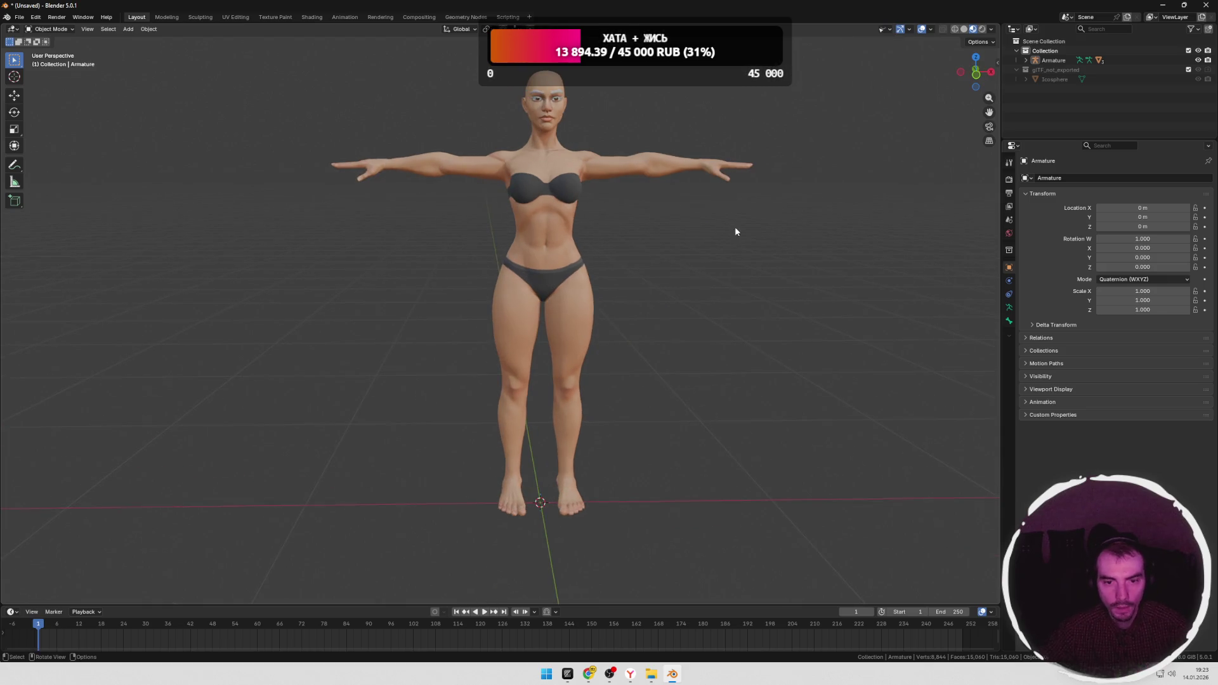
{"action": "left_click", "coordinate": [166, 17]}
{"action": "scroll", "coordinate": [576, 289], "scroll_direction": "up", "scroll_amount": 4}
{"action": "mouse_move", "coordinate": [578, 289]}
{"action": "middle_mouse_down"}
{"action": "mouse_move", "coordinate": [657, 254]}
{"action": "mouse_move", "coordinate": [578, 289]}
{"action": "mouse_move", "coordinate": [588, 298]}
{"action": "middle_mouse_up"}
{"action": "scroll", "coordinate": [656, 253], "scroll_direction": "up", "scroll_amount": 3}
{"action": "scroll", "coordinate": [590, 287], "scroll_direction": "up", "scroll_amount": 3}
{"action": "scroll", "coordinate": [481, 112], "scroll_direction": "up", "scroll_amount": 3}
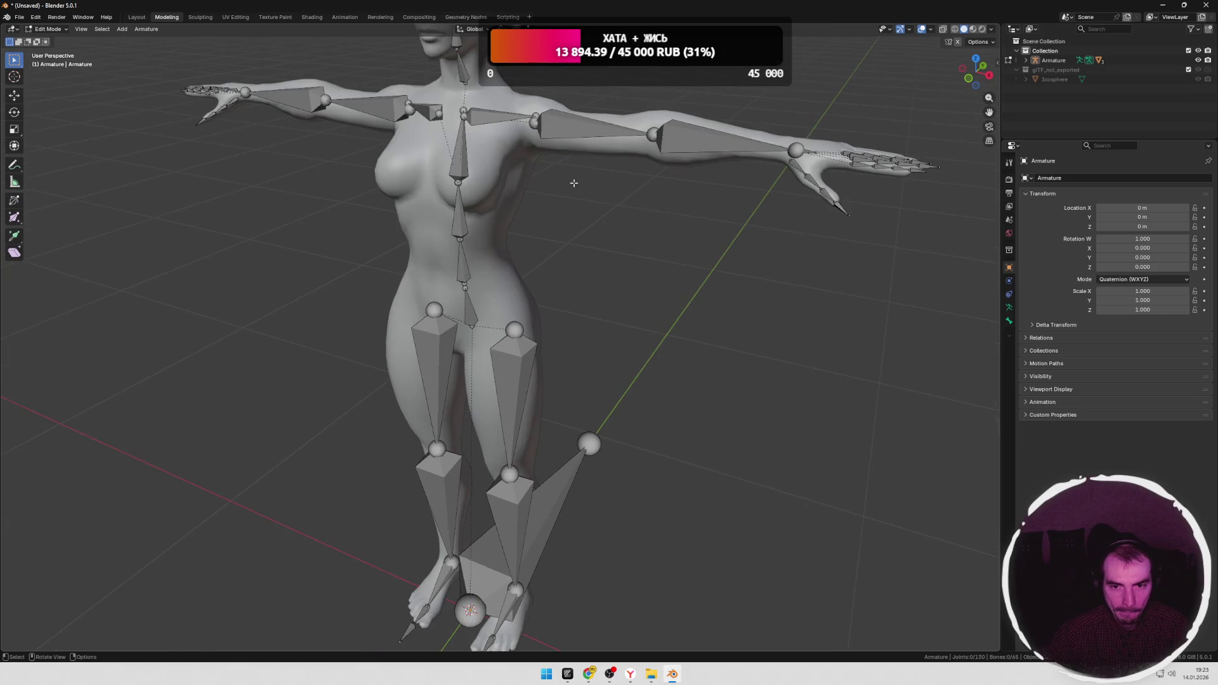
{"action": "scroll", "coordinate": [610, 247], "scroll_direction": "down", "scroll_amount": 3}
Step: In Explorer navigate to Hairstyles > Origin at 0 > glTF (Godot)
{"action": "mouse_move", "coordinate": [587, 198]}
{"action": "middle_mouse_down"}
{"action": "mouse_move", "coordinate": [619, 285]}
{"action": "mouse_move", "coordinate": [699, 233]}
{"action": "mouse_move", "coordinate": [606, 286]}
{"action": "mouse_move", "coordinate": [631, 320]}
{"action": "middle_mouse_up"}
{"action": "scroll", "coordinate": [616, 305], "scroll_direction": "up", "scroll_amount": 4}
{"action": "key", "text": "z"}
{"action": "scroll", "coordinate": [699, 232], "scroll_direction": "down", "scroll_amount": 2}
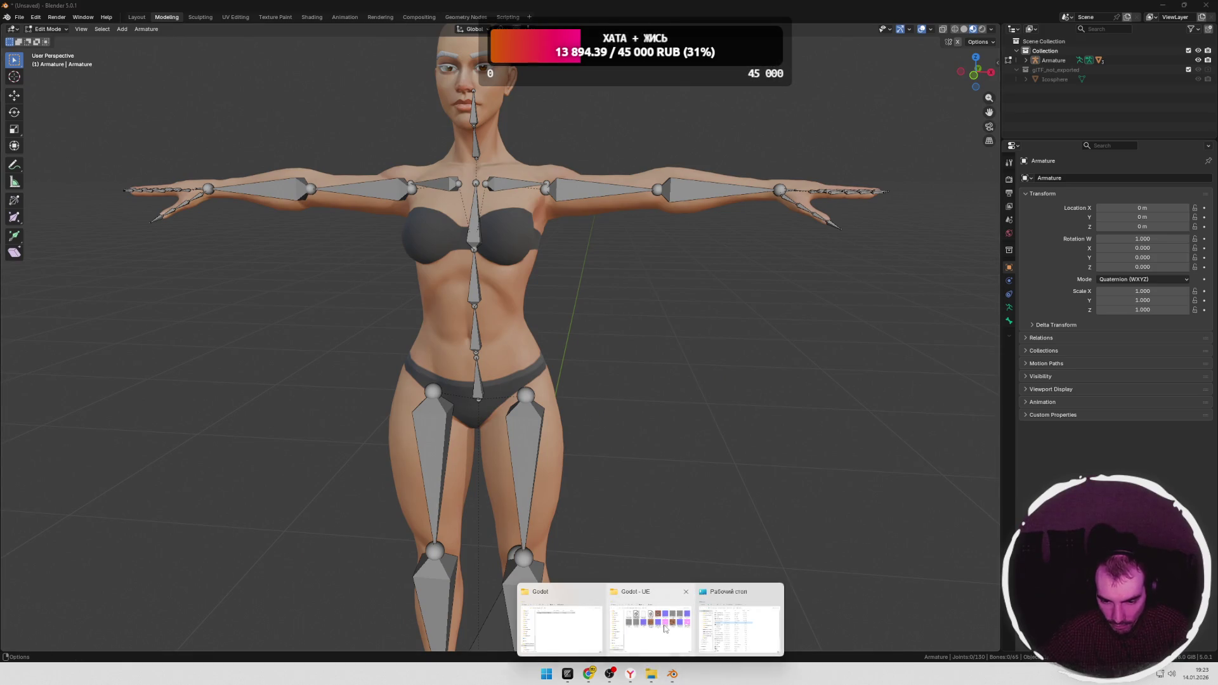
{"action": "left_click", "coordinate": [651, 674]}
{"action": "left_click", "coordinate": [729, 479]}
{"action": "left_click", "coordinate": [614, 263]}
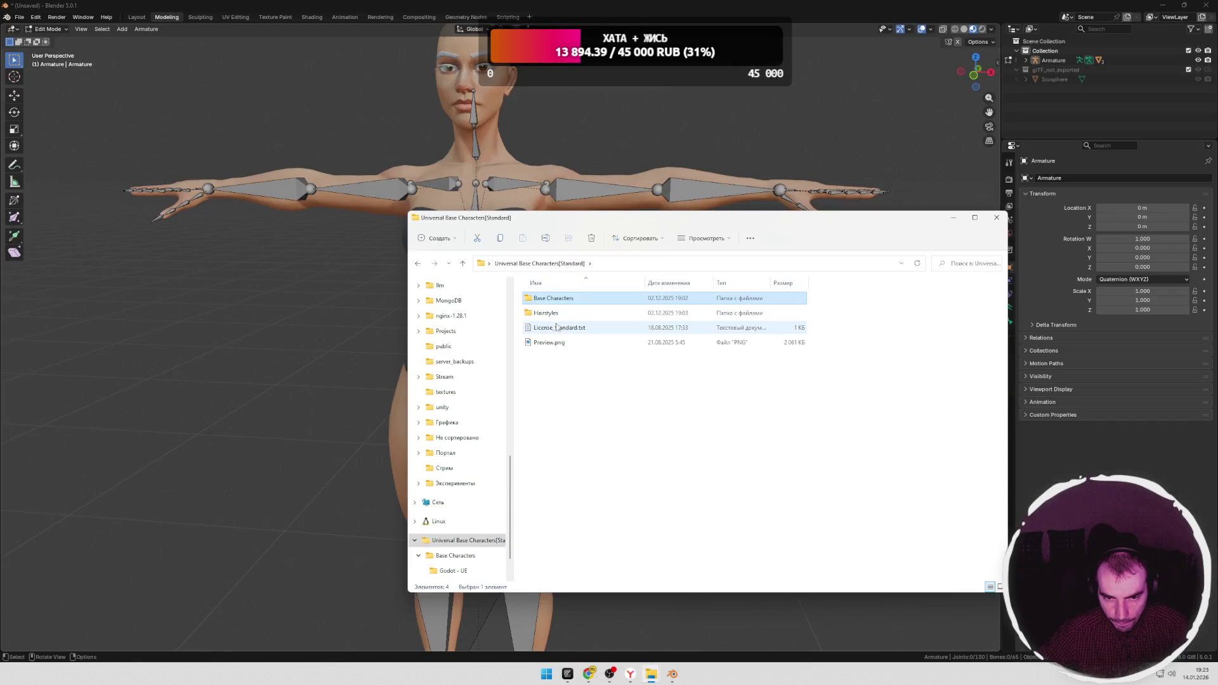
{"action": "double_click", "coordinate": [546, 312]}
{"action": "double_click", "coordinate": [546, 298]}
{"action": "double_click", "coordinate": [550, 328]}
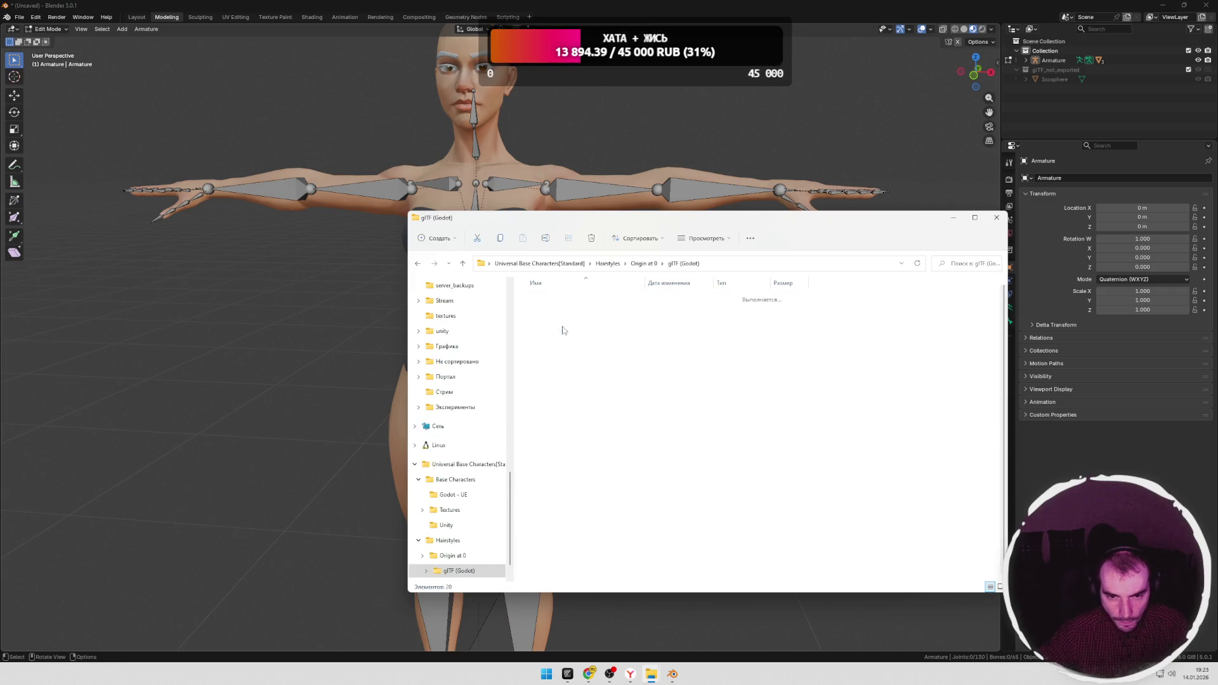
Step: Drag Hair_Buzzed.gltf into Blender and import it as glTF 2.0
{"action": "left_click", "coordinate": [562, 311]}
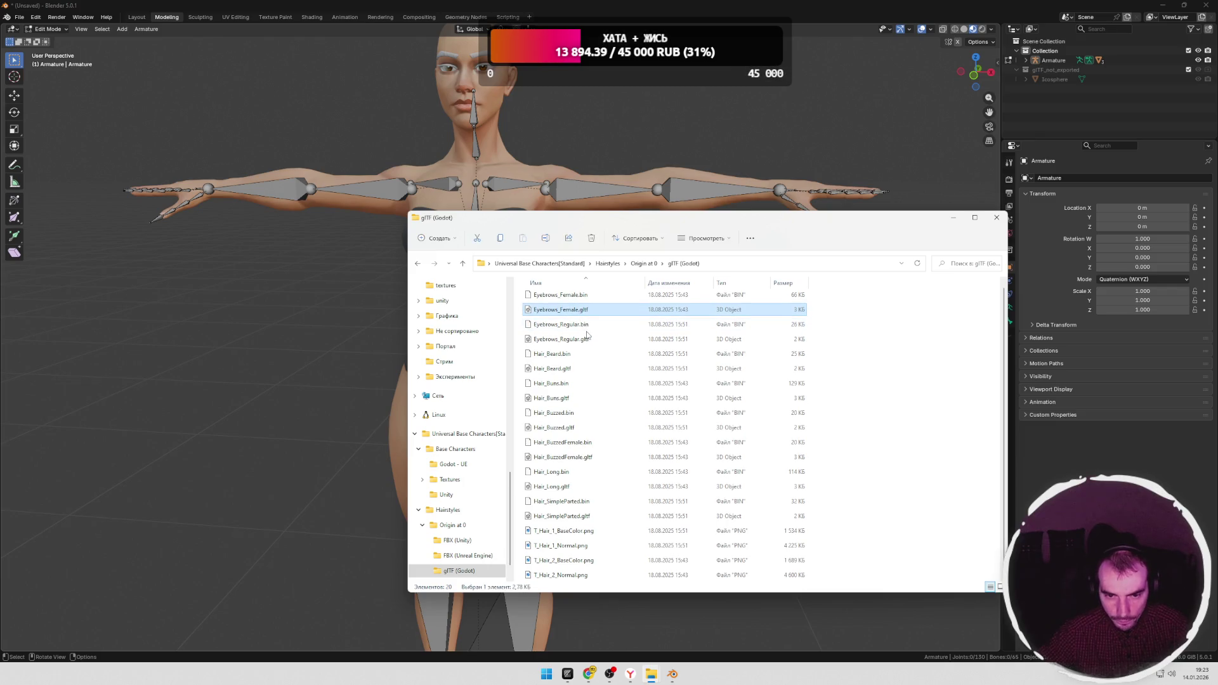
{"action": "left_click", "coordinate": [561, 369]}
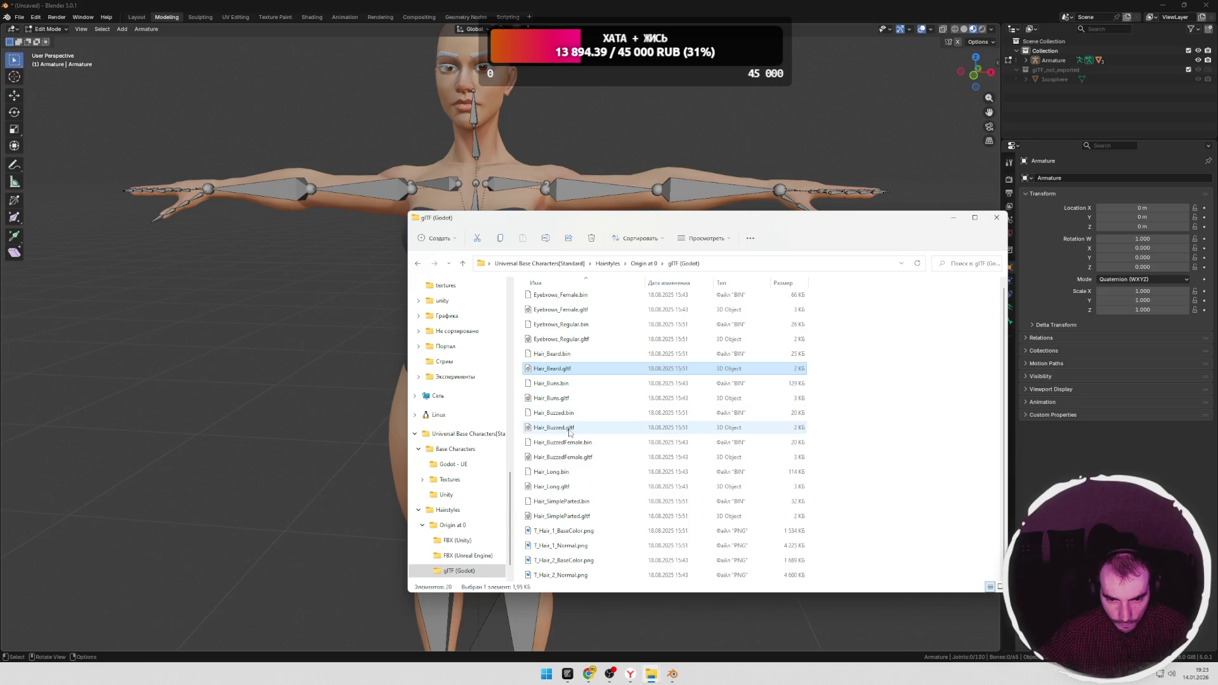
{"action": "left_click", "coordinate": [554, 427]}
{"action": "left_click_drag", "start_coordinate": [558, 430], "coordinate": [370, 434]}
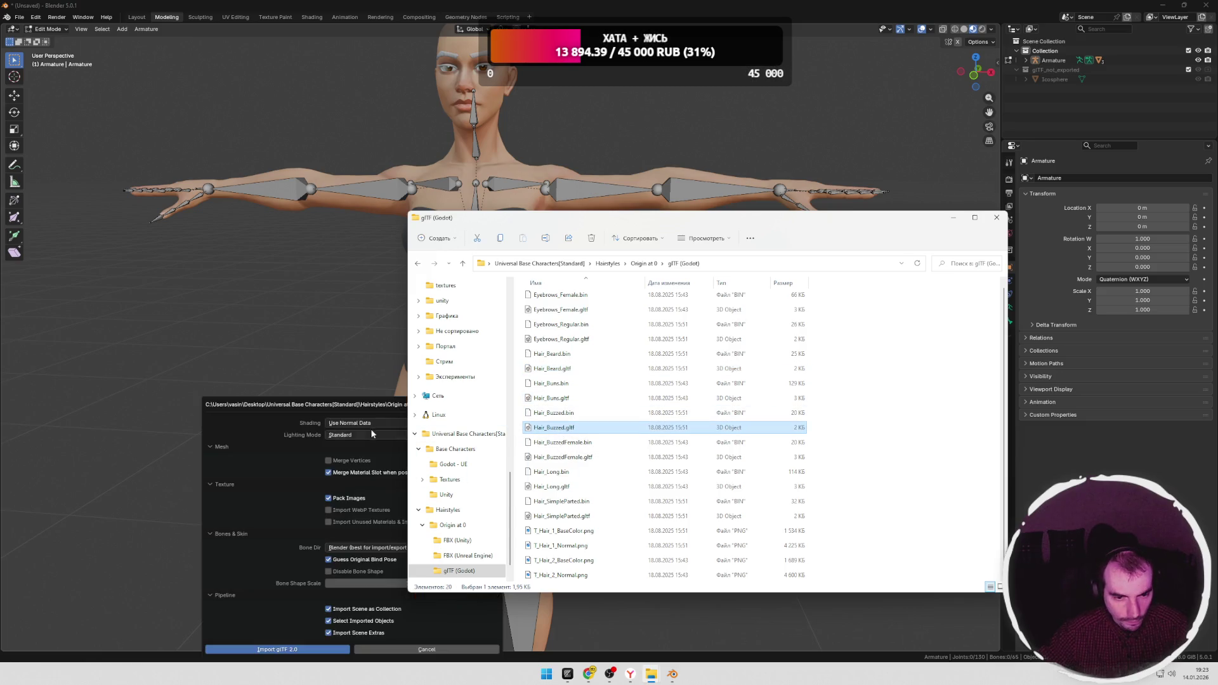
{"action": "left_click", "coordinate": [277, 649]}
Step: Inspect the buzzed hair's fit, then delete Hair_Buzzed from the Outliner
{"action": "mouse_move", "coordinate": [553, 357]}
{"action": "middle_mouse_down"}
{"action": "mouse_move", "coordinate": [565, 332]}
{"action": "mouse_move", "coordinate": [542, 327]}
{"action": "middle_mouse_up"}
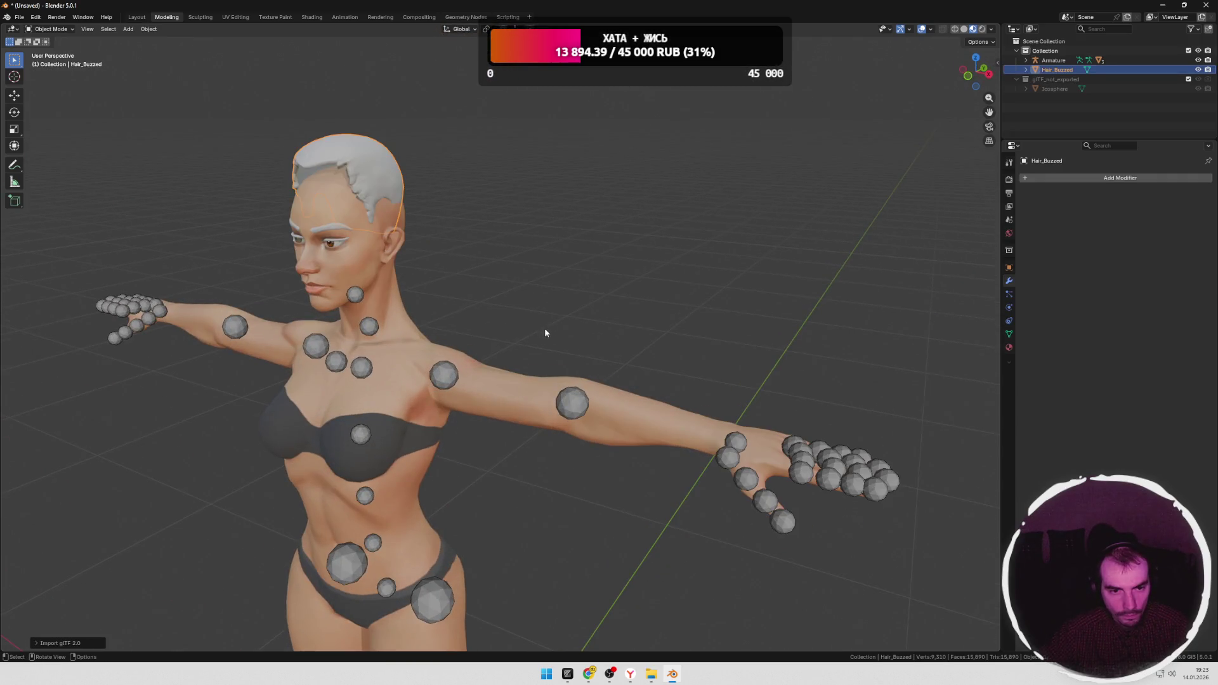
{"action": "key", "text": "KP_1"}
{"action": "middle_click_drag", "start_coordinate": [618, 315], "coordinate": [760, 151]}
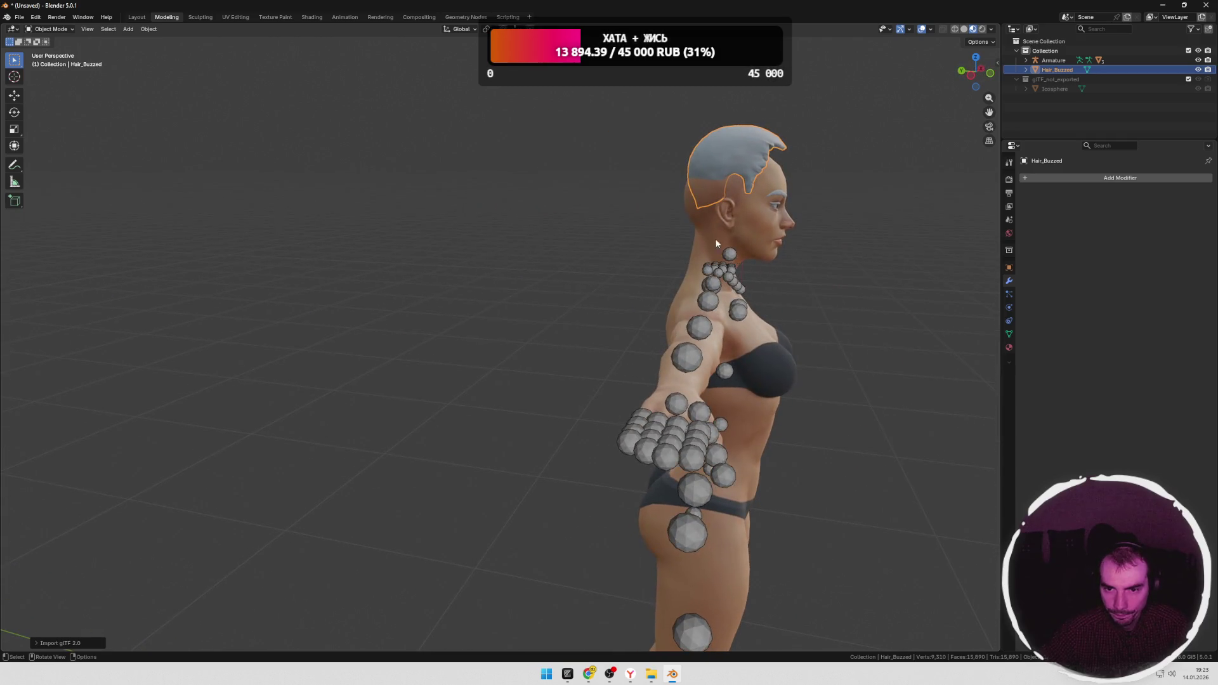
{"action": "middle_click_drag", "start_coordinate": [827, 240], "coordinate": [571, 286]}
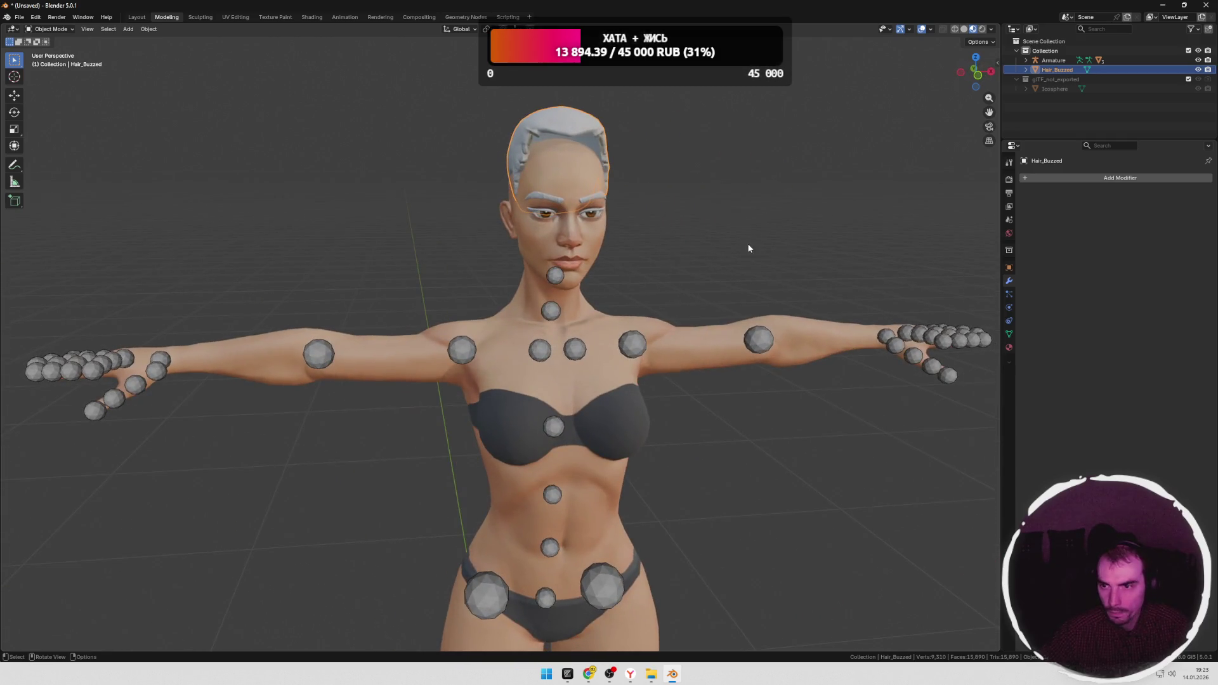
{"action": "right_click", "coordinate": [1082, 72]}
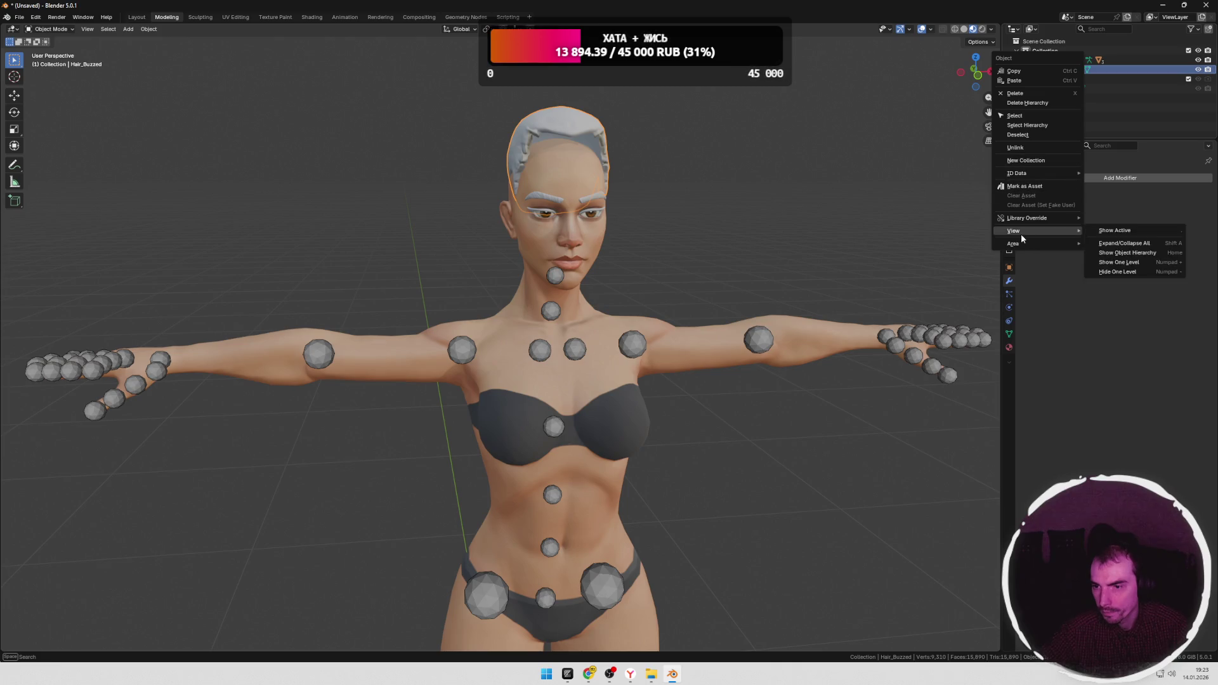
{"action": "left_click", "coordinate": [1028, 105]}
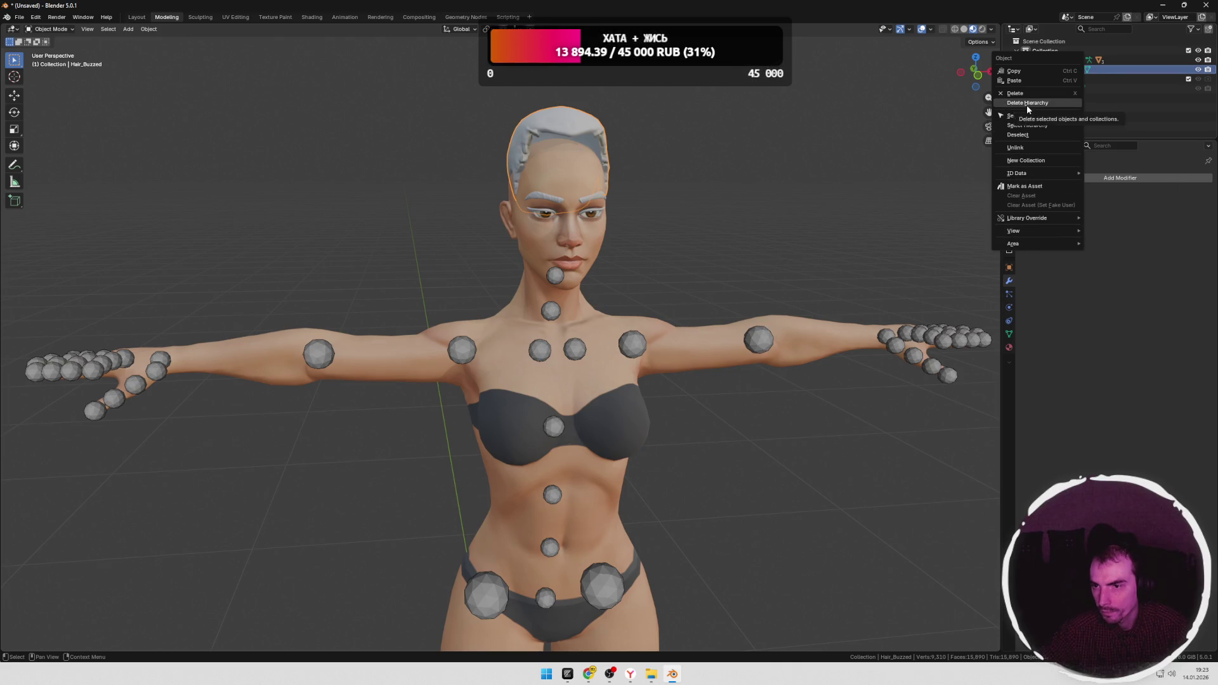
{"action": "key", "text": "alt+Tab"}
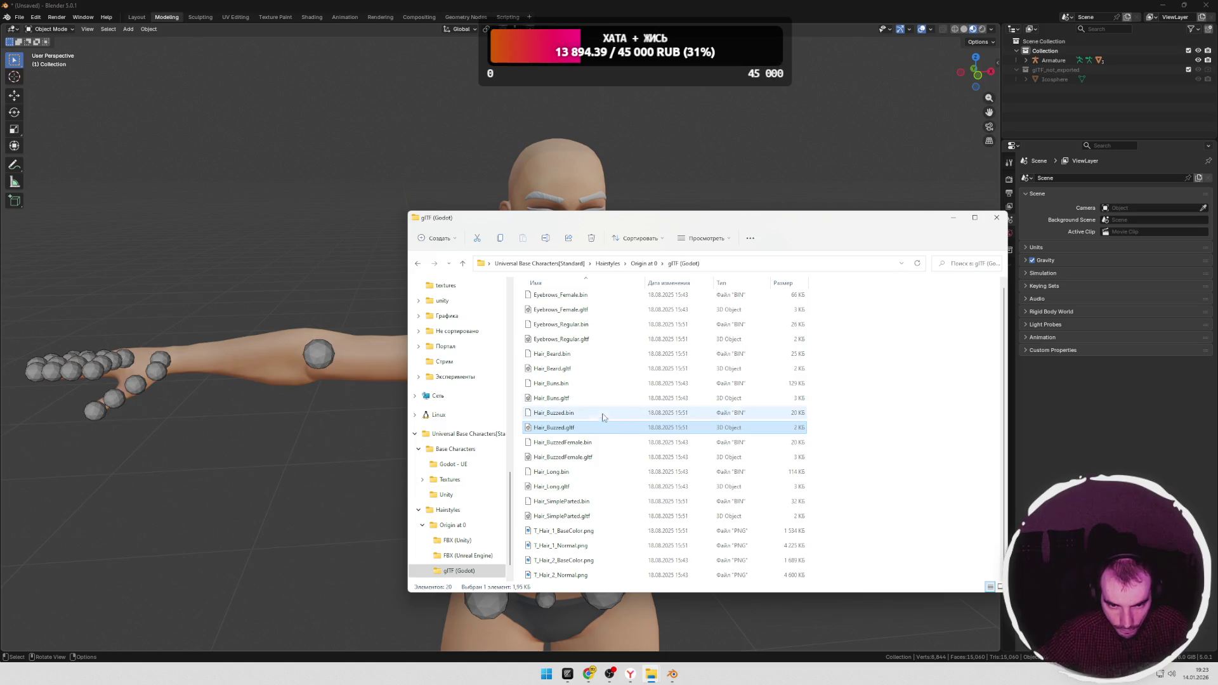
Step: Import Eyebrows_Regular.gltf to test it, then delete it again
{"action": "left_click", "coordinate": [569, 310]}
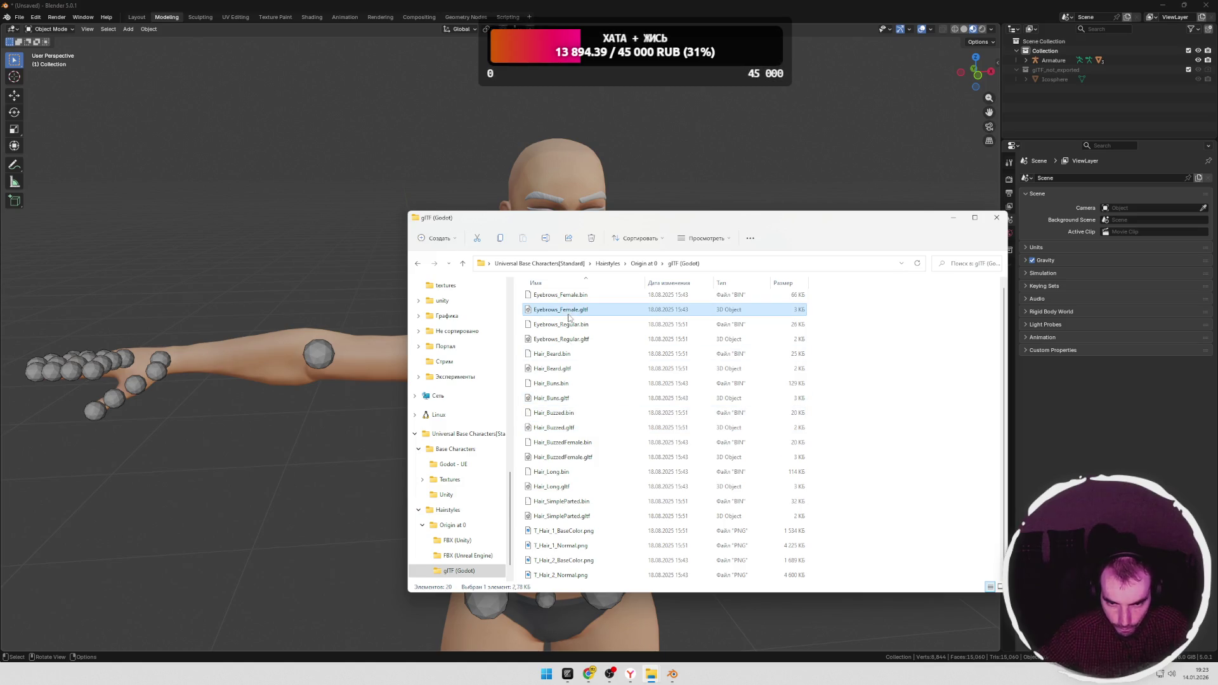
{"action": "left_click", "coordinate": [561, 339]}
{"action": "left_click_drag", "start_coordinate": [556, 340], "coordinate": [314, 419]}
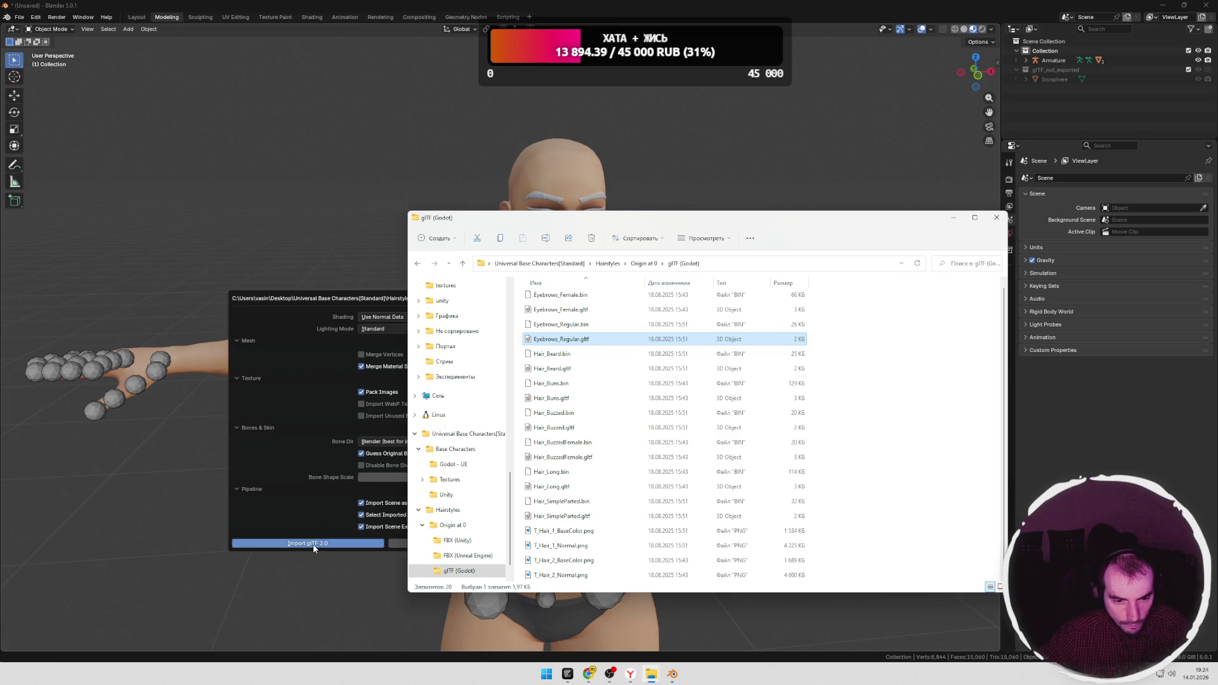
{"action": "left_click", "coordinate": [309, 546]}
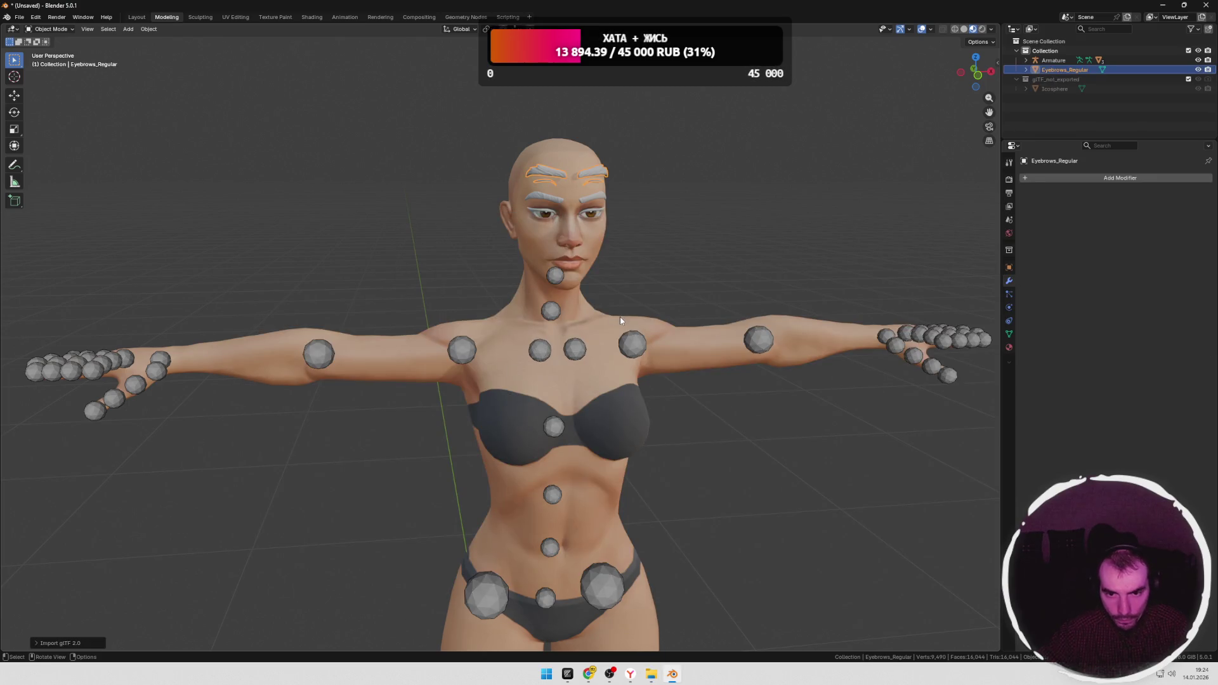
{"action": "key", "text": "Delete"}
{"action": "left_click", "coordinate": [673, 674]}
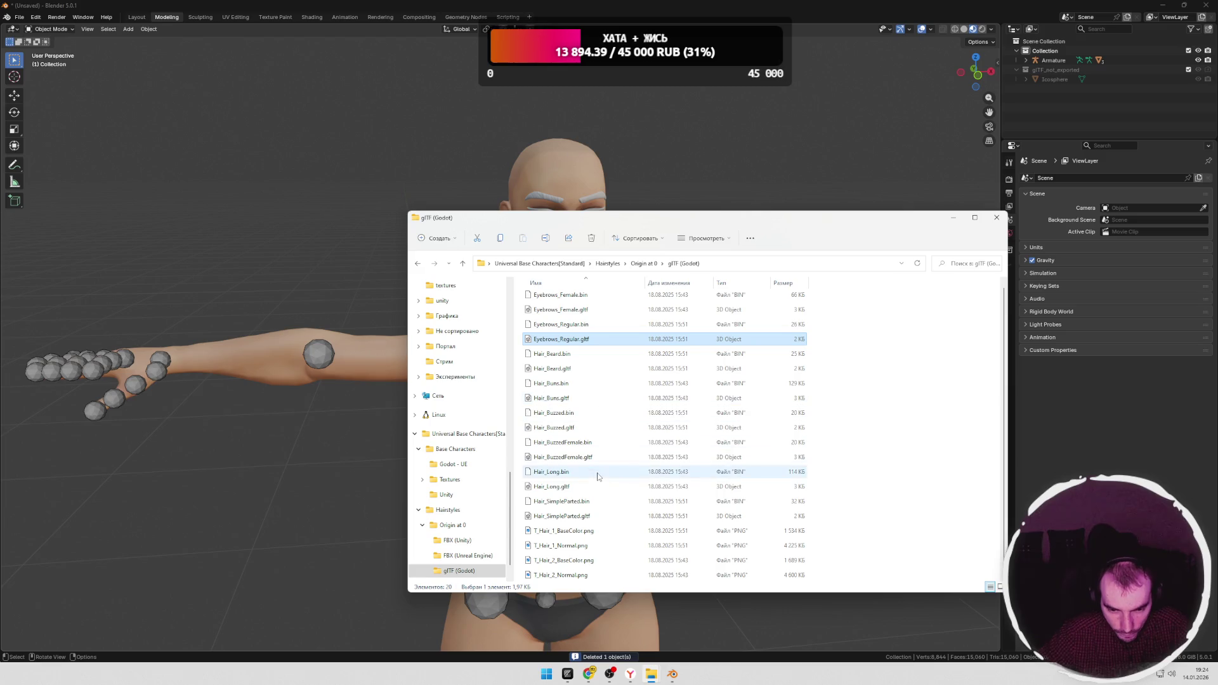
Step: Try Hair_SimpleParted and Hair_BuzzedFemale imports, deleting each after a look
{"action": "left_click_drag", "start_coordinate": [562, 516], "coordinate": [314, 619]}
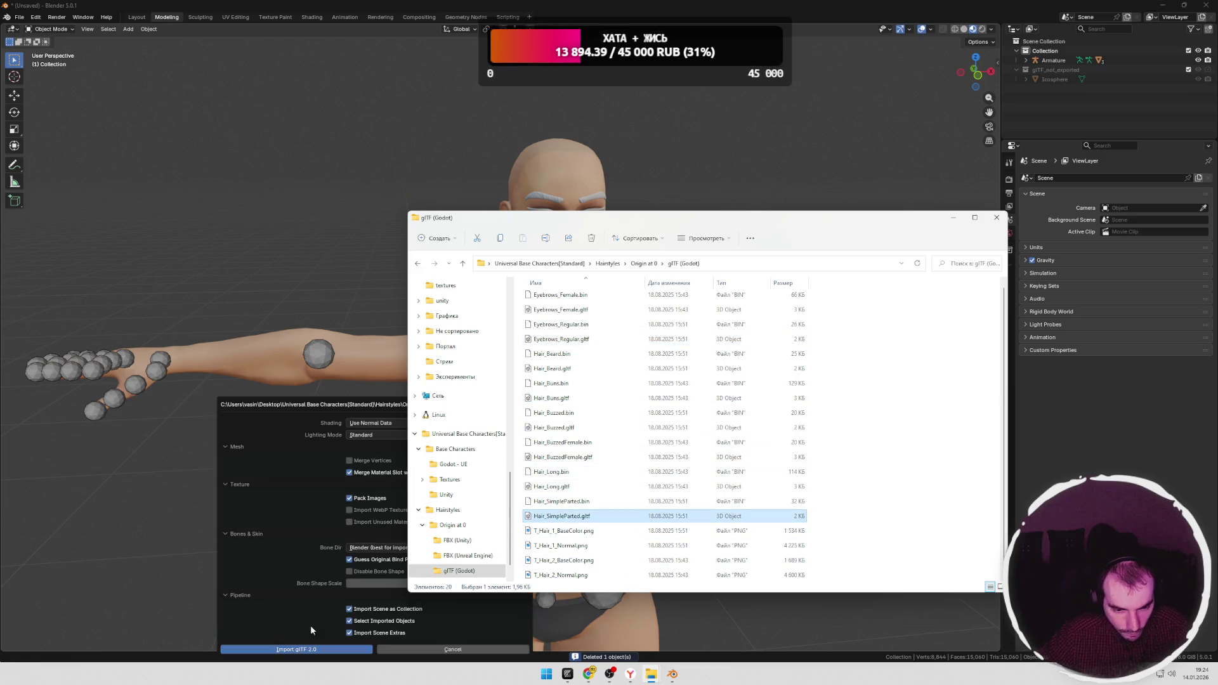
{"action": "left_click", "coordinate": [296, 649]}
{"action": "middle_click_drag", "start_coordinate": [519, 405], "coordinate": [572, 394]}
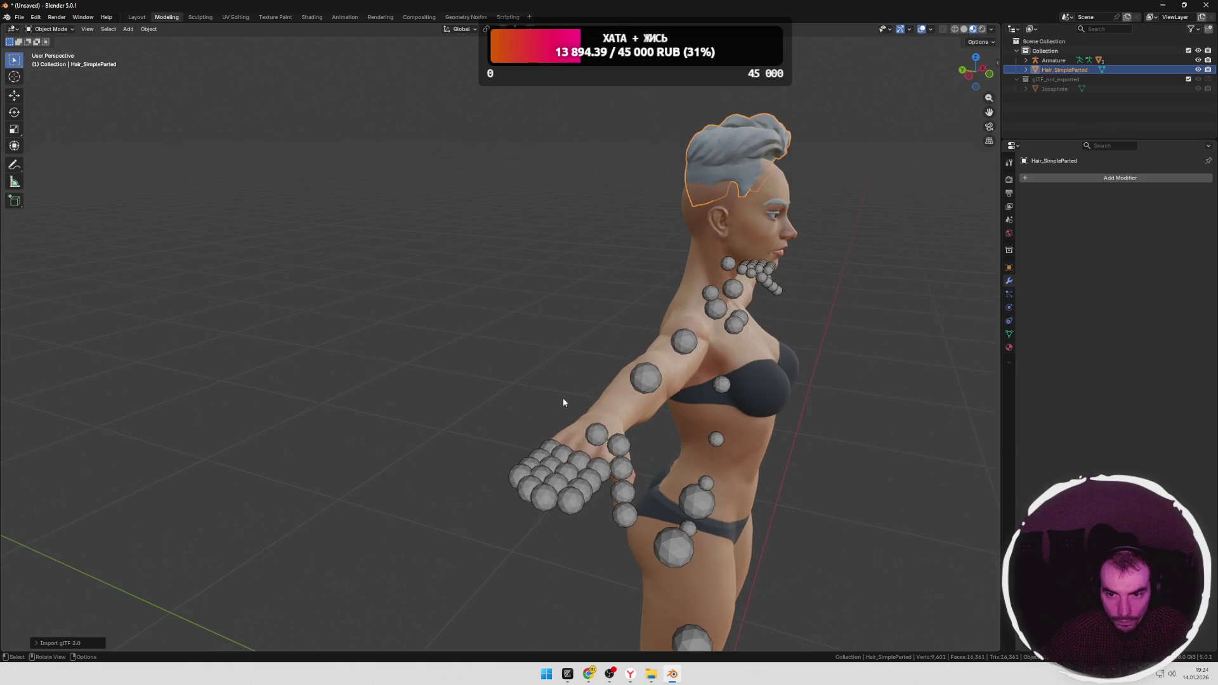
{"action": "key", "text": "Delete"}
{"action": "left_click", "coordinate": [651, 674]}
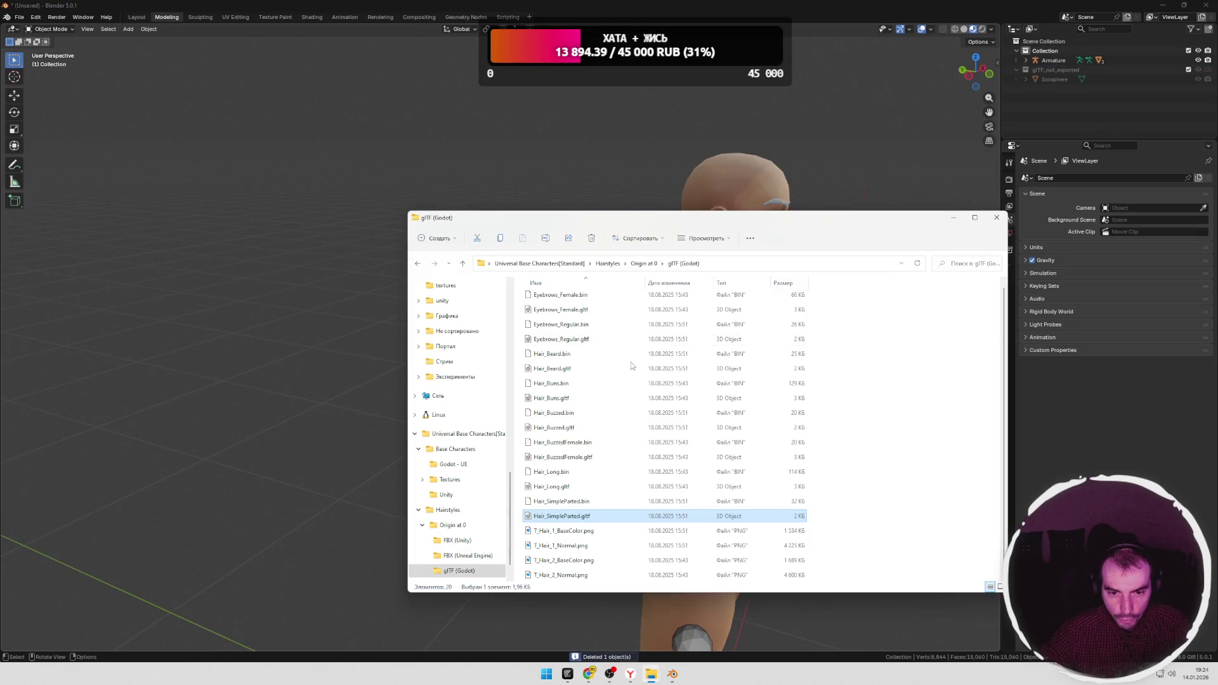
{"action": "left_click", "coordinate": [552, 397]}
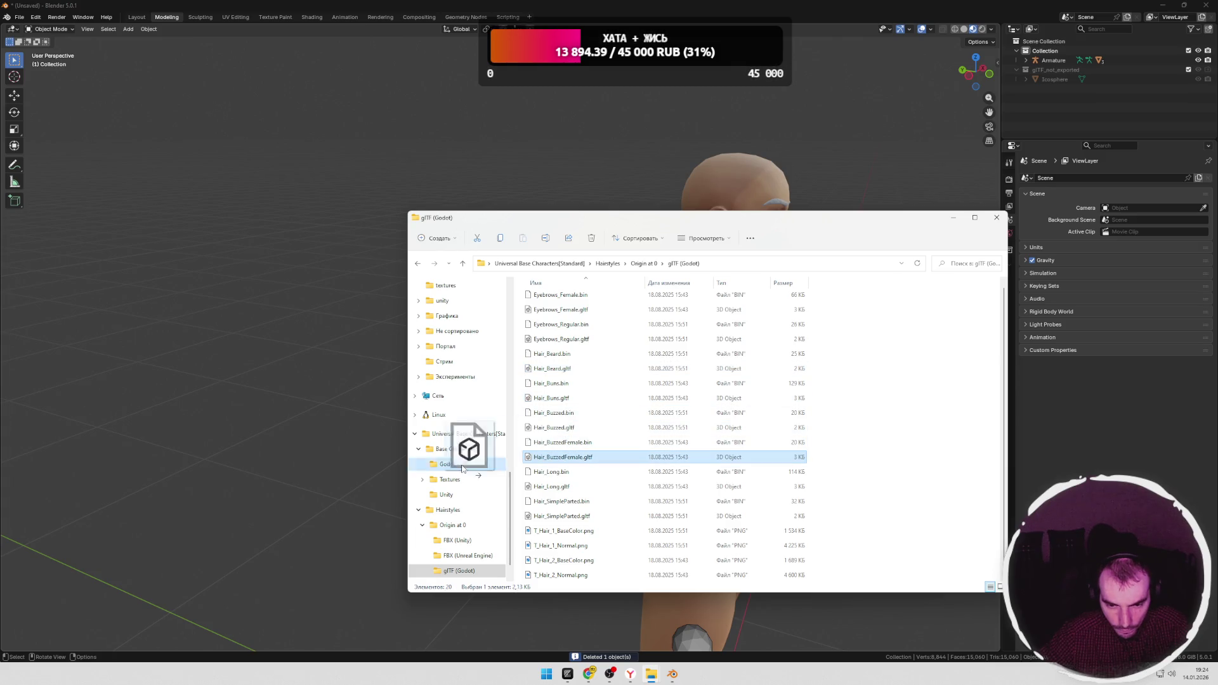
{"action": "left_click_drag", "start_coordinate": [561, 457], "coordinate": [310, 492]}
{"action": "left_click", "coordinate": [254, 649]}
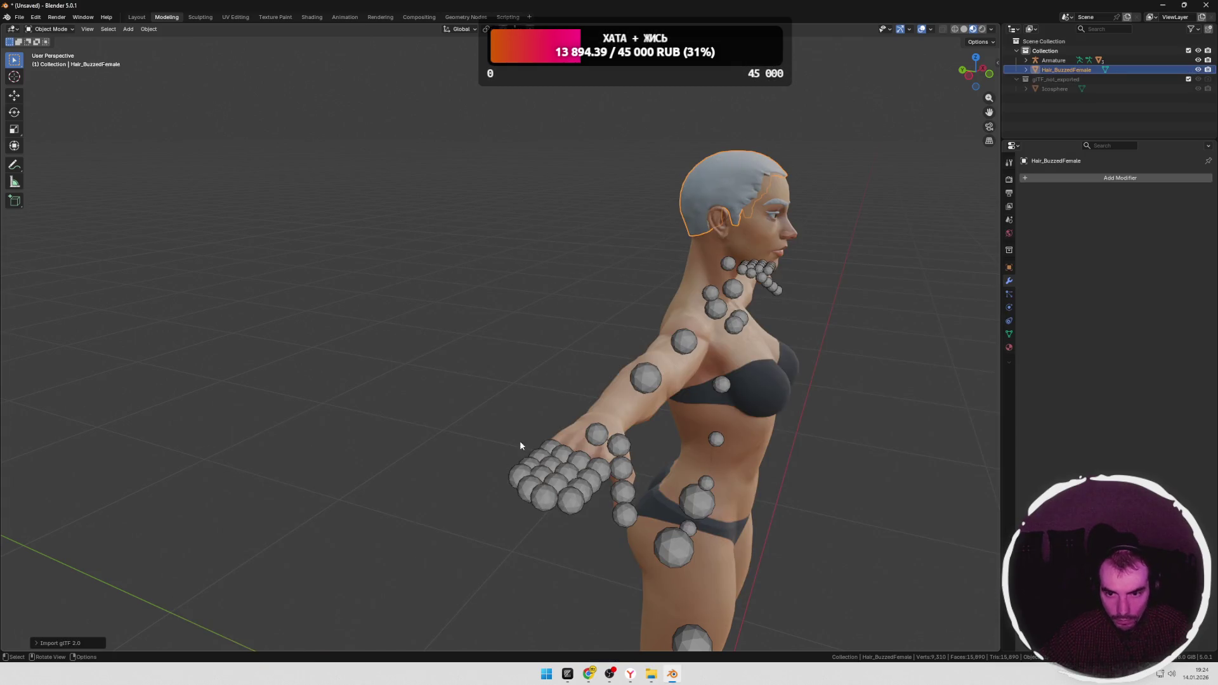
{"action": "key", "text": "x"}
{"action": "key", "text": "alt+Tab"}
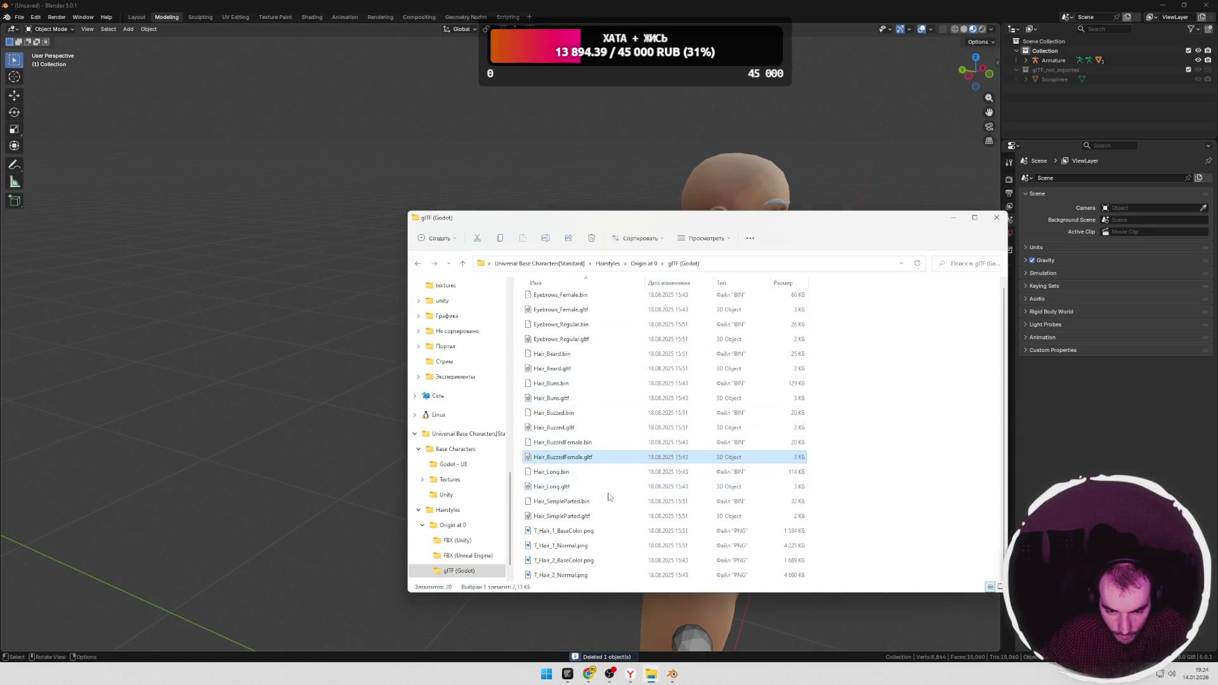
Step: Import Hair_Long.gltf so the character wears the long hairstyle
{"action": "left_click", "coordinate": [556, 516]}
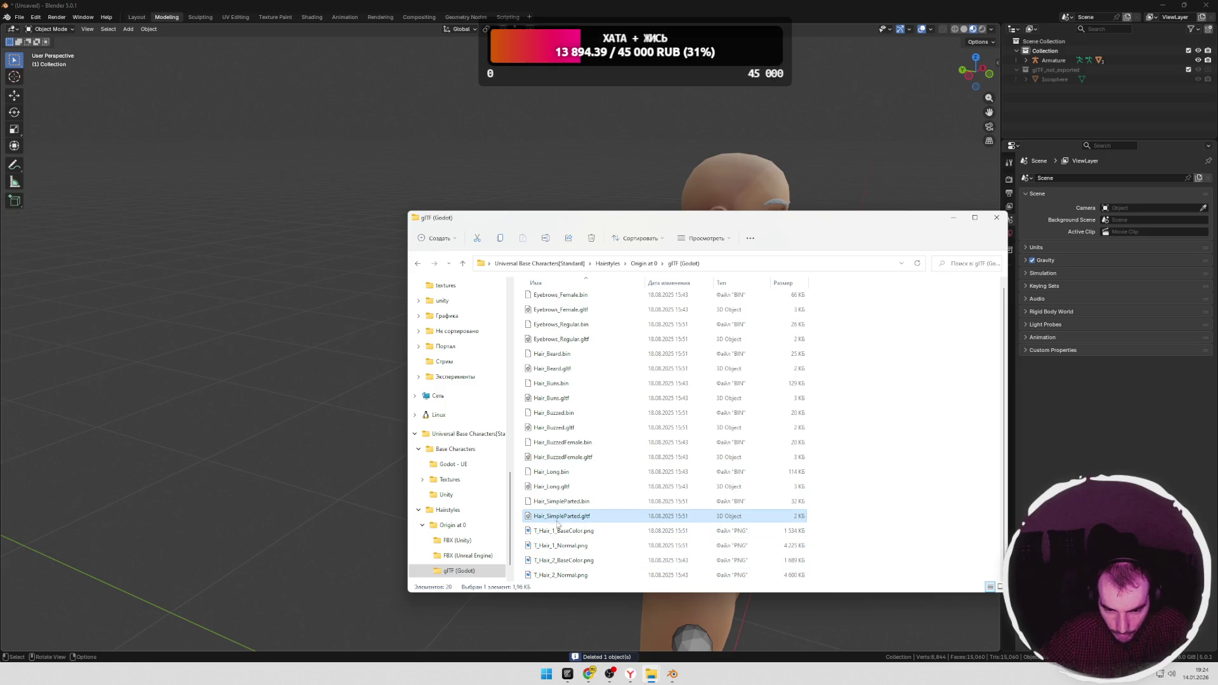
{"action": "left_click_drag", "start_coordinate": [550, 486], "coordinate": [514, 476]}
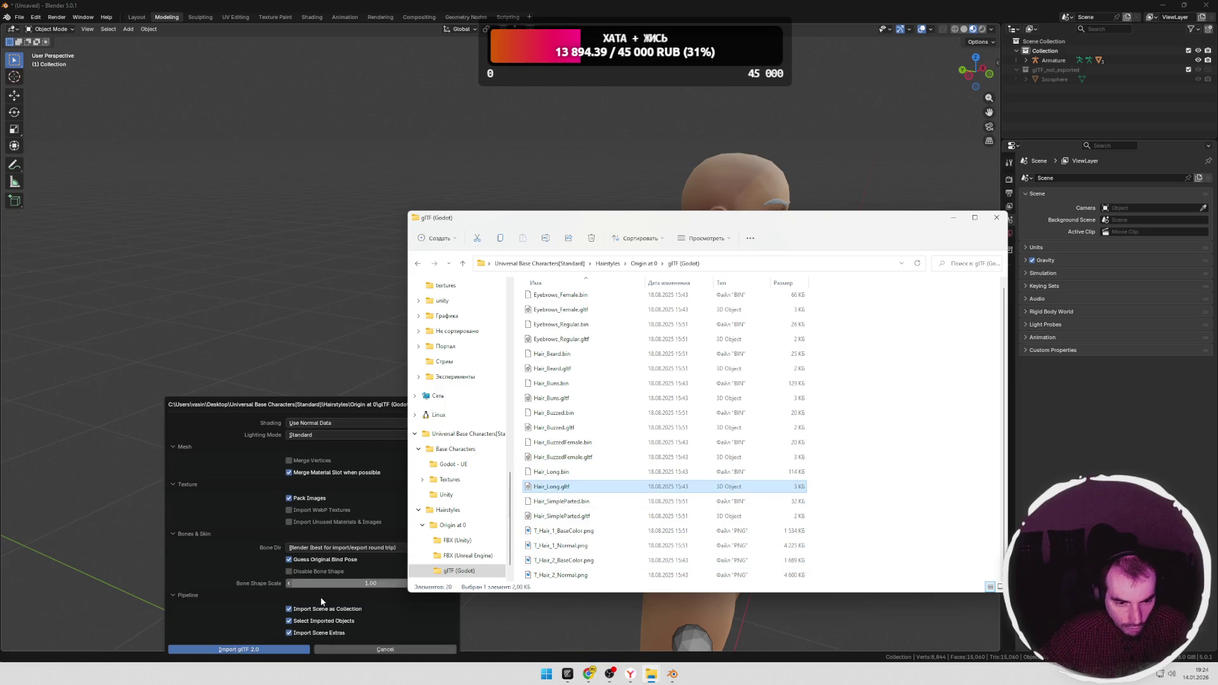
{"action": "left_click", "coordinate": [238, 649]}
{"action": "key", "text": "KP_1"}
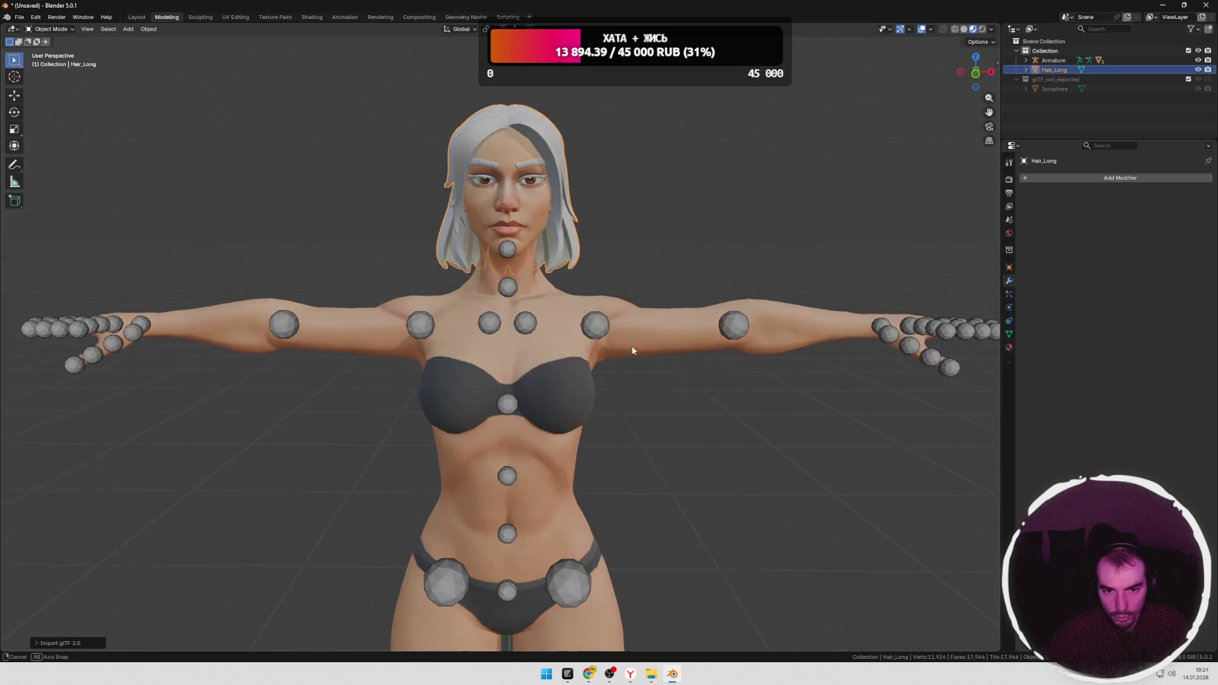
{"action": "mouse_move", "coordinate": [621, 335]}
{"action": "middle_mouse_down"}
{"action": "mouse_move", "coordinate": [726, 355]}
{"action": "mouse_move", "coordinate": [599, 354]}
{"action": "middle_mouse_up"}
{"action": "key", "text": "KP_1"}
{"action": "key", "text": "KP_1"}
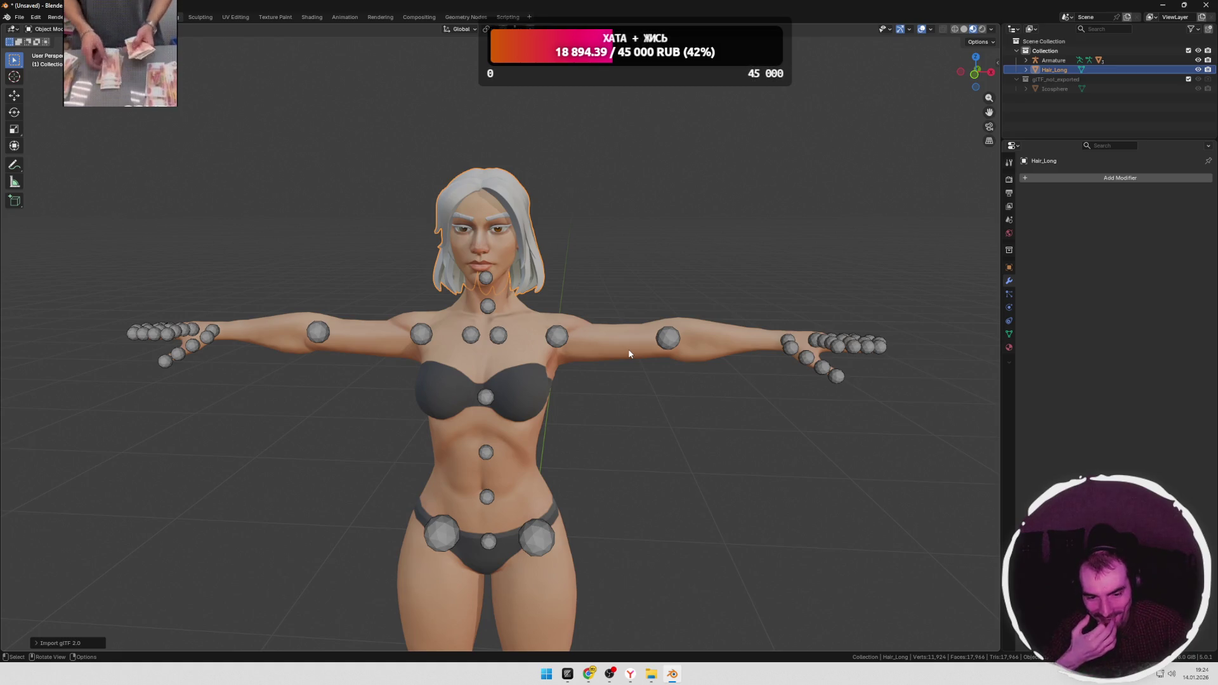
{"action": "middle_click_drag", "start_coordinate": [626, 378], "coordinate": [631, 348], "text": "shift"}
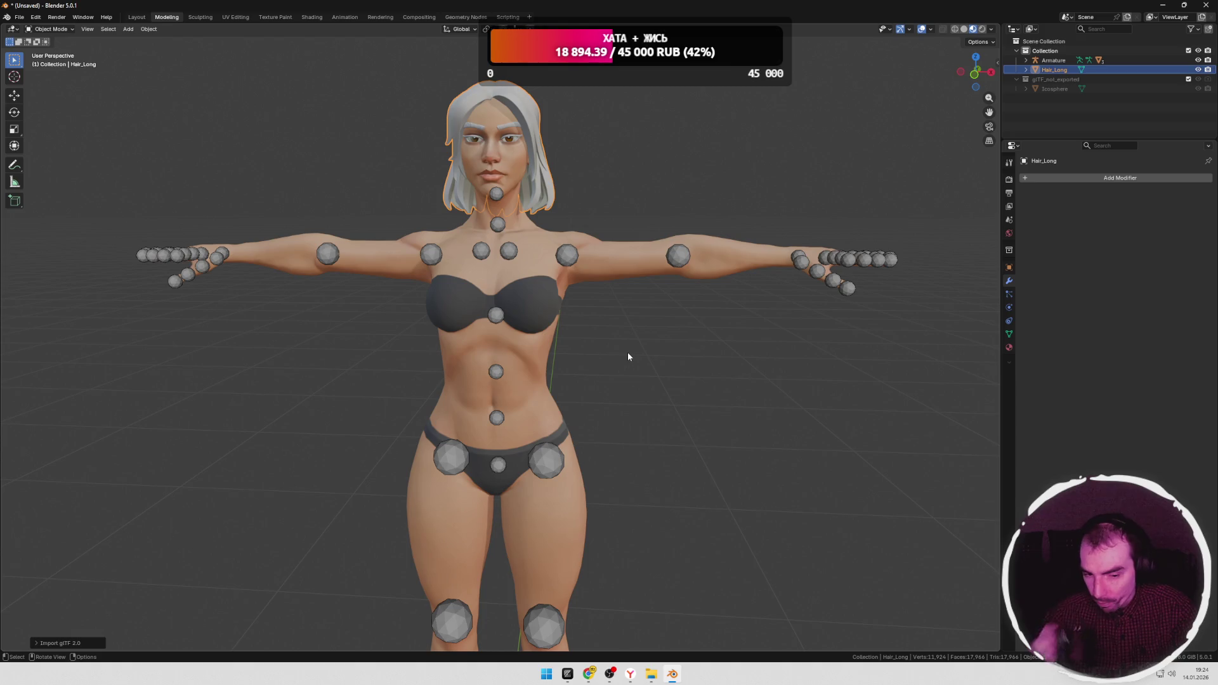
{"action": "middle_click_drag", "start_coordinate": [619, 347], "coordinate": [658, 314]}
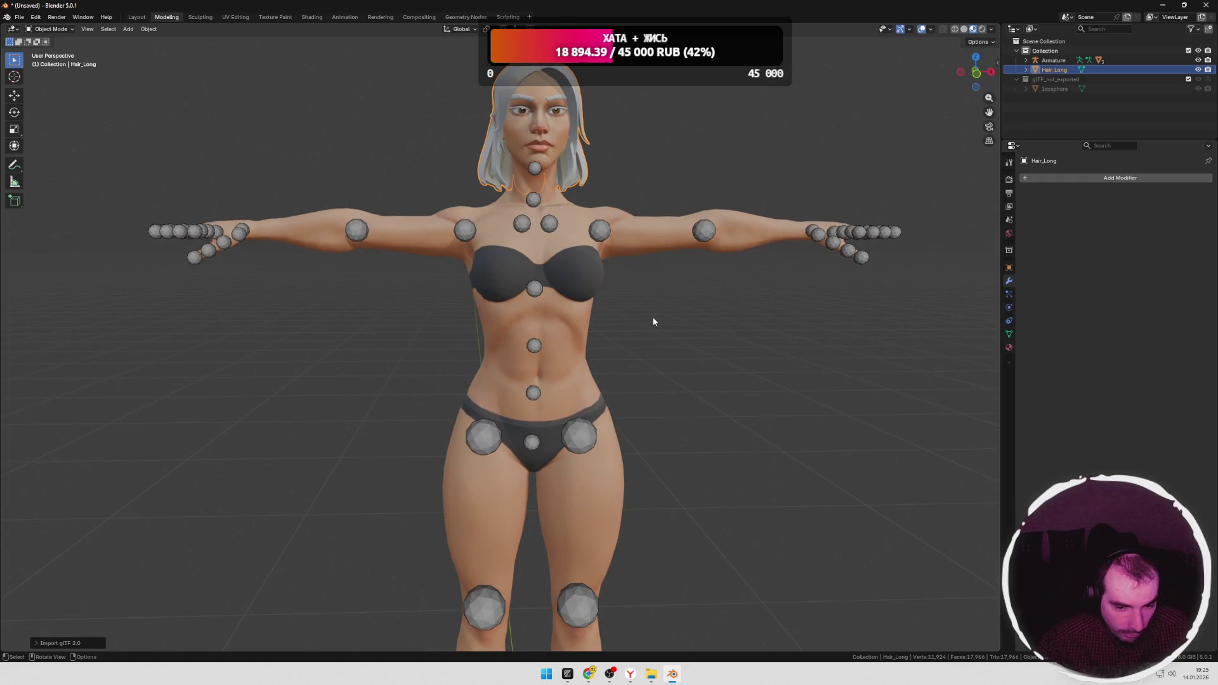
{"action": "left_click", "coordinate": [535, 437]}
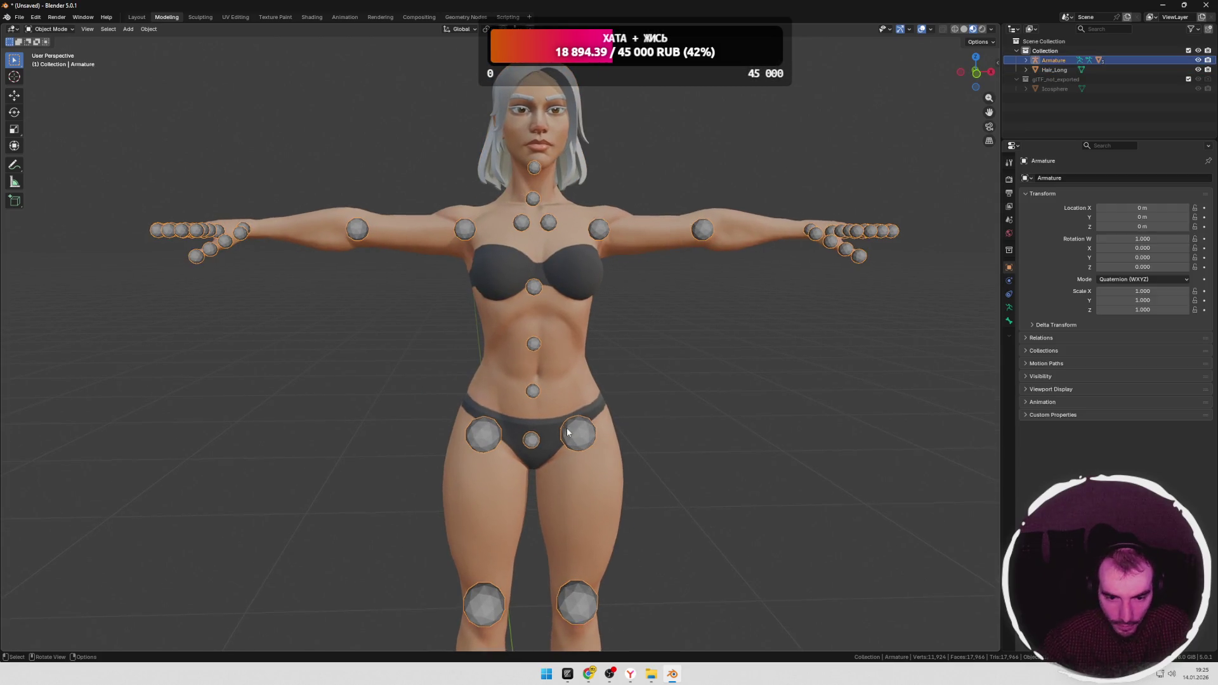
{"action": "scroll", "coordinate": [567, 434], "scroll_direction": "down", "scroll_amount": 3}
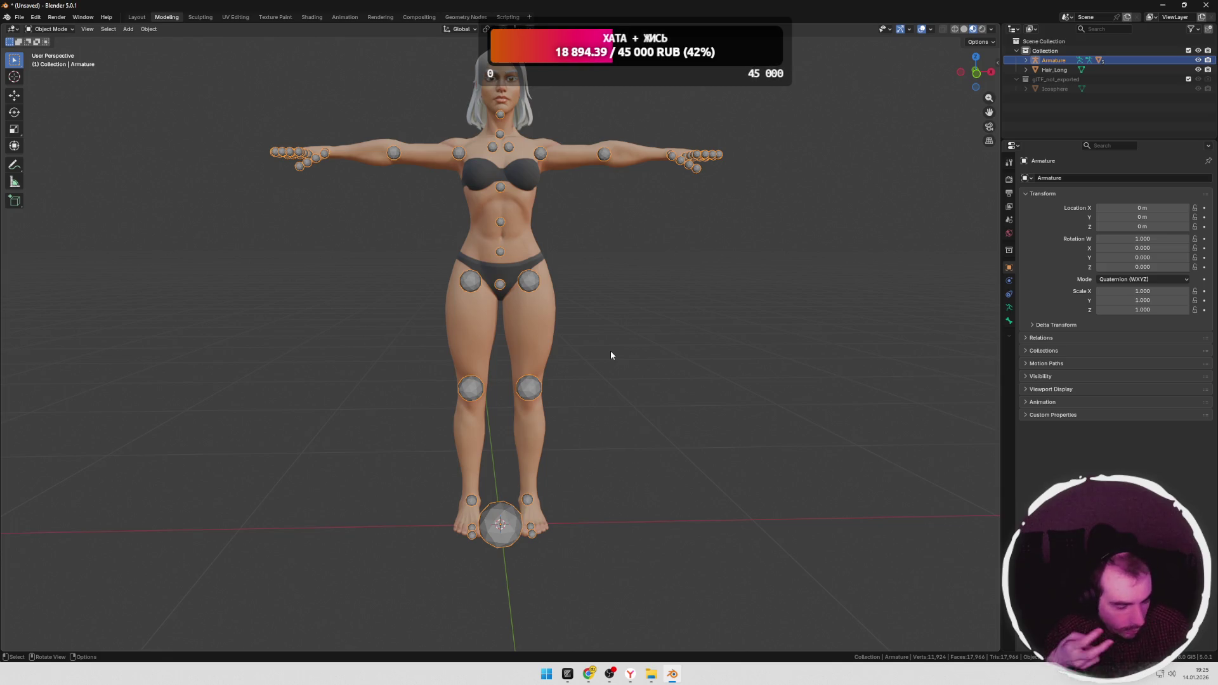
{"action": "middle_click_drag", "start_coordinate": [610, 340], "coordinate": [623, 293]}
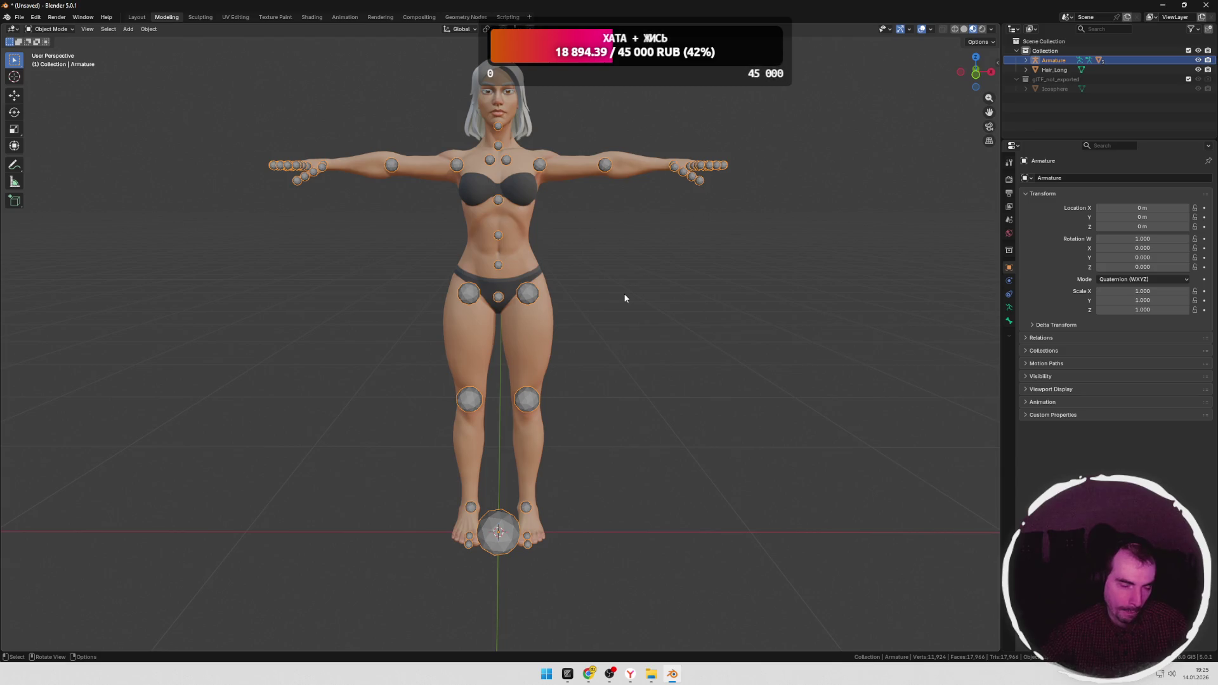
{"action": "middle_click_drag", "start_coordinate": [619, 286], "coordinate": [617, 317], "text": "shift"}
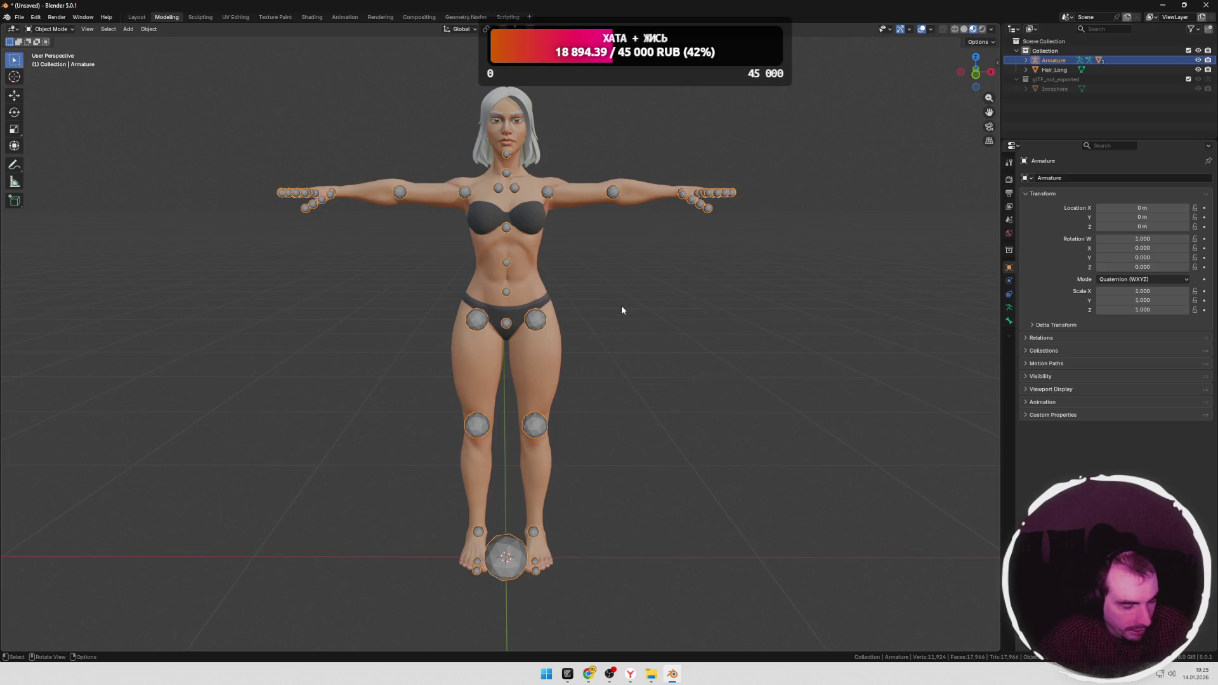
{"action": "key", "text": "alt+Tab"}
{"action": "left_click", "coordinate": [384, 294]}
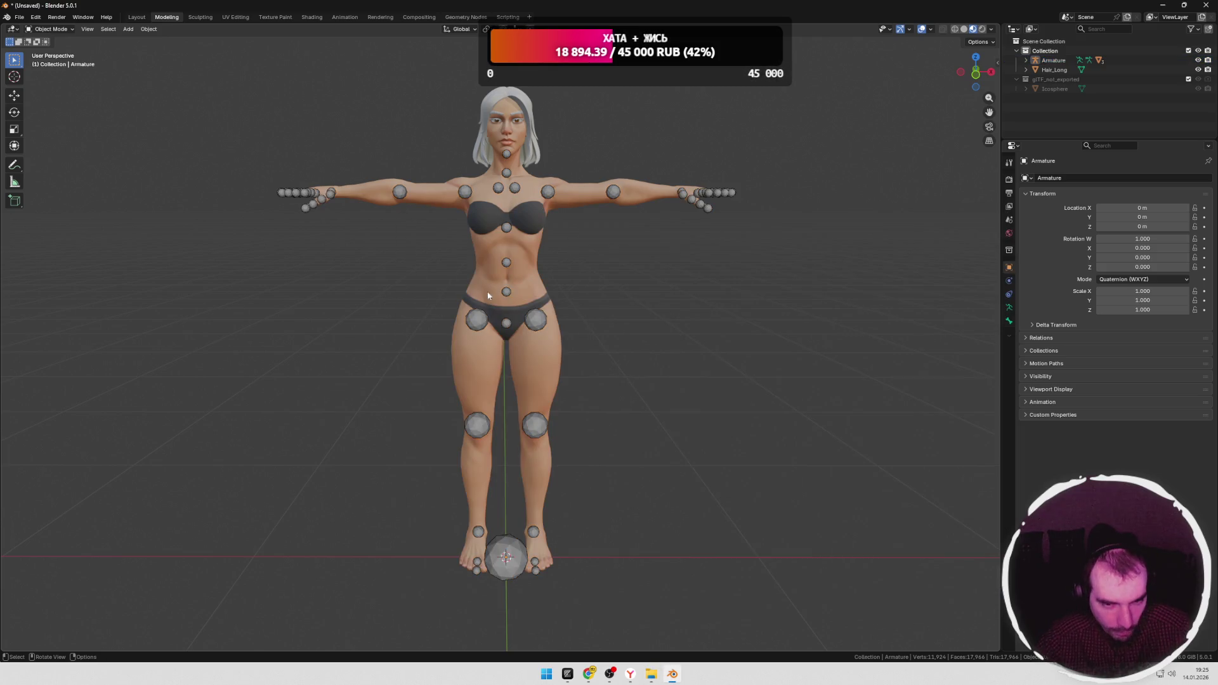
{"action": "key", "text": "a"}
{"action": "scroll", "coordinate": [585, 296], "scroll_direction": "up", "scroll_amount": 1}
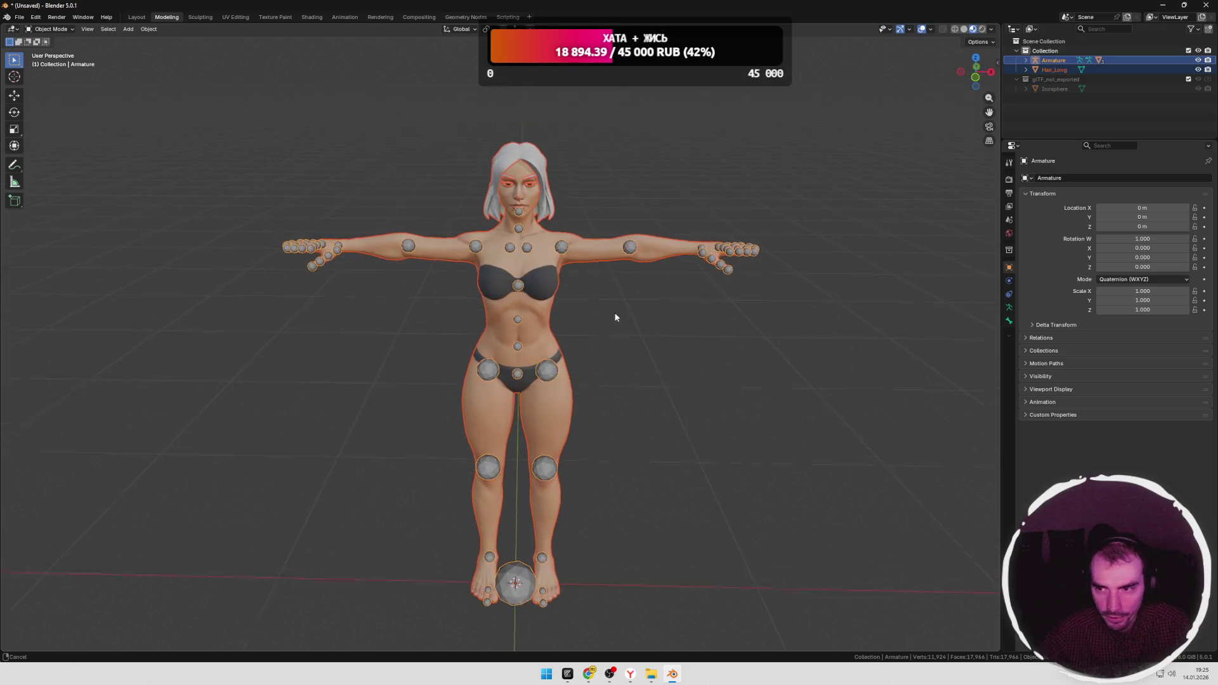
{"action": "scroll", "coordinate": [600, 285], "scroll_direction": "up", "scroll_amount": 2}
{"action": "scroll", "coordinate": [591, 295], "scroll_direction": "up", "scroll_amount": 2}
{"action": "mouse_move", "coordinate": [578, 311]}
{"action": "middle_mouse_down"}
{"action": "mouse_move", "coordinate": [566, 313]}
{"action": "mouse_move", "coordinate": [611, 324]}
{"action": "middle_mouse_up"}
{"action": "key", "text": "KP_1"}
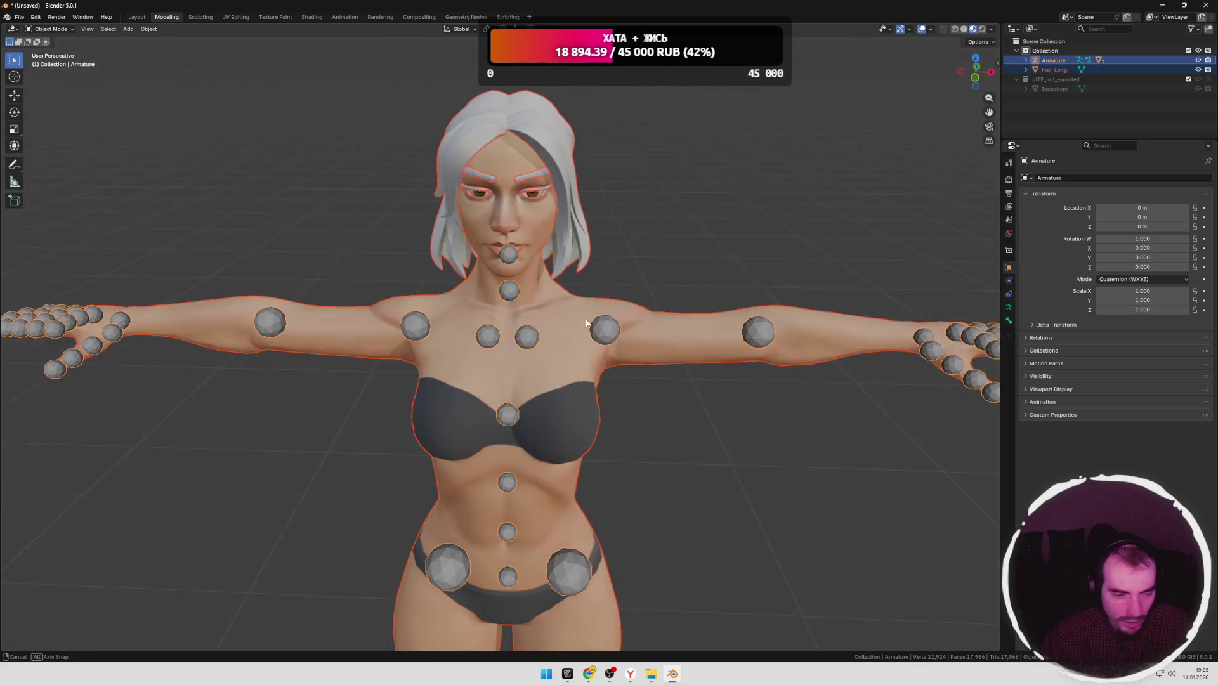
{"action": "scroll", "coordinate": [637, 416], "scroll_direction": "down", "scroll_amount": 1}
{"action": "scroll", "coordinate": [633, 410], "scroll_direction": "up", "scroll_amount": 1}
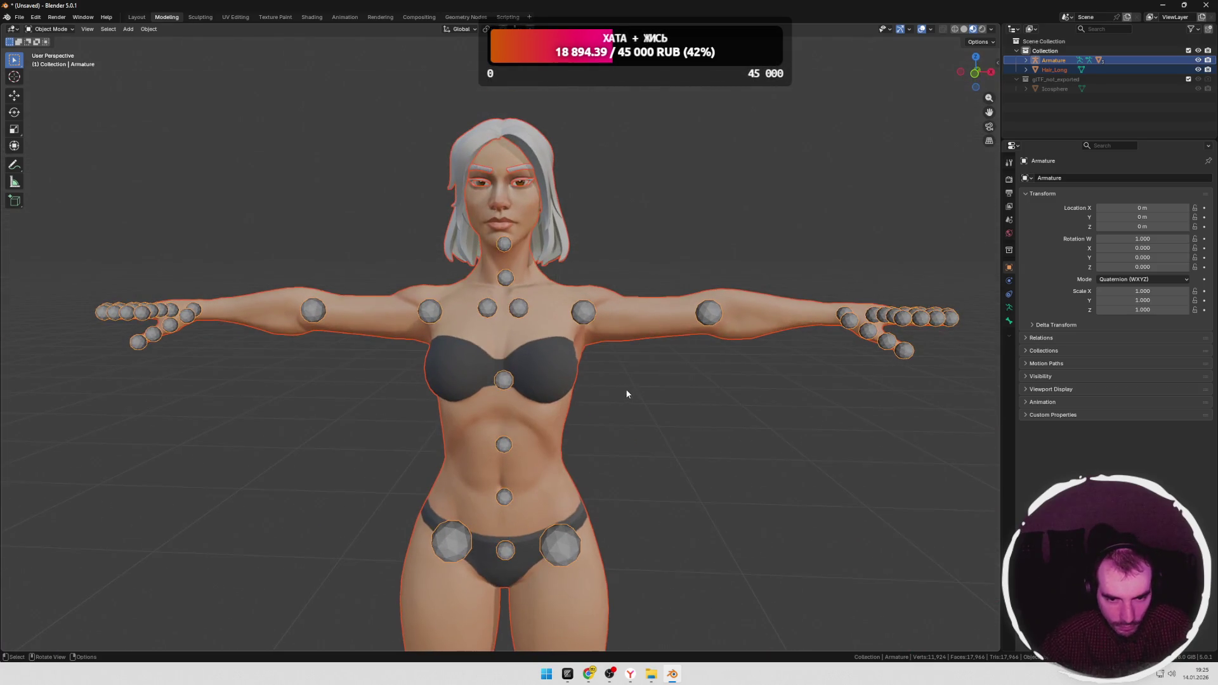
{"action": "scroll", "coordinate": [619, 381], "scroll_direction": "up", "scroll_amount": 1}
{"action": "scroll", "coordinate": [604, 362], "scroll_direction": "up", "scroll_amount": 1}
{"action": "scroll", "coordinate": [592, 342], "scroll_direction": "up", "scroll_amount": 1}
{"action": "left_click", "coordinate": [691, 331]}
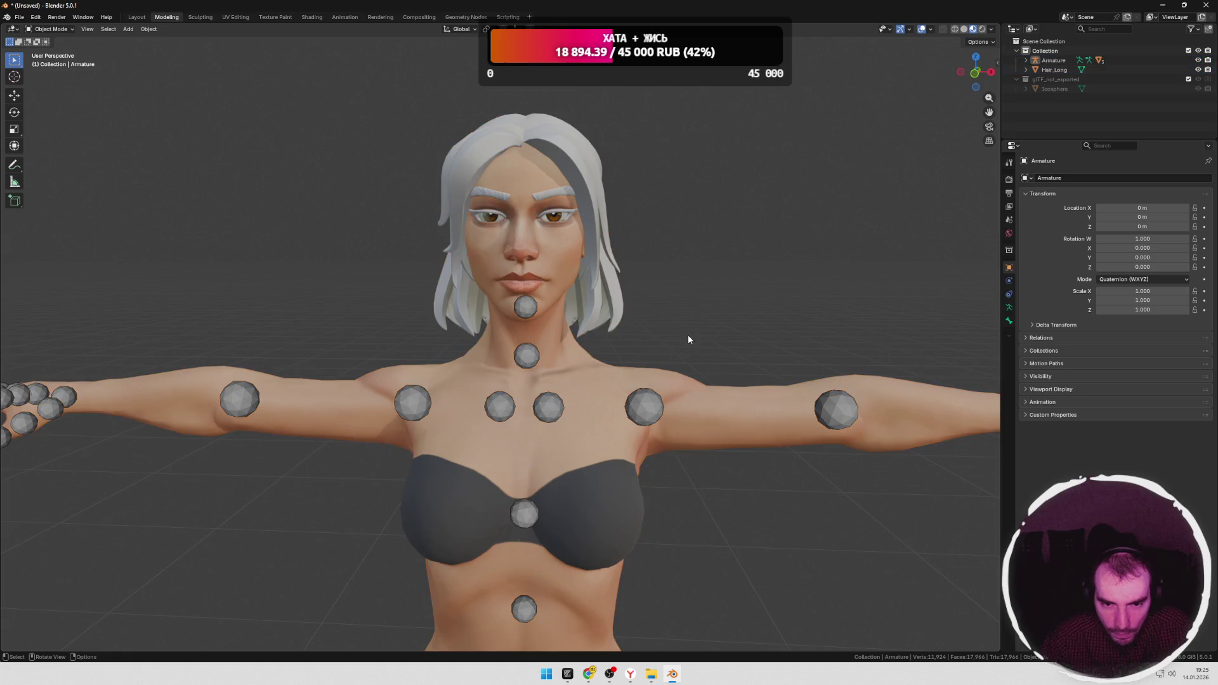
{"action": "left_click", "coordinate": [603, 257]}
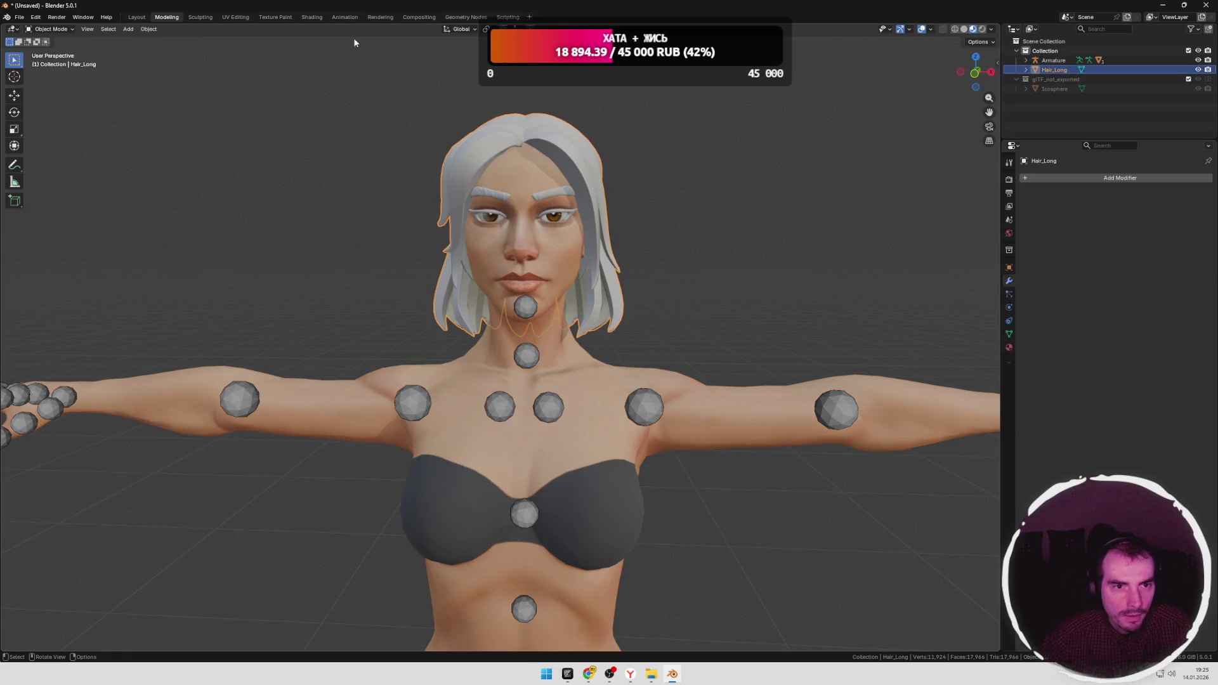
{"action": "left_click", "coordinate": [312, 18]}
Step: Select the eyebrows and set their Color Attribute node to read the Color attribute
{"action": "middle_click_drag", "start_coordinate": [620, 257], "coordinate": [638, 177]}
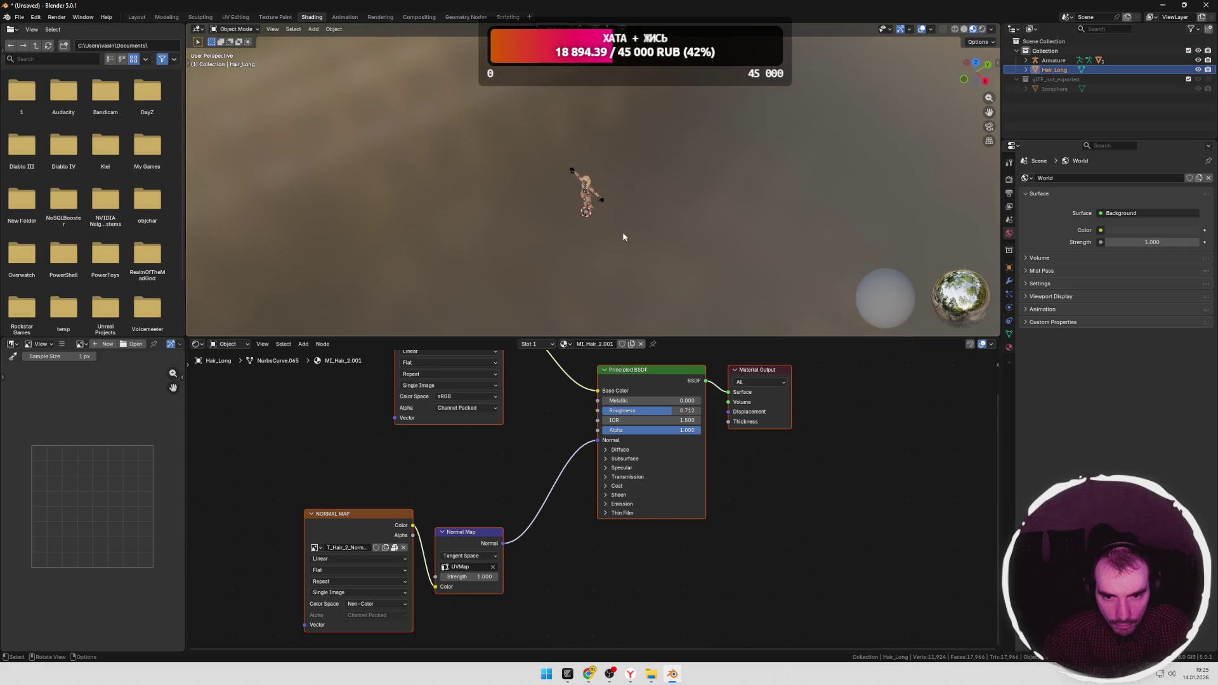
{"action": "scroll", "coordinate": [608, 243], "scroll_direction": "up", "scroll_amount": 4}
{"action": "scroll", "coordinate": [600, 259], "scroll_direction": "up", "scroll_amount": 2}
{"action": "scroll", "coordinate": [613, 203], "scroll_direction": "up", "scroll_amount": 1}
{"action": "scroll", "coordinate": [613, 204], "scroll_direction": "up", "scroll_amount": 2}
{"action": "scroll", "coordinate": [594, 204], "scroll_direction": "up", "scroll_amount": 2}
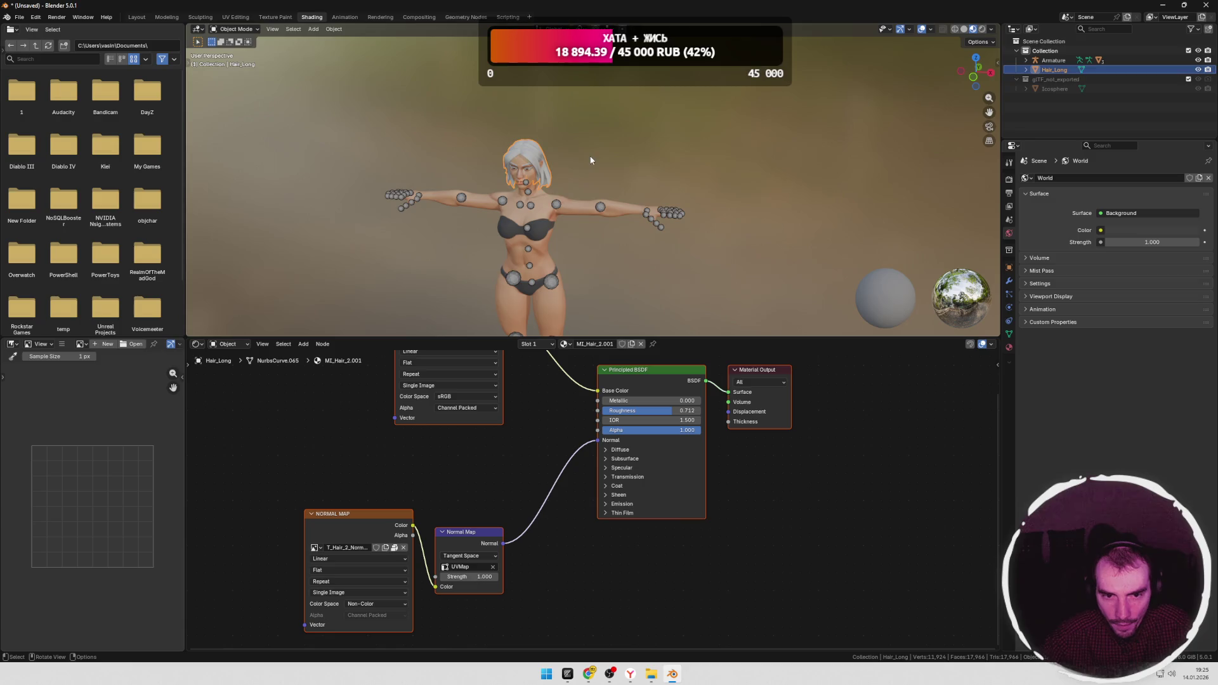
{"action": "middle_click_drag", "start_coordinate": [591, 160], "coordinate": [545, 145], "text": "shift"}
{"action": "scroll", "coordinate": [585, 175], "scroll_direction": "up", "scroll_amount": 2}
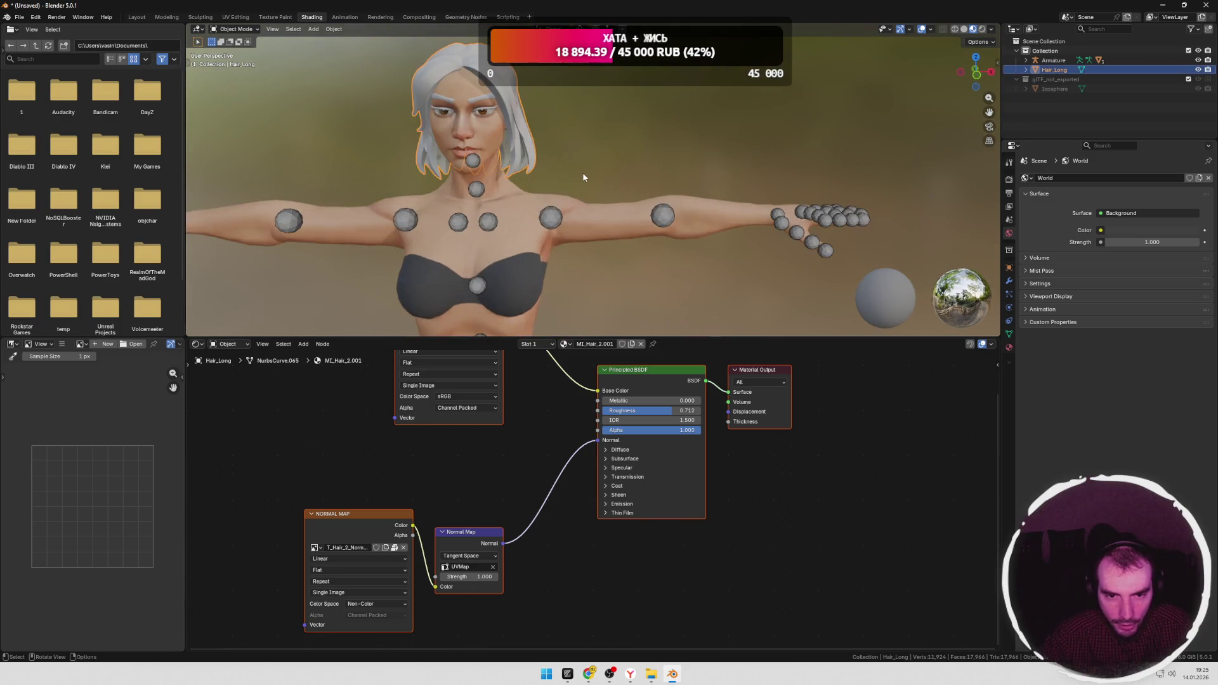
{"action": "scroll", "coordinate": [585, 175], "scroll_direction": "up", "scroll_amount": 2}
{"action": "left_click", "coordinate": [554, 180]}
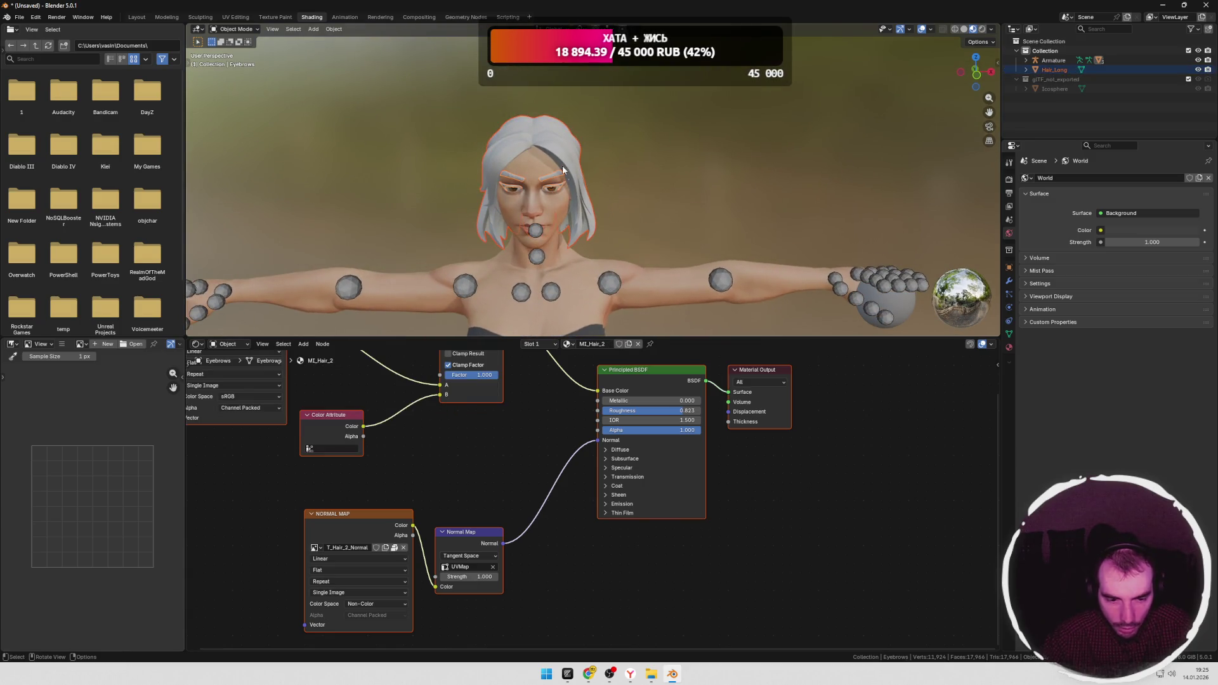
{"action": "middle_click_drag", "start_coordinate": [393, 464], "coordinate": [516, 514]}
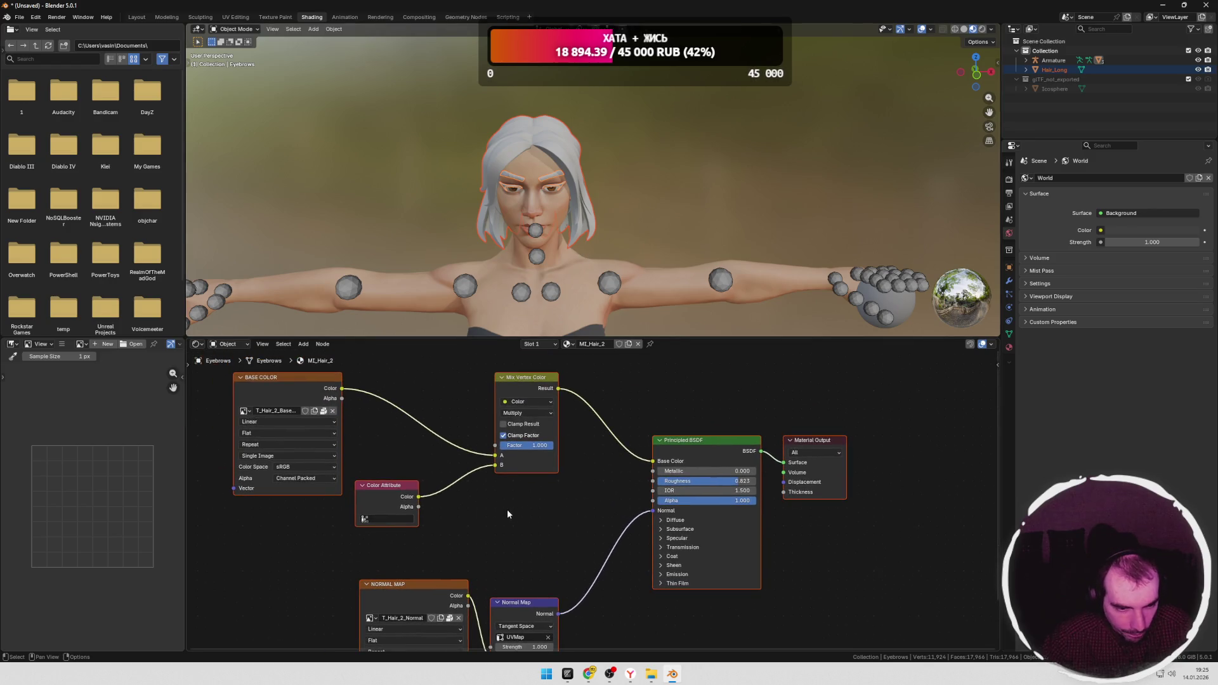
{"action": "left_click", "coordinate": [245, 412]}
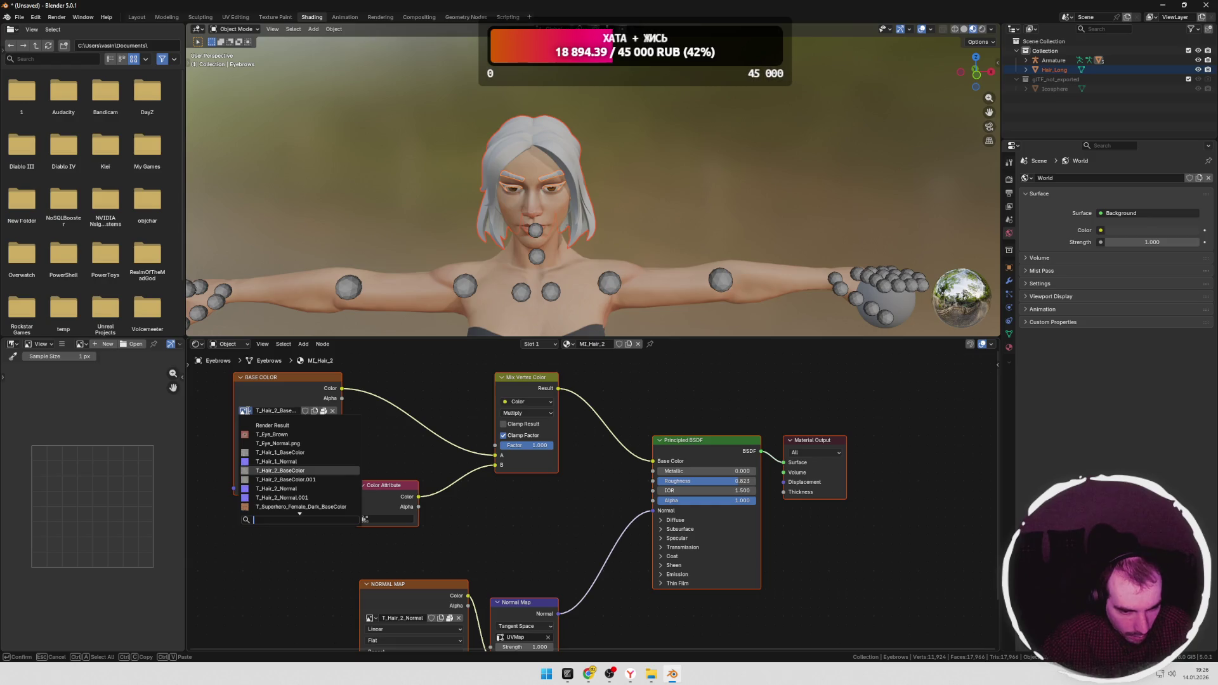
{"action": "left_click", "coordinate": [363, 519]}
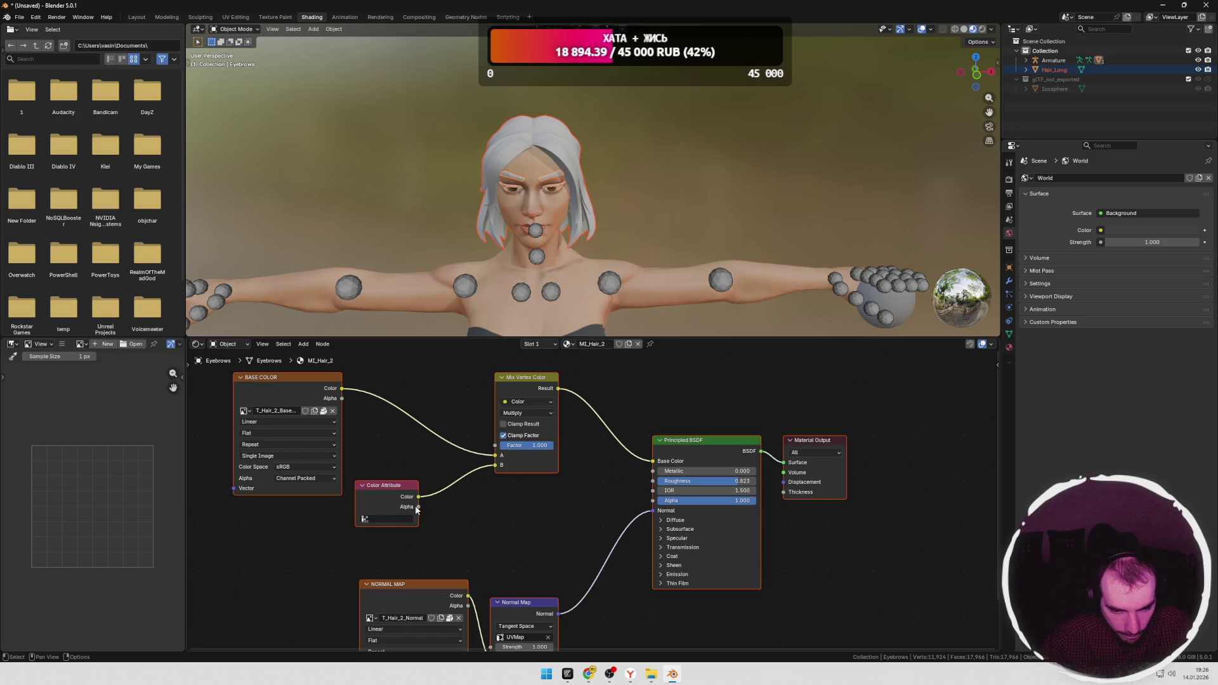
{"action": "left_click", "coordinate": [370, 521]}
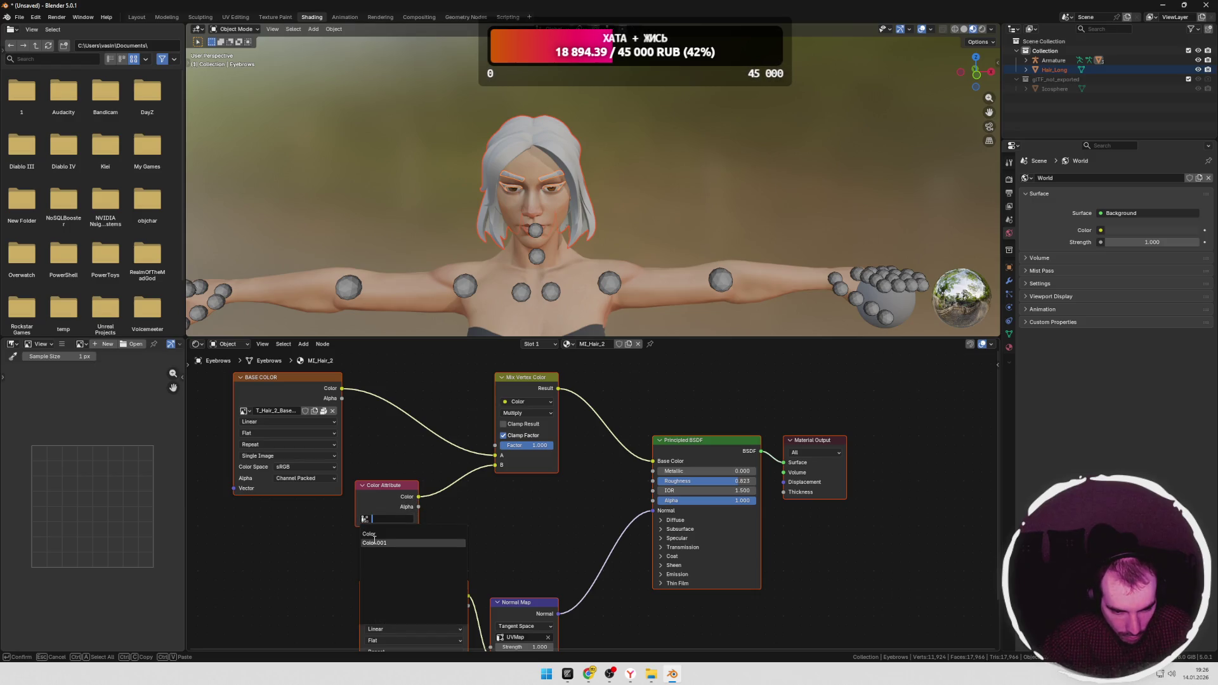
{"action": "left_click", "coordinate": [390, 533]}
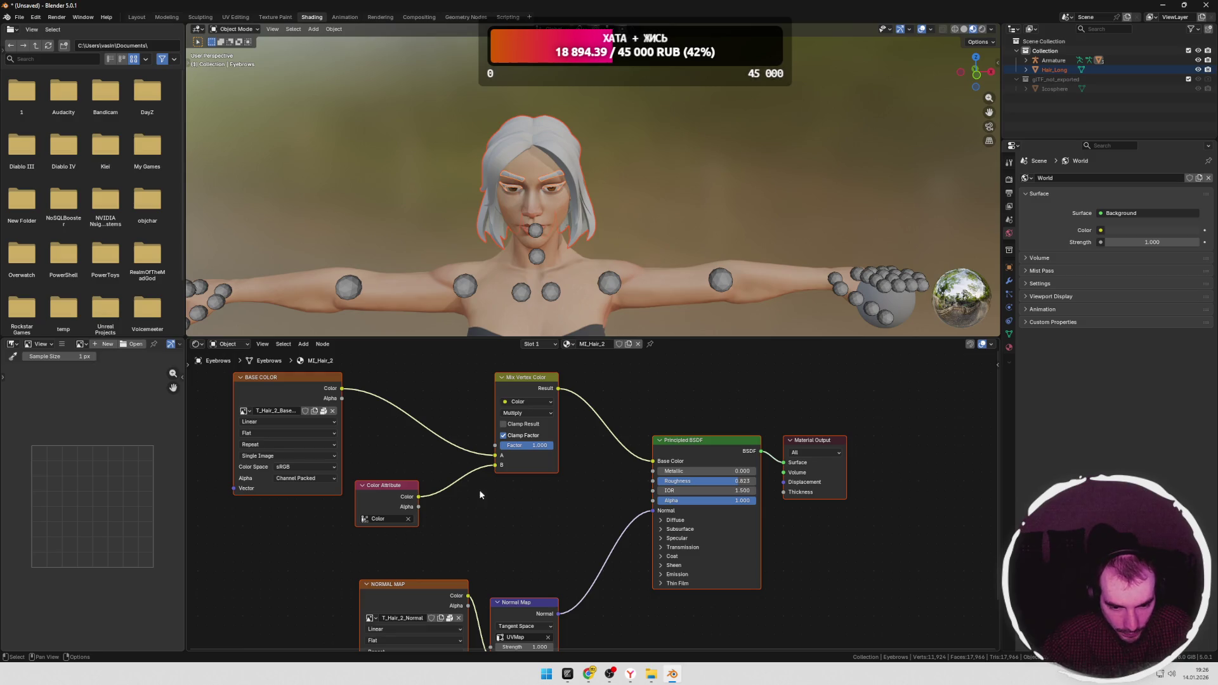
Step: Move the Normal Map nodes upward and preview the base colour texture
{"action": "middle_click_drag", "start_coordinate": [495, 479], "coordinate": [444, 510]}
{"action": "left_click", "coordinate": [378, 543]}
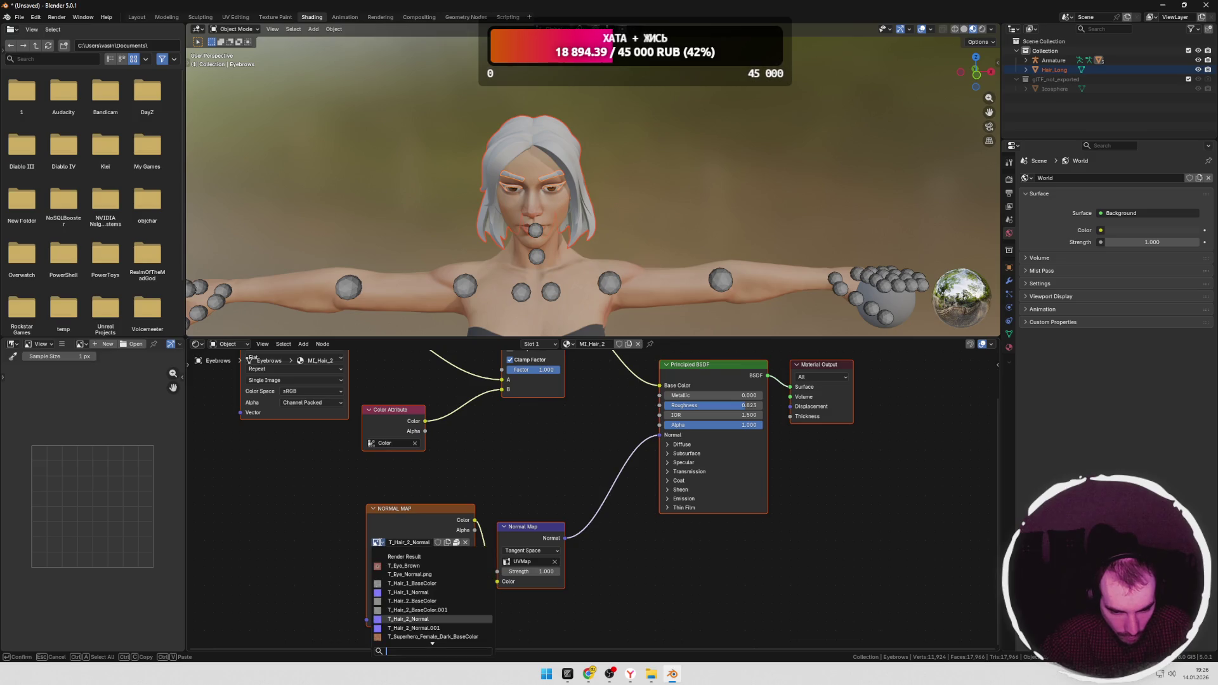
{"action": "left_click", "coordinate": [480, 457]}
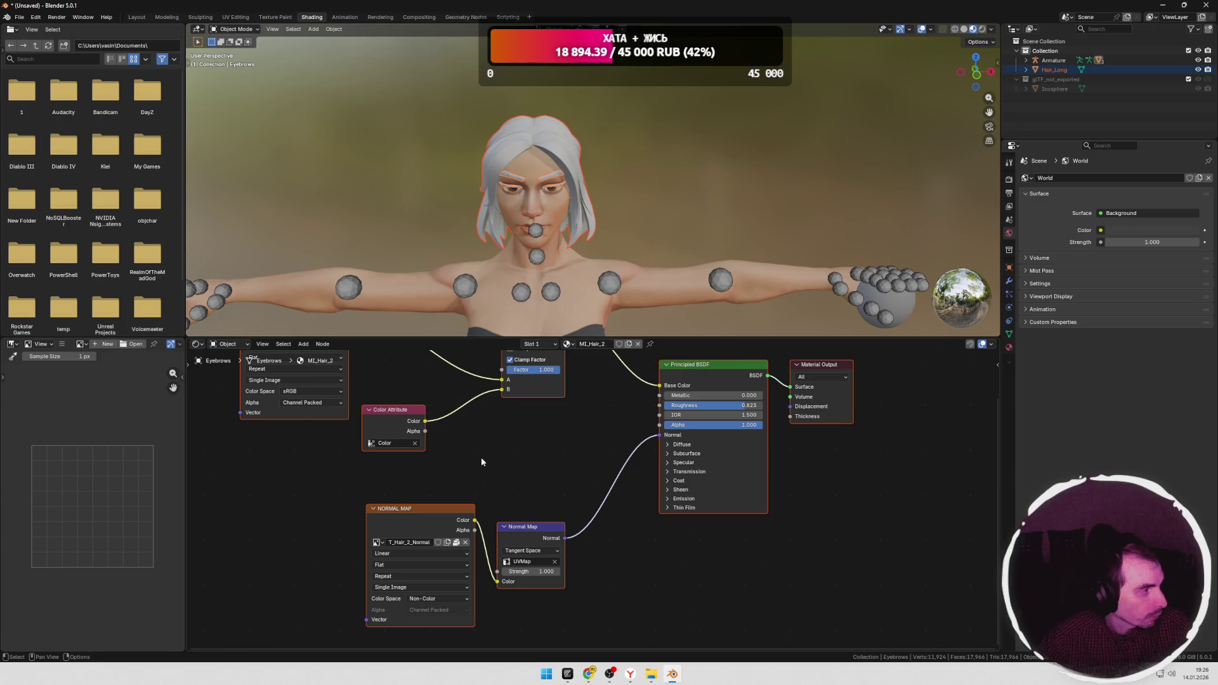
{"action": "middle_click_drag", "start_coordinate": [528, 536], "coordinate": [549, 509]}
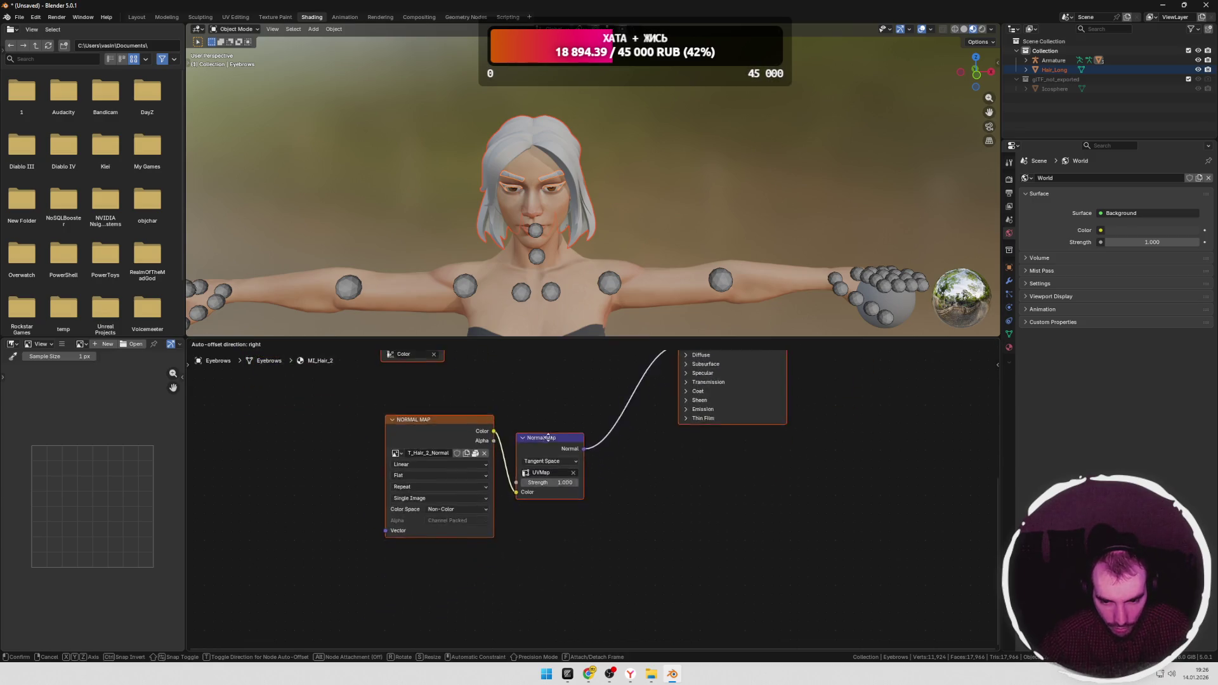
{"action": "left_click_drag", "start_coordinate": [550, 508], "coordinate": [554, 427]}
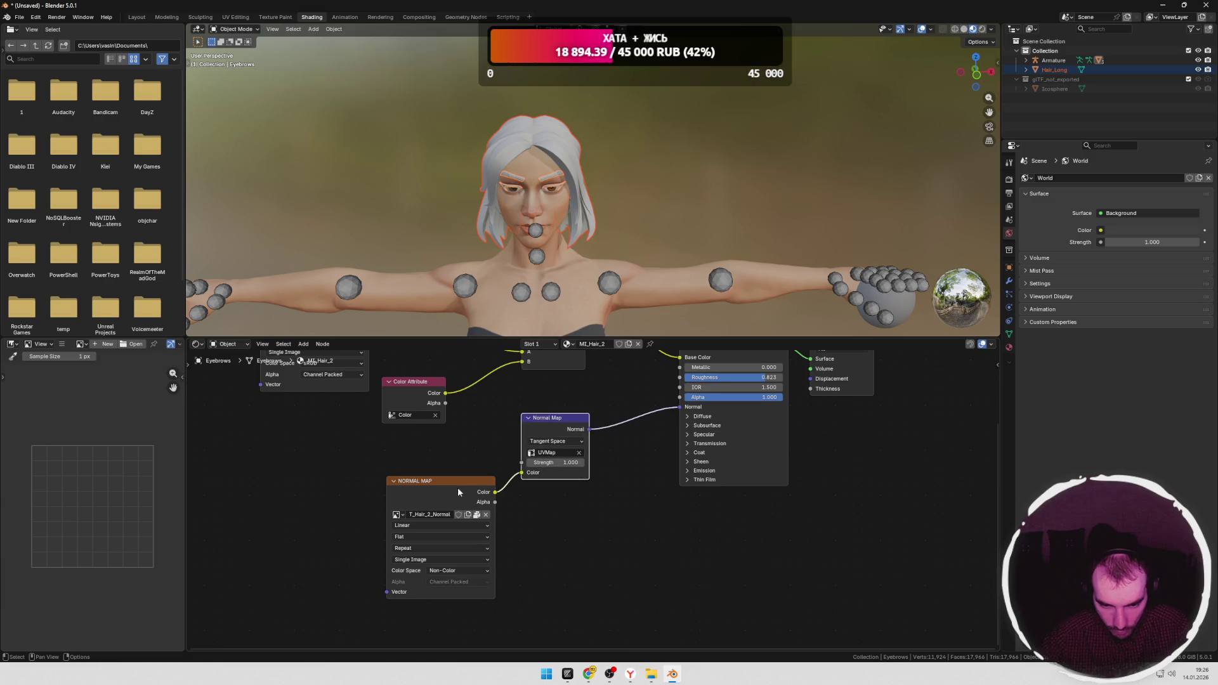
{"action": "left_click_drag", "start_coordinate": [460, 480], "coordinate": [460, 454]}
{"action": "middle_click_drag", "start_coordinate": [472, 468], "coordinate": [561, 517]}
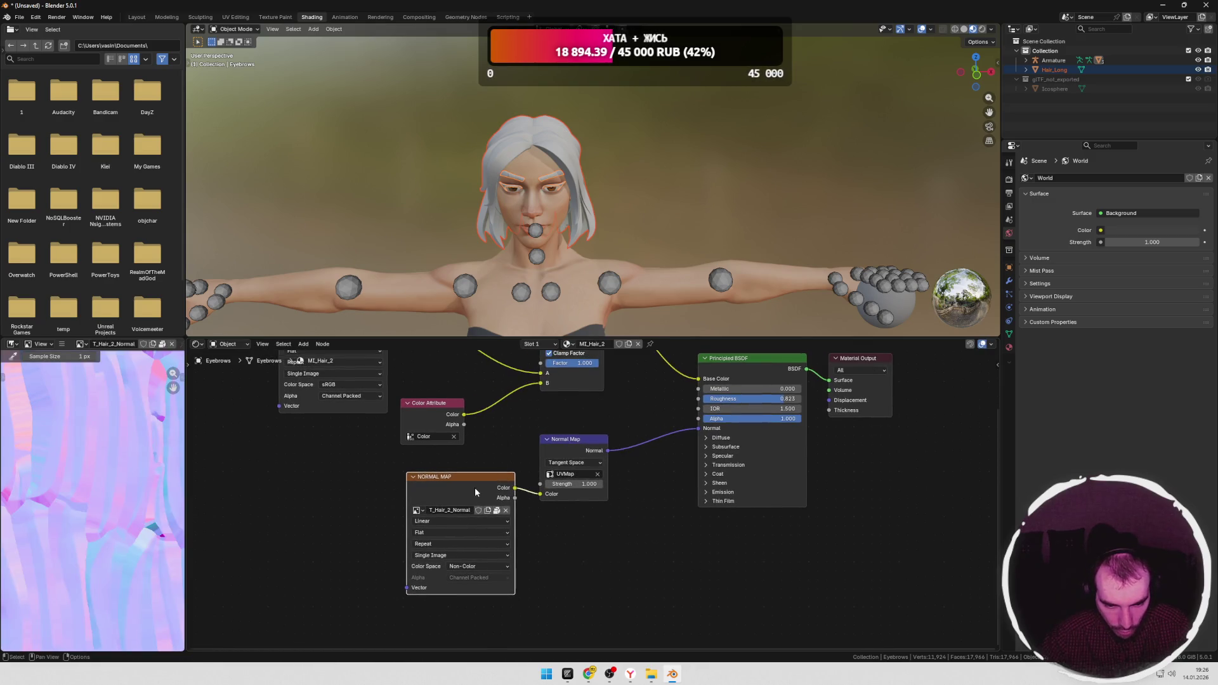
{"action": "left_click", "coordinate": [393, 386]}
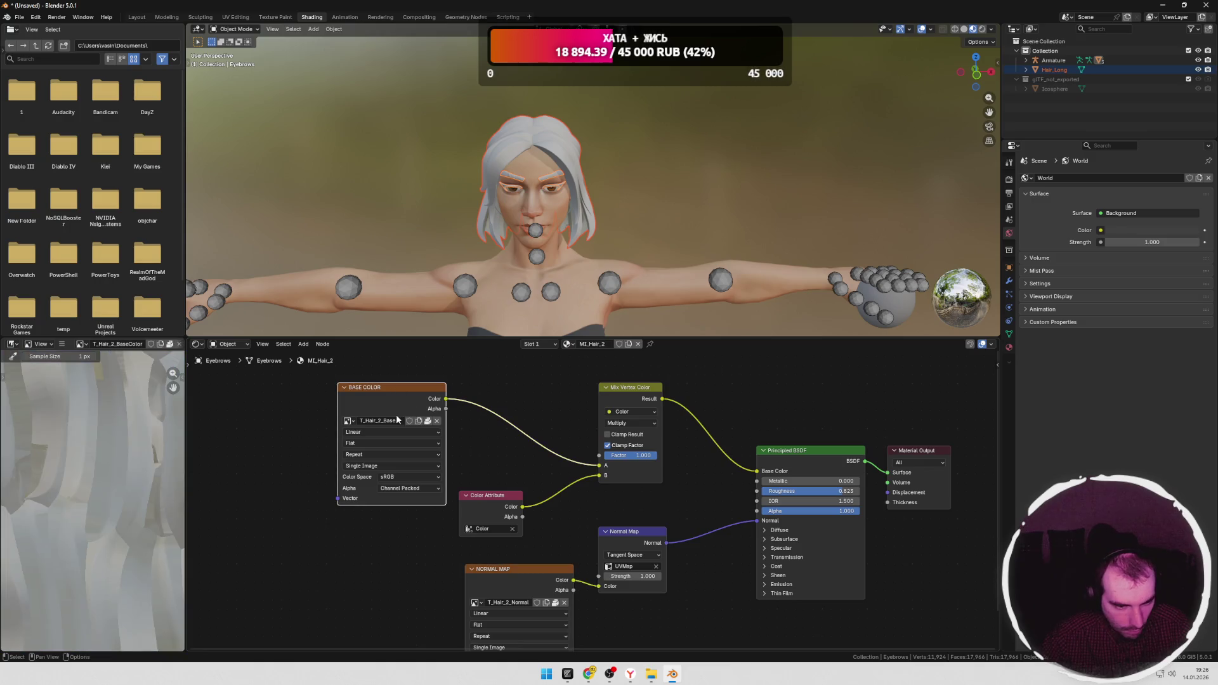
{"action": "scroll", "coordinate": [128, 433], "scroll_direction": "down", "scroll_amount": 4}
{"action": "scroll", "coordinate": [128, 433], "scroll_direction": "down", "scroll_amount": 3}
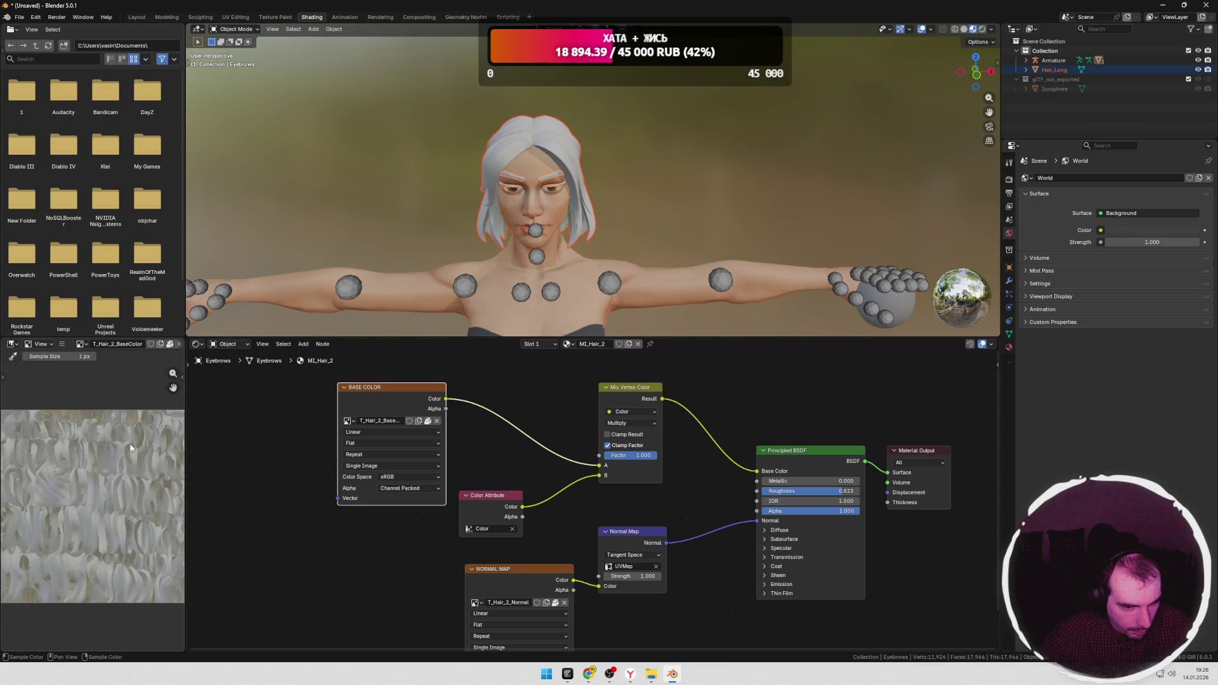
{"action": "scroll", "coordinate": [131, 447], "scroll_direction": "up", "scroll_amount": 2}
Step: Keep Multiply on Mix Vertex Color and set the Color Attribute to Color.001
{"action": "left_click", "coordinate": [499, 497]}
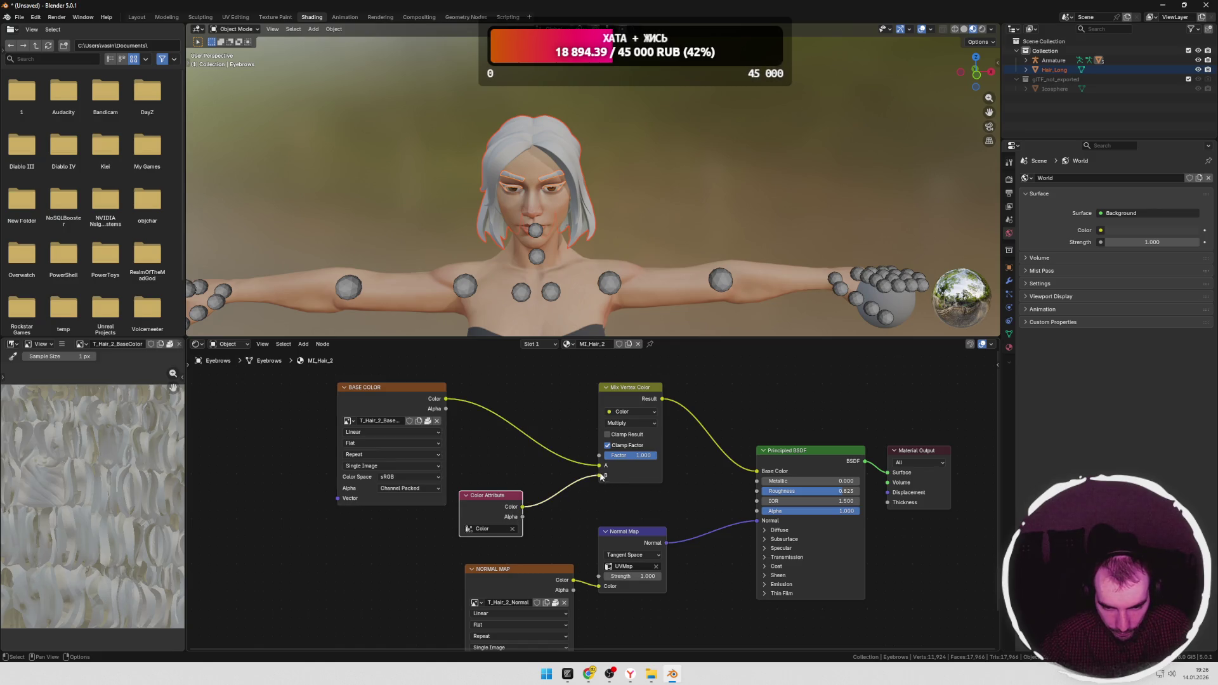
{"action": "left_click", "coordinate": [634, 422]}
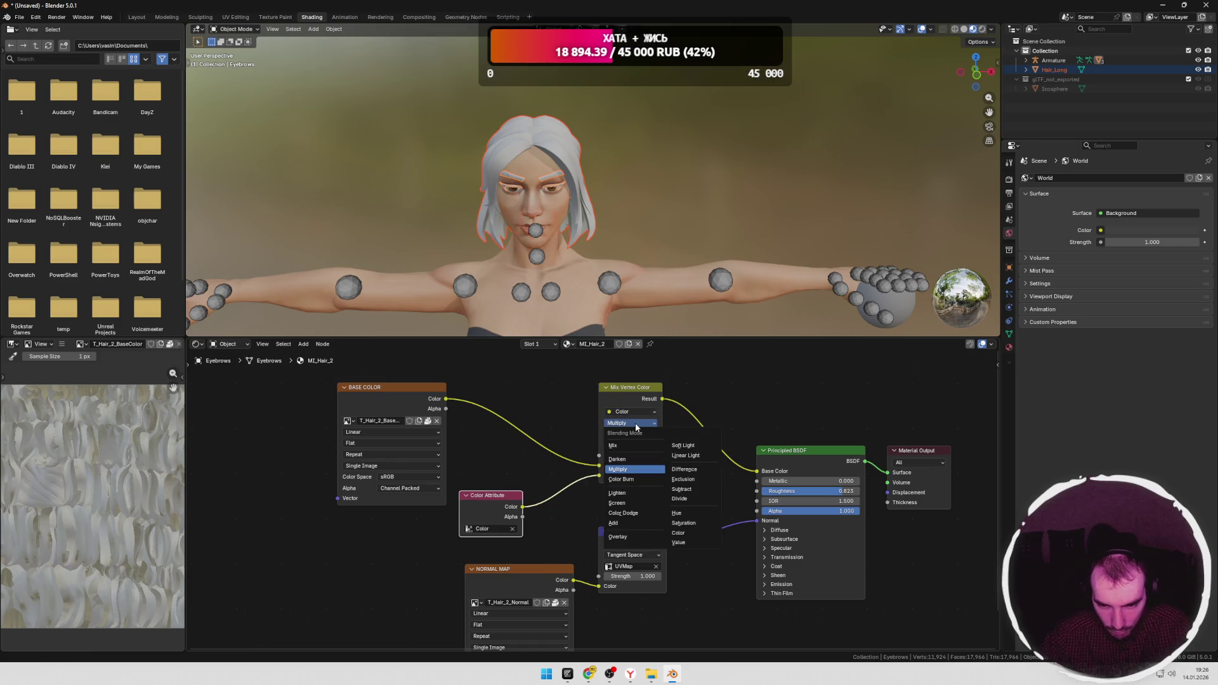
{"action": "left_click", "coordinate": [635, 423]}
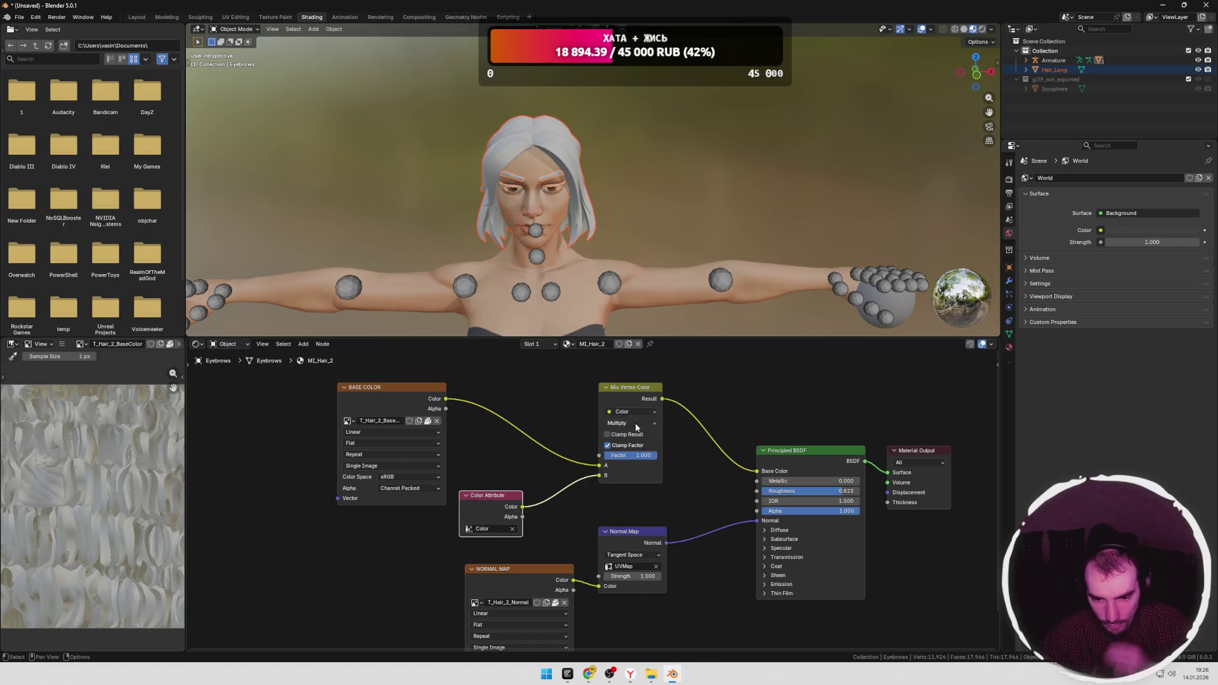
{"action": "left_click", "coordinate": [488, 530]}
{"action": "left_click", "coordinate": [495, 586]}
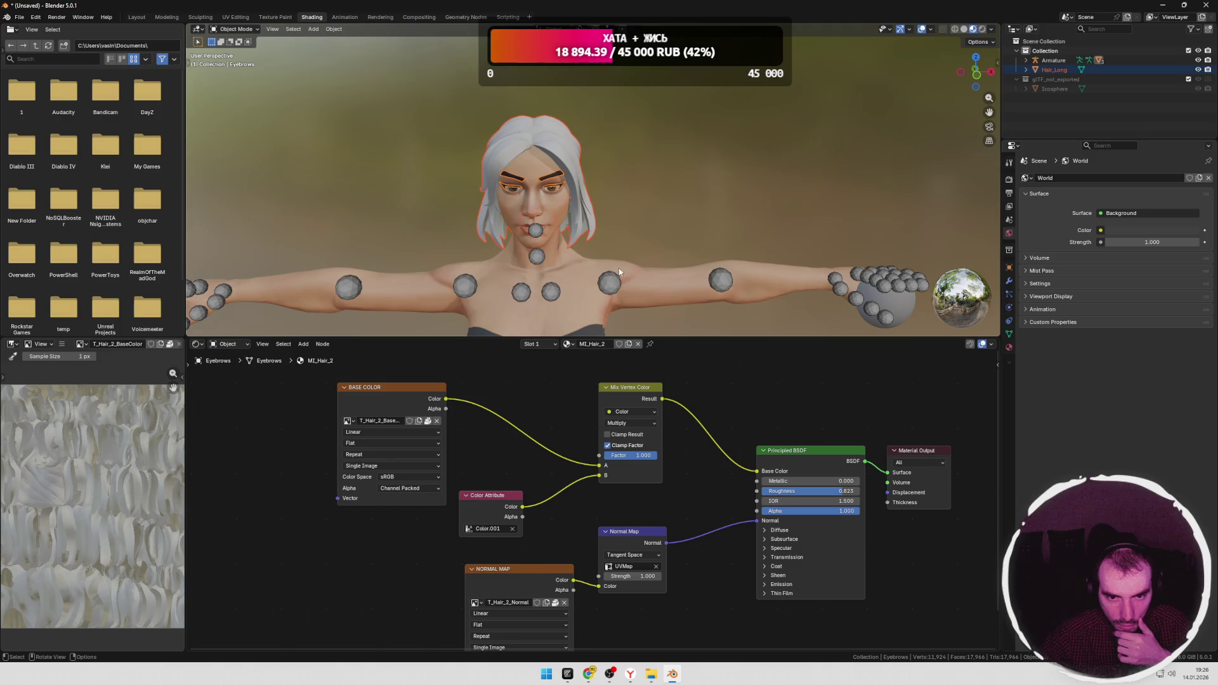
Step: Select Hair_Long to display its hair material nodes
{"action": "left_click", "coordinate": [575, 170]}
{"action": "mouse_move", "coordinate": [515, 488]}
{"action": "middle_mouse_down"}
{"action": "mouse_move", "coordinate": [552, 549]}
{"action": "mouse_move", "coordinate": [527, 517]}
{"action": "mouse_move", "coordinate": [463, 495]}
{"action": "mouse_move", "coordinate": [554, 365]}
{"action": "middle_mouse_up"}
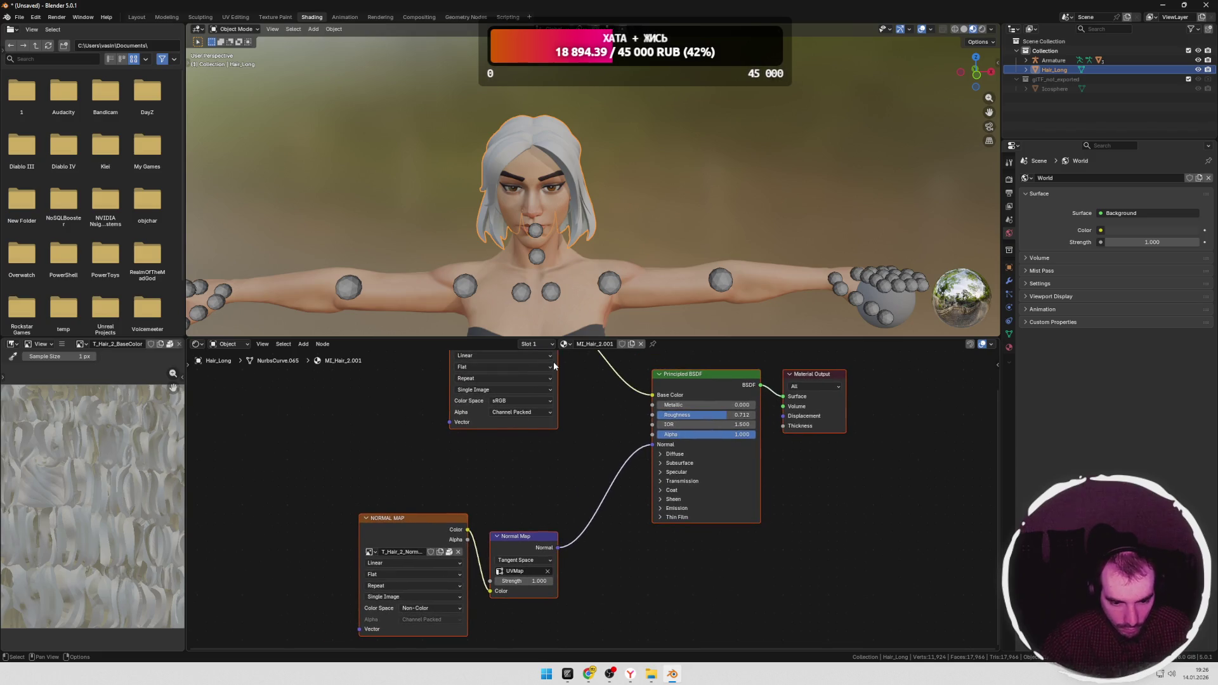
Step: Compare the eyebrows' and long hair's material node graphs, checking the face in the viewport
{"action": "middle_click_drag", "start_coordinate": [585, 441], "coordinate": [578, 497]}
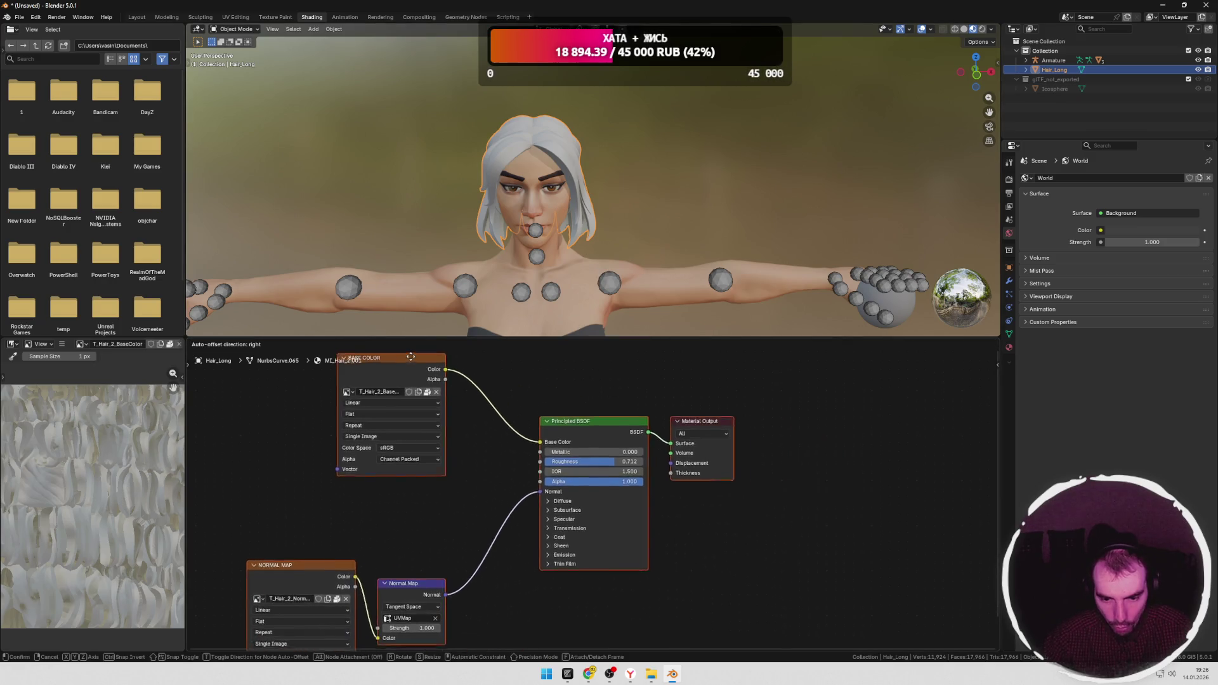
{"action": "middle_click_drag", "start_coordinate": [521, 377], "coordinate": [571, 450]}
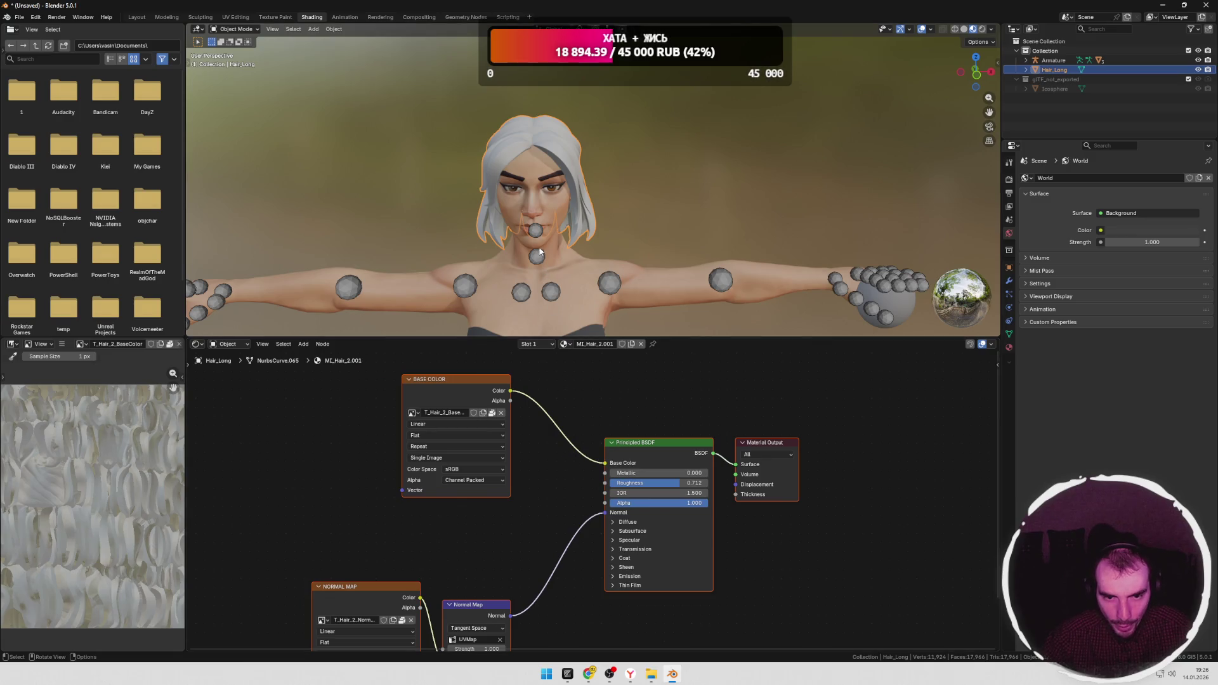
{"action": "left_click", "coordinate": [548, 182]}
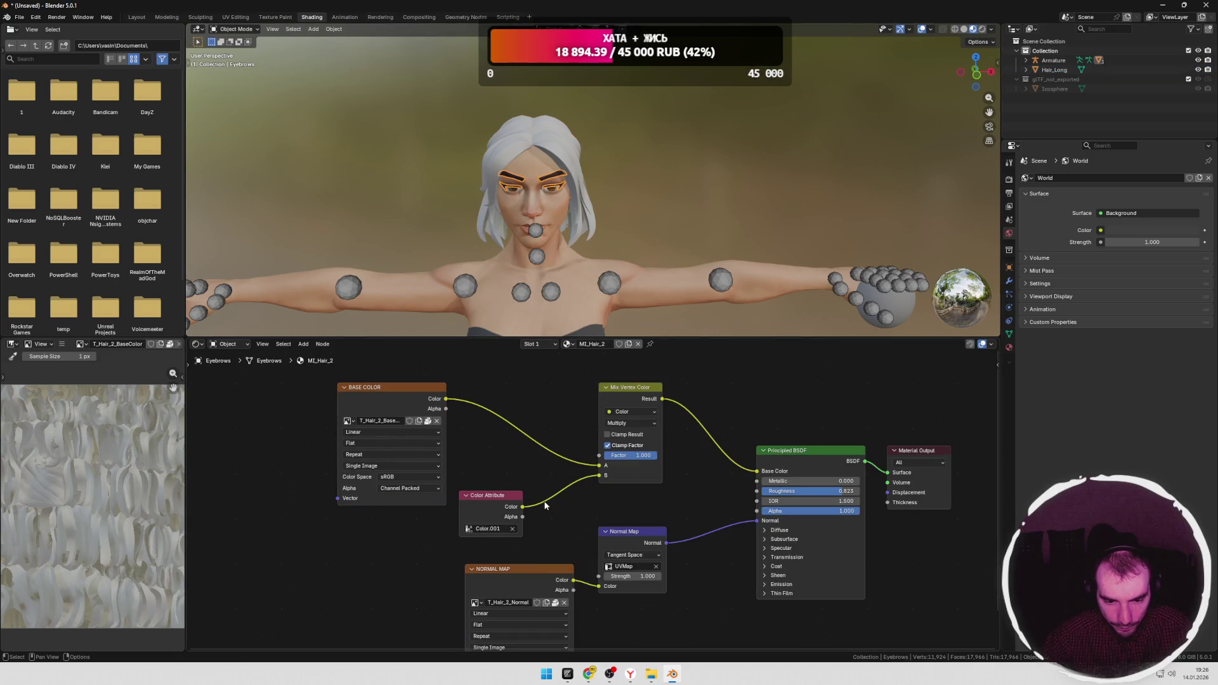
{"action": "mouse_move", "coordinate": [696, 233]}
{"action": "middle_mouse_down"}
{"action": "mouse_move", "coordinate": [650, 251]}
{"action": "mouse_move", "coordinate": [621, 240]}
{"action": "middle_mouse_up"}
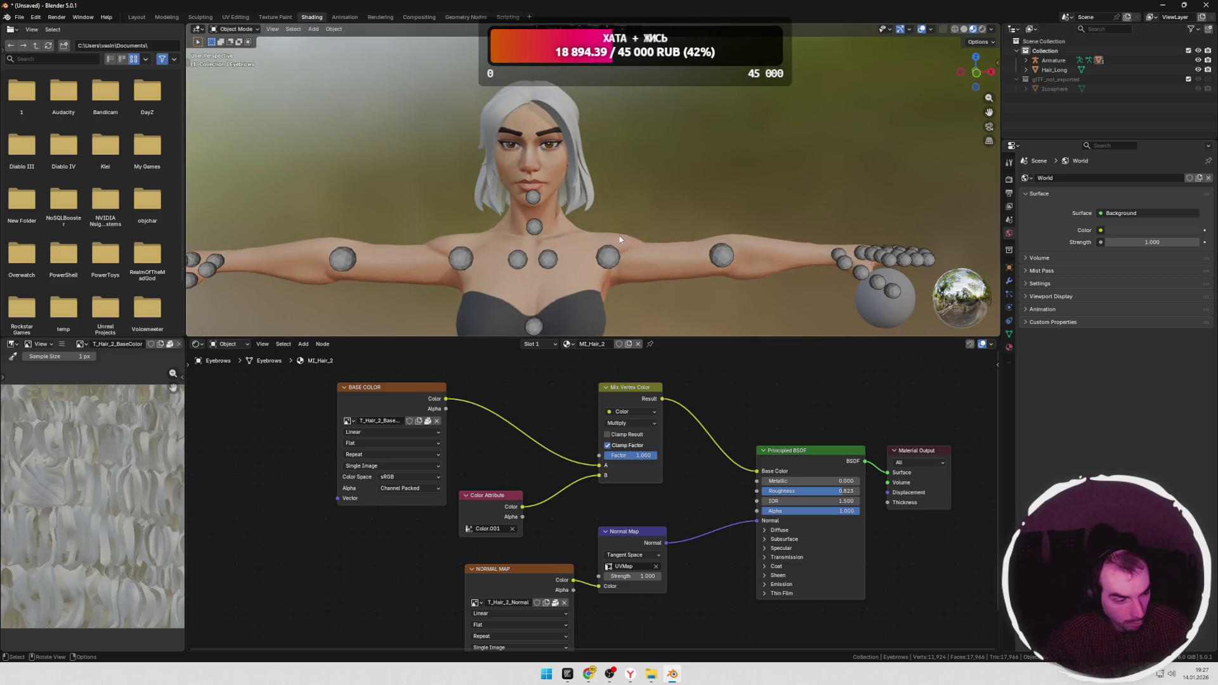
{"action": "left_click", "coordinate": [570, 136]}
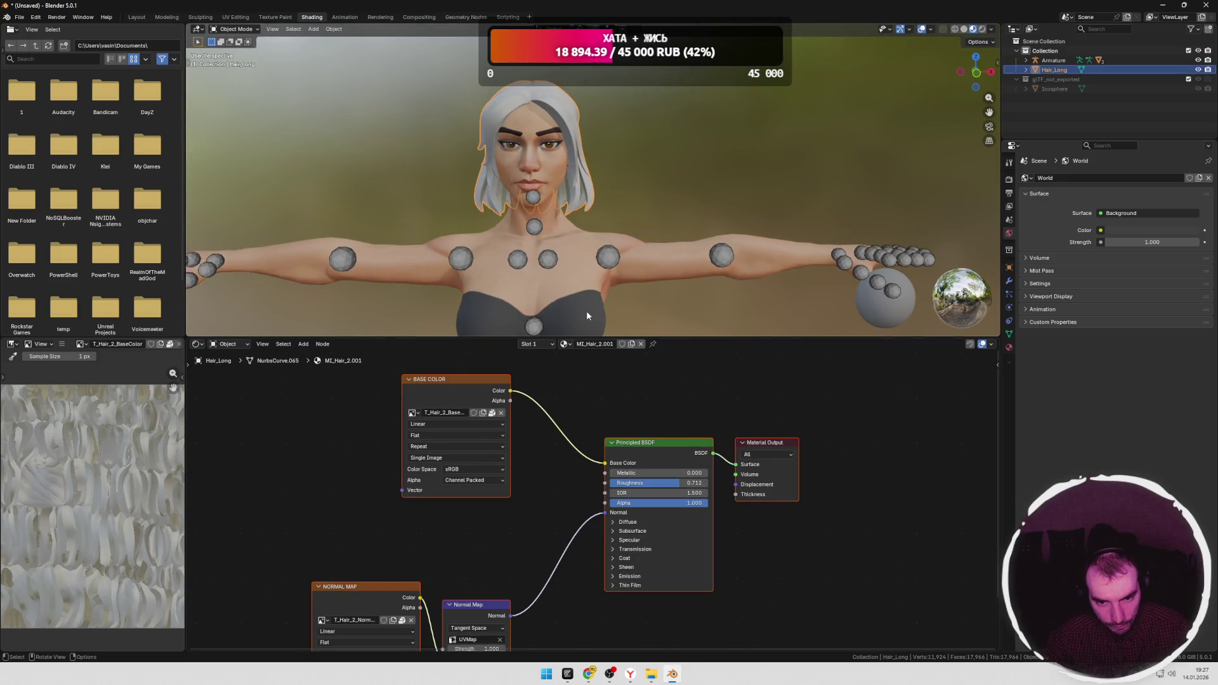
{"action": "left_click", "coordinate": [551, 143]}
Step: Select the eyebrow material's BASE COLOR texture, Color Attribute and Mix Vertex Color nodes for copying
{"action": "left_click", "coordinate": [503, 495]}
{"action": "mouse_move", "coordinate": [701, 366]}
{"action": "left_mouse_down"}
{"action": "mouse_move", "coordinate": [583, 426]}
{"action": "mouse_move", "coordinate": [278, 529]}
{"action": "left_mouse_up"}
{"action": "left_click", "coordinate": [618, 403]}
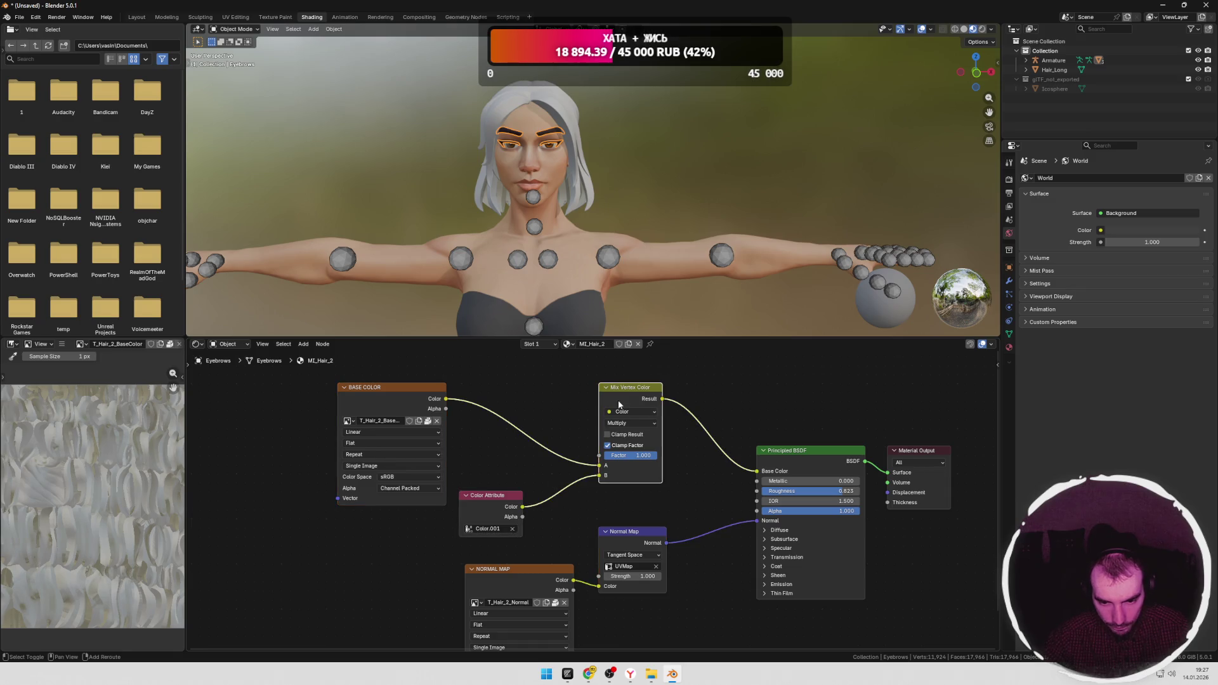
{"action": "left_click", "coordinate": [422, 387], "text": "shift"}
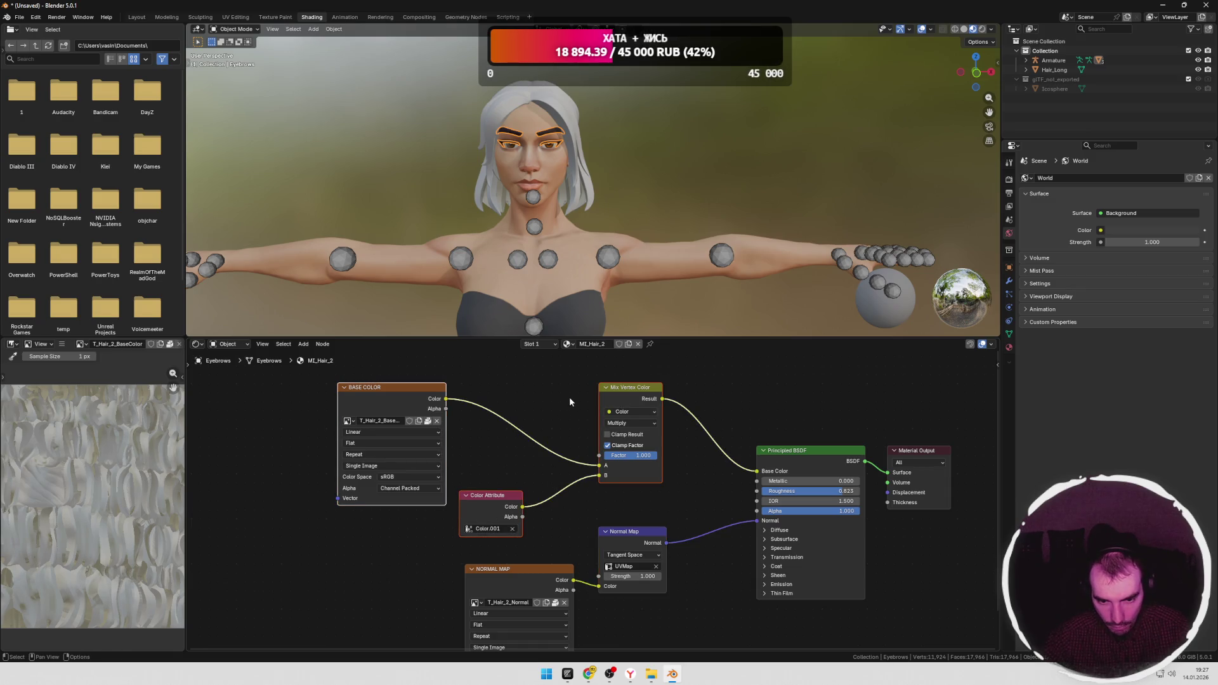
Step: Paste the copied nodes into the Hair_Long material and place them in a free spot
{"action": "left_click", "coordinate": [561, 115]}
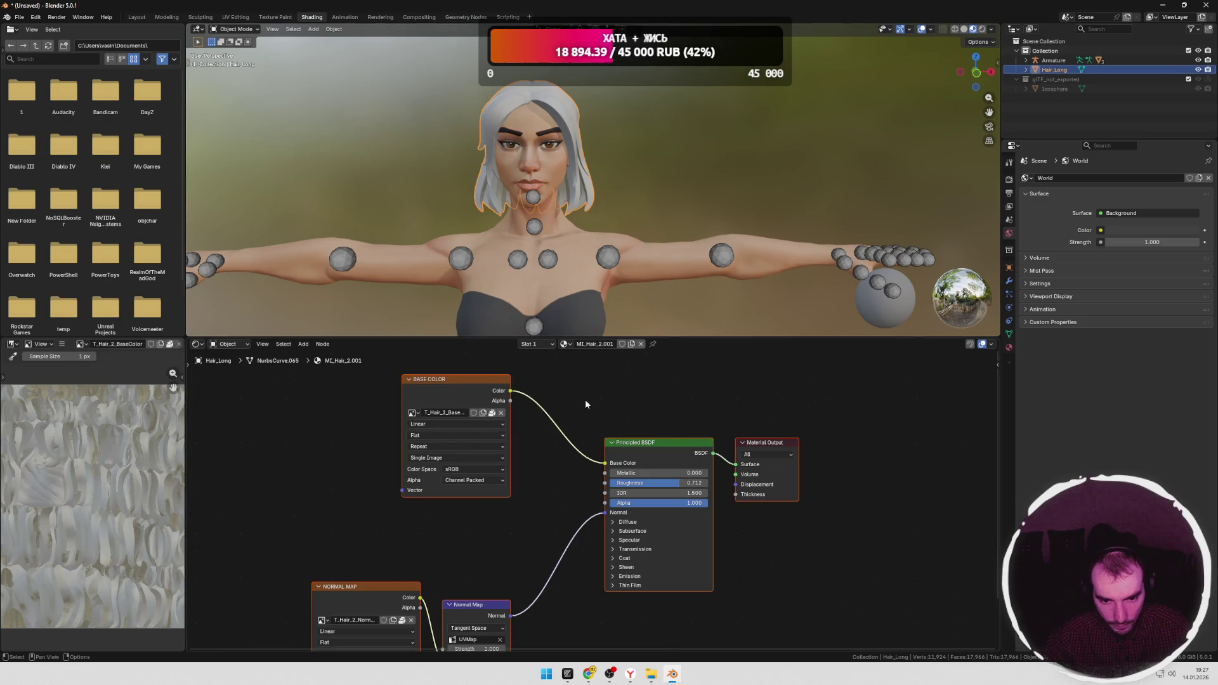
{"action": "key", "text": "ctrl+v"}
{"action": "mouse_move", "coordinate": [584, 433]}
{"action": "left_mouse_down"}
{"action": "mouse_move", "coordinate": [749, 433]}
{"action": "mouse_move", "coordinate": [539, 519]}
{"action": "left_mouse_up"}
{"action": "left_click_drag", "start_coordinate": [525, 394], "coordinate": [446, 396]}
{"action": "left_click", "coordinate": [446, 396]}
{"action": "scroll", "coordinate": [526, 441], "scroll_direction": "up", "scroll_amount": 2}
Step: Feed the Mix Vertex Color result into the hair's Base Color and check the hair's available colour attributes
{"action": "mouse_move", "coordinate": [632, 416]}
{"action": "left_mouse_down"}
{"action": "mouse_move", "coordinate": [691, 444]}
{"action": "mouse_move", "coordinate": [696, 433]}
{"action": "left_mouse_up"}
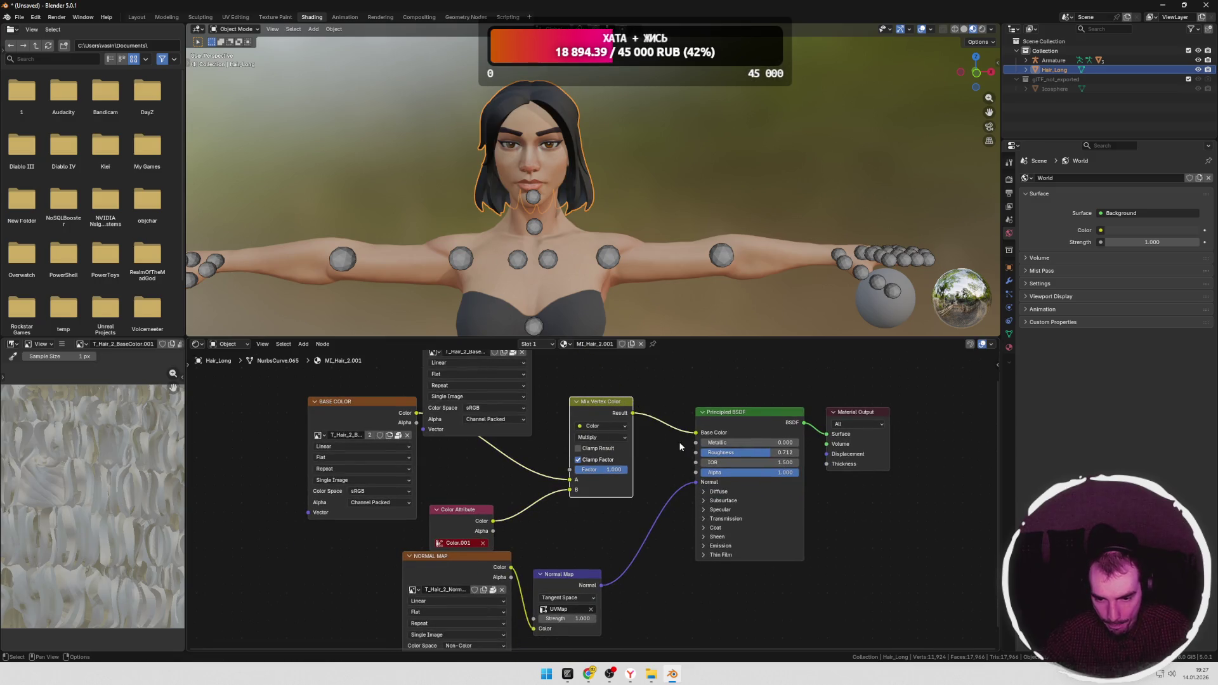
{"action": "mouse_move", "coordinate": [659, 199]}
{"action": "middle_mouse_down"}
{"action": "mouse_move", "coordinate": [564, 205]}
{"action": "mouse_move", "coordinate": [653, 204]}
{"action": "middle_mouse_up"}
{"action": "left_click", "coordinate": [465, 524]}
{"action": "left_click_drag", "start_coordinate": [374, 401], "coordinate": [361, 389]}
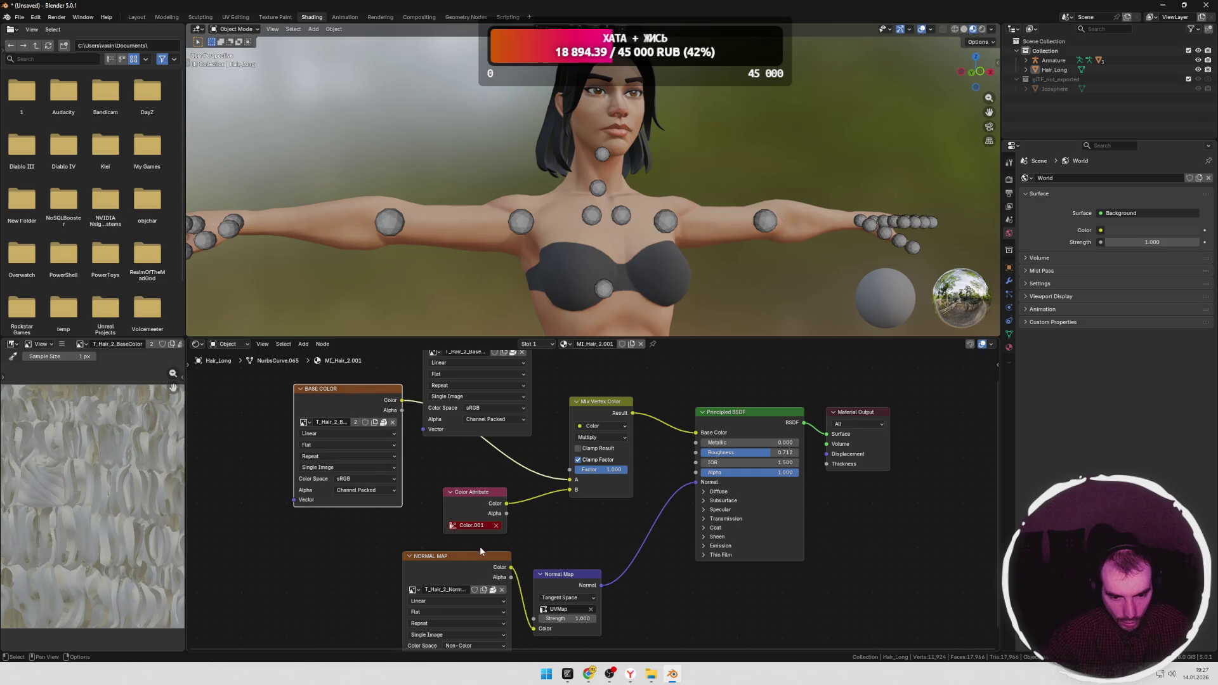
{"action": "left_click", "coordinate": [472, 526]}
{"action": "left_click", "coordinate": [528, 531]}
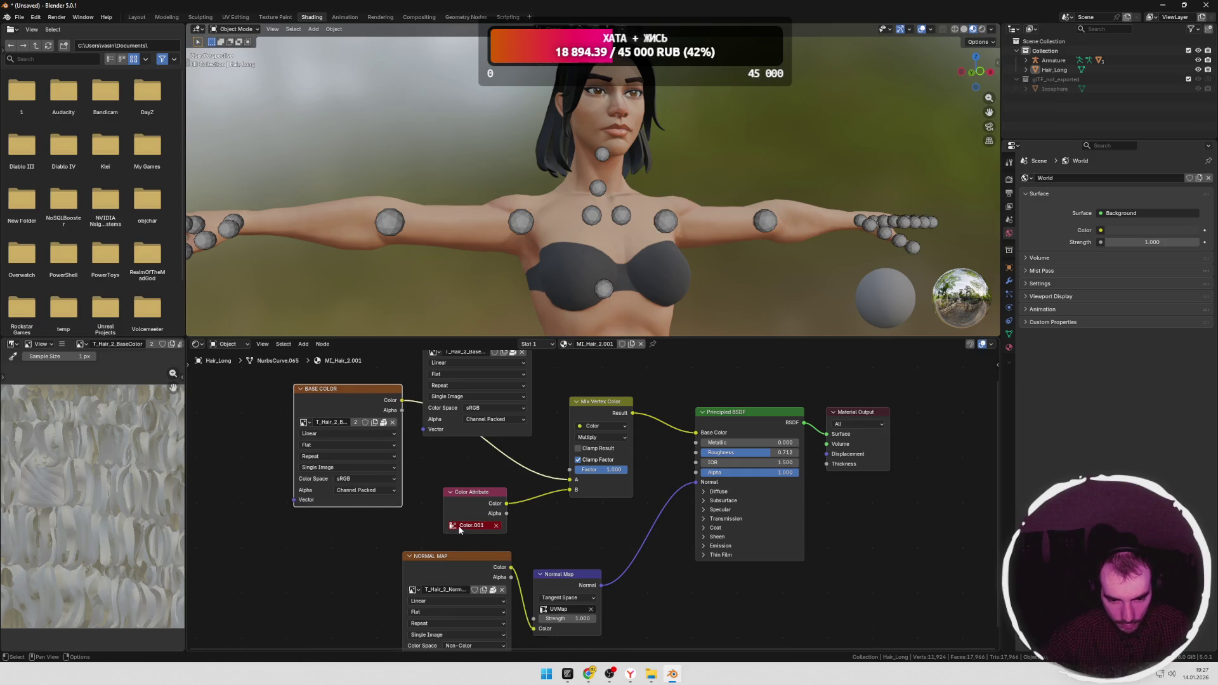
{"action": "left_click", "coordinate": [460, 527]}
{"action": "left_click", "coordinate": [545, 524]}
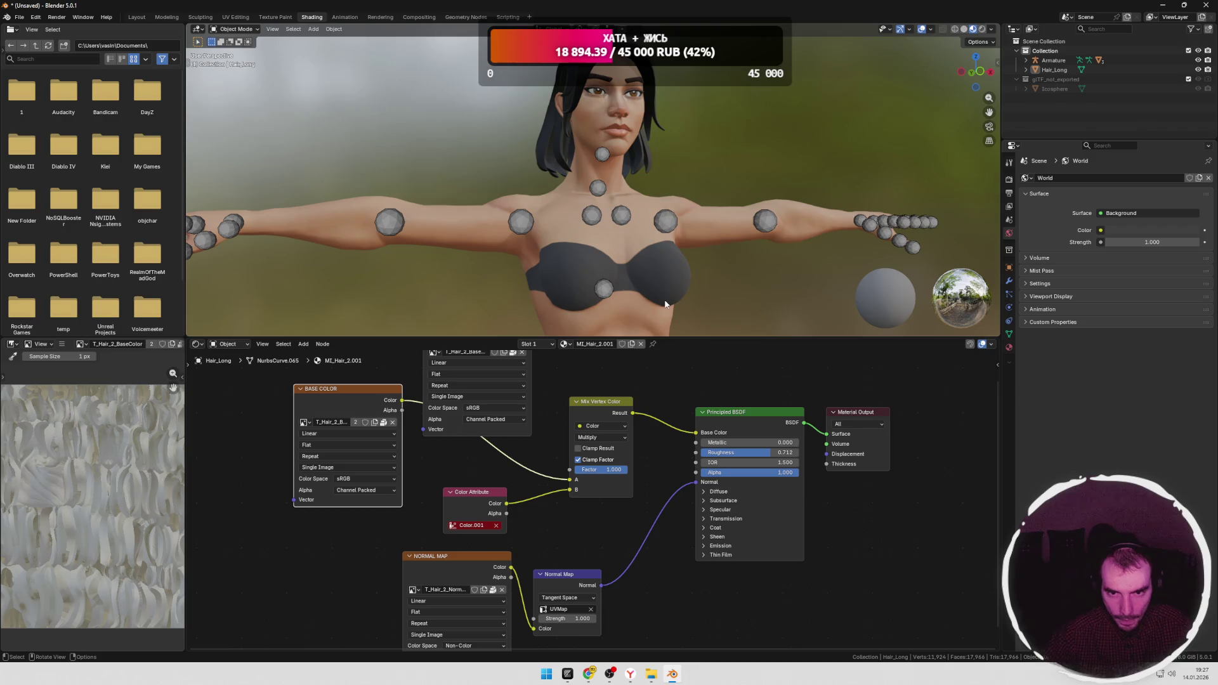
{"action": "scroll", "coordinate": [666, 243], "scroll_direction": "down", "scroll_amount": 2}
Step: Clear the hair's Color Attribute name and cut its link to the mix, leaving the hair grey
{"action": "left_click", "coordinate": [602, 131]}
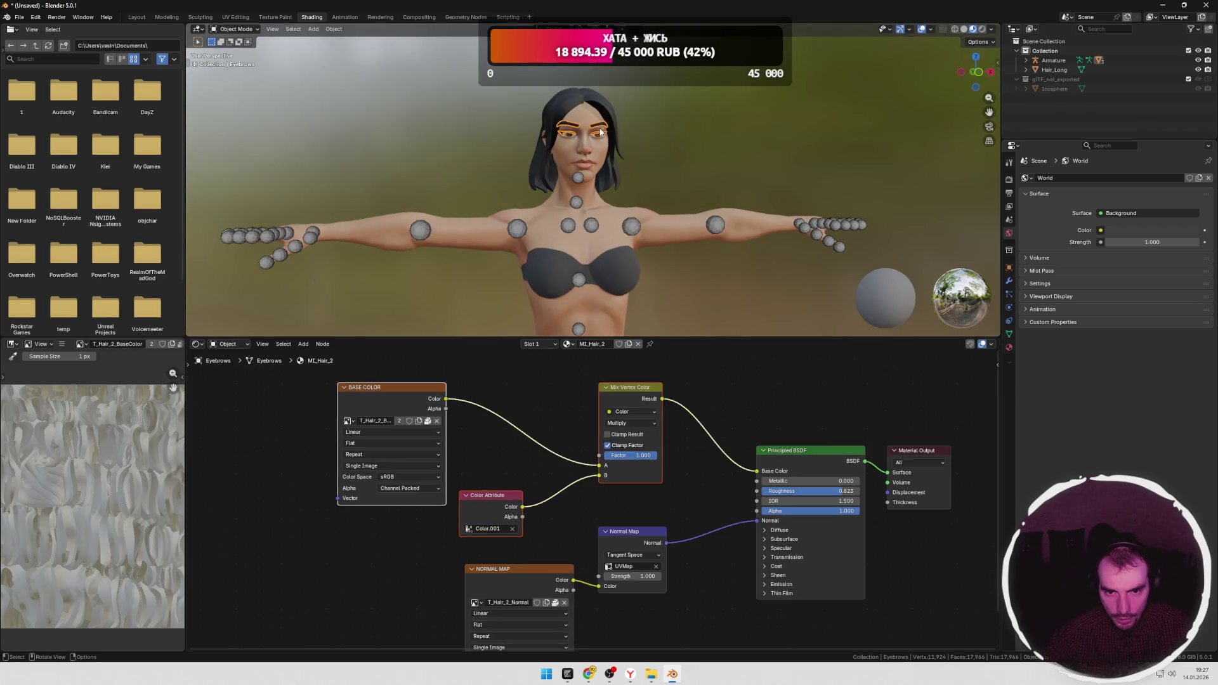
{"action": "left_click", "coordinate": [481, 529]}
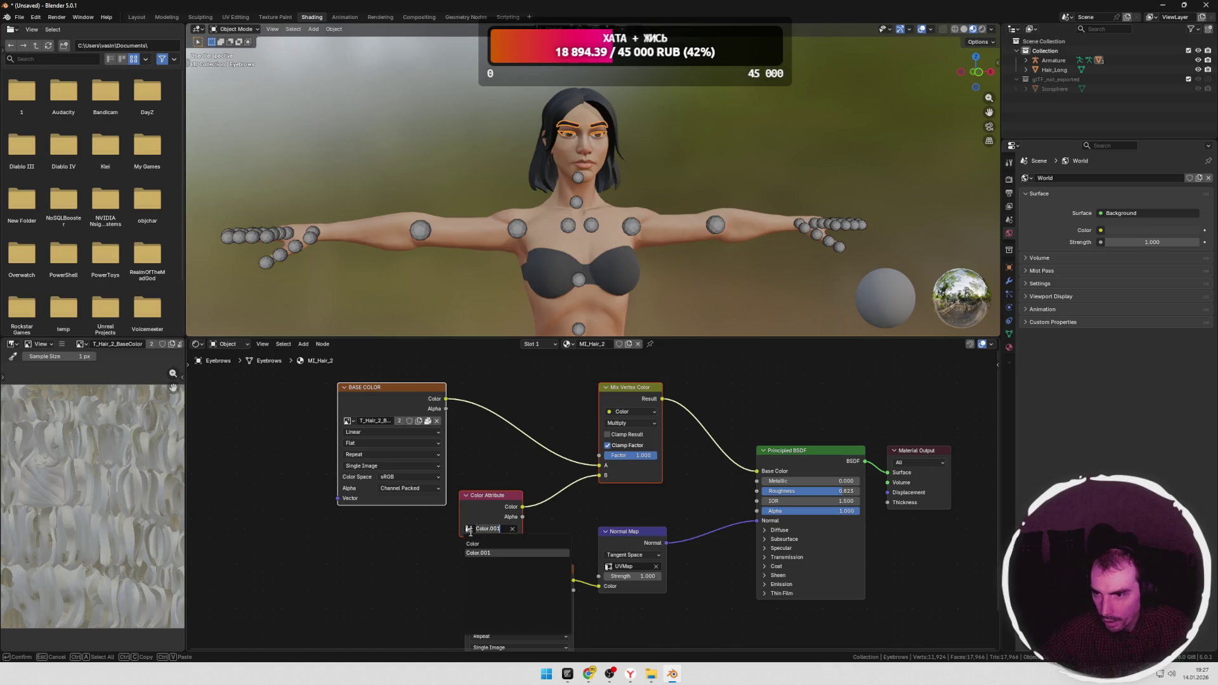
{"action": "left_click", "coordinate": [552, 533]}
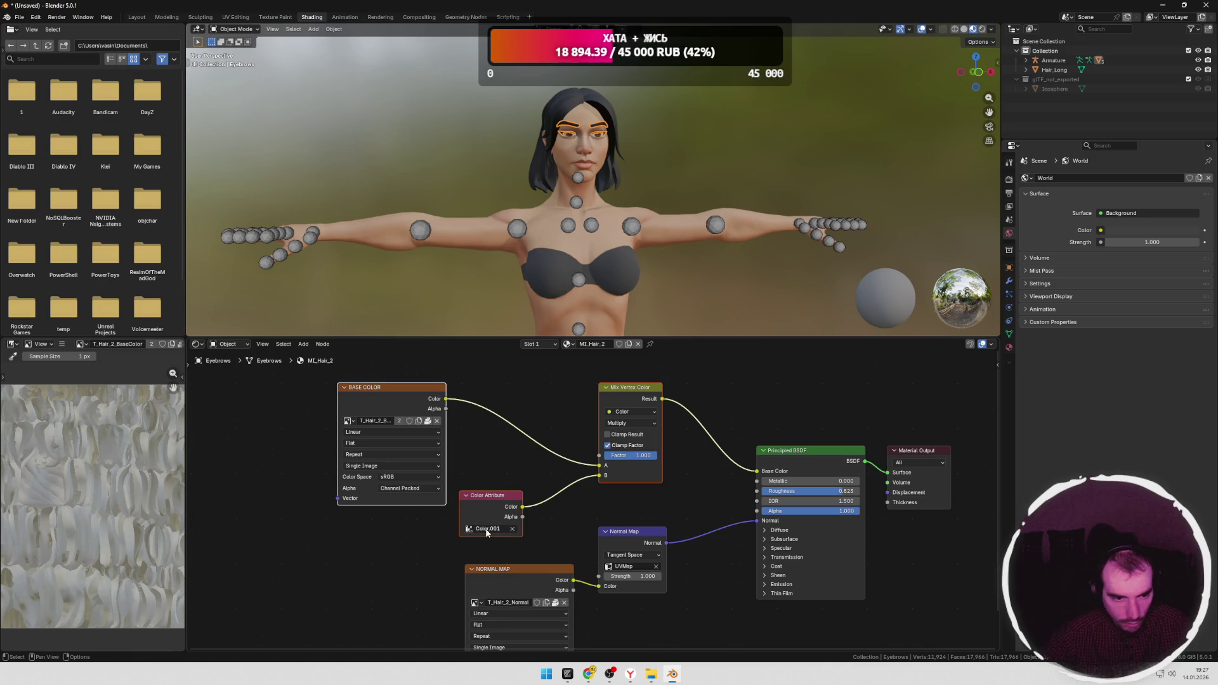
{"action": "left_click", "coordinate": [598, 107]}
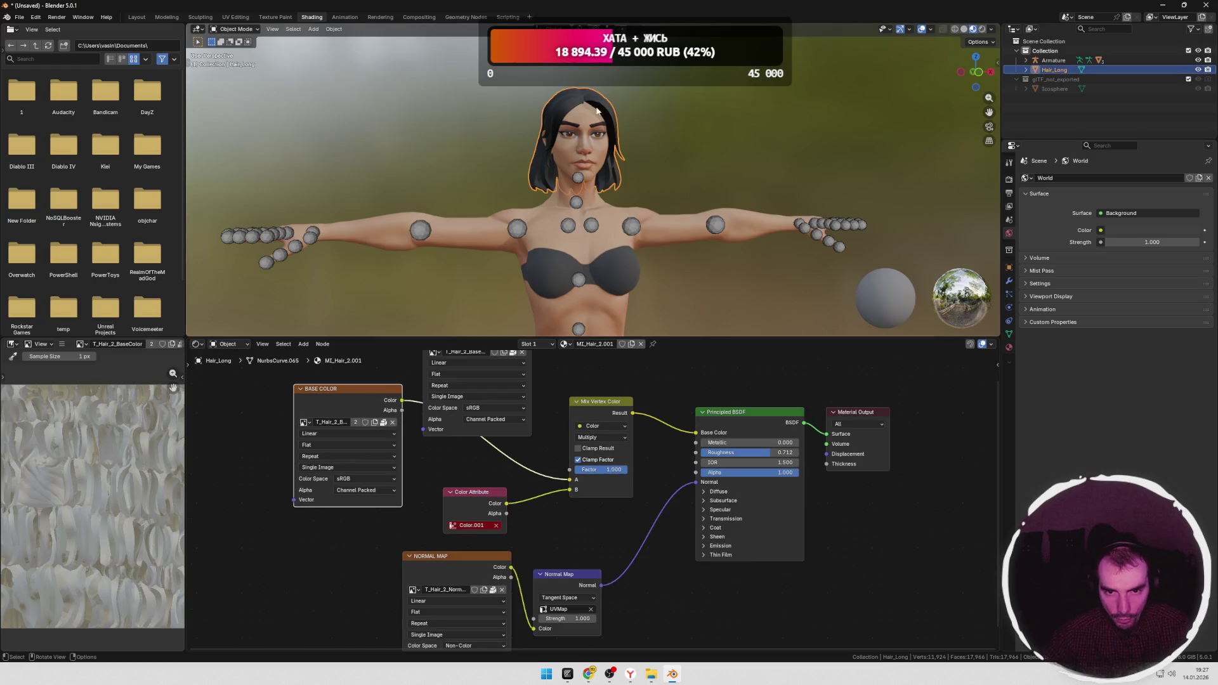
{"action": "left_click", "coordinate": [488, 524]}
{"action": "left_click", "coordinate": [485, 525]}
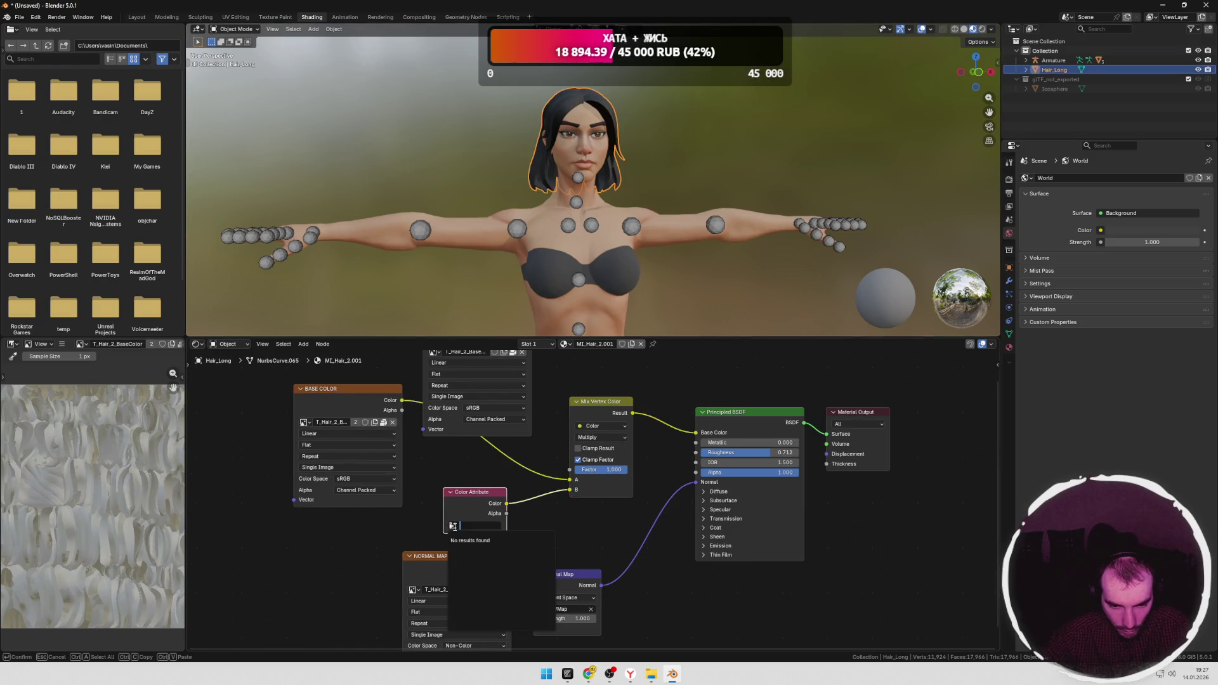
{"action": "key", "text": "Return"}
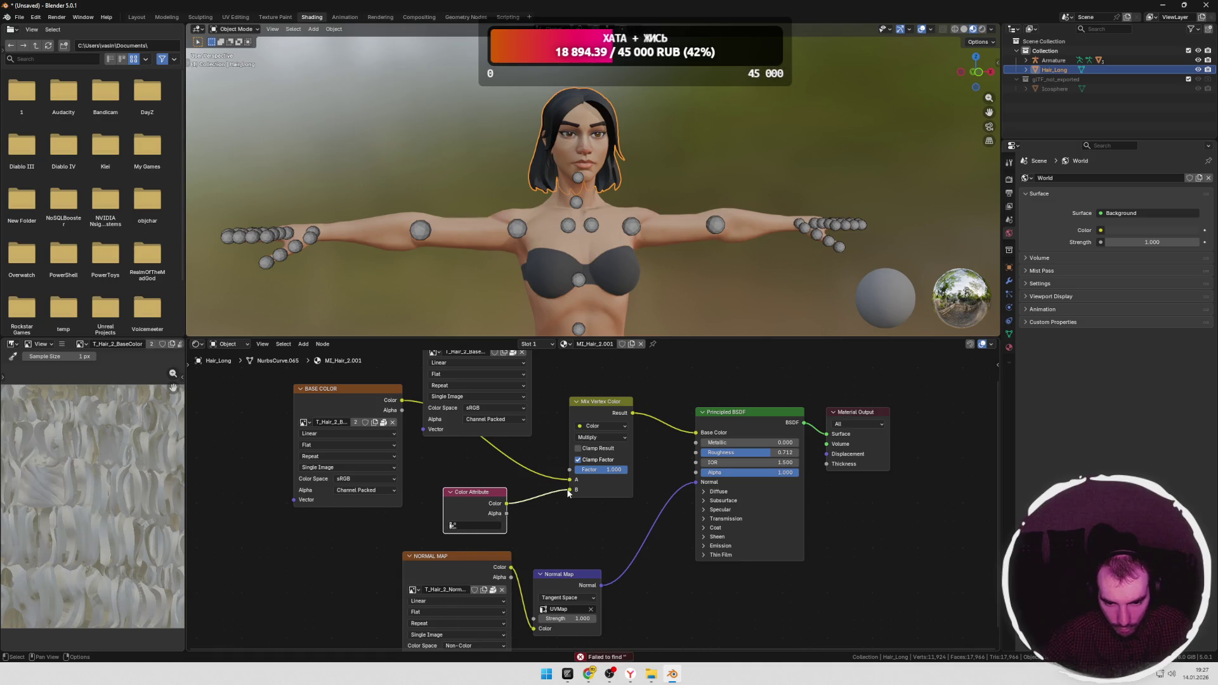
{"action": "mouse_move", "coordinate": [571, 489]}
{"action": "left_mouse_down"}
{"action": "mouse_move", "coordinate": [543, 513]}
{"action": "mouse_move", "coordinate": [573, 490]}
{"action": "mouse_move", "coordinate": [561, 521]}
{"action": "left_mouse_up"}
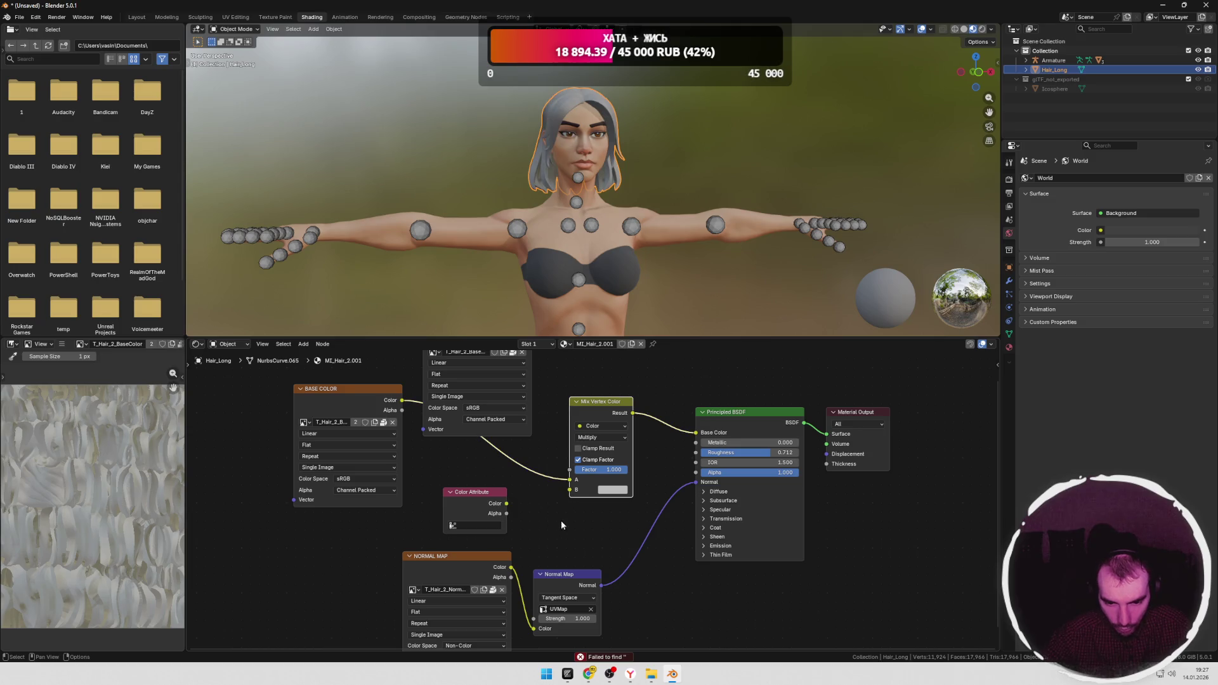
Step: Darken the mix's B colour to near-black via the eyedropper, then bring up the body's Superhero_Female material
{"action": "left_click", "coordinate": [614, 489]}
{"action": "left_click_drag", "start_coordinate": [679, 342], "coordinate": [679, 368]}
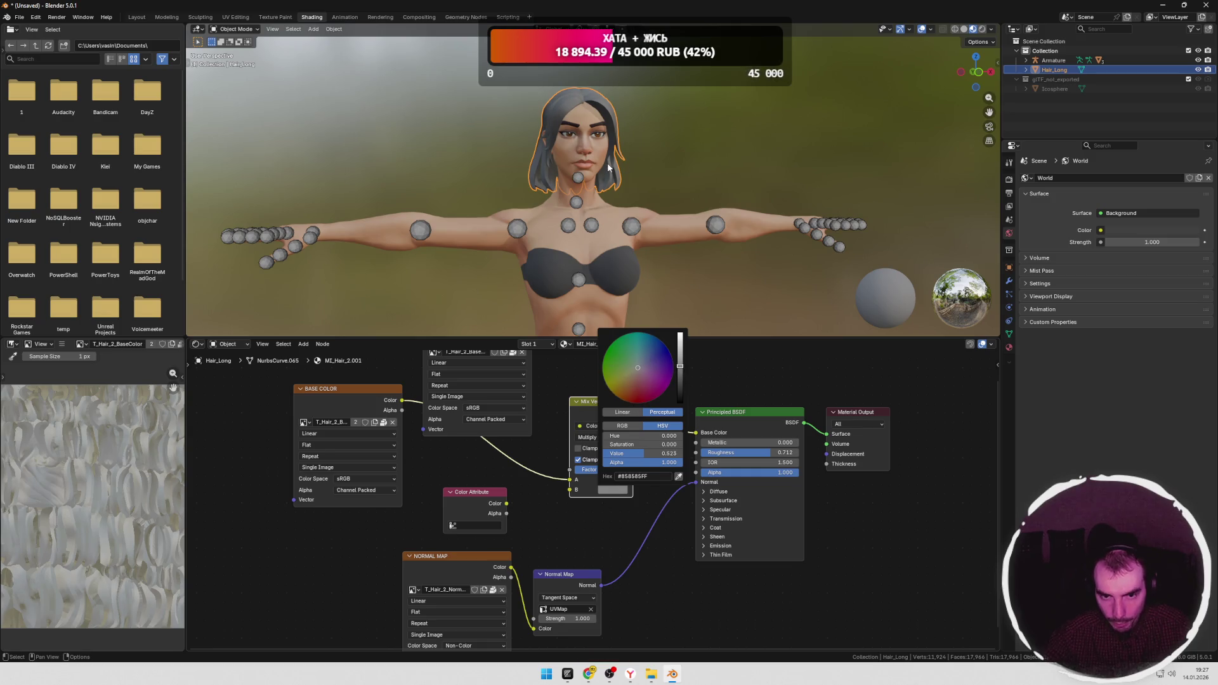
{"action": "left_click", "coordinate": [679, 476]}
{"action": "left_click", "coordinate": [607, 118]}
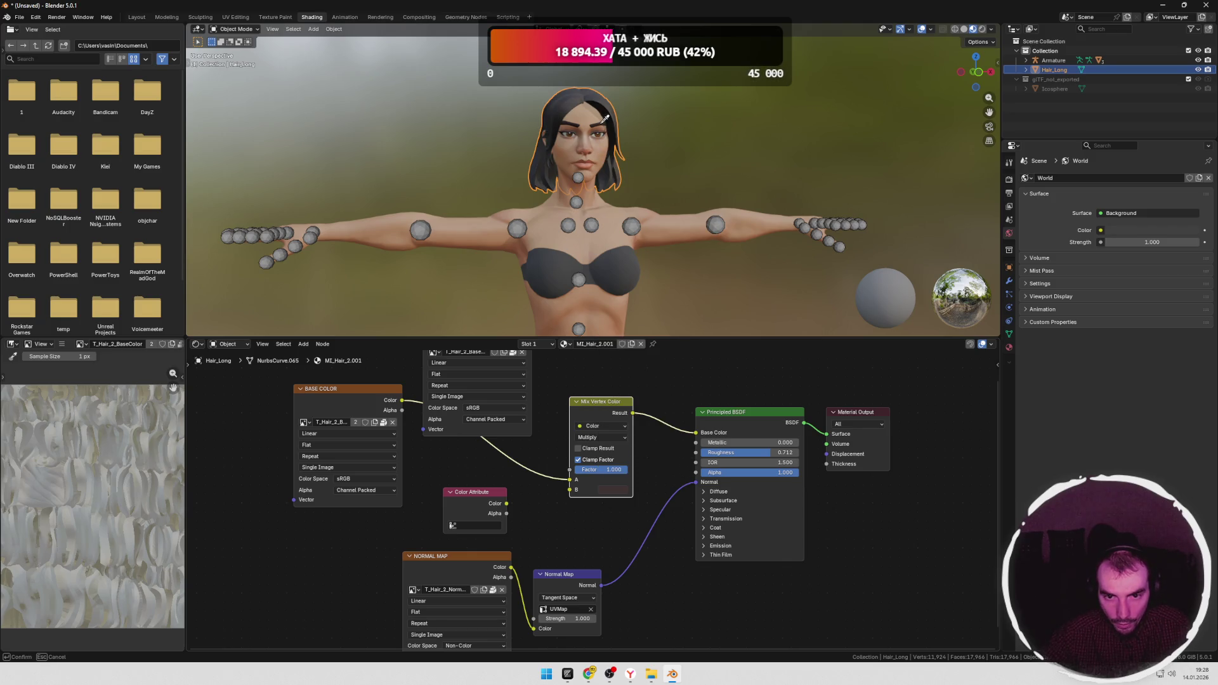
{"action": "left_click", "coordinate": [713, 238]}
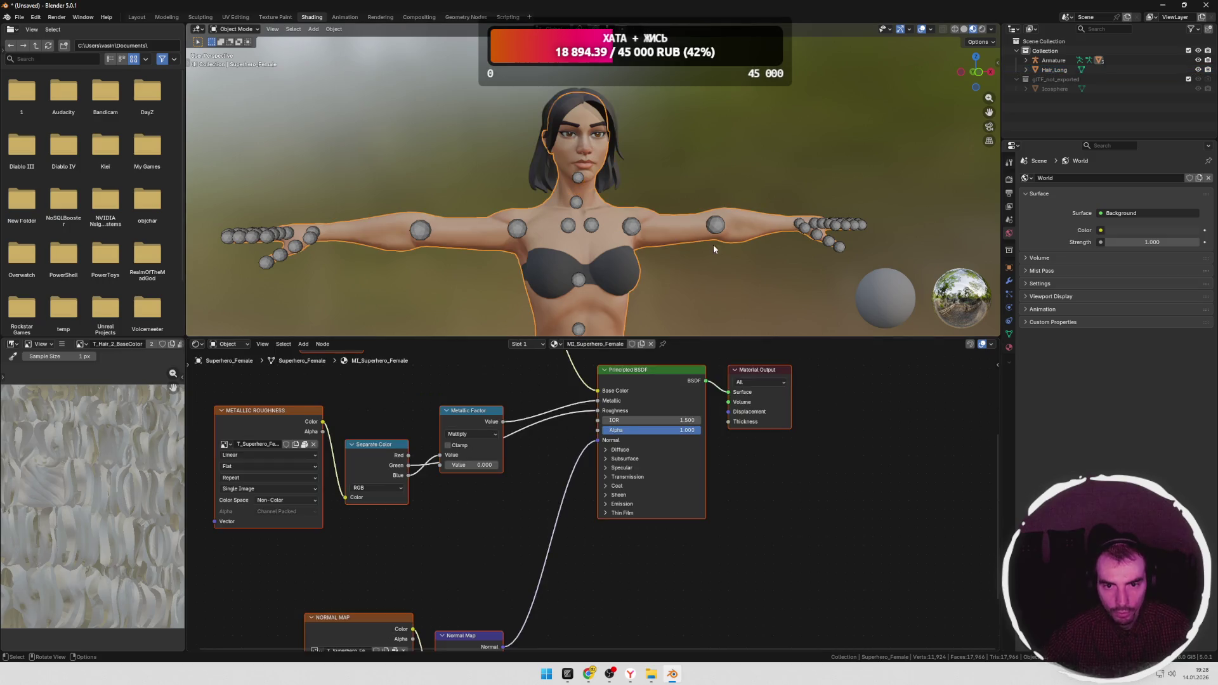
{"action": "middle_click_drag", "start_coordinate": [707, 172], "coordinate": [613, 257]}
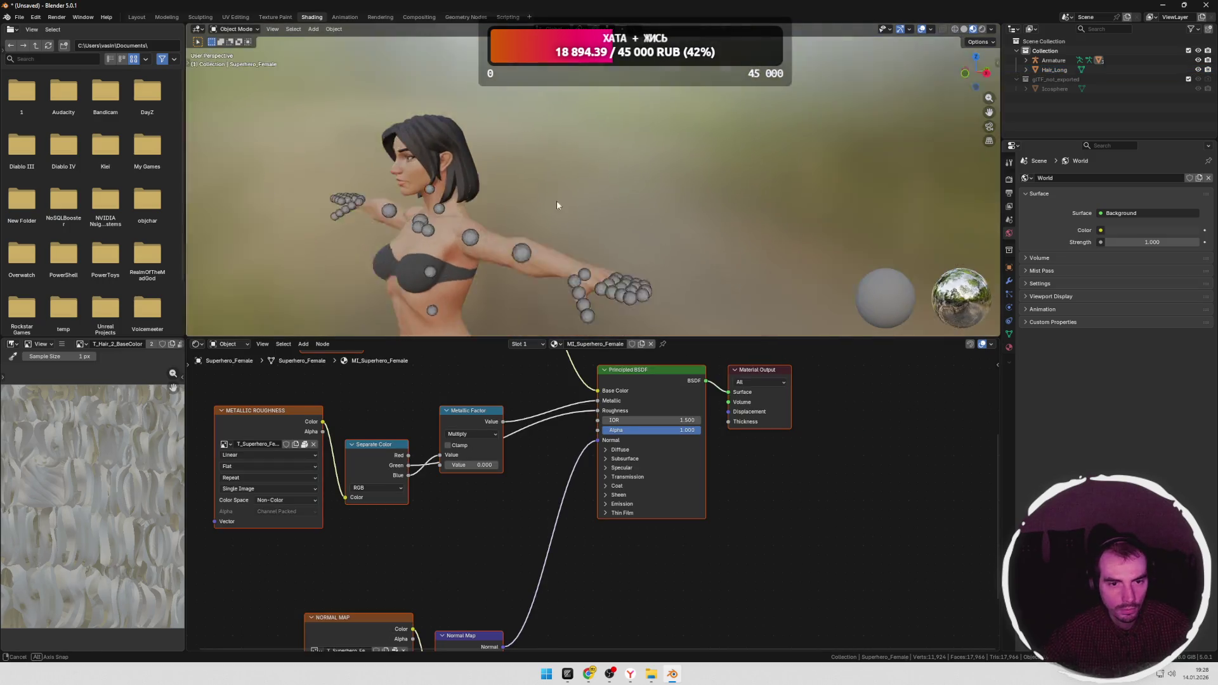
{"action": "scroll", "coordinate": [629, 245], "scroll_direction": "down", "scroll_amount": 3}
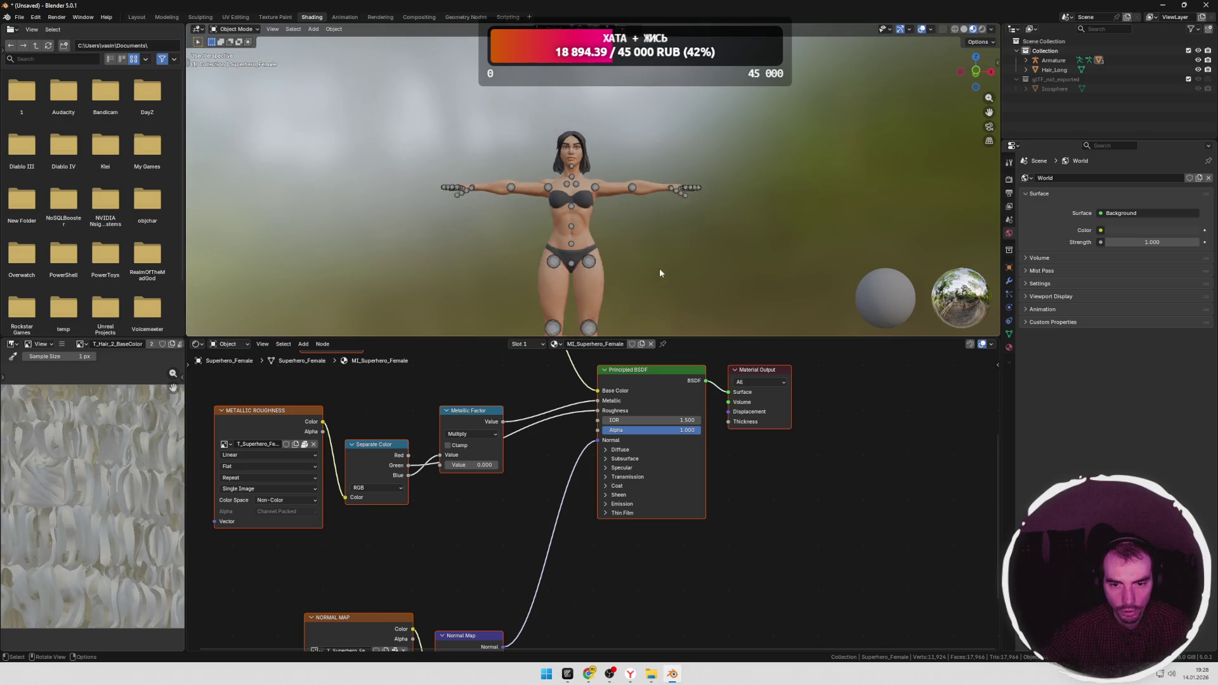
{"action": "mouse_move", "coordinate": [629, 244]}
{"action": "middle_mouse_down"}
{"action": "mouse_move", "coordinate": [655, 264]}
{"action": "mouse_move", "coordinate": [644, 262]}
{"action": "middle_mouse_up"}
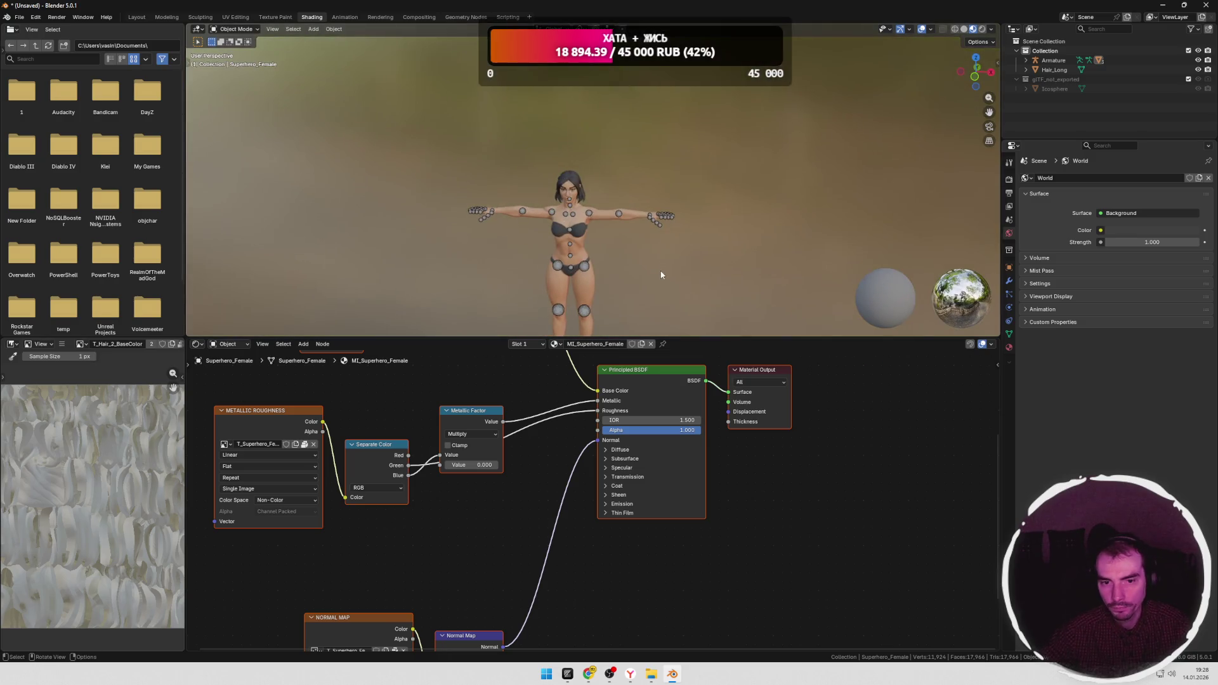
{"action": "scroll", "coordinate": [645, 262], "scroll_direction": "up", "scroll_amount": 1}
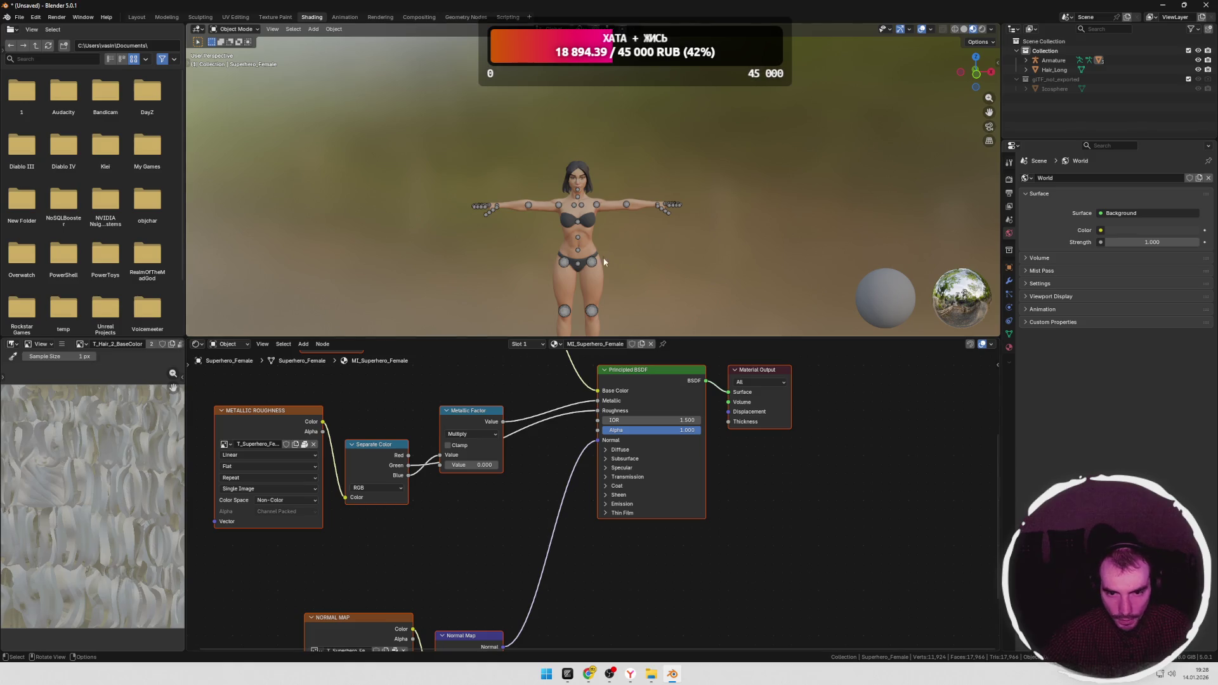
{"action": "scroll", "coordinate": [596, 265], "scroll_direction": "up", "scroll_amount": 2}
{"action": "scroll", "coordinate": [596, 265], "scroll_direction": "up", "scroll_amount": 2}
{"action": "scroll", "coordinate": [609, 266], "scroll_direction": "up", "scroll_amount": 1}
{"action": "mouse_move", "coordinate": [630, 266]}
{"action": "middle_mouse_down"}
{"action": "mouse_move", "coordinate": [570, 251]}
{"action": "mouse_move", "coordinate": [485, 256]}
{"action": "mouse_move", "coordinate": [537, 255]}
{"action": "mouse_move", "coordinate": [542, 292]}
{"action": "mouse_move", "coordinate": [614, 235]}
{"action": "mouse_move", "coordinate": [513, 196]}
{"action": "mouse_move", "coordinate": [656, 232]}
{"action": "mouse_move", "coordinate": [648, 187]}
{"action": "mouse_move", "coordinate": [590, 241]}
{"action": "middle_mouse_up"}
{"action": "scroll", "coordinate": [585, 235], "scroll_direction": "up", "scroll_amount": 2}
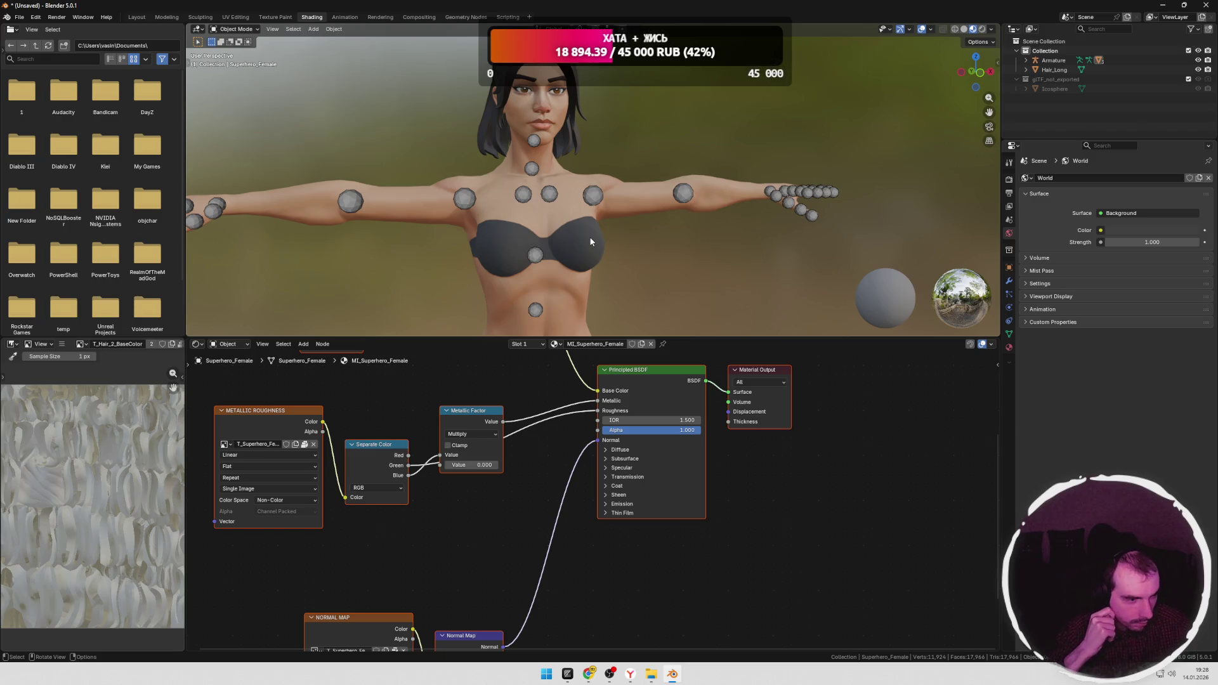
{"action": "mouse_move", "coordinate": [627, 257]}
{"action": "middle_mouse_down"}
{"action": "mouse_move", "coordinate": [683, 263]}
{"action": "mouse_move", "coordinate": [620, 232]}
{"action": "mouse_move", "coordinate": [680, 253]}
{"action": "middle_mouse_up"}
{"action": "scroll", "coordinate": [667, 181], "scroll_direction": "up", "scroll_amount": 3}
{"action": "mouse_move", "coordinate": [676, 186]}
{"action": "middle_mouse_down"}
{"action": "mouse_move", "coordinate": [660, 193]}
{"action": "mouse_move", "coordinate": [666, 218]}
{"action": "mouse_move", "coordinate": [657, 199]}
{"action": "mouse_move", "coordinate": [722, 210]}
{"action": "mouse_move", "coordinate": [636, 217]}
{"action": "mouse_move", "coordinate": [711, 203]}
{"action": "middle_mouse_up"}
{"action": "left_click", "coordinate": [1051, 69]}
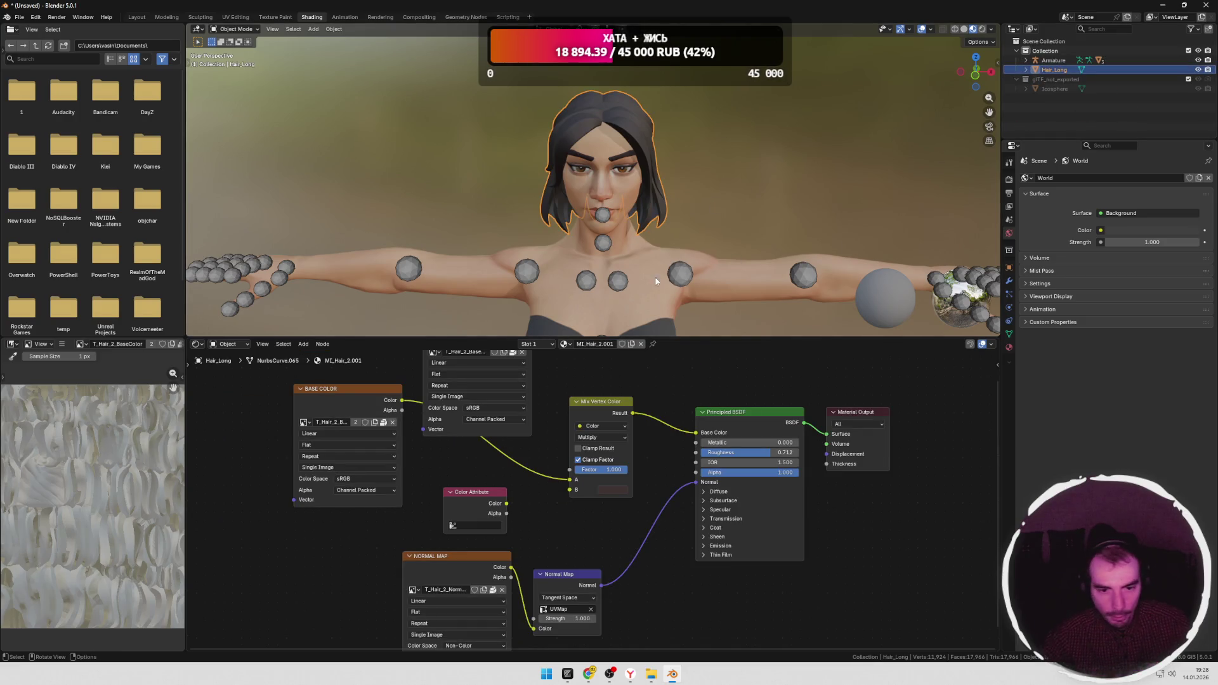
Step: Expand the Armature in the Outliner, try dragging Hair_Long into it, and inspect the hair's NurbsCurve.065 contents
{"action": "left_click", "coordinate": [1028, 60]}
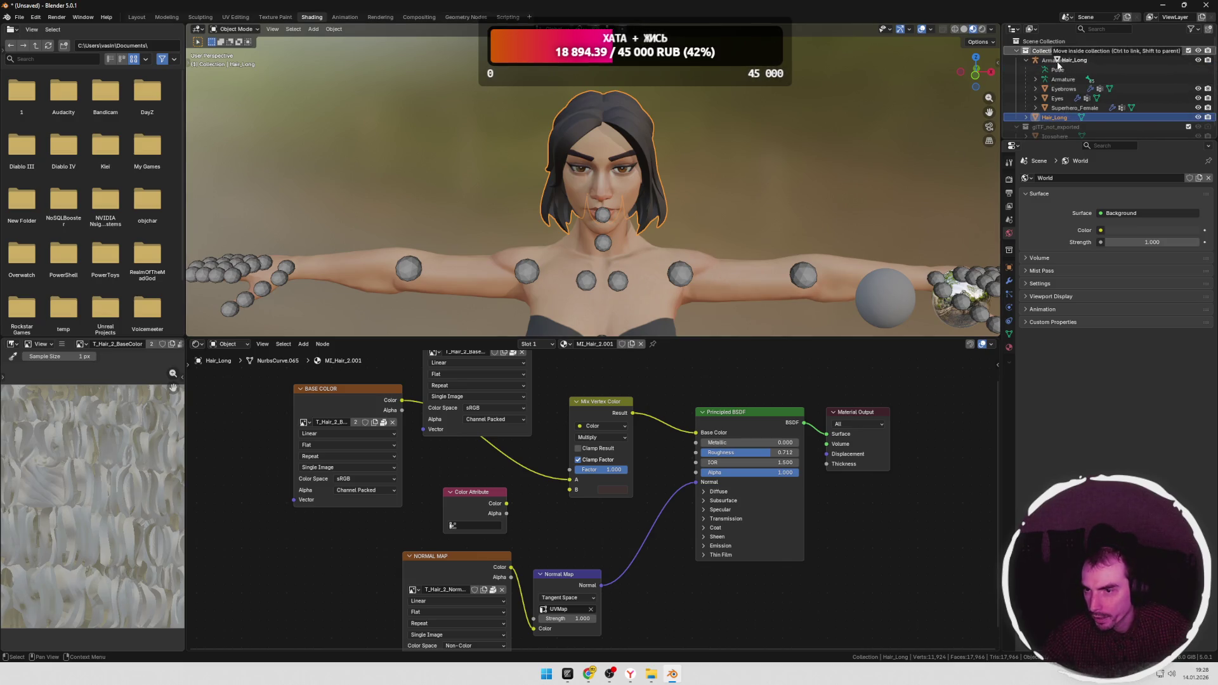
{"action": "left_click_drag", "start_coordinate": [1055, 118], "coordinate": [1079, 113]}
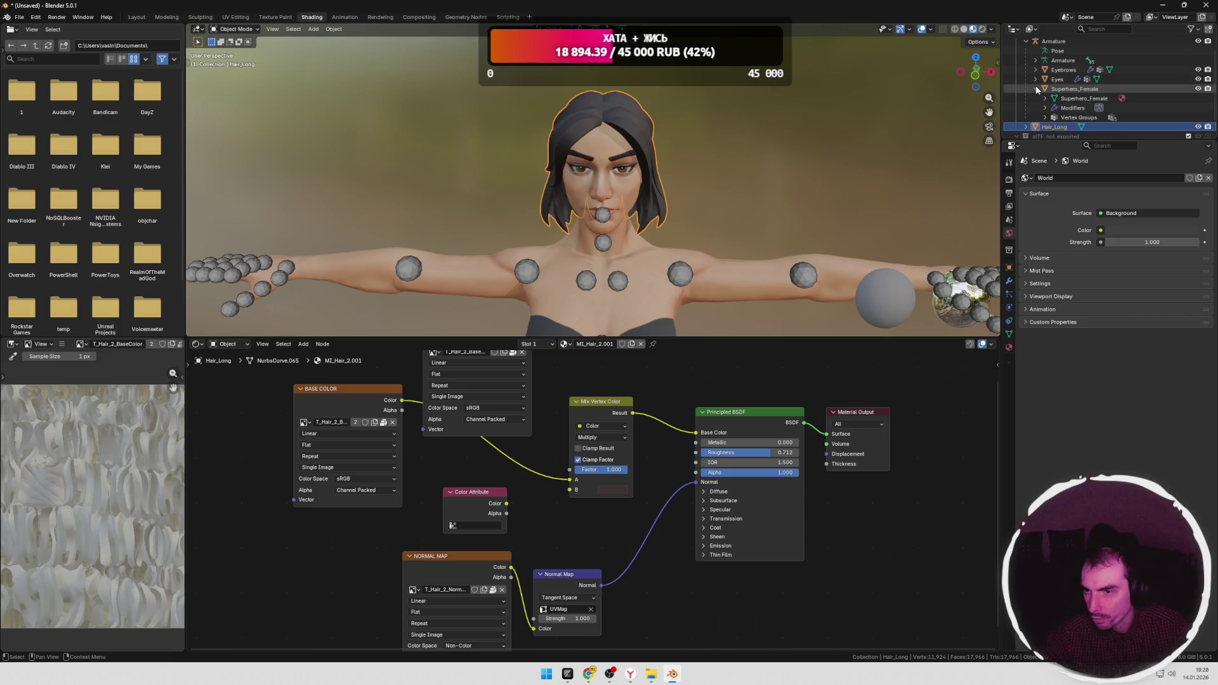
{"action": "left_click", "coordinate": [1044, 89]}
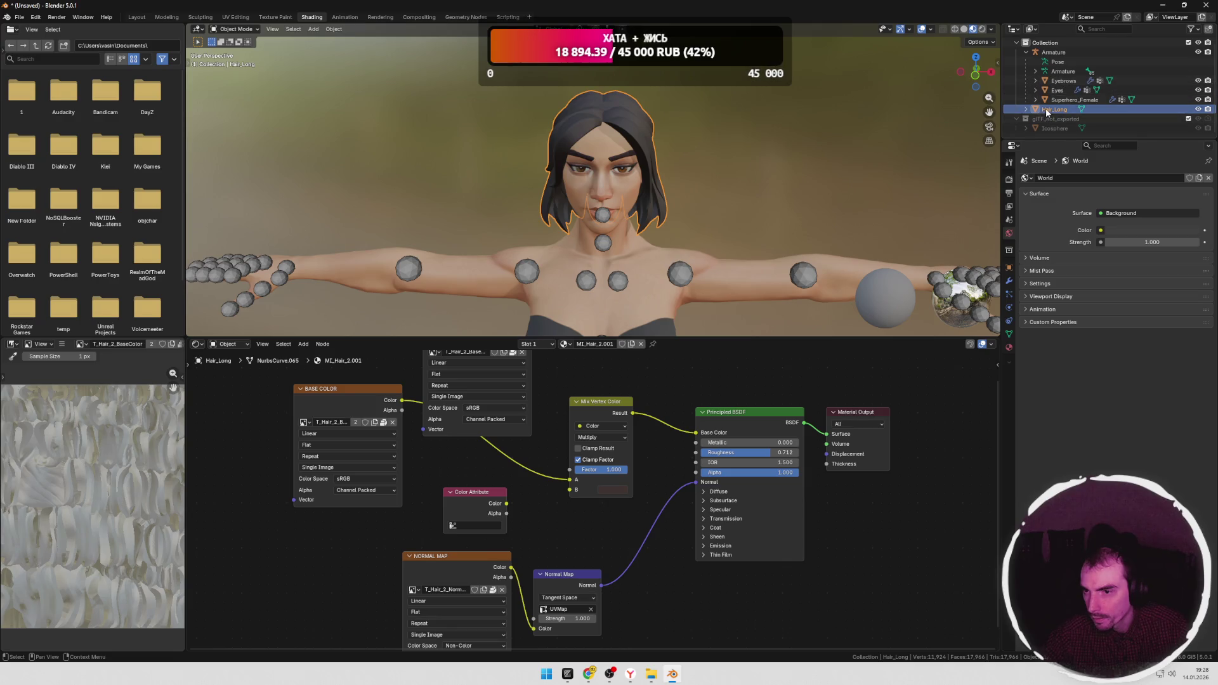
{"action": "right_click", "coordinate": [1047, 109]}
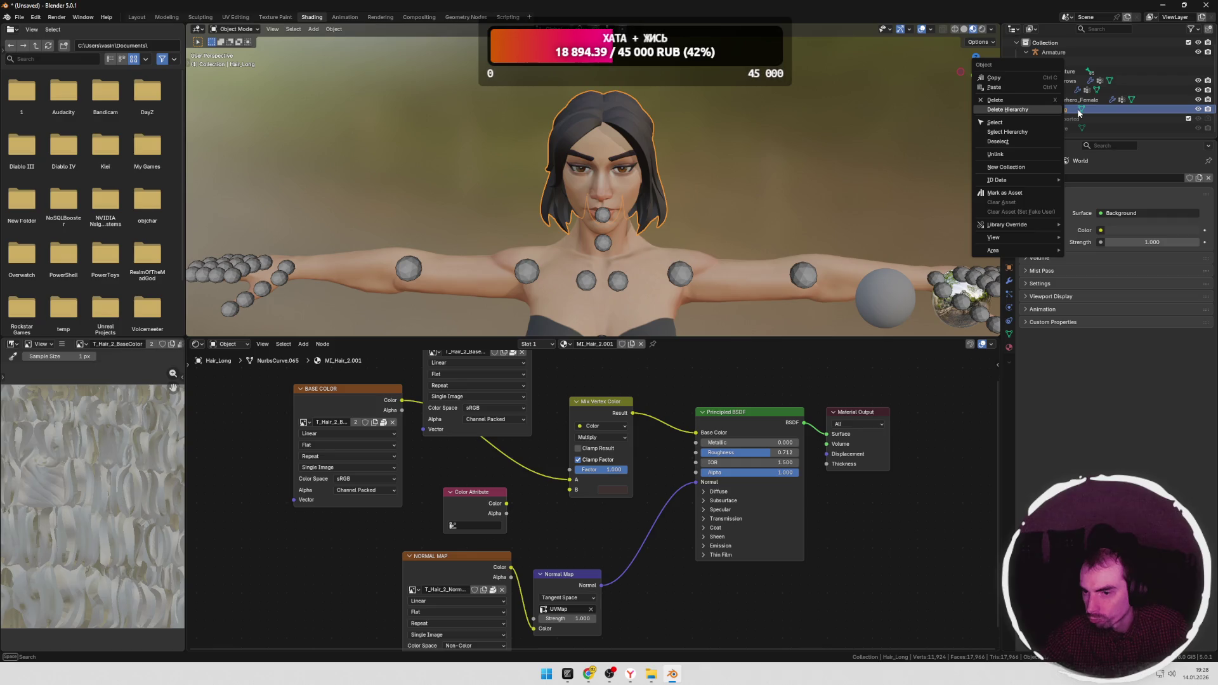
{"action": "left_click", "coordinate": [1078, 114]}
{"action": "left_click", "coordinate": [1033, 110]}
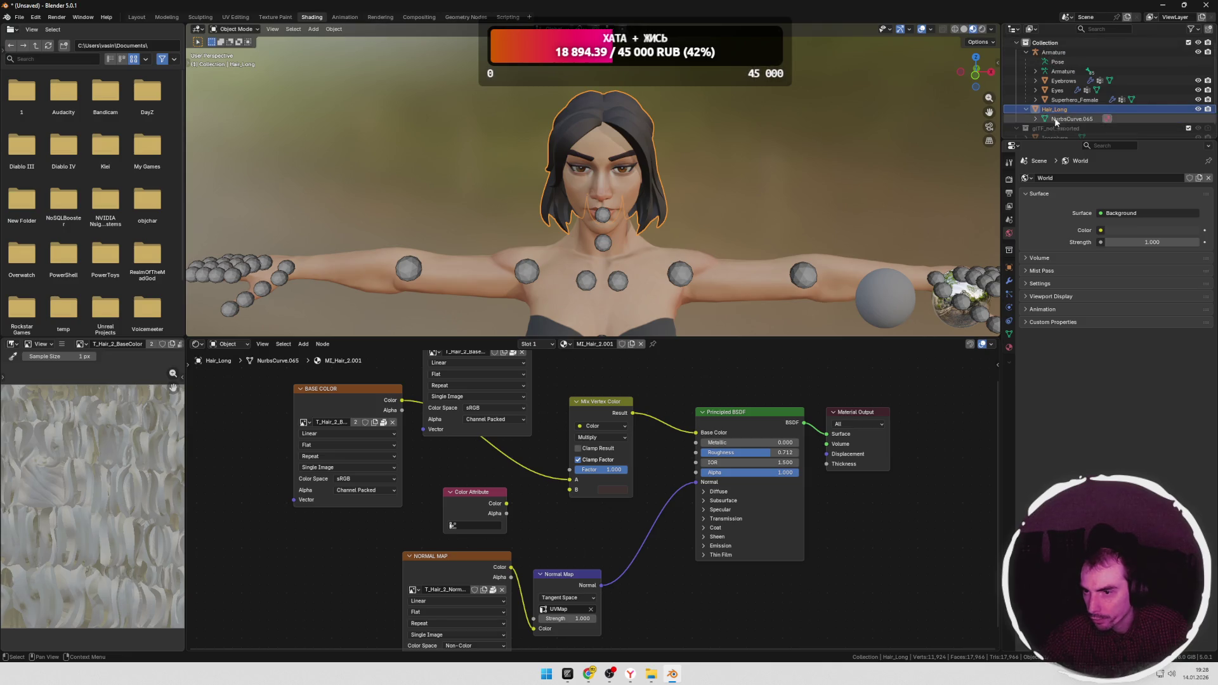
{"action": "key", "text": "minus"}
{"action": "key", "text": "minus"}
{"action": "key", "text": "minus"}
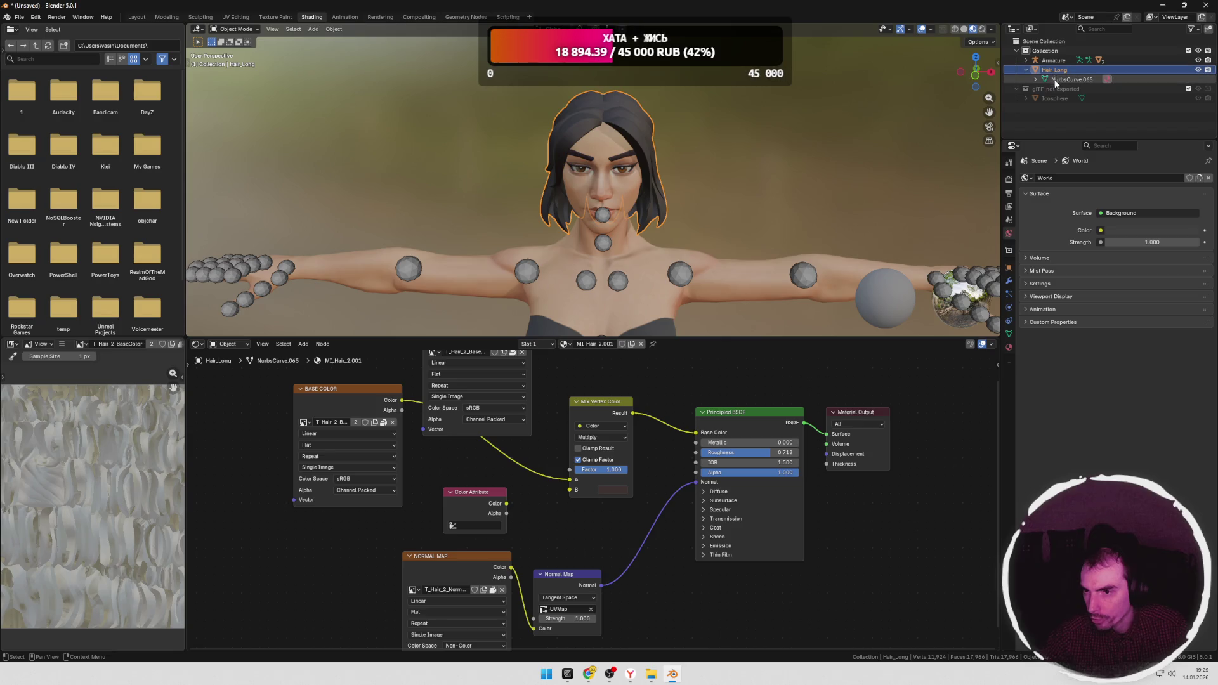
{"action": "scroll", "coordinate": [753, 207], "scroll_direction": "down", "scroll_amount": 3}
{"action": "scroll", "coordinate": [753, 206], "scroll_direction": "down", "scroll_amount": 2}
{"action": "scroll", "coordinate": [734, 214], "scroll_direction": "down", "scroll_amount": 1}
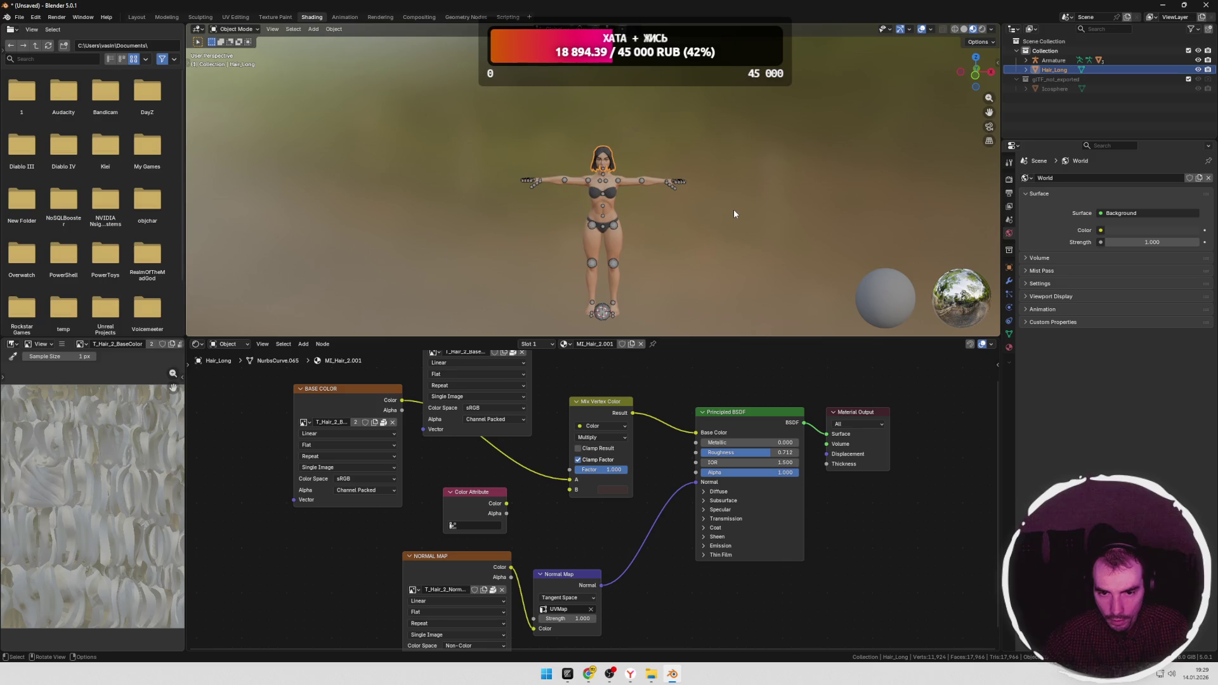
Step: Parent Hair_Long to the Armature with the body and armature selected via Parent > Object
{"action": "left_click", "coordinate": [604, 304]}
{"action": "scroll", "coordinate": [685, 275], "scroll_direction": "up", "scroll_amount": 1}
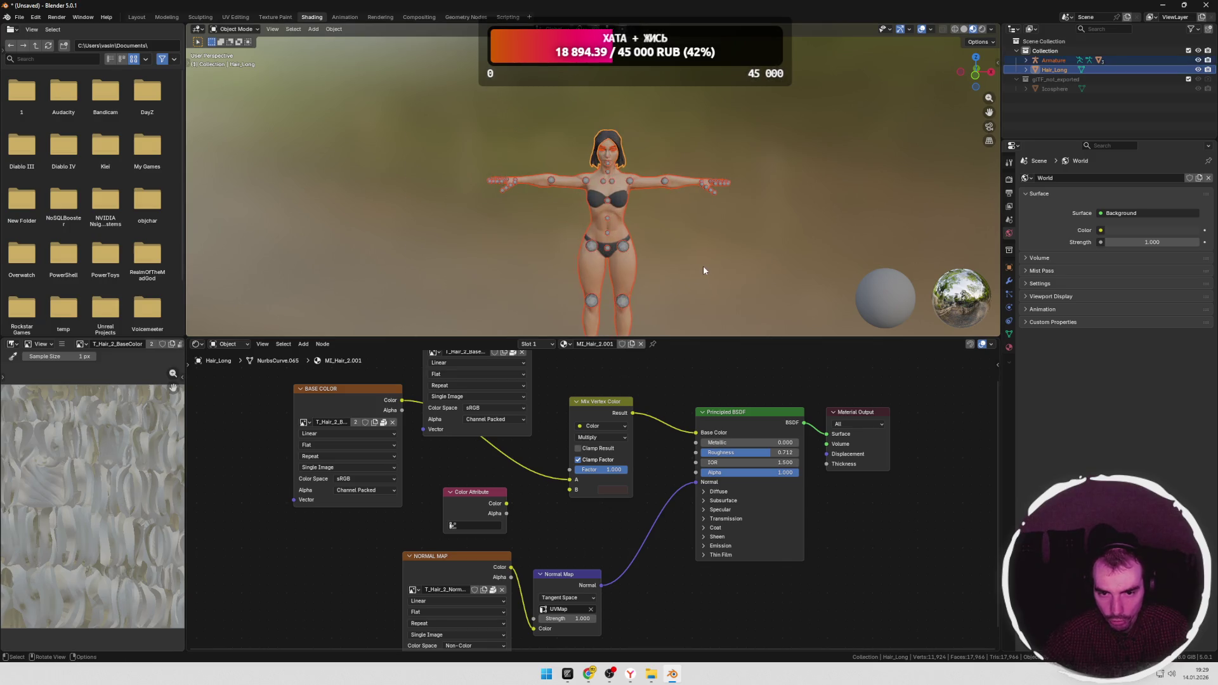
{"action": "scroll", "coordinate": [704, 265], "scroll_direction": "up", "scroll_amount": 4}
{"action": "scroll", "coordinate": [705, 252], "scroll_direction": "up", "scroll_amount": 2}
{"action": "mouse_move", "coordinate": [783, 161]}
{"action": "middle_mouse_down", "text": "shift"}
{"action": "mouse_move", "coordinate": [751, 264]}
{"action": "mouse_move", "coordinate": [638, 250]}
{"action": "middle_mouse_up", "text": "shift"}
{"action": "left_click", "coordinate": [646, 266]}
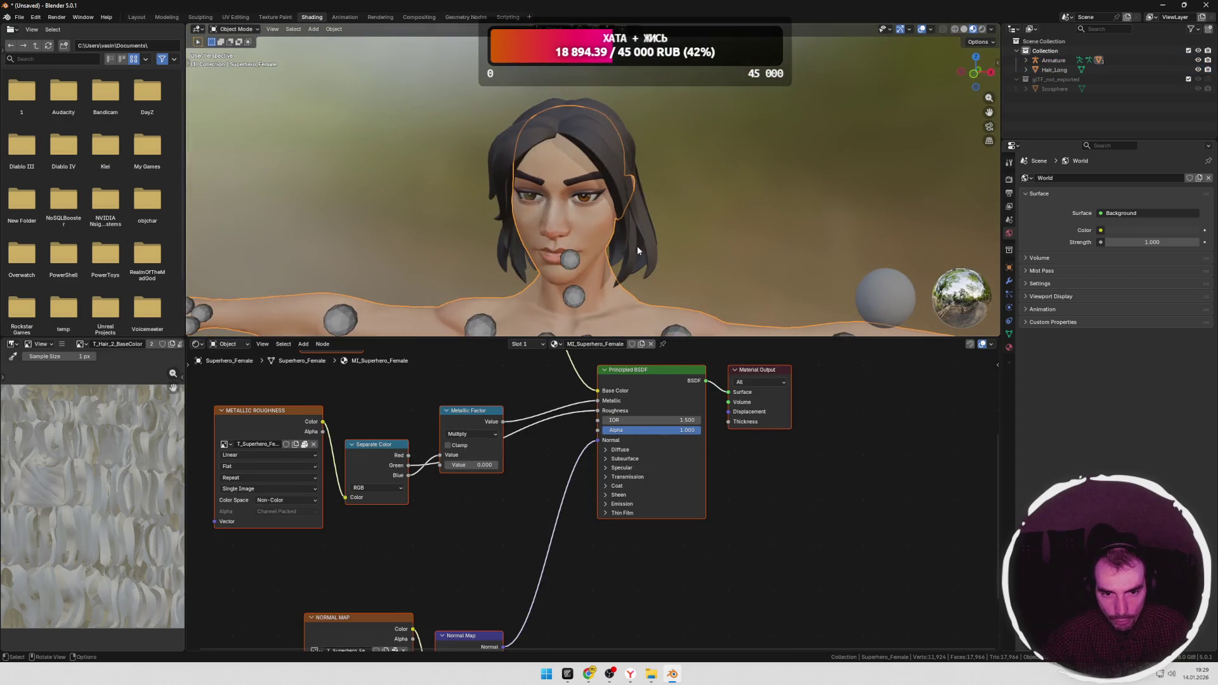
{"action": "scroll", "coordinate": [595, 237], "scroll_direction": "down", "scroll_amount": 5}
{"action": "scroll", "coordinate": [649, 285], "scroll_direction": "down", "scroll_amount": 2}
{"action": "mouse_move", "coordinate": [649, 294]}
{"action": "middle_mouse_down", "text": "shift"}
{"action": "mouse_move", "coordinate": [643, 213]}
{"action": "mouse_move", "coordinate": [804, 178]}
{"action": "middle_mouse_up", "text": "shift"}
{"action": "scroll", "coordinate": [650, 239], "scroll_direction": "up", "scroll_amount": 3}
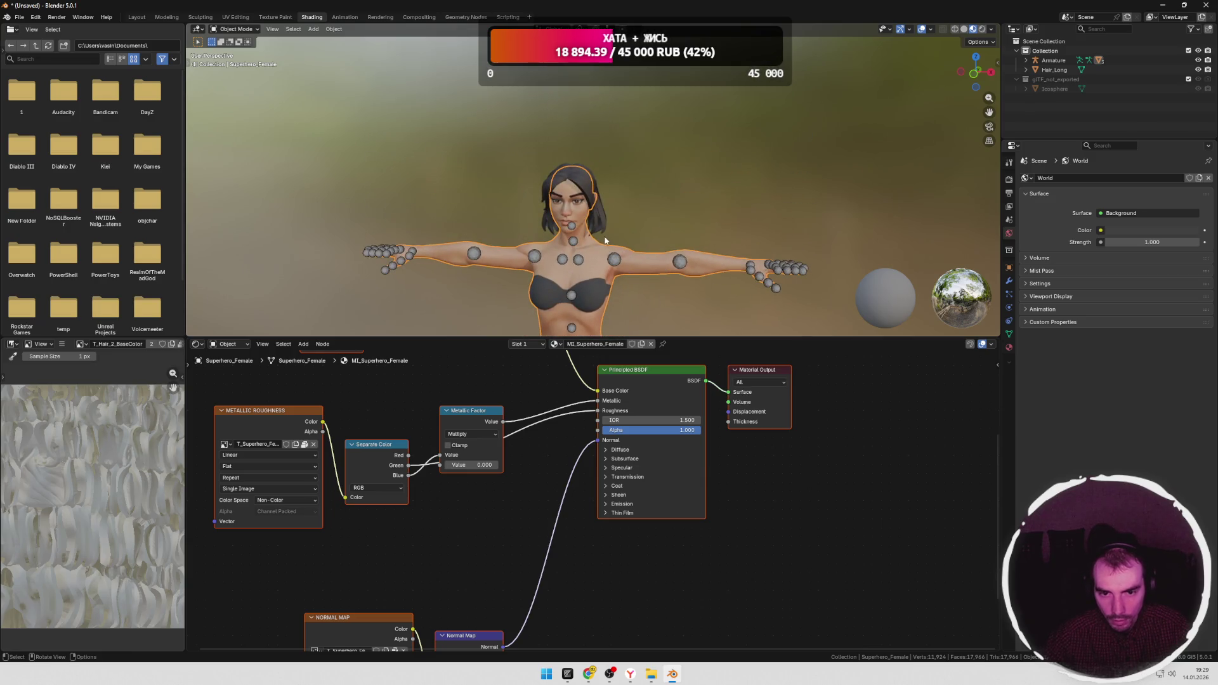
{"action": "left_click", "coordinate": [1057, 61]}
{"action": "right_click", "coordinate": [586, 191]}
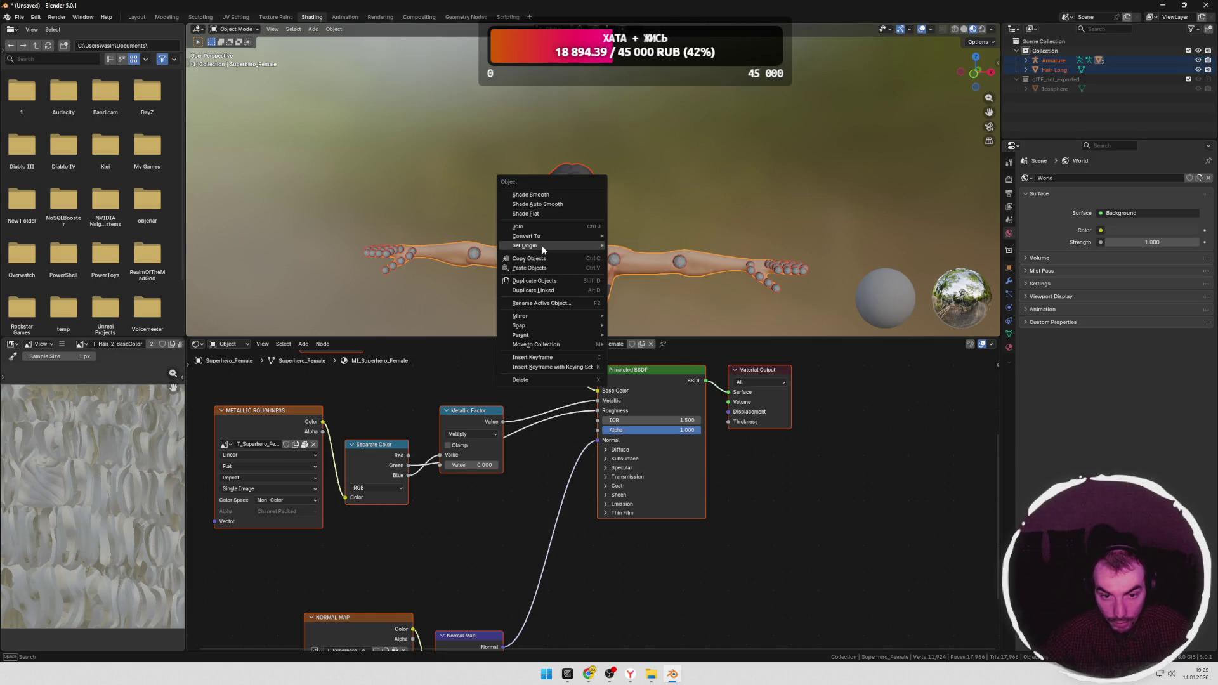
{"action": "left_click", "coordinate": [533, 246]}
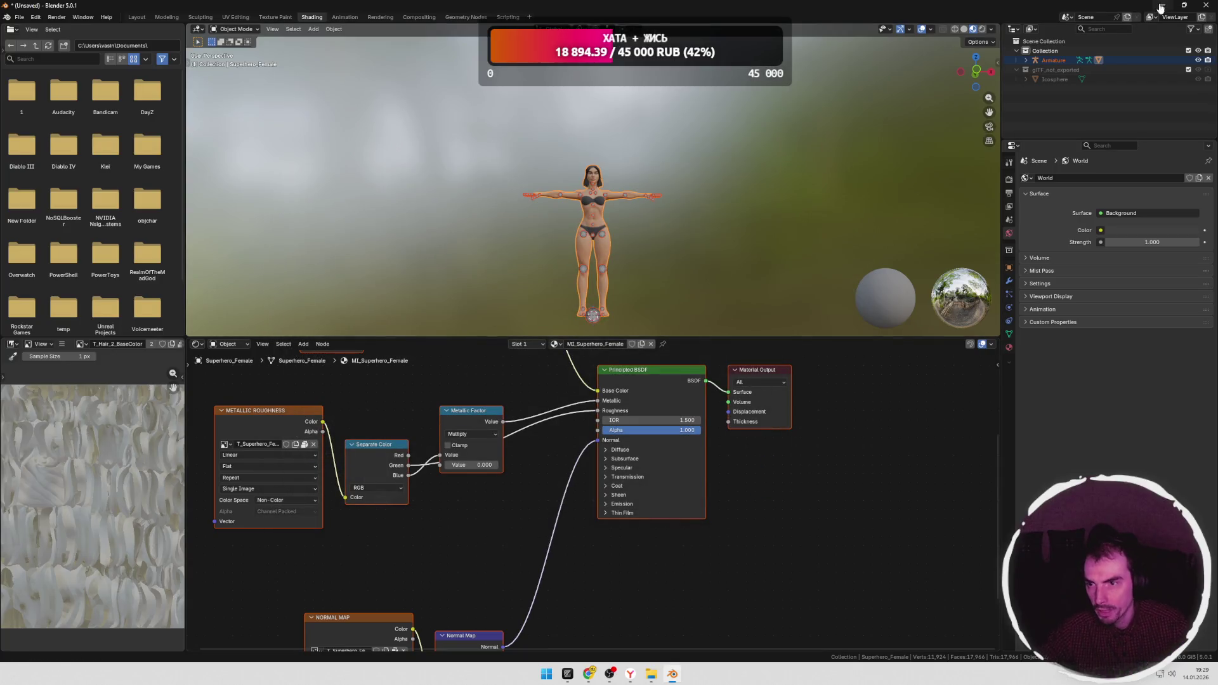
Step: Switch from Blender to the Mixamo page in the browser
{"action": "key", "text": "alt+Tab"}
{"action": "left_click", "coordinate": [272, 10]}
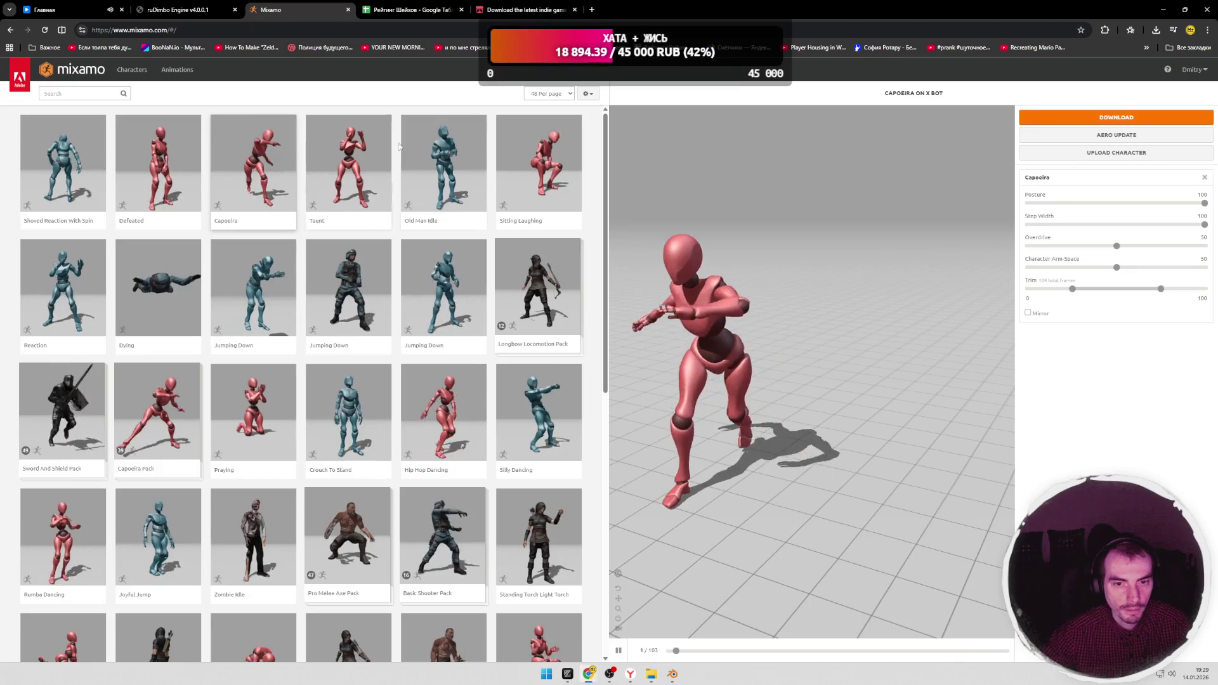
Step: Bring up Mixamo's Upload Character file picker, dismiss it, and return to Blender
{"action": "left_click", "coordinate": [1116, 153]}
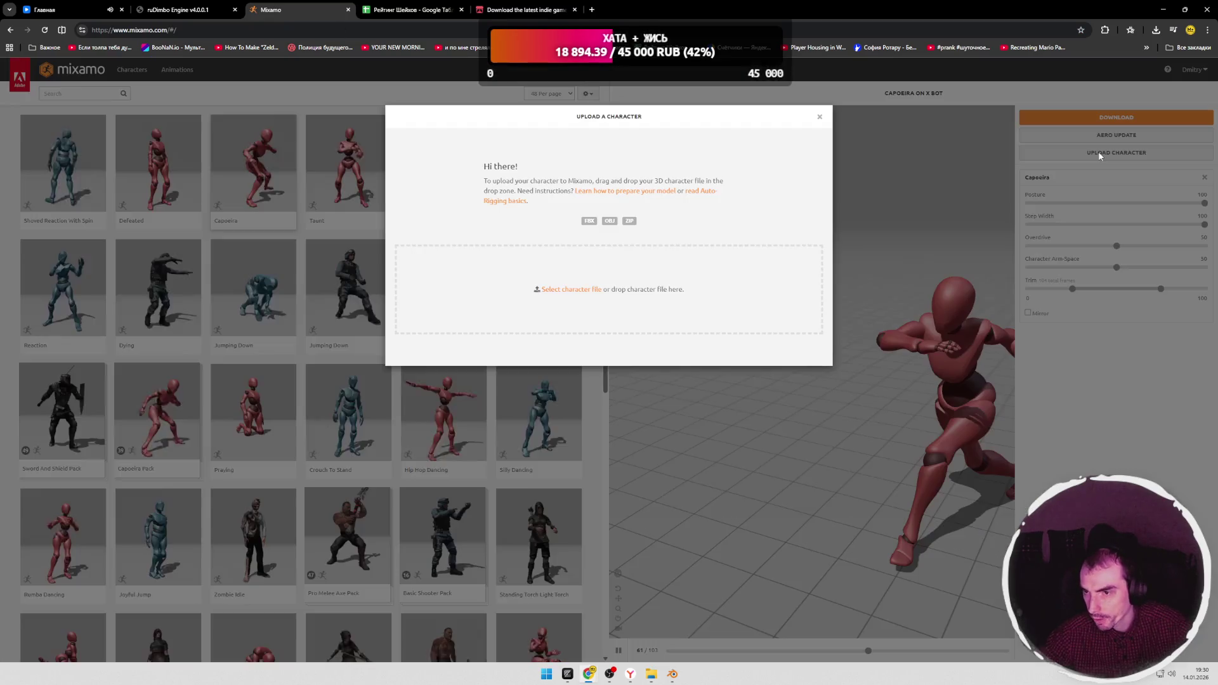
{"action": "left_click", "coordinate": [572, 289]}
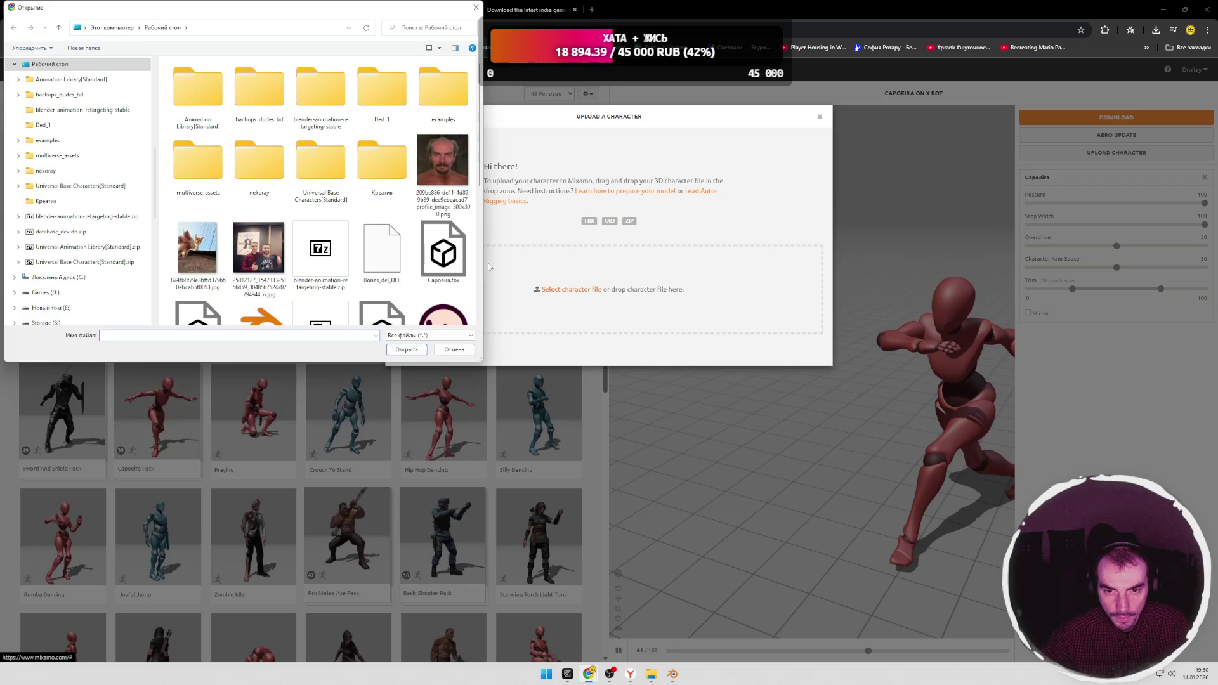
{"action": "double_click", "coordinate": [390, 258]}
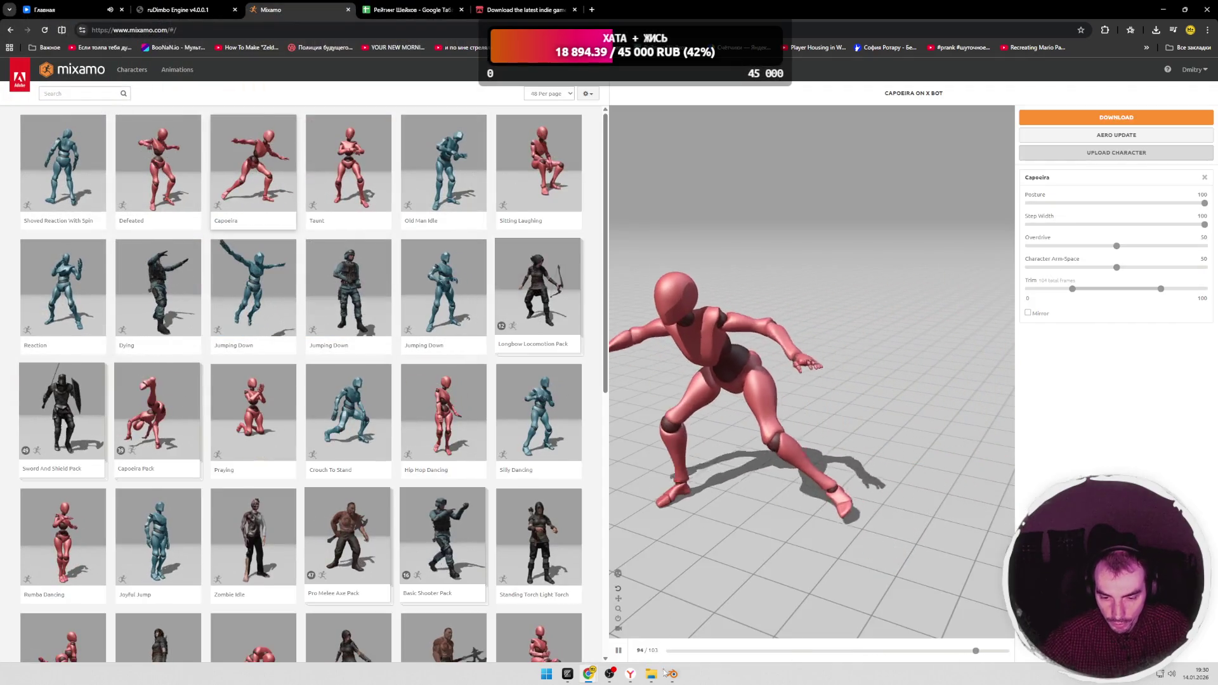
{"action": "key", "text": "alt+Tab"}
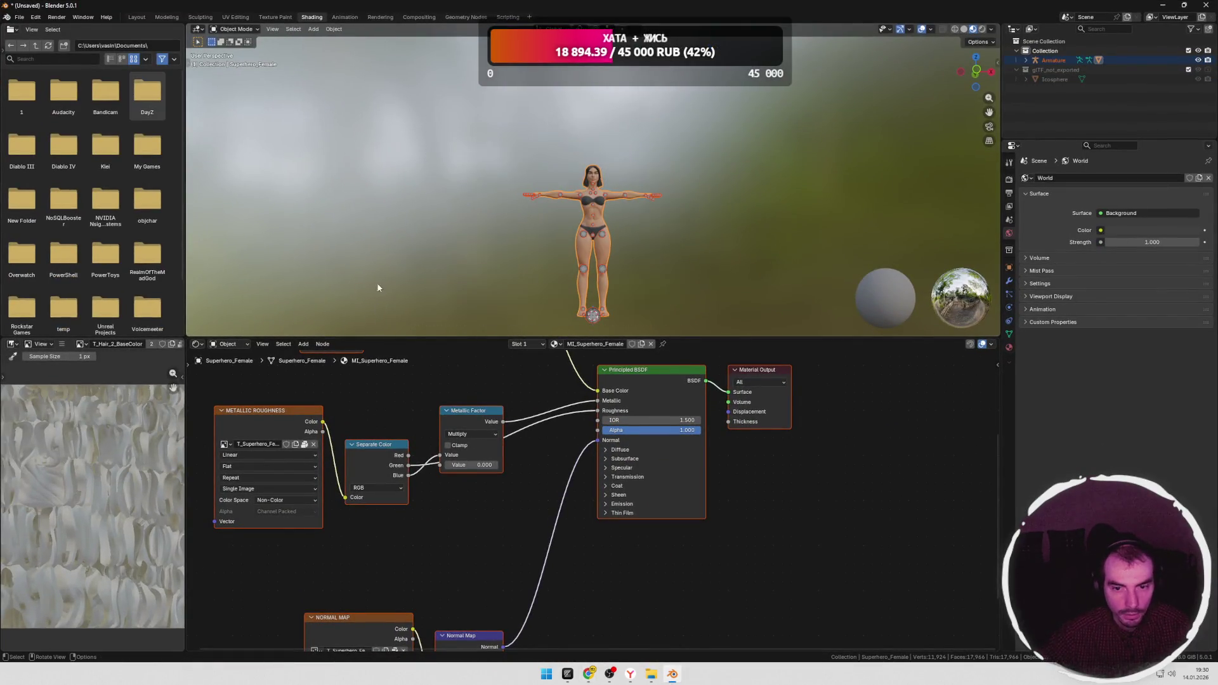
{"action": "left_click", "coordinate": [19, 17]}
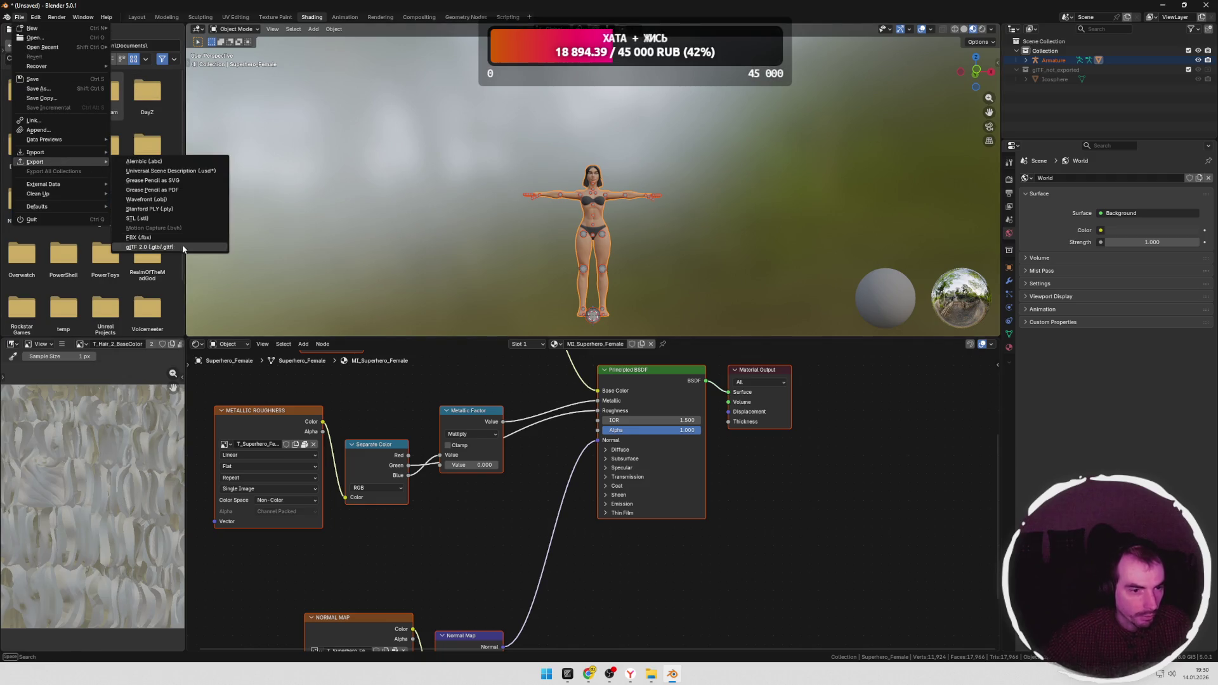
{"action": "left_click", "coordinate": [163, 238]}
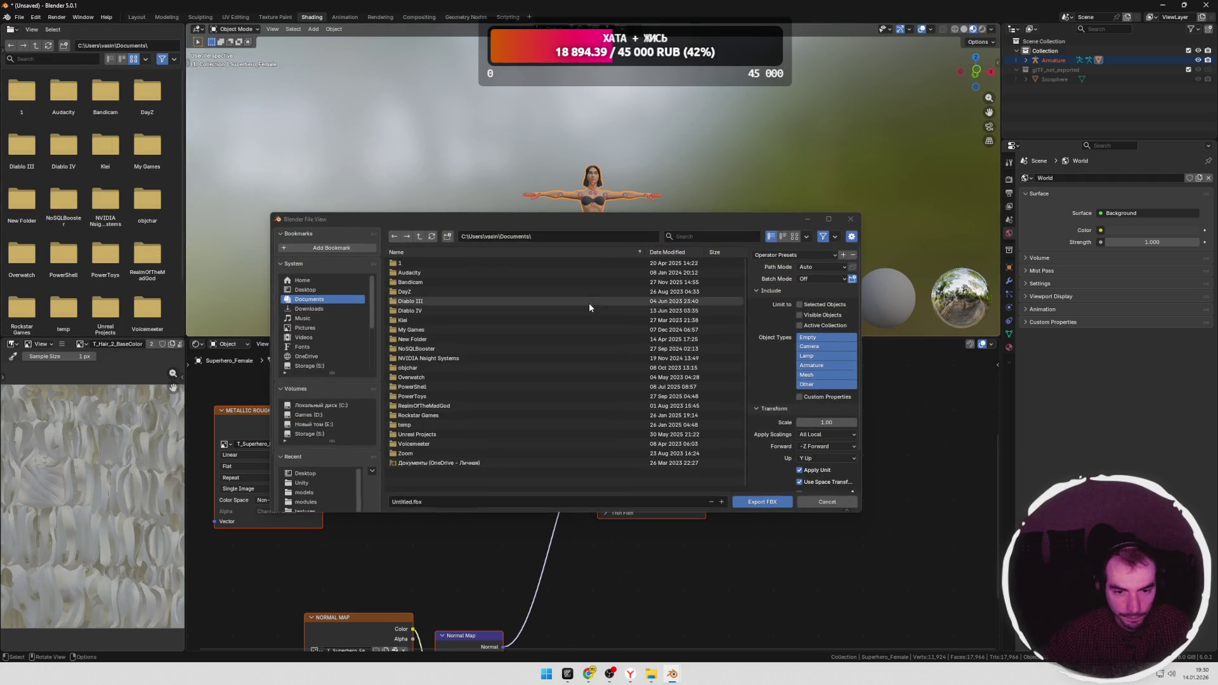
{"action": "left_click", "coordinate": [306, 289]}
{"action": "left_click", "coordinate": [457, 502]}
{"action": "left_click", "coordinate": [416, 501]}
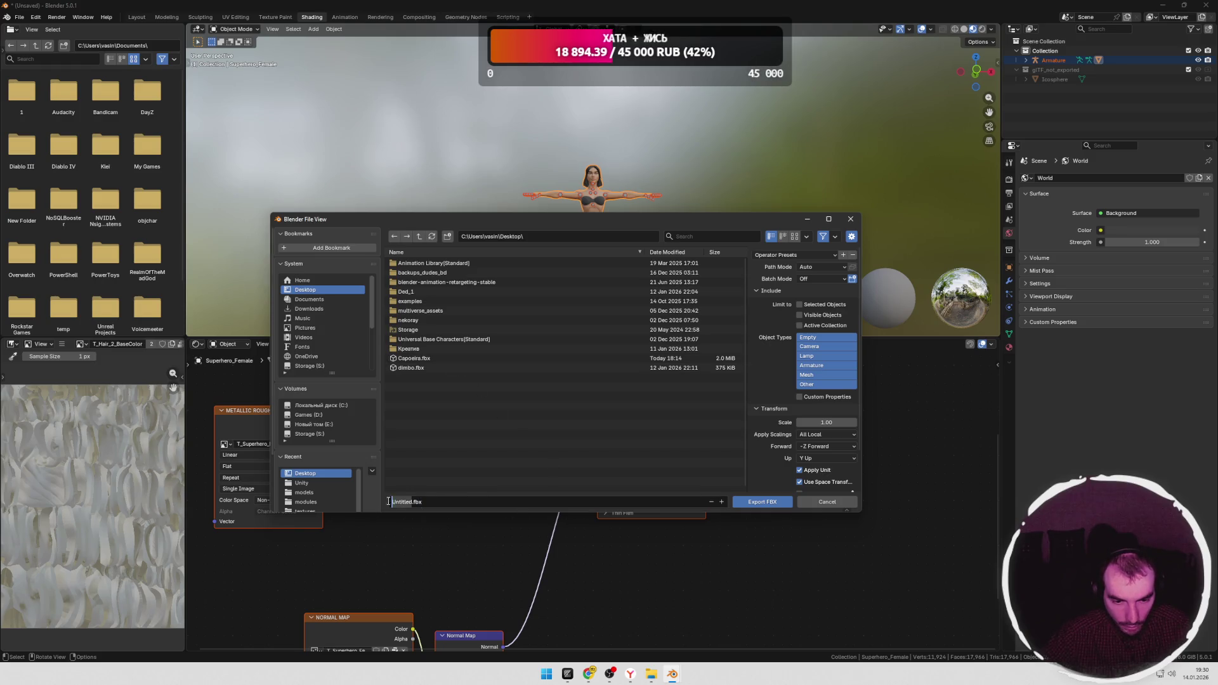
{"action": "type", "text": "girl"}
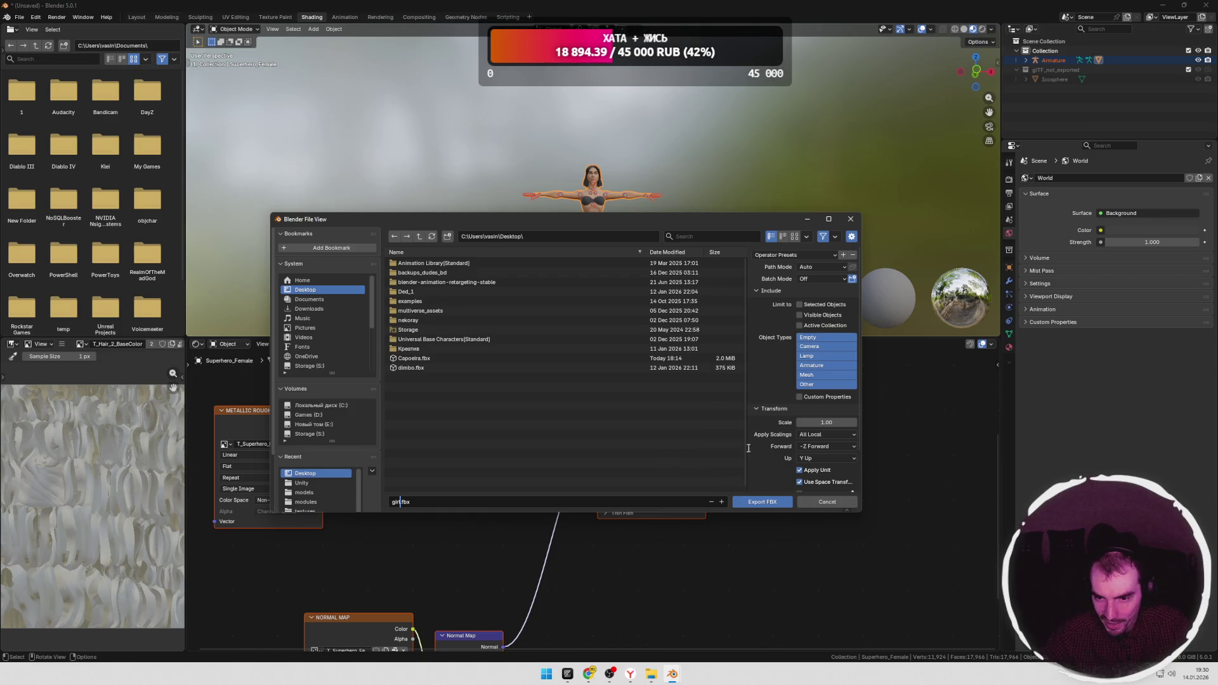
{"action": "left_click", "coordinate": [824, 346]}
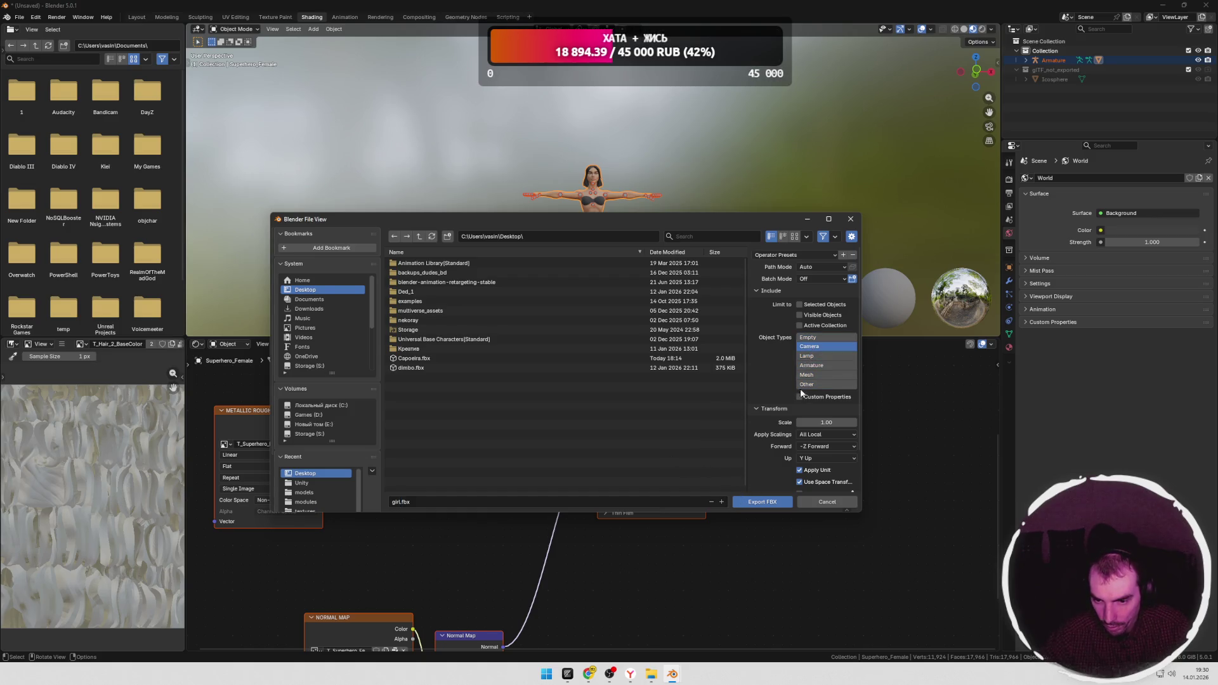
{"action": "left_click", "coordinate": [809, 339]}
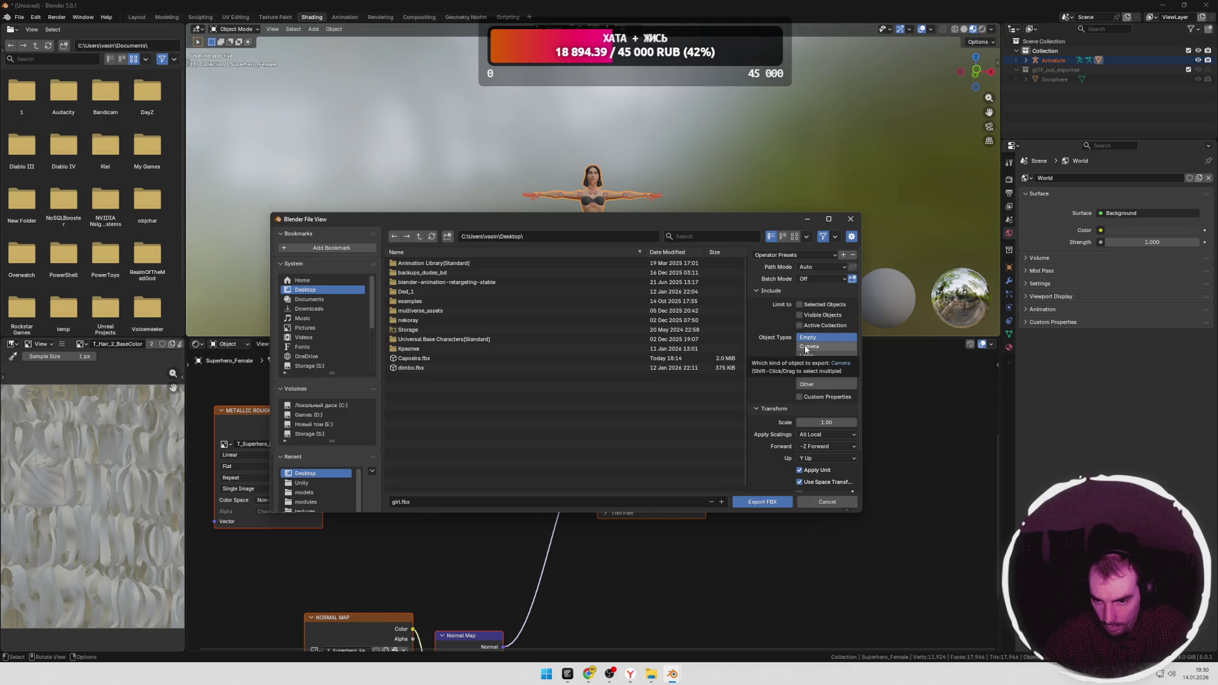
{"action": "left_click", "coordinate": [817, 505]}
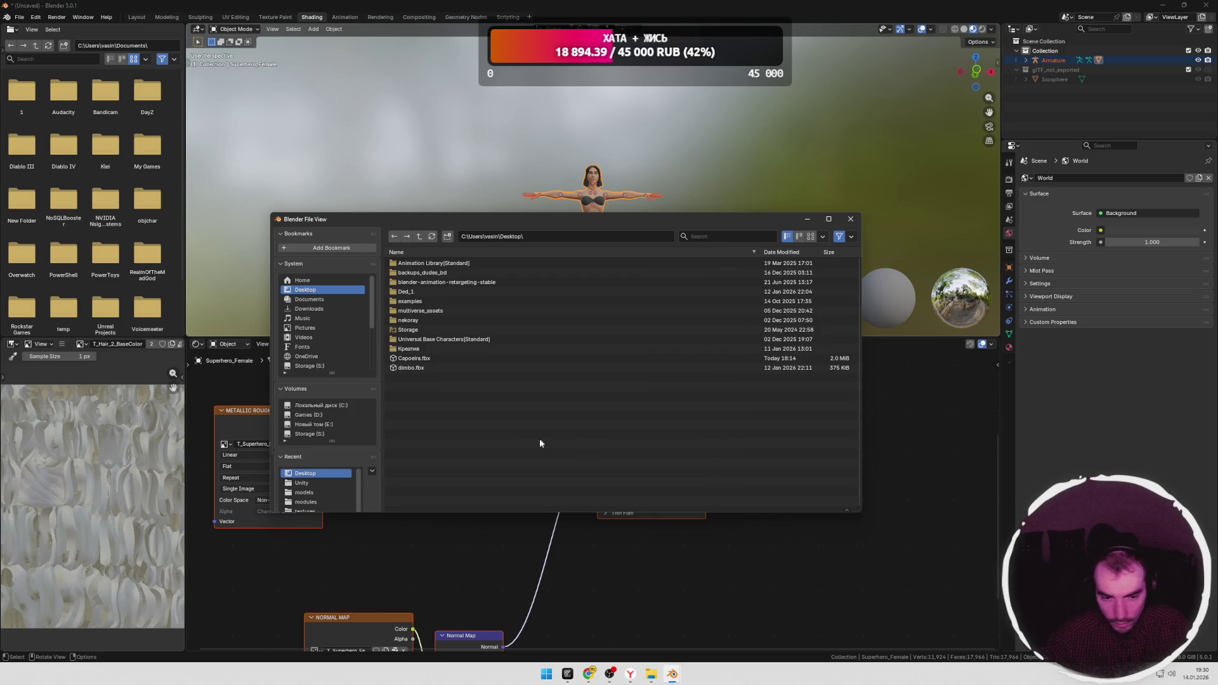
{"action": "left_click", "coordinate": [850, 219]}
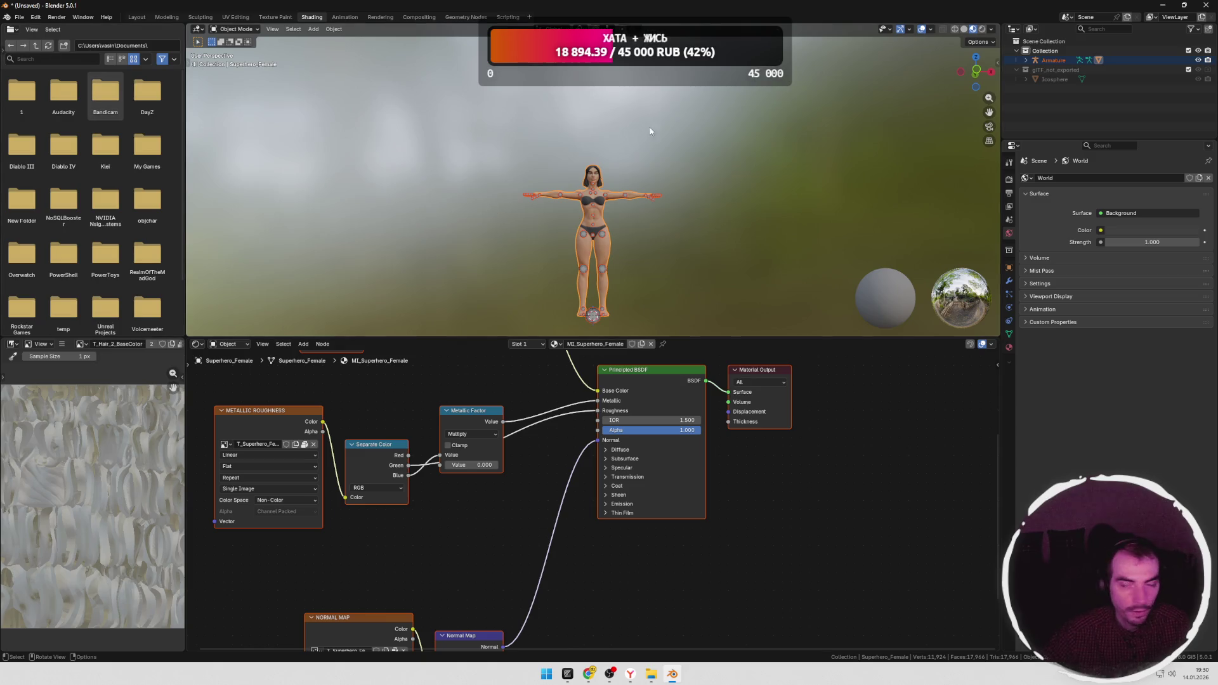
Step: Start an FBX export and review the Include and Transform settings
{"action": "left_click", "coordinate": [20, 17]}
{"action": "mouse_move", "coordinate": [35, 162]}
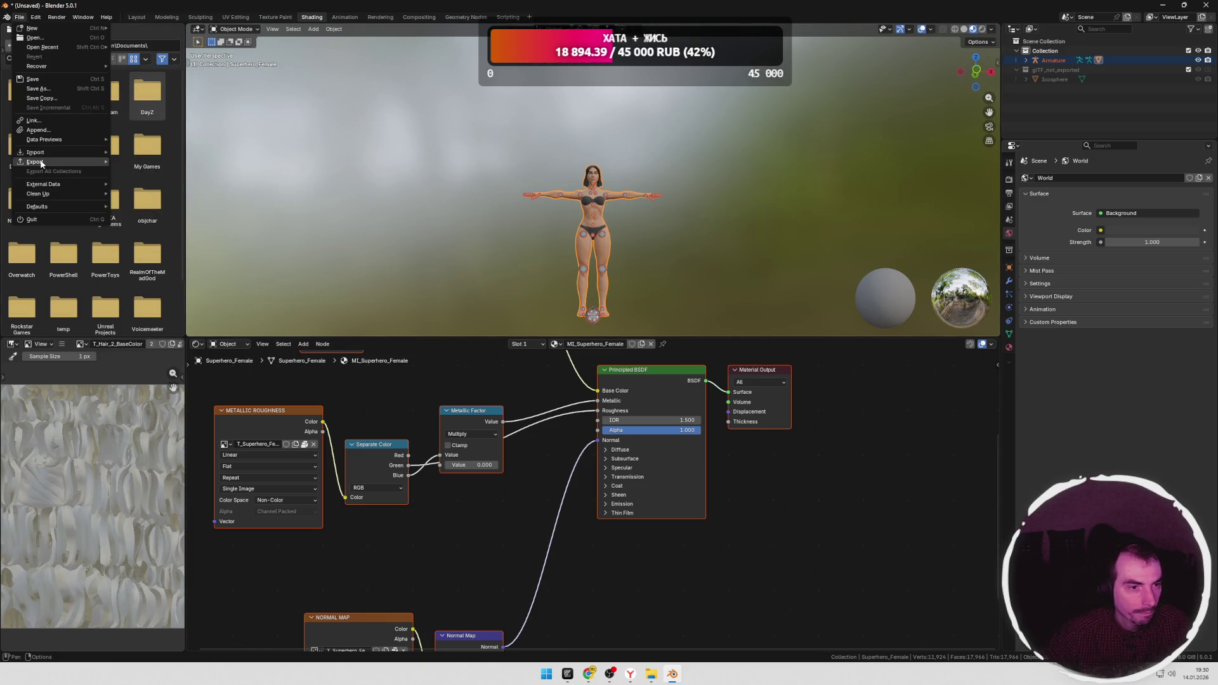
{"action": "left_click", "coordinate": [182, 239]}
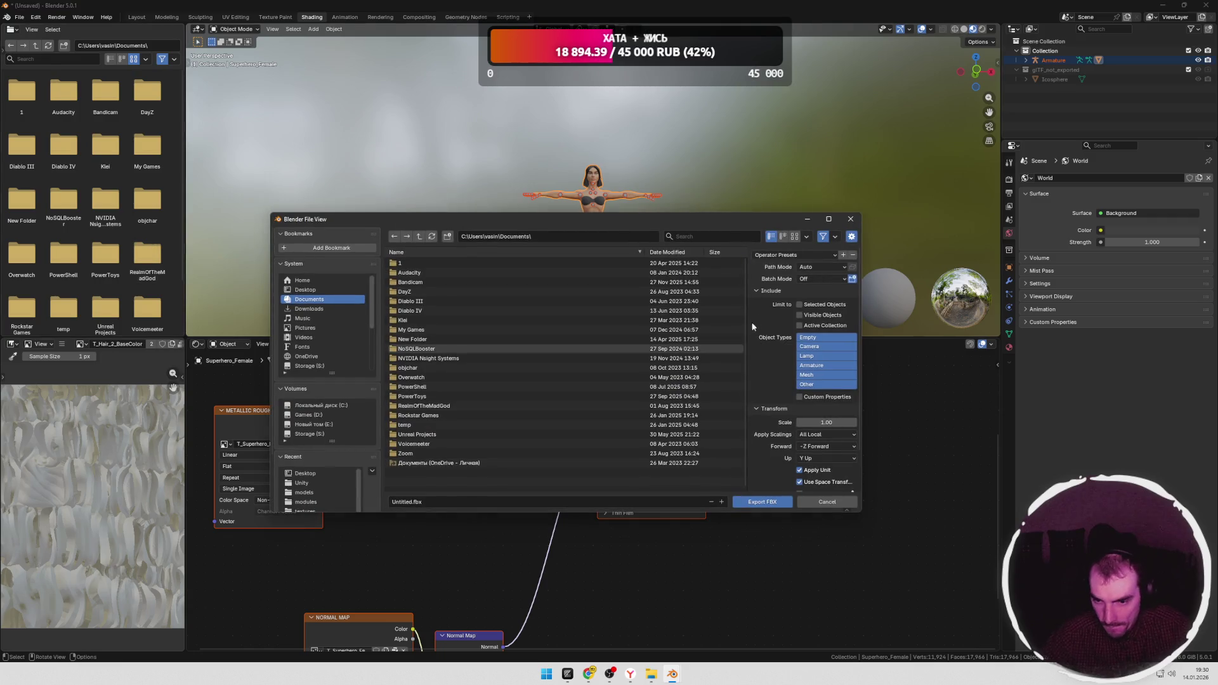
{"action": "left_click", "coordinate": [762, 291]}
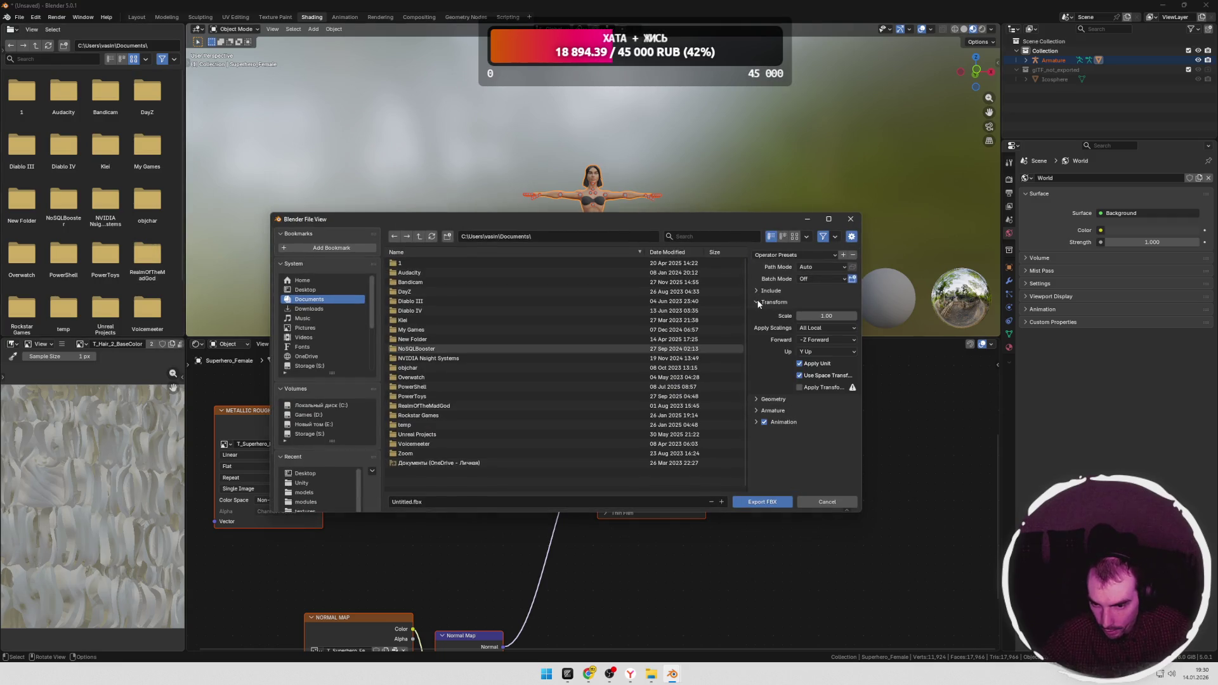
{"action": "left_click", "coordinate": [759, 302]}
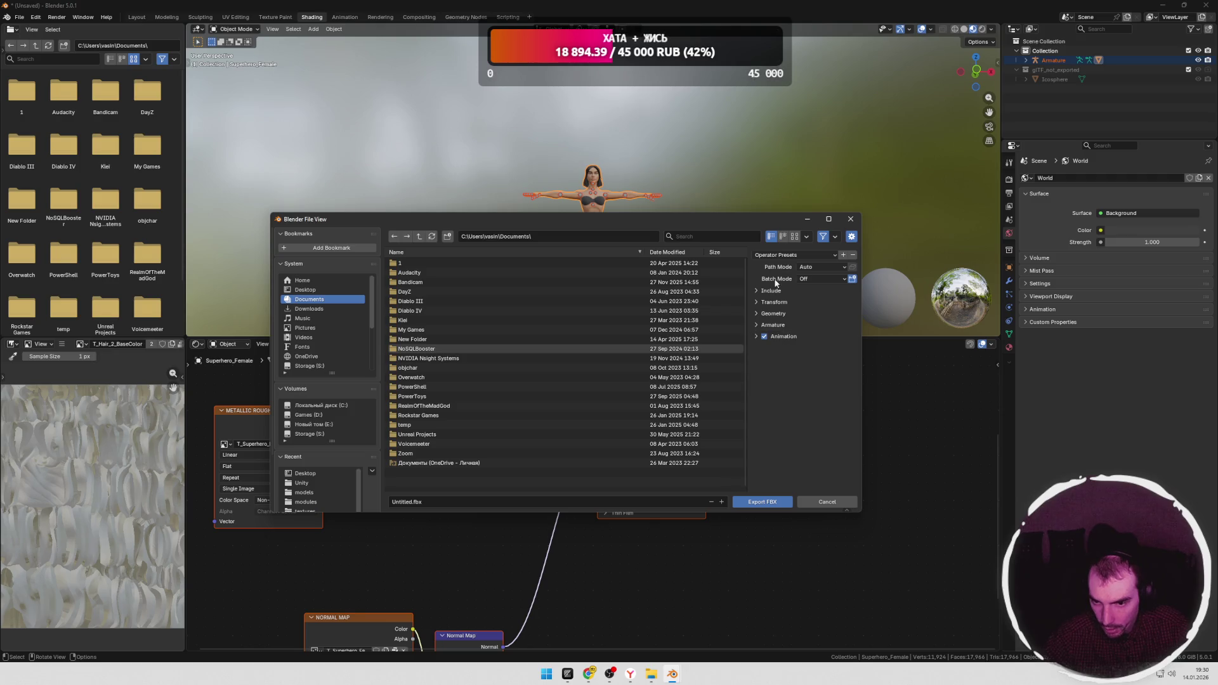
{"action": "left_click", "coordinate": [756, 291]}
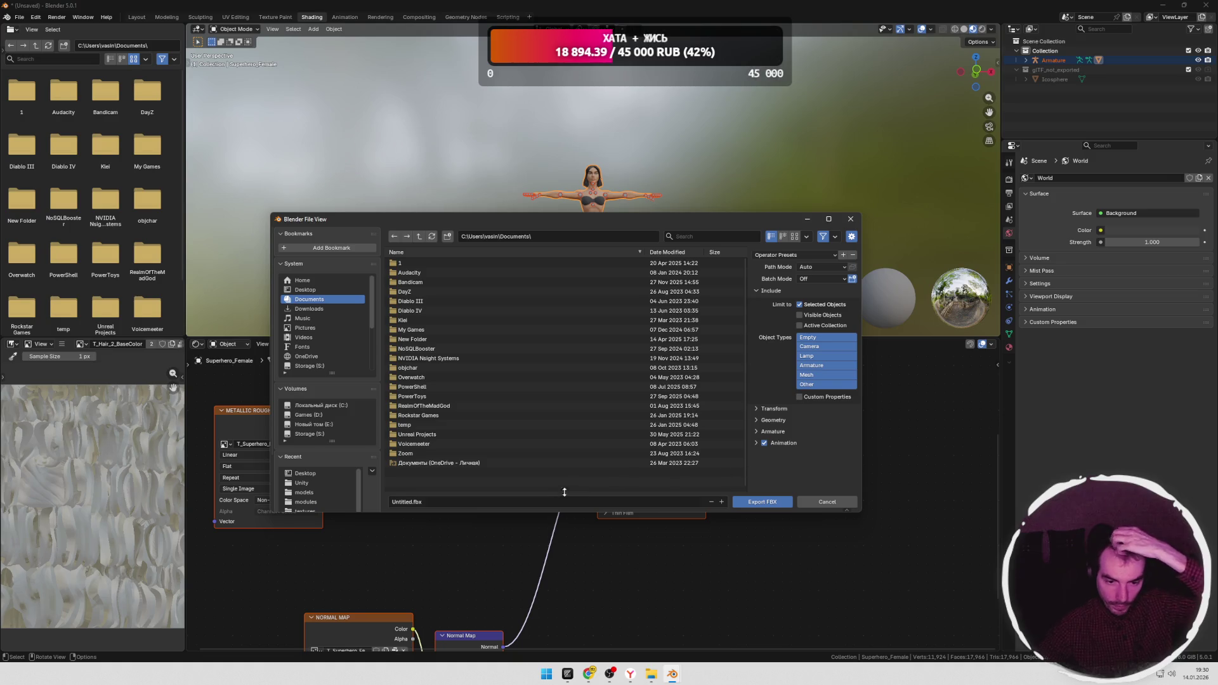
Step: Export the selected character as girl.fbx to the Desktop and minimise Blender
{"action": "left_click", "coordinate": [310, 290]}
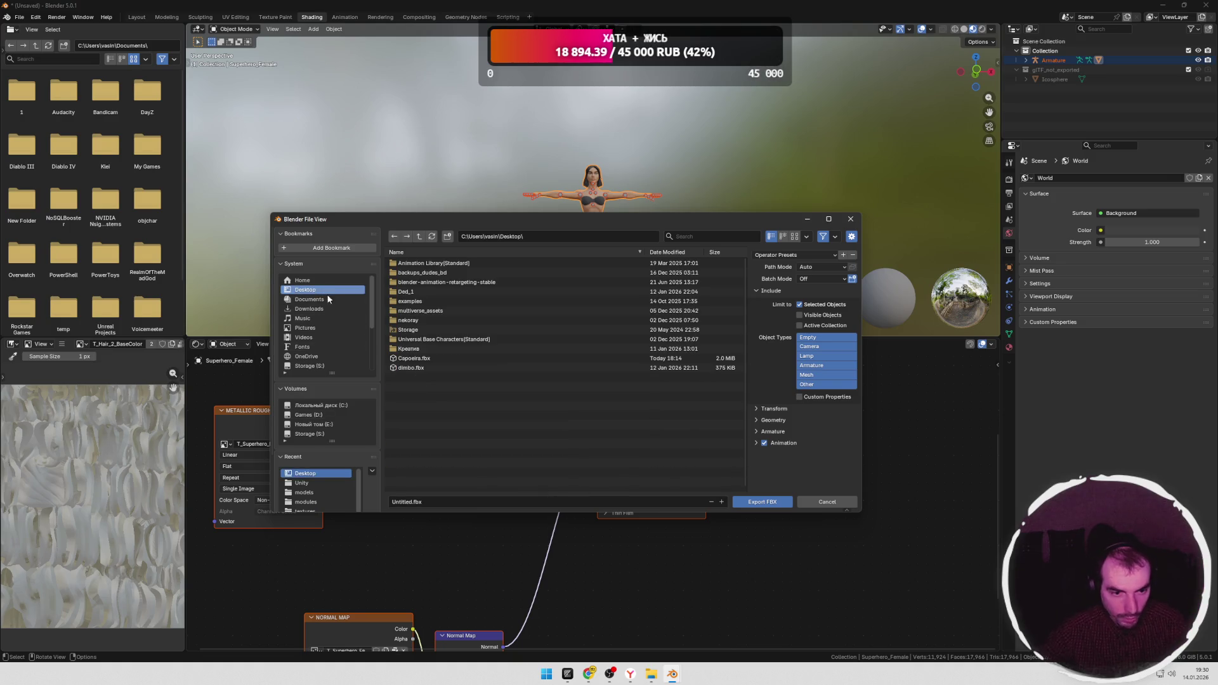
{"action": "left_click", "coordinate": [407, 501]}
{"action": "type", "text": "gir"}
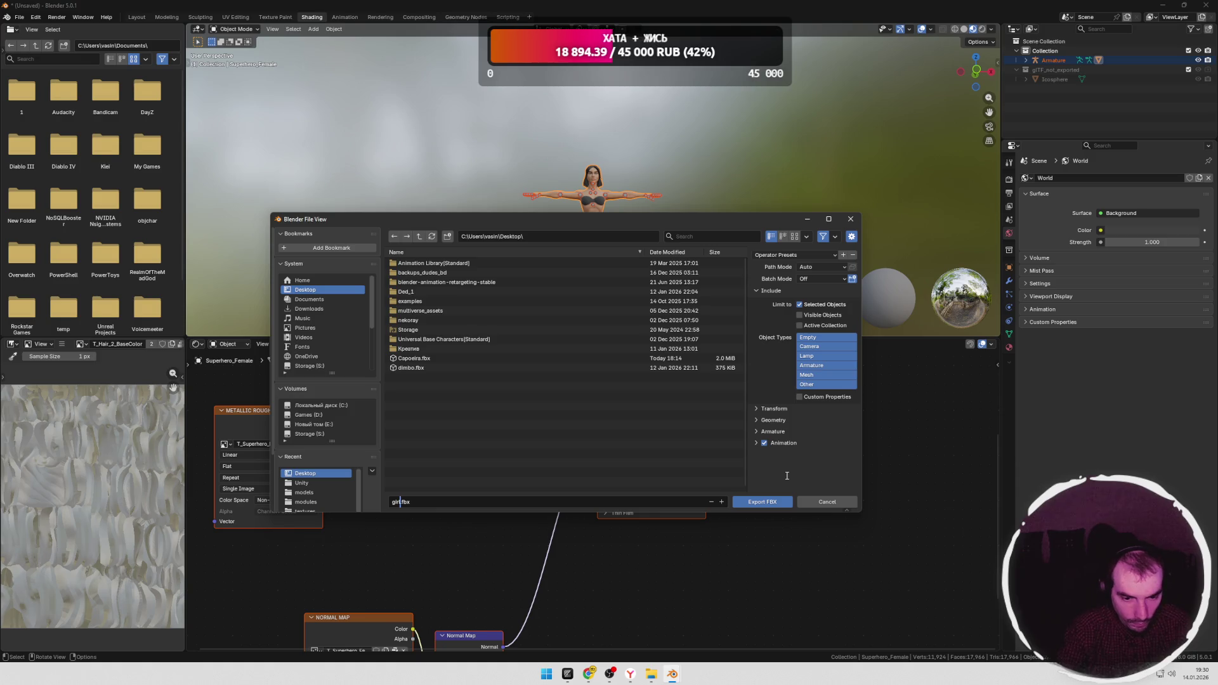
{"action": "left_click", "coordinate": [760, 501]}
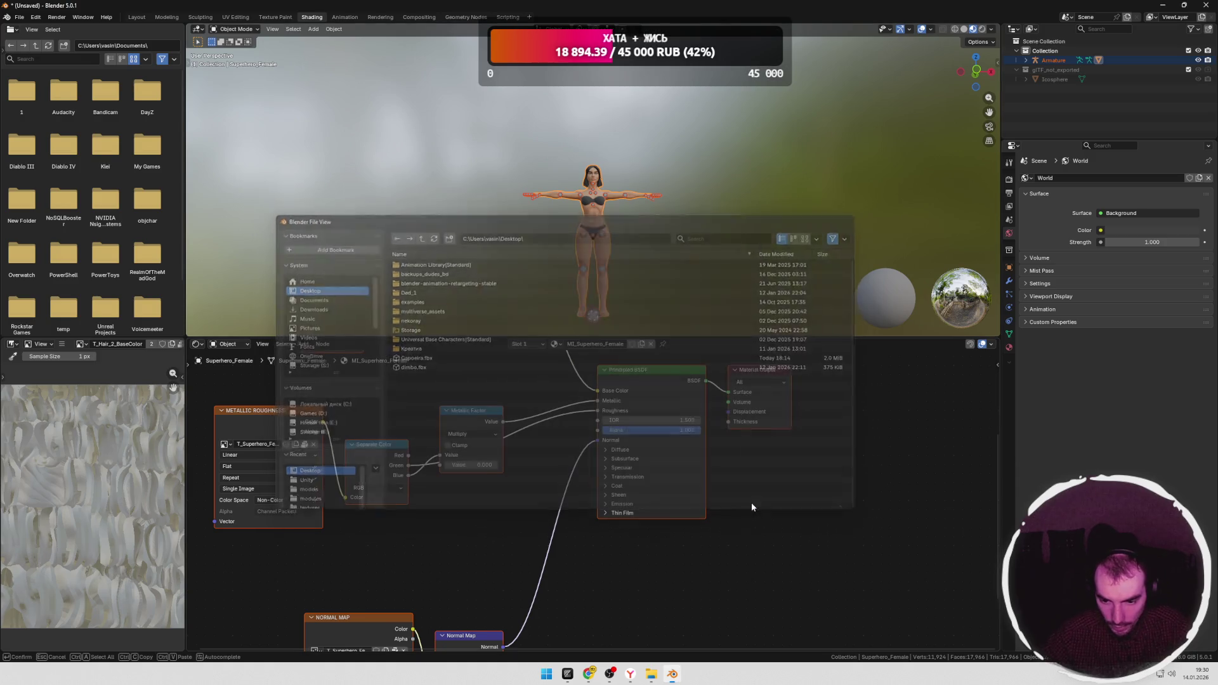
{"action": "left_click", "coordinate": [1164, 6]}
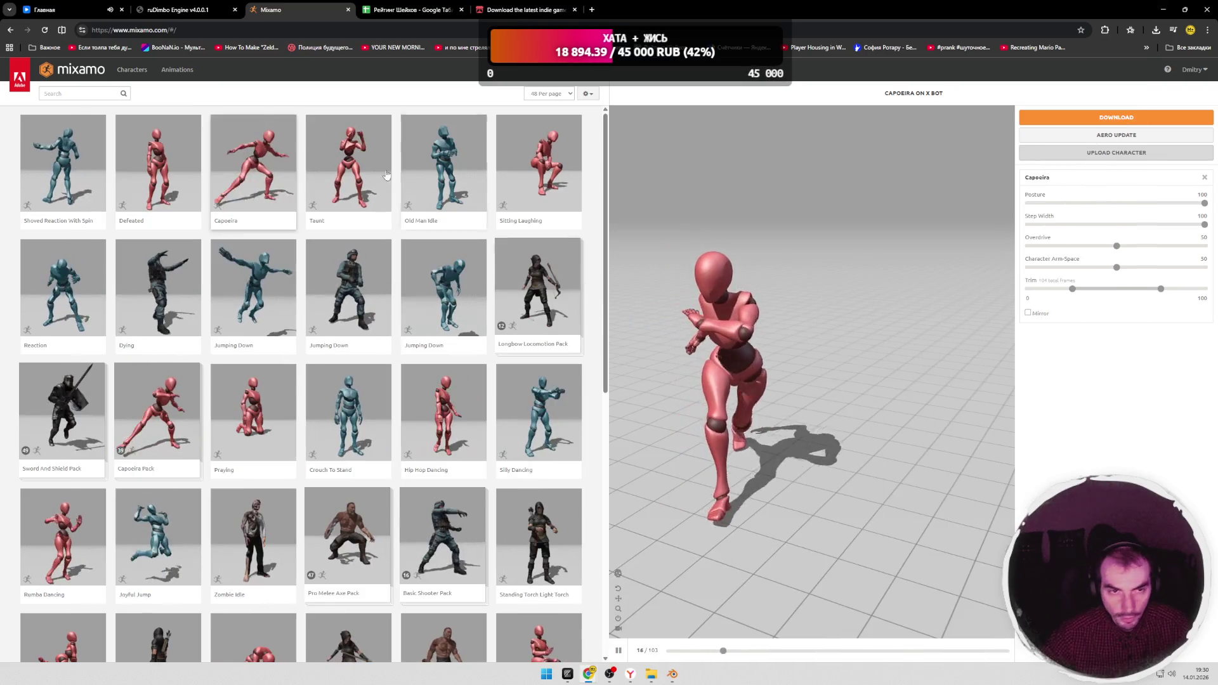
Step: Upload girl.fbx from the Desktop to Mixamo, then switch to the ruDimbo Engine page while it processes
{"action": "left_click", "coordinate": [1117, 152]}
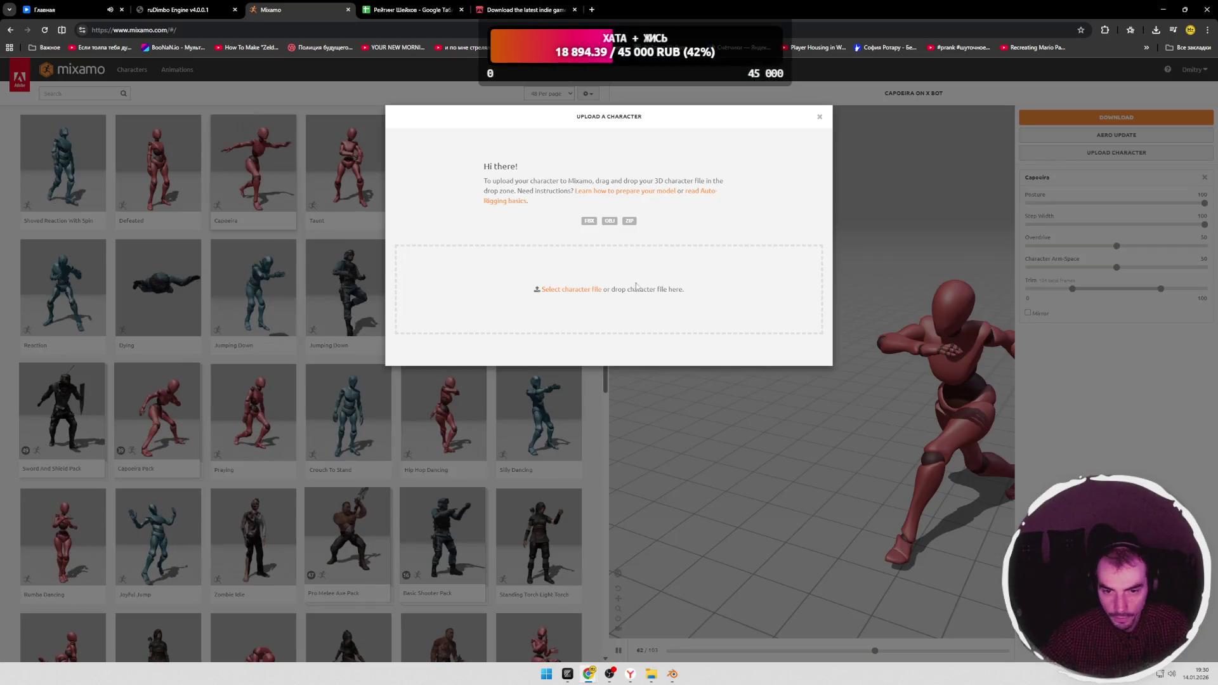
{"action": "left_click", "coordinate": [562, 289]}
{"action": "scroll", "coordinate": [315, 219], "scroll_direction": "down", "scroll_amount": 5}
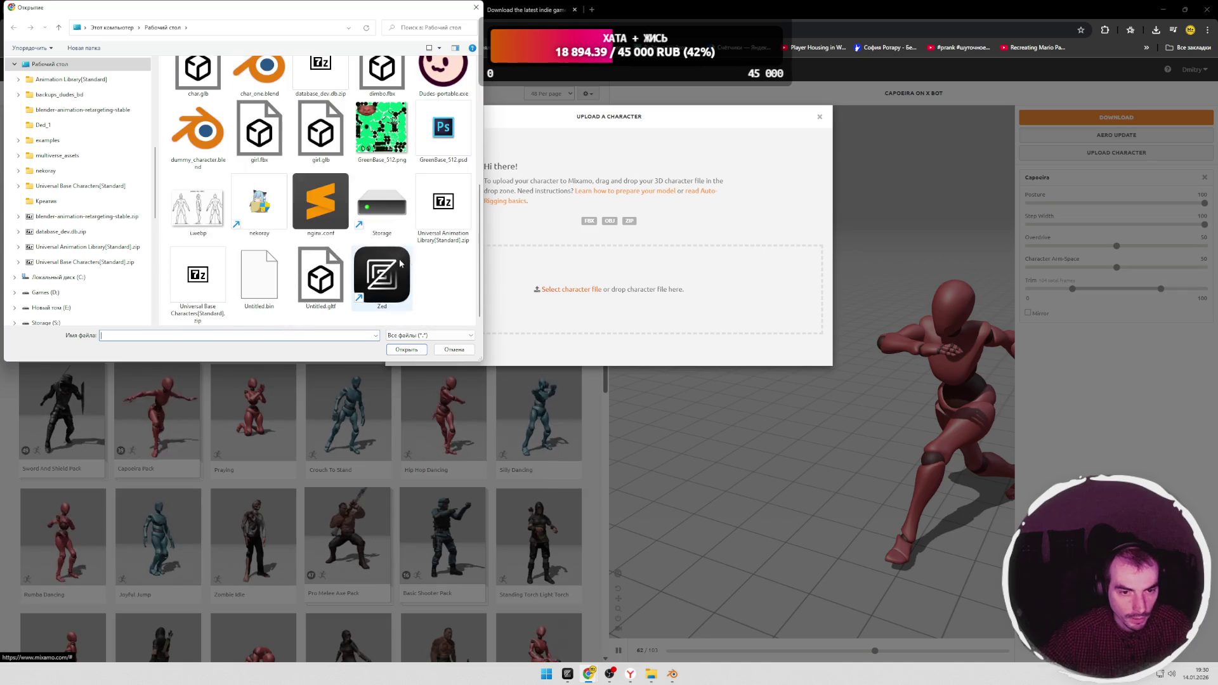
{"action": "scroll", "coordinate": [315, 257], "scroll_direction": "up", "scroll_amount": 3}
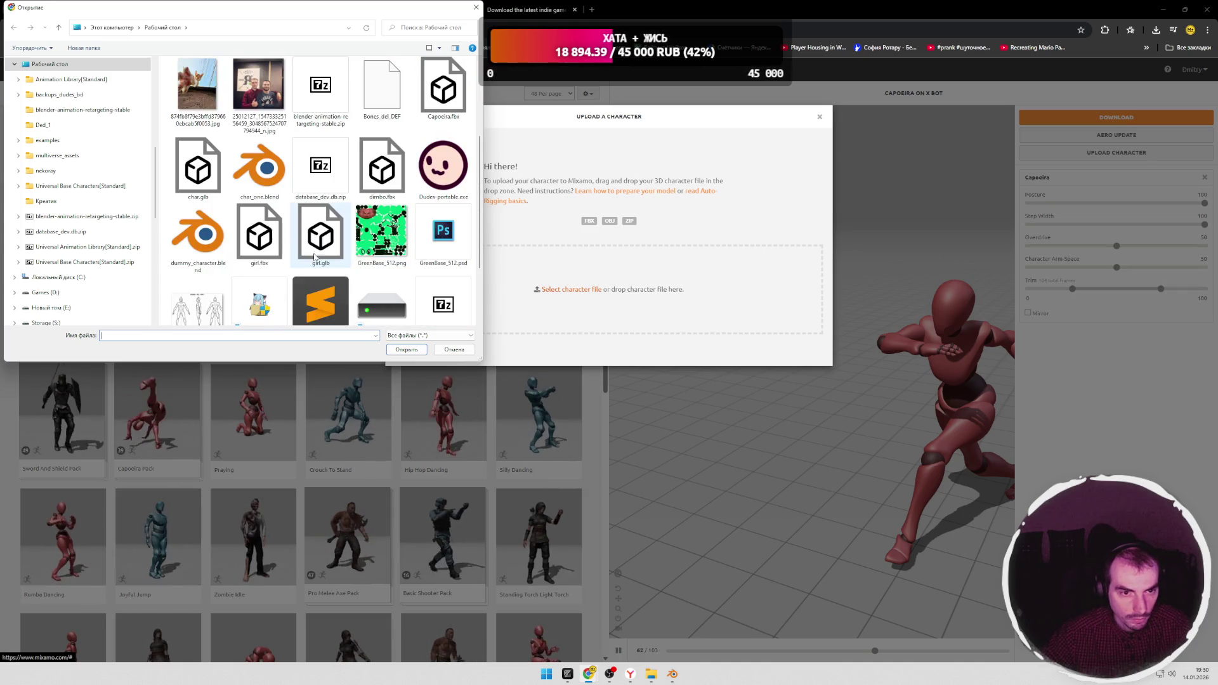
{"action": "left_click", "coordinate": [406, 349]}
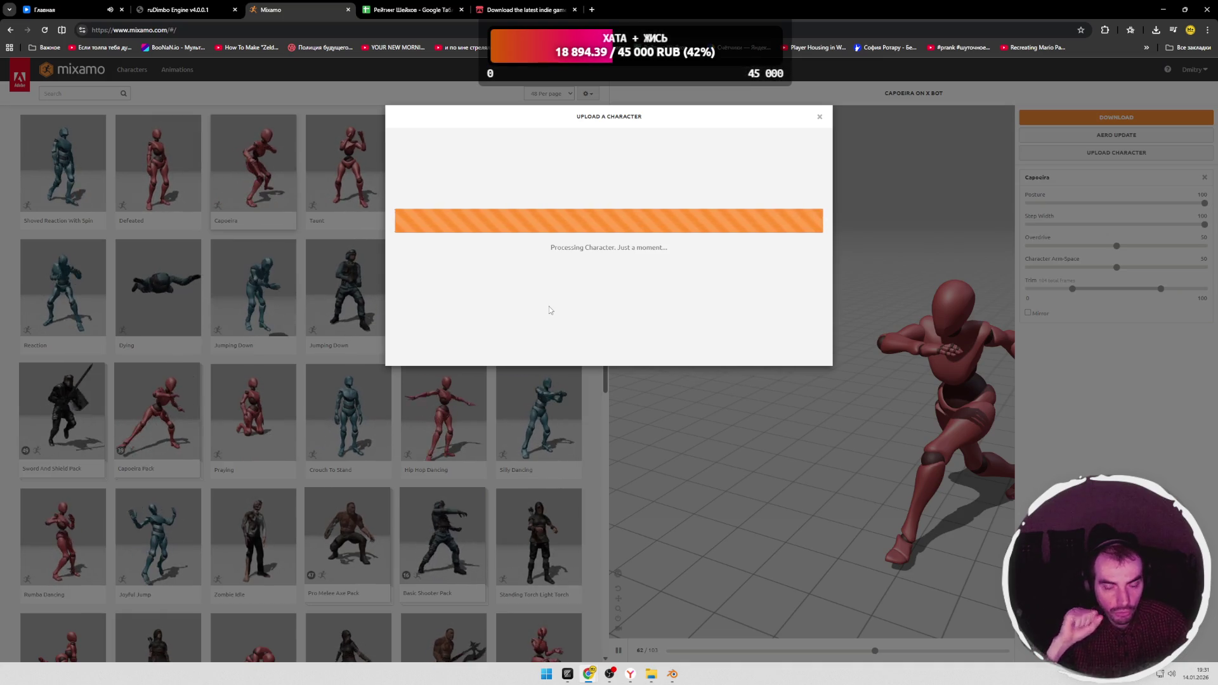
{"action": "key", "text": "ctrl+shift+Tab"}
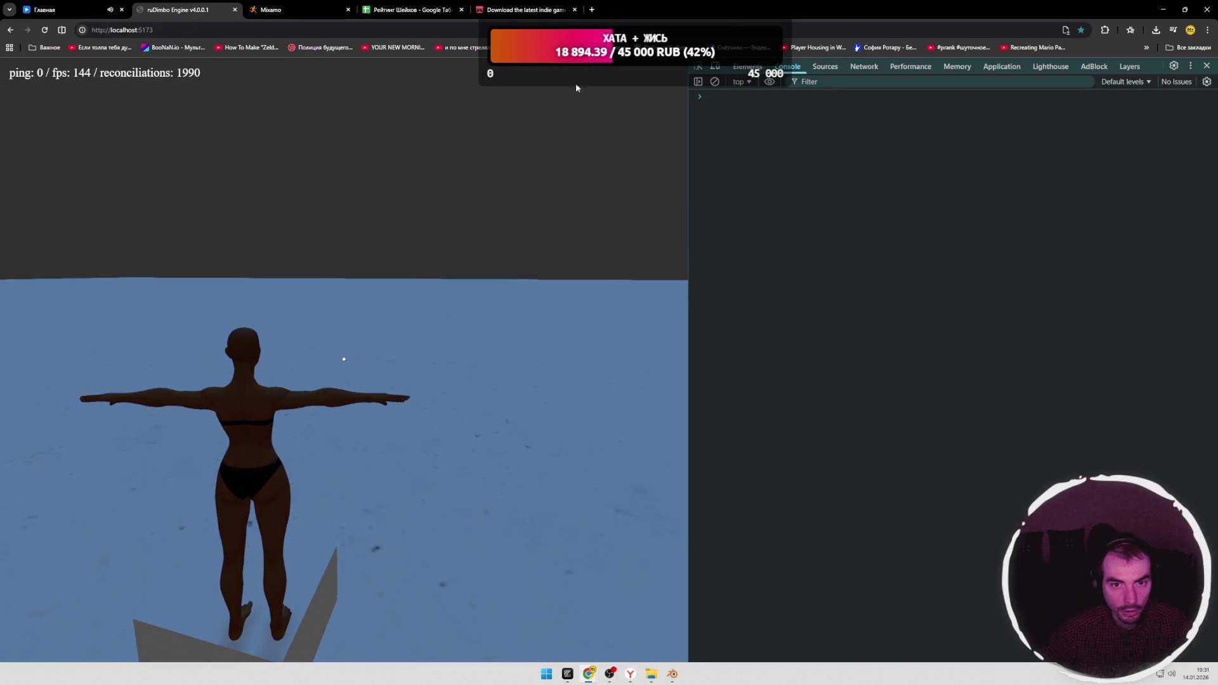
Step: Return from the ruDimbo Engine tab to Mixamo's auto-rigger review of the uploaded girl
{"action": "left_click", "coordinate": [296, 10]}
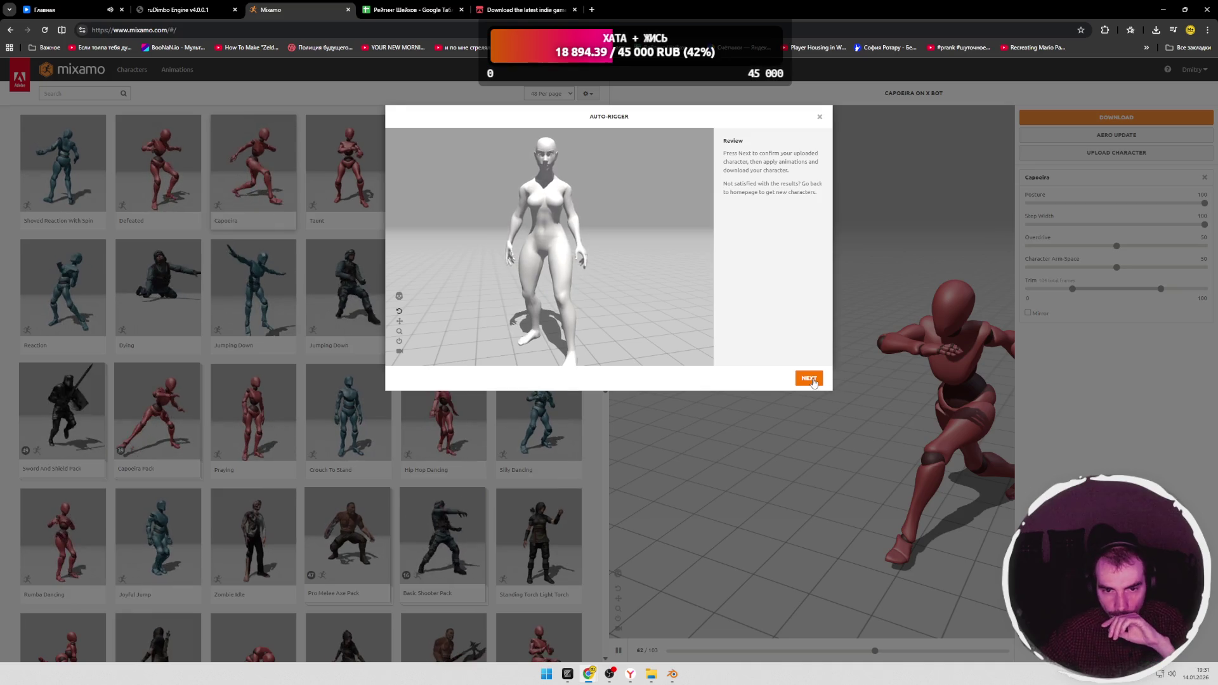
Step: Toggle Skeleton View on the auto-rigged girl, then accept the rig with NEXT so Capoeira plays on her
{"action": "left_click", "coordinate": [672, 674]}
{"action": "left_click", "coordinate": [673, 675]}
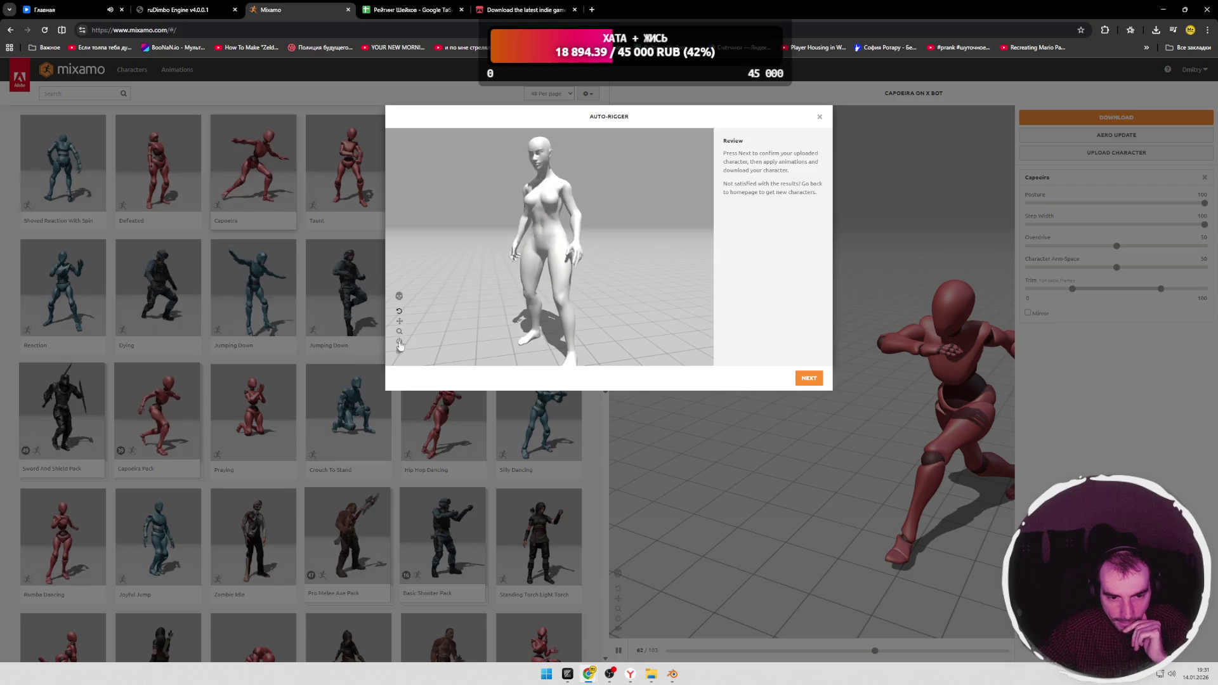
{"action": "left_click", "coordinate": [398, 297]}
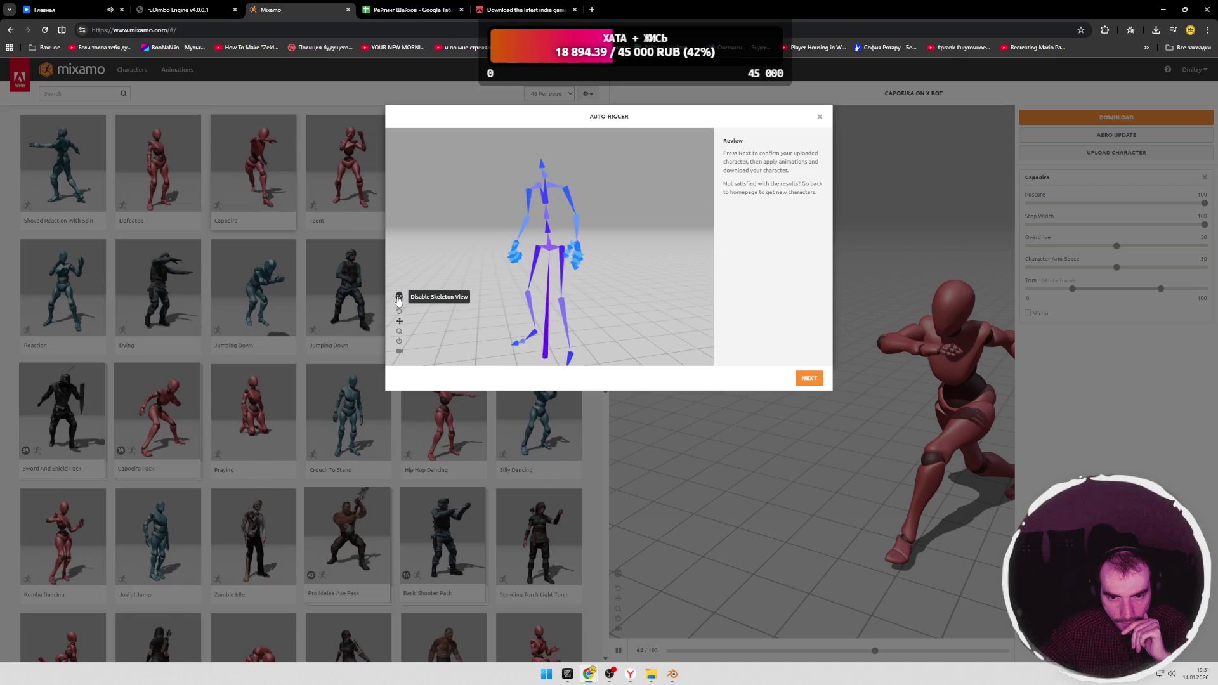
{"action": "left_click", "coordinate": [398, 296]}
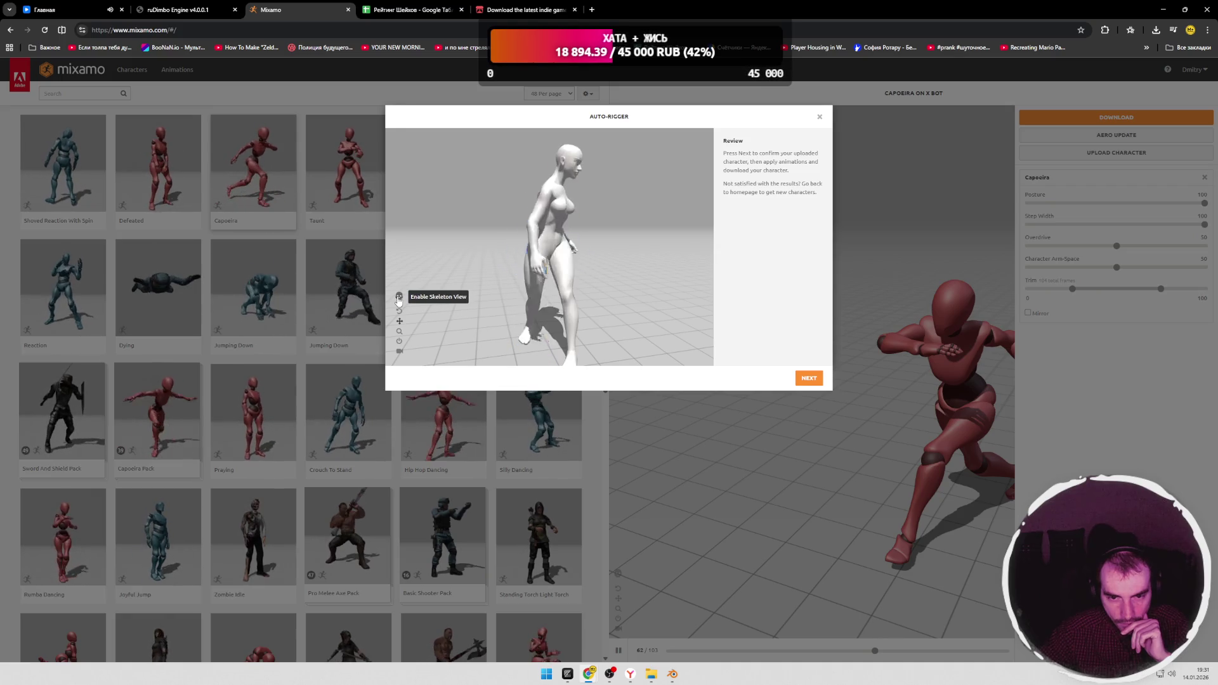
{"action": "left_click", "coordinate": [808, 377]}
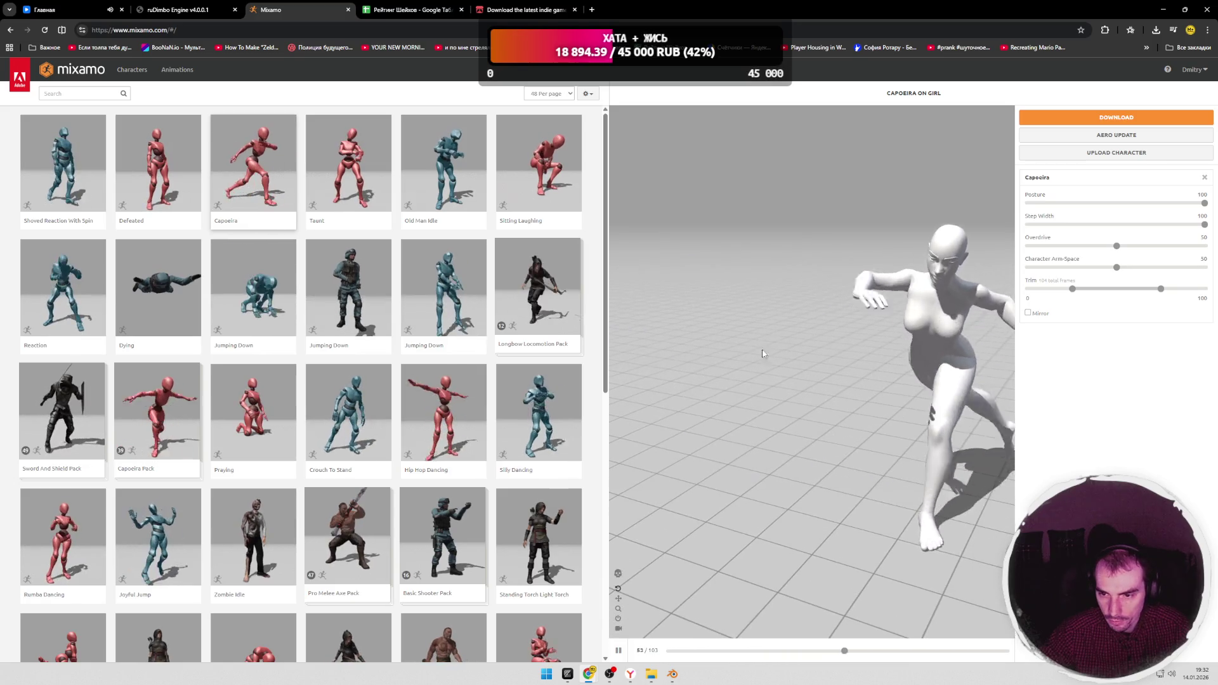
{"action": "left_click", "coordinate": [617, 623]}
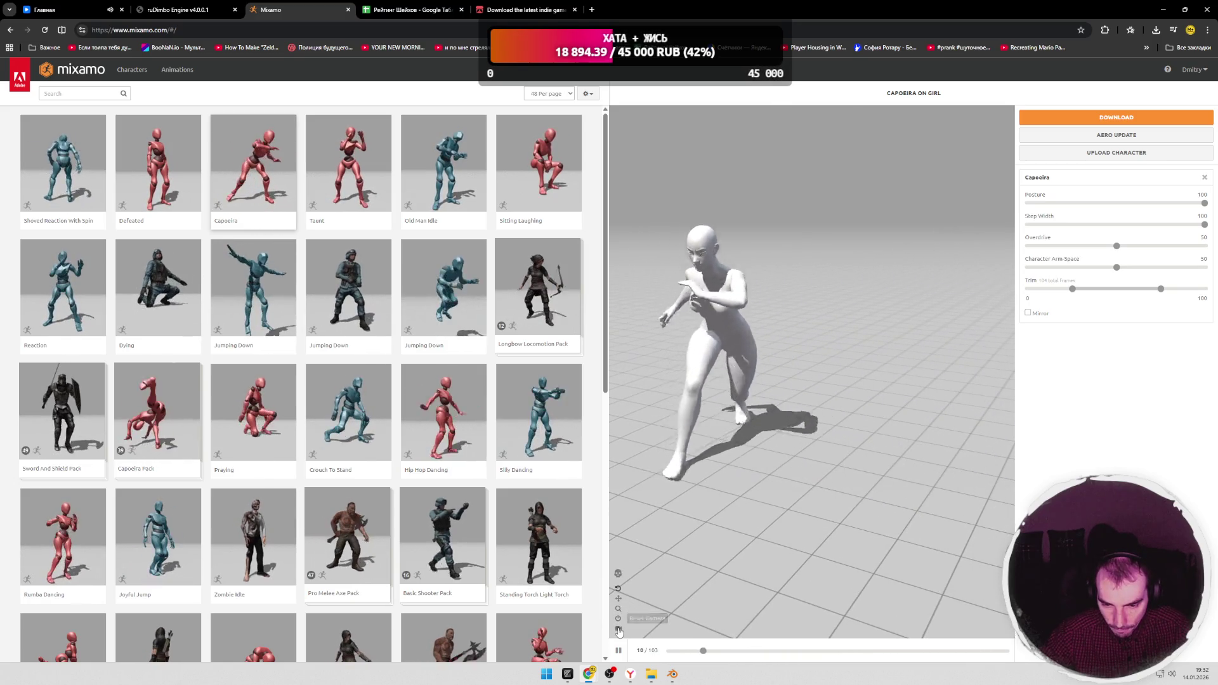
{"action": "left_click_drag", "start_coordinate": [762, 429], "coordinate": [733, 505]}
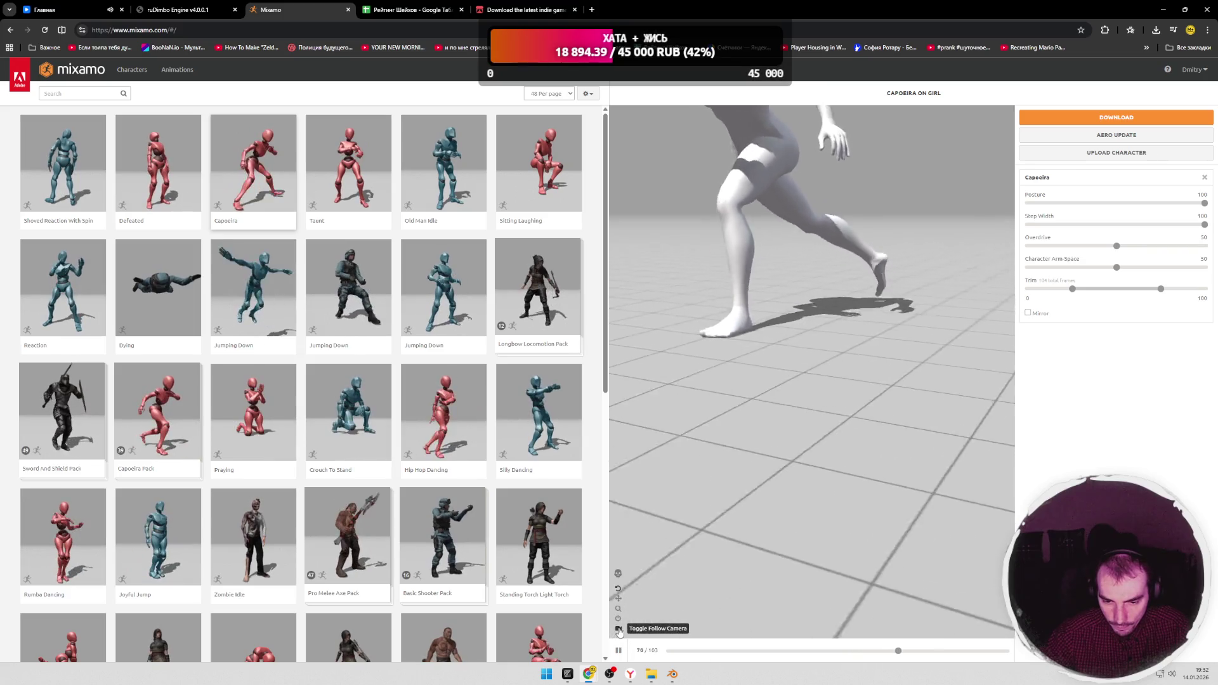
{"action": "left_click", "coordinate": [618, 628]}
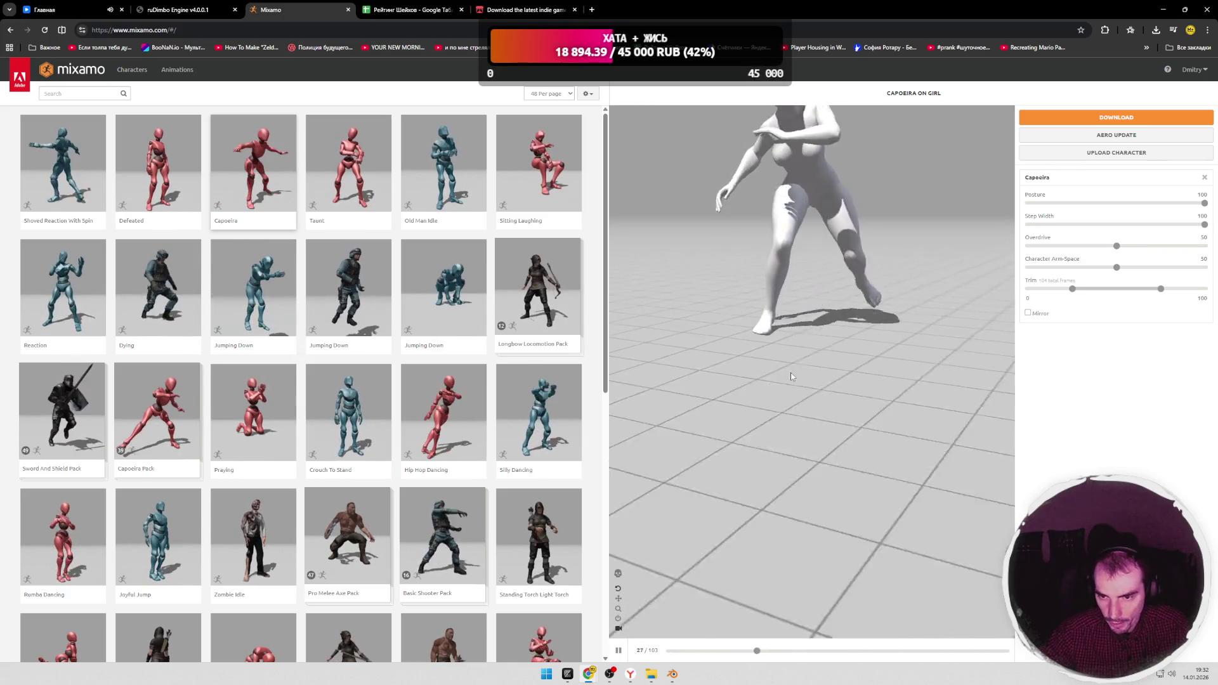
{"action": "left_click_drag", "start_coordinate": [793, 381], "coordinate": [724, 494]}
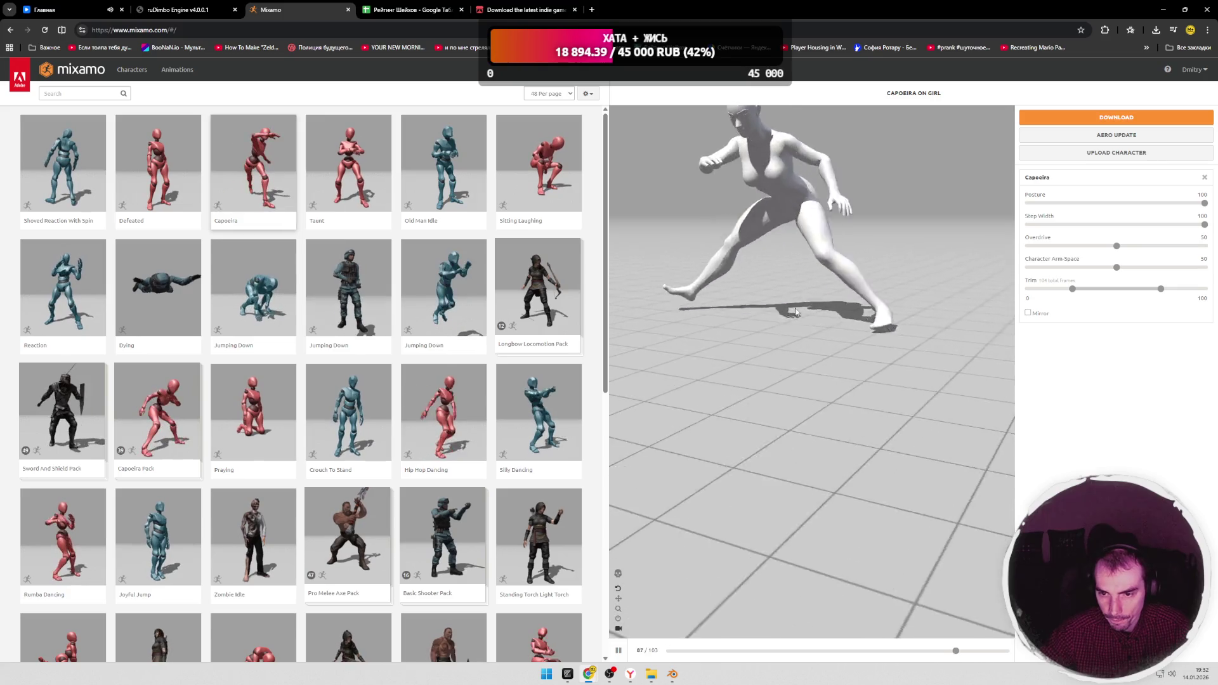
{"action": "left_click_drag", "start_coordinate": [686, 533], "coordinate": [806, 409]}
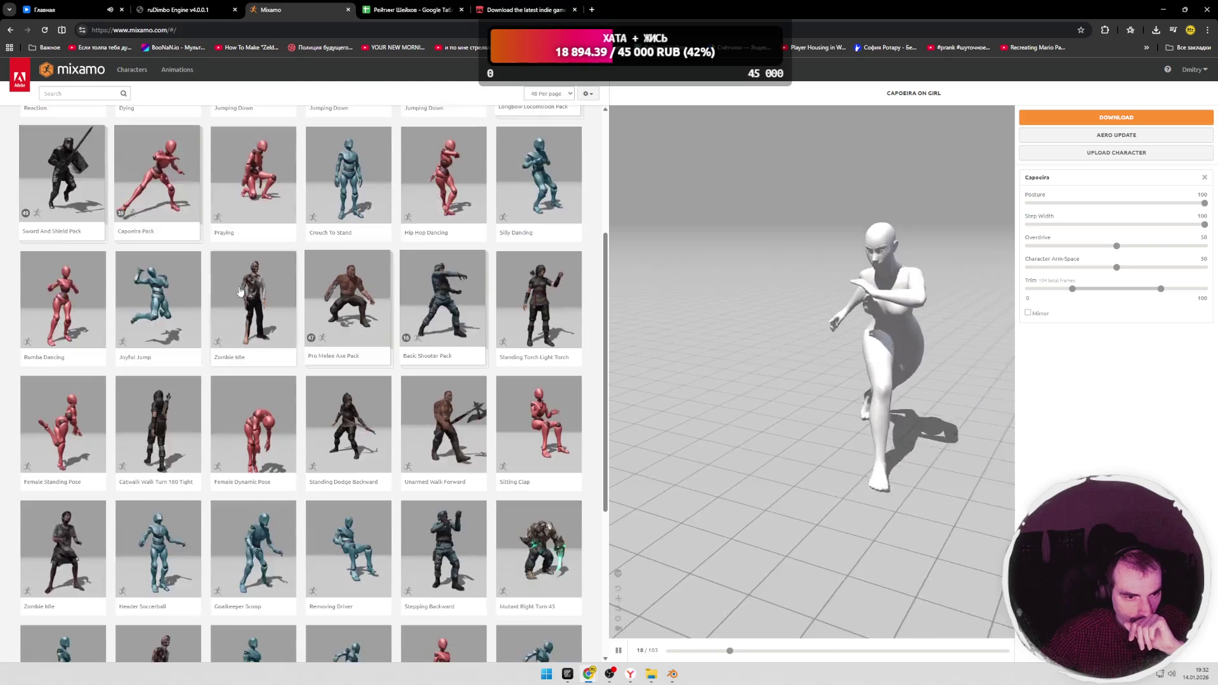
{"action": "scroll", "coordinate": [257, 291], "scroll_direction": "down", "scroll_amount": 5}
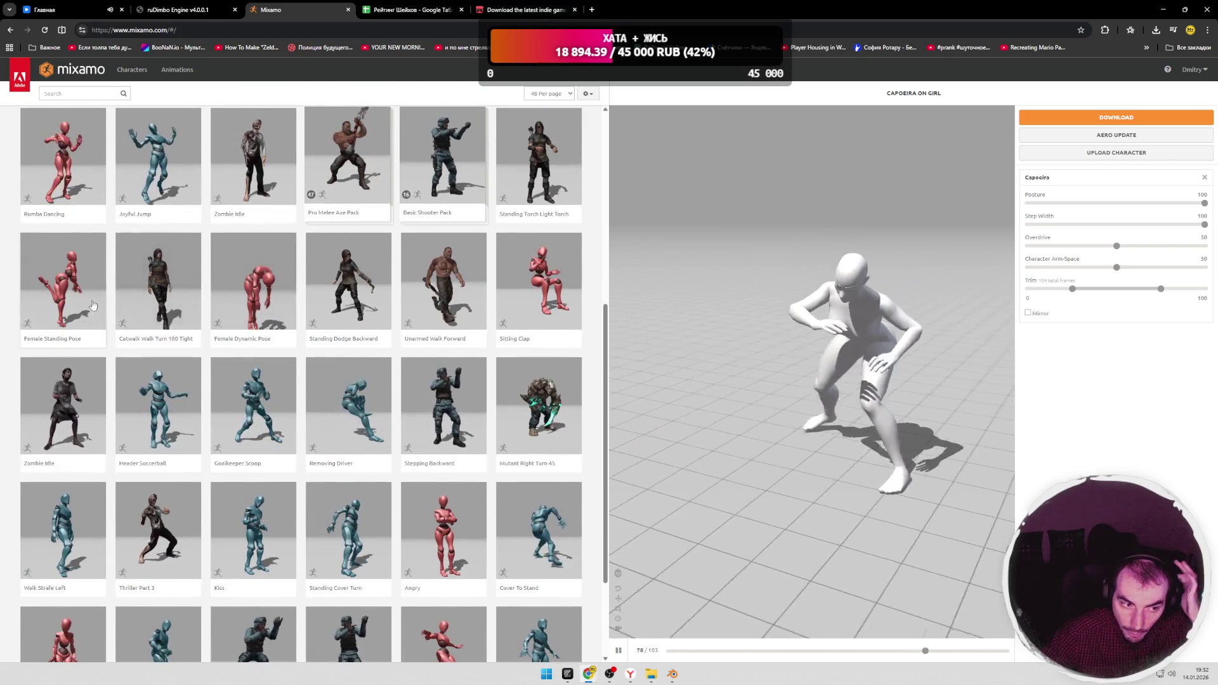
Step: Preview the Female Standing Pose on the character and move to page 2 of animations
{"action": "left_click", "coordinate": [63, 280]}
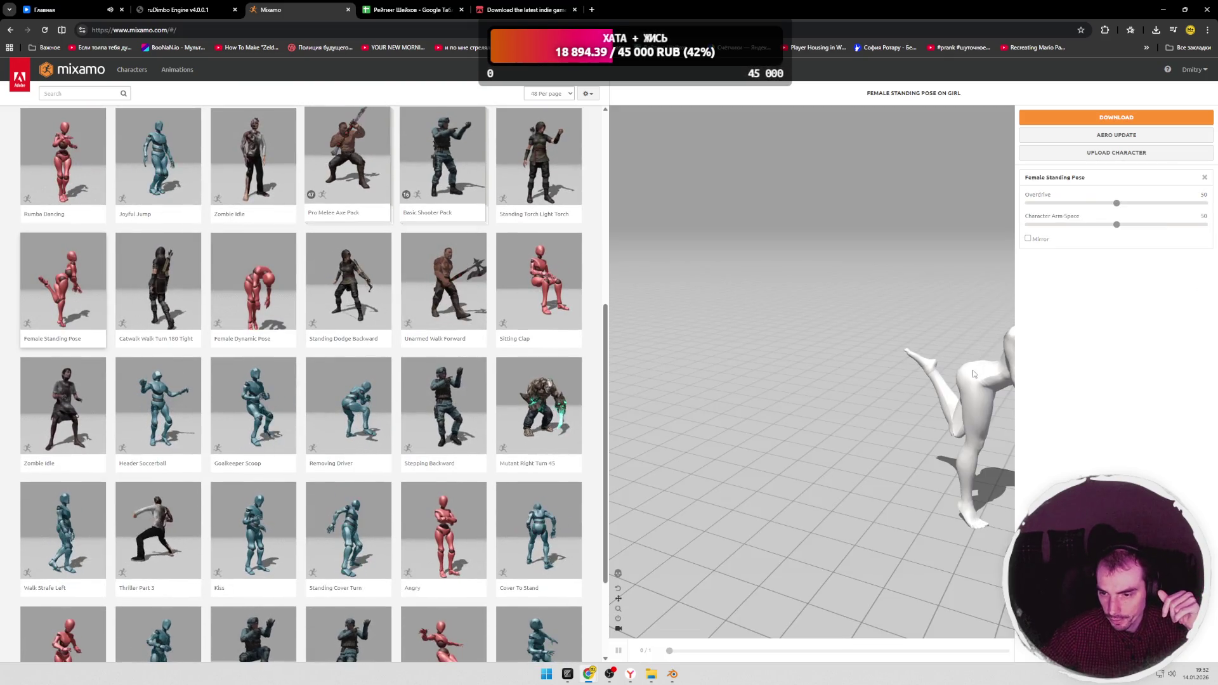
{"action": "middle_click_drag", "start_coordinate": [975, 372], "coordinate": [804, 365]}
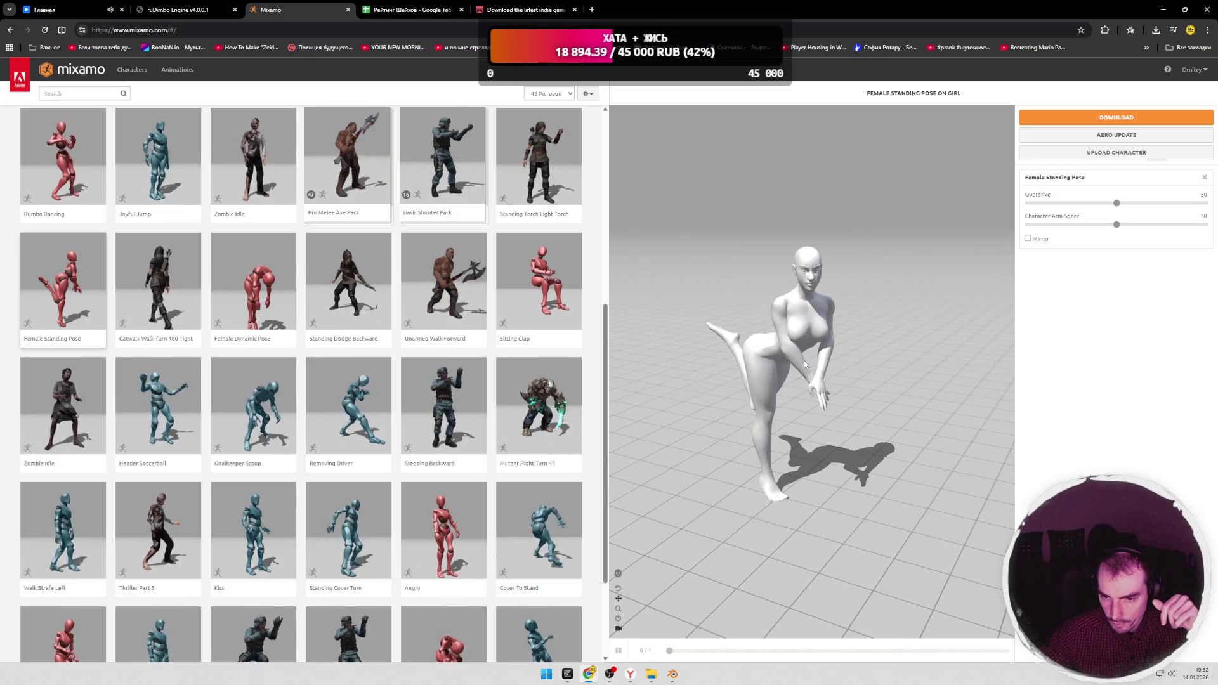
{"action": "scroll", "coordinate": [362, 376], "scroll_direction": "down", "scroll_amount": 4}
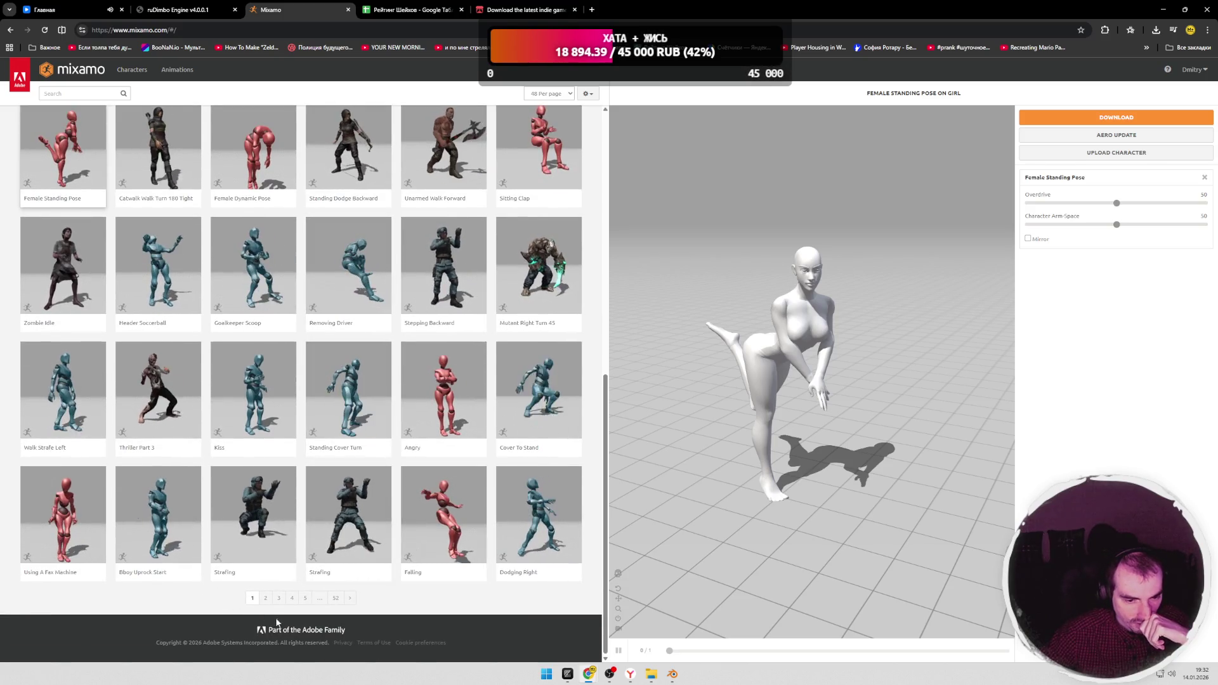
{"action": "left_click", "coordinate": [266, 598]}
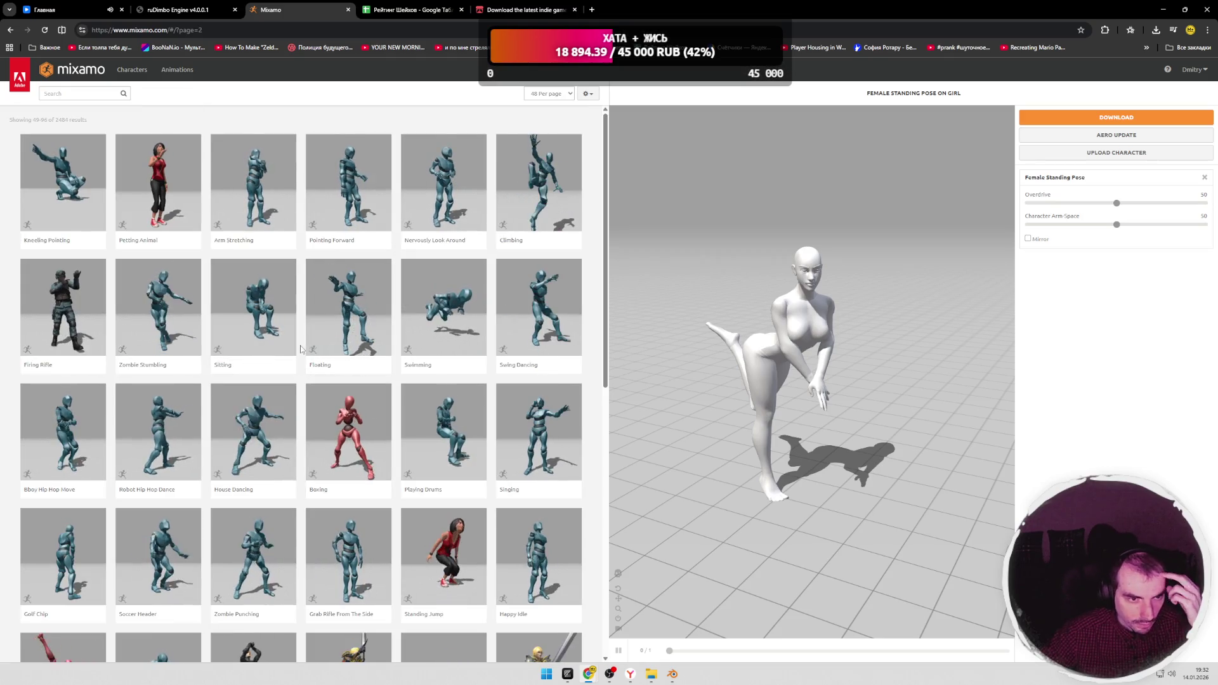
{"action": "scroll", "coordinate": [301, 349], "scroll_direction": "down", "scroll_amount": 2}
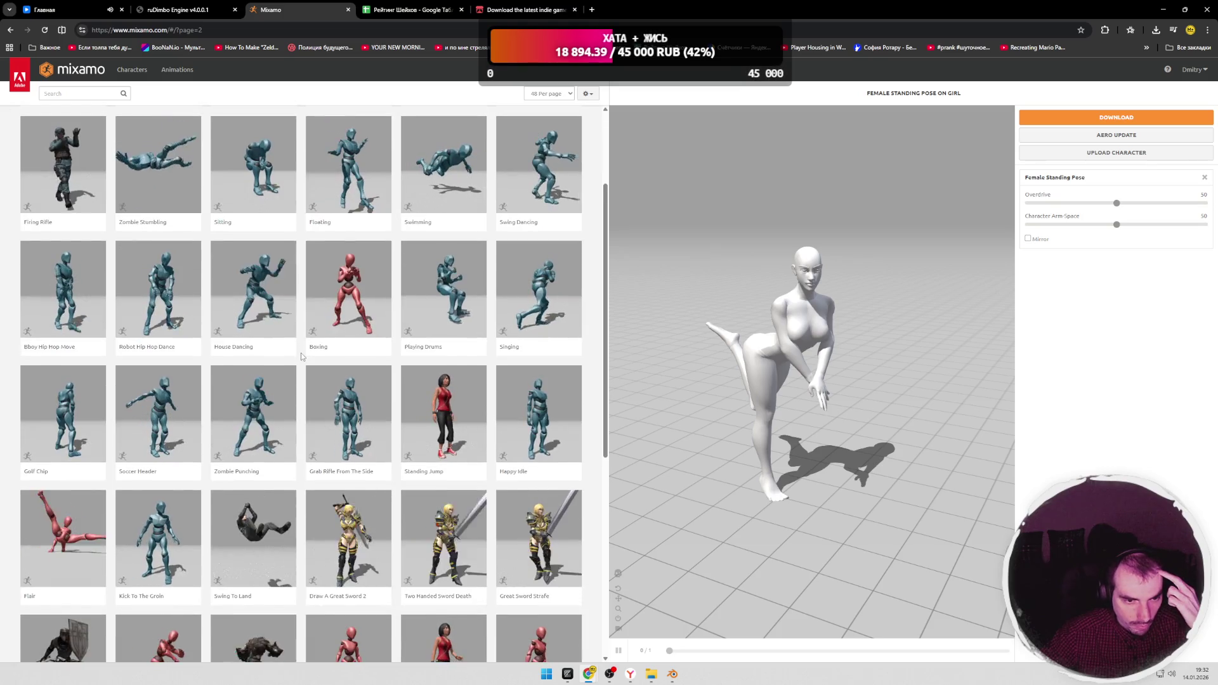
{"action": "scroll", "coordinate": [299, 379], "scroll_direction": "down", "scroll_amount": 2}
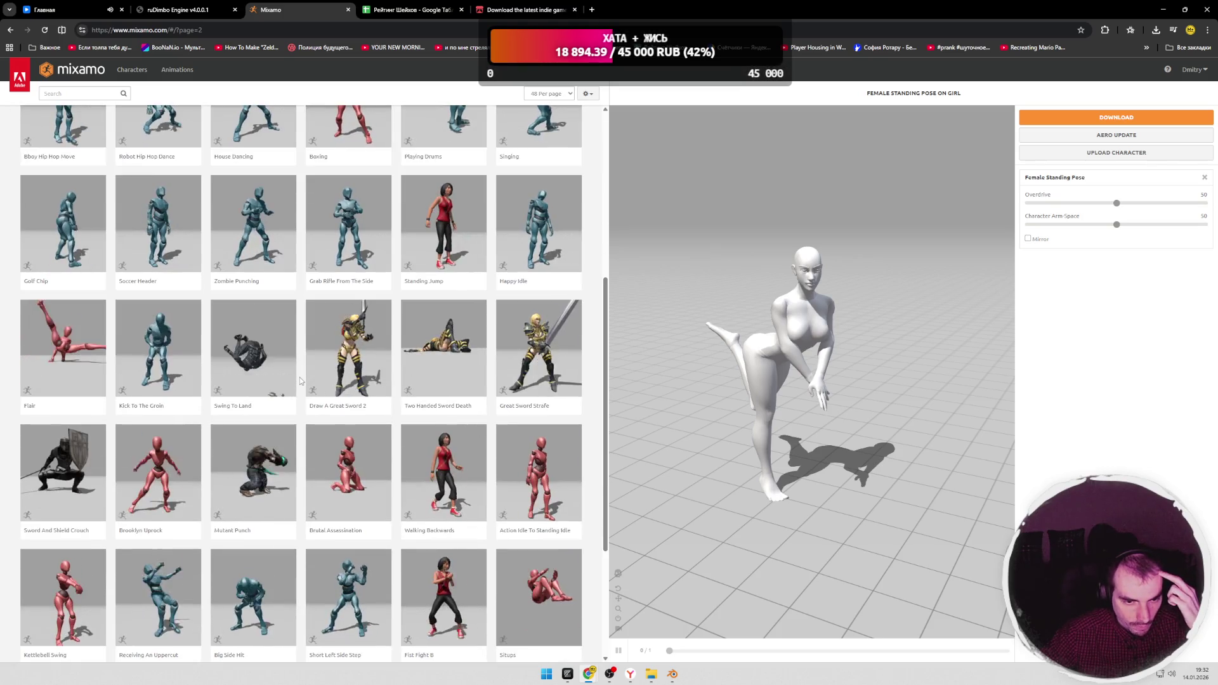
{"action": "scroll", "coordinate": [300, 378], "scroll_direction": "down", "scroll_amount": 2}
{"action": "scroll", "coordinate": [300, 378], "scroll_direction": "down", "scroll_amount": 3}
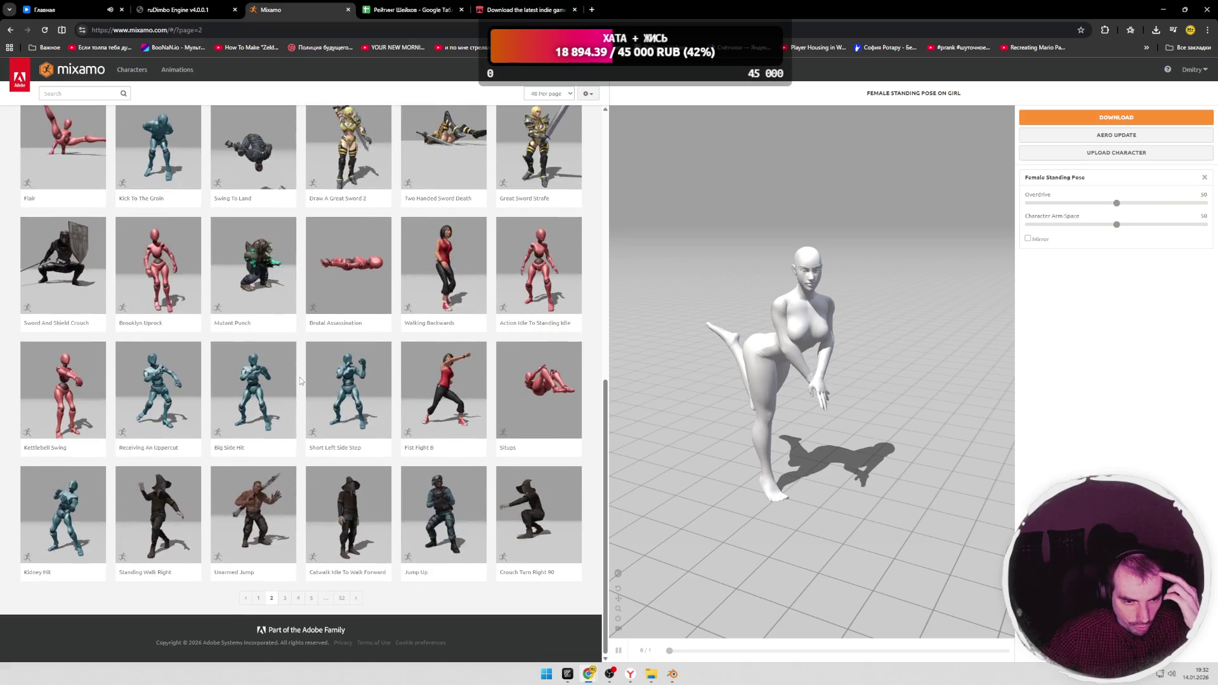
{"action": "scroll", "coordinate": [286, 498], "scroll_direction": "up", "scroll_amount": 4}
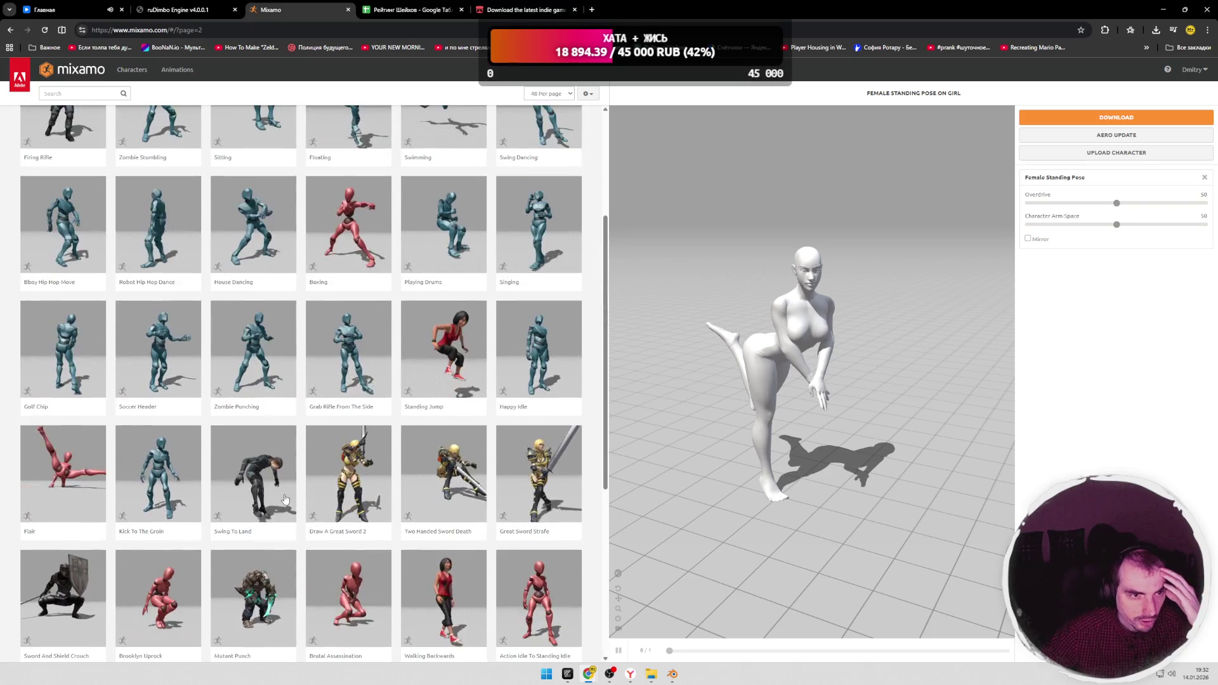
Step: Glance at the genre filter, then advance through page 3 to page 4 of the catalogue
{"action": "left_click", "coordinate": [76, 92]}
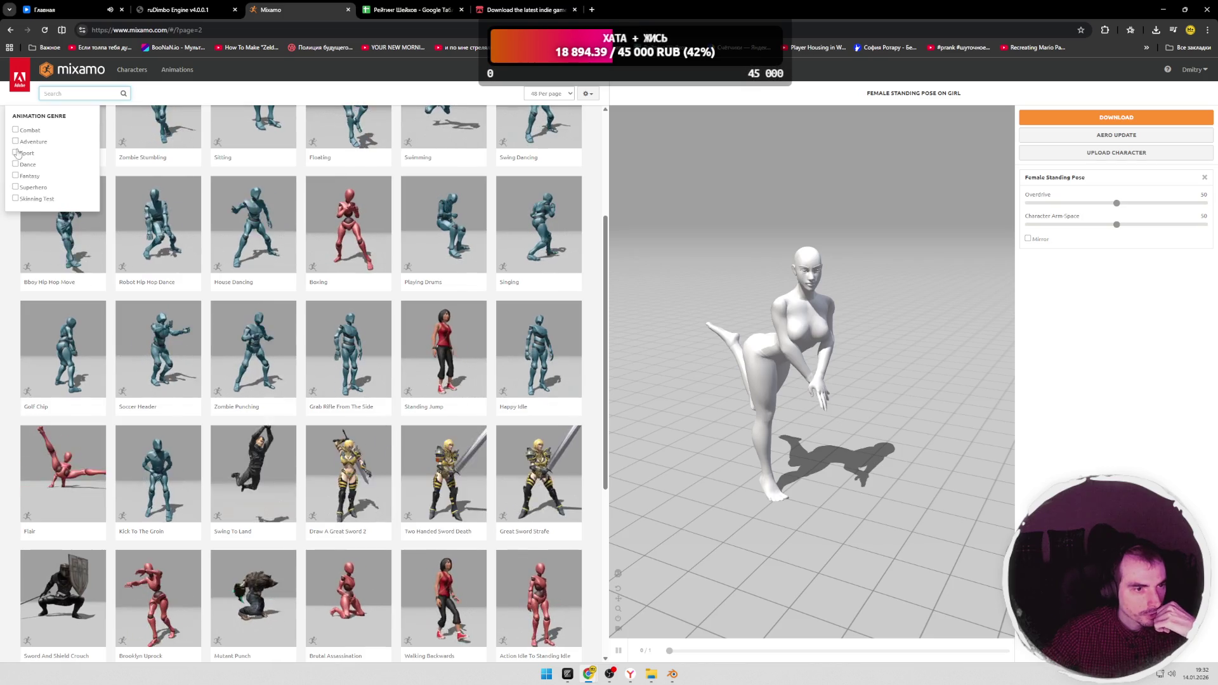
{"action": "left_click", "coordinate": [69, 94]}
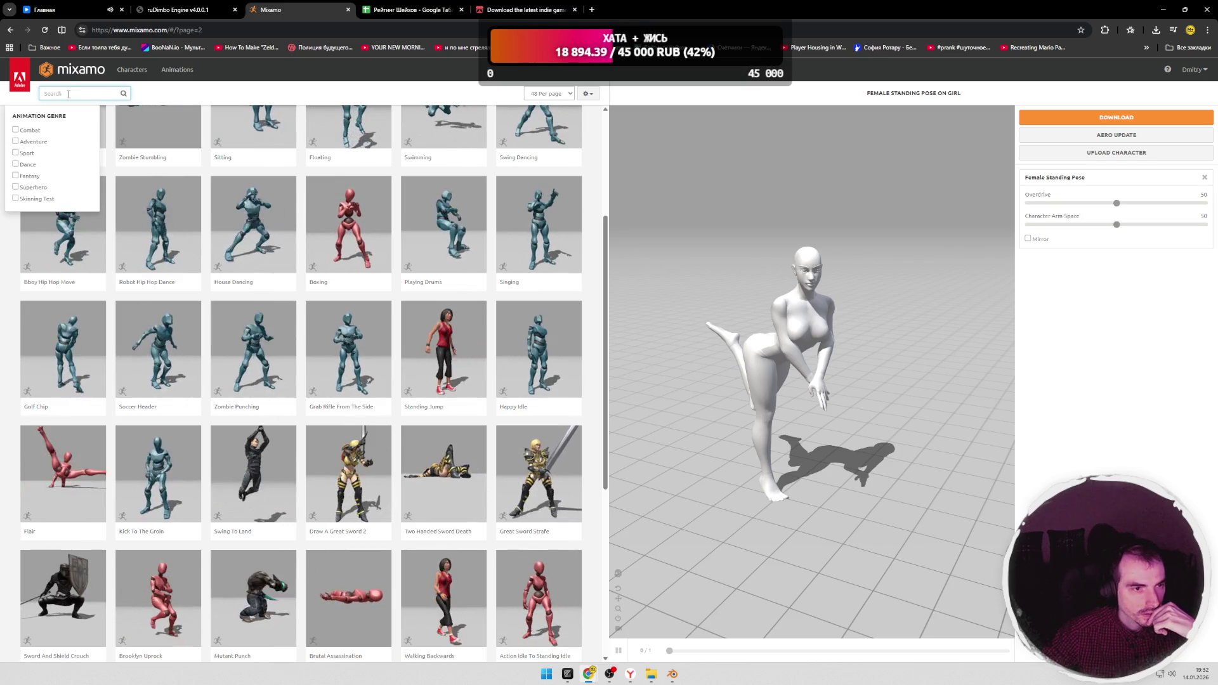
{"action": "left_click", "coordinate": [361, 333]}
{"action": "scroll", "coordinate": [400, 476], "scroll_direction": "down", "scroll_amount": 5}
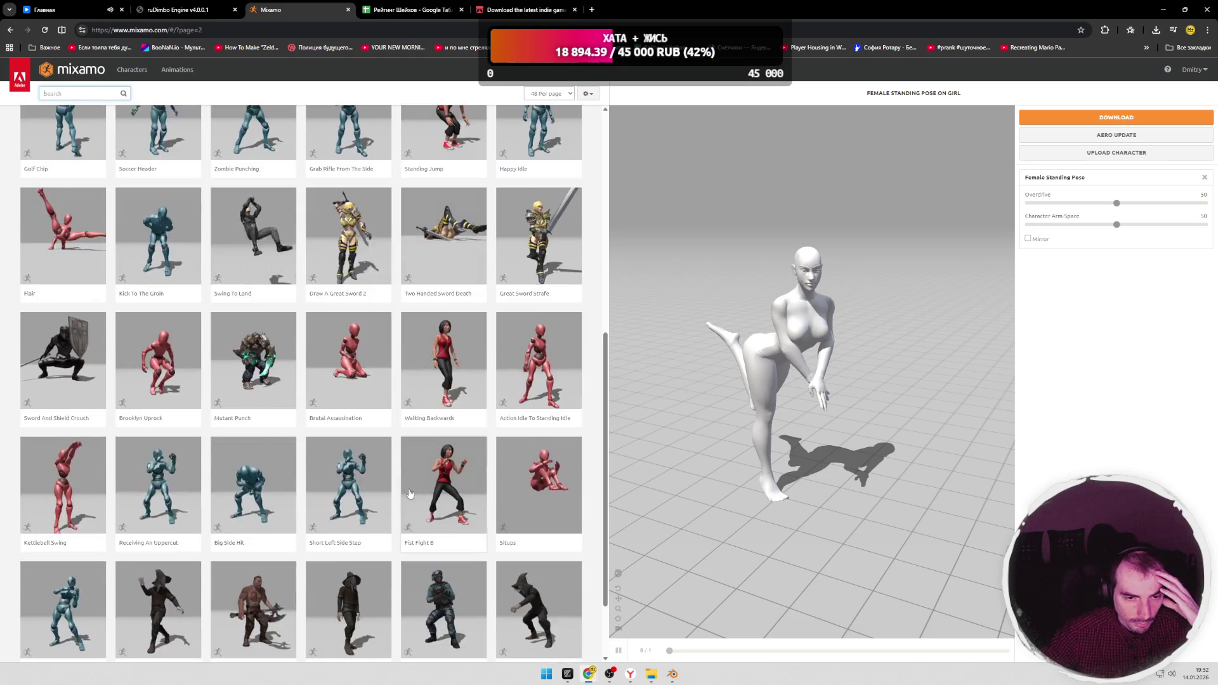
{"action": "scroll", "coordinate": [400, 496], "scroll_direction": "down", "scroll_amount": 5}
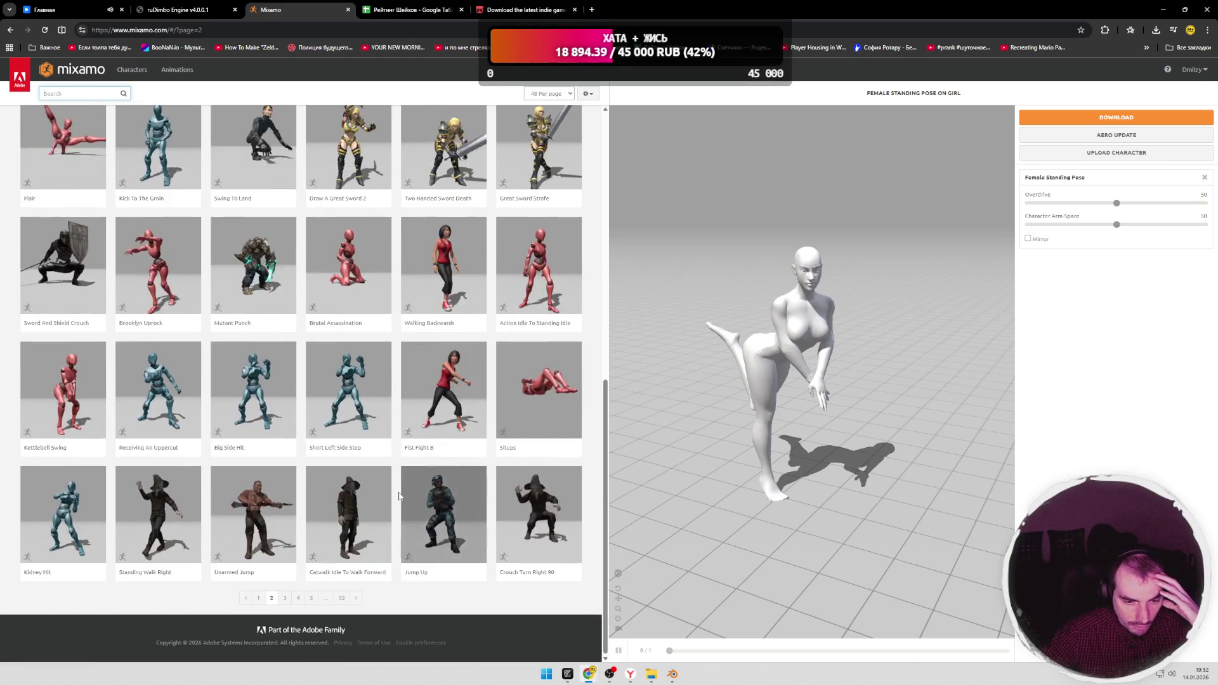
{"action": "left_click", "coordinate": [285, 599]}
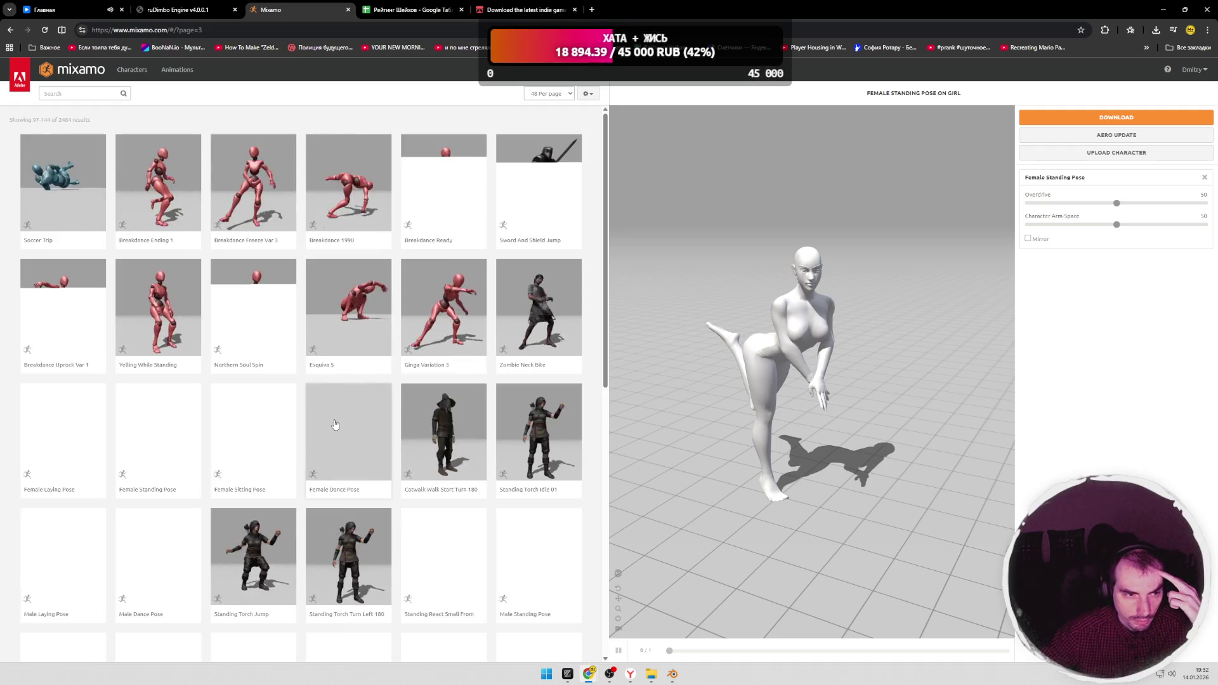
{"action": "scroll", "coordinate": [317, 382], "scroll_direction": "down", "scroll_amount": 2}
{"action": "scroll", "coordinate": [310, 352], "scroll_direction": "down", "scroll_amount": 1}
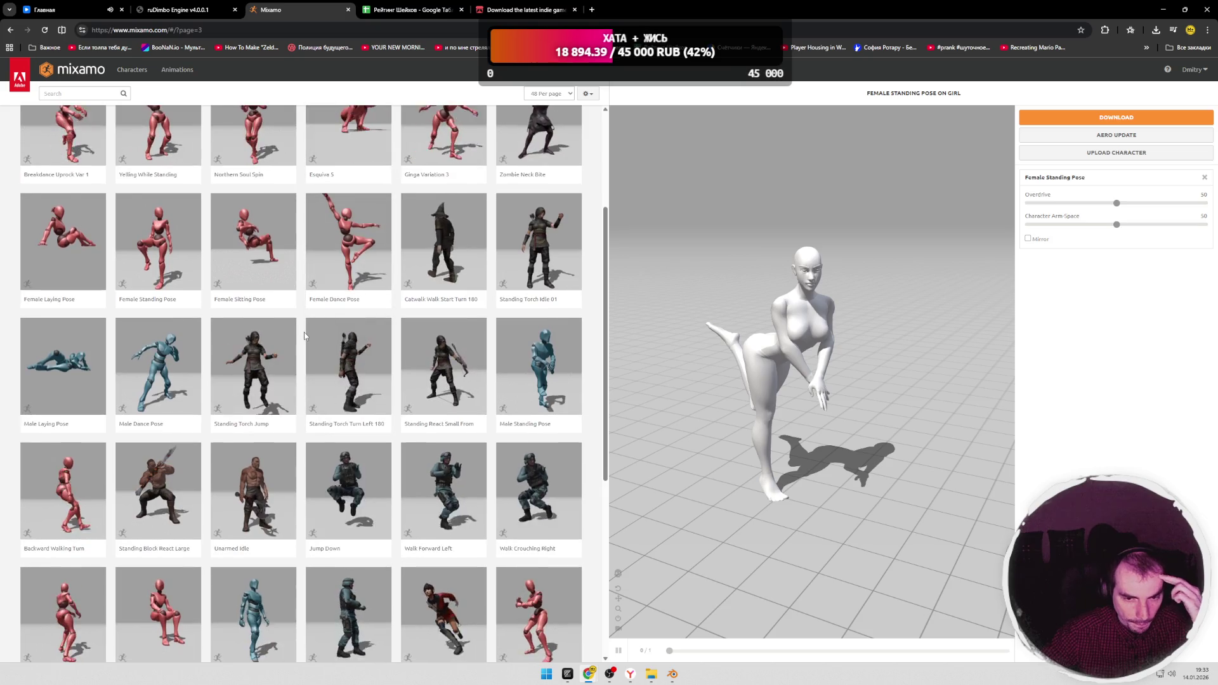
{"action": "scroll", "coordinate": [304, 332], "scroll_direction": "down", "scroll_amount": 2}
{"action": "scroll", "coordinate": [304, 332], "scroll_direction": "down", "scroll_amount": 2}
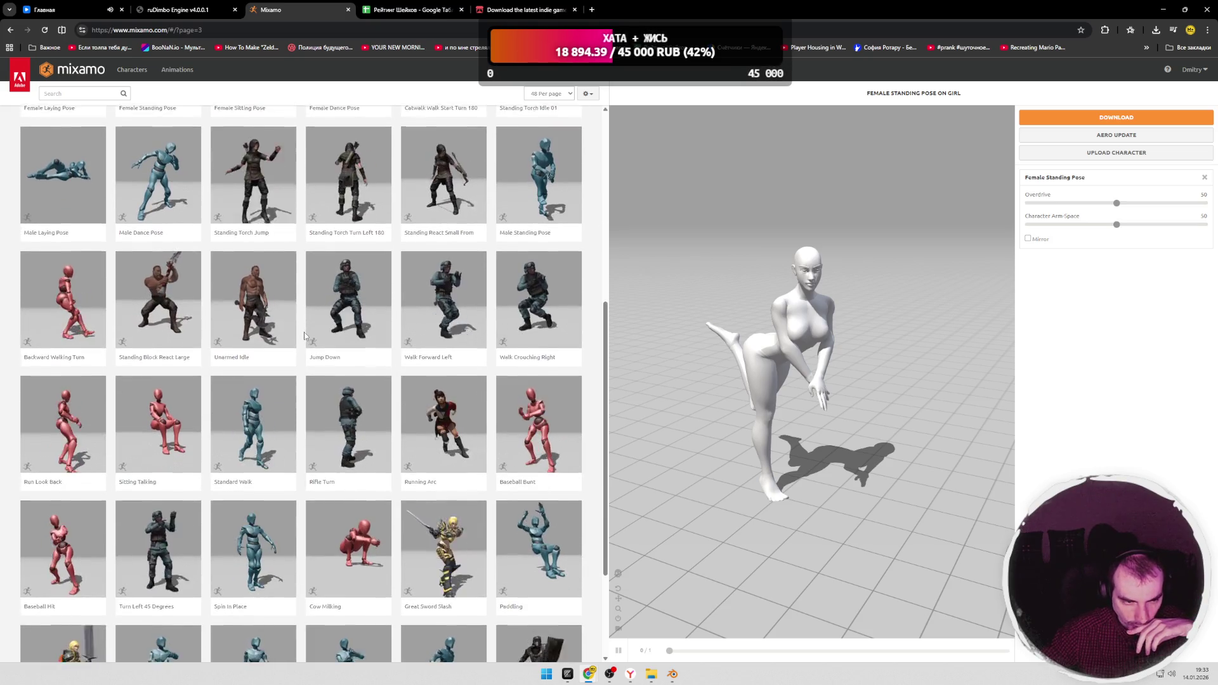
{"action": "scroll", "coordinate": [304, 332], "scroll_direction": "down", "scroll_amount": 2}
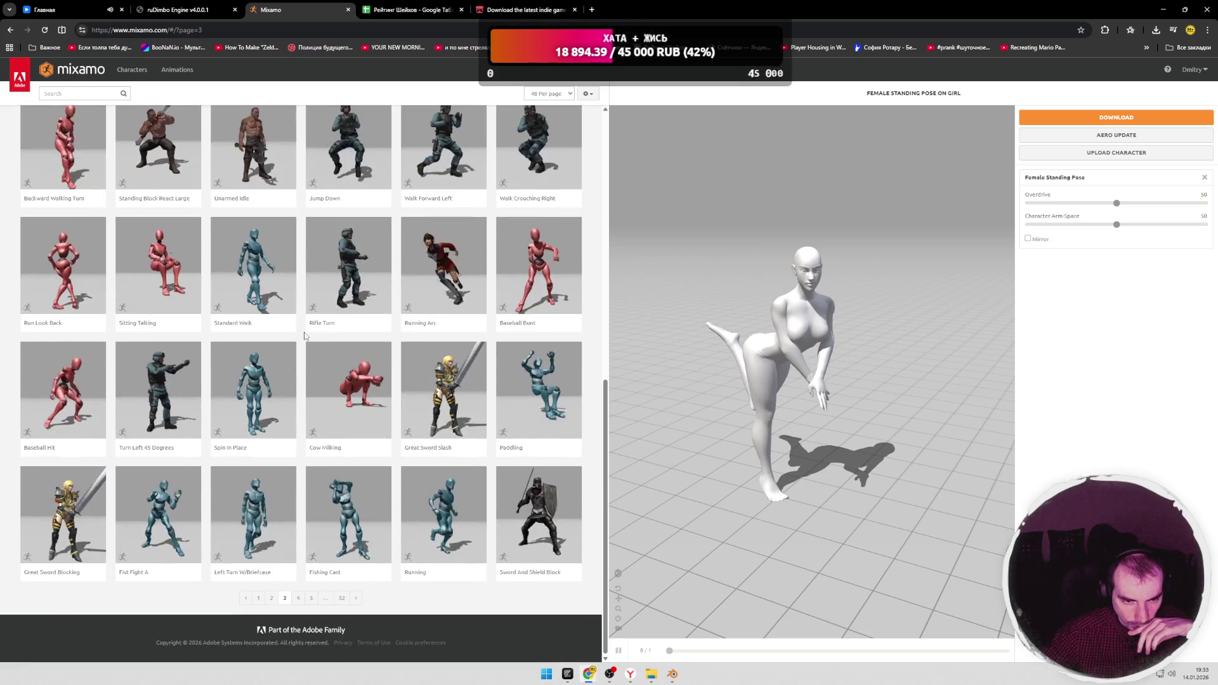
{"action": "left_click", "coordinate": [297, 599]}
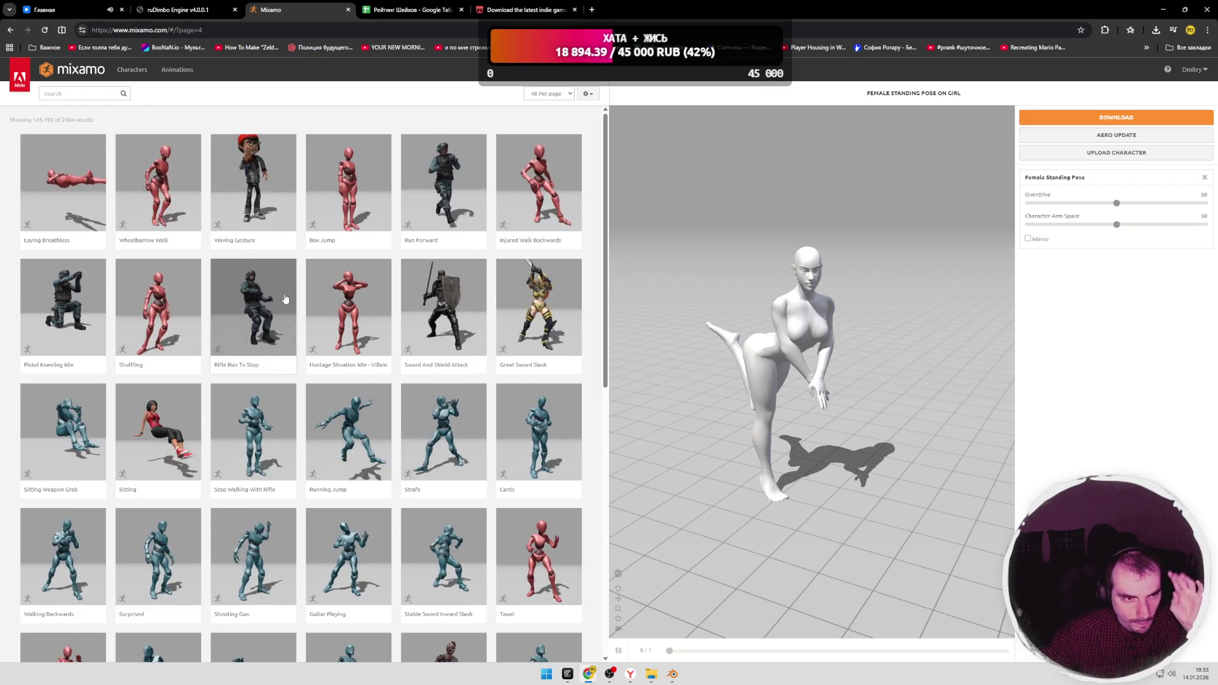
{"action": "scroll", "coordinate": [286, 299], "scroll_direction": "down", "scroll_amount": 2}
{"action": "scroll", "coordinate": [286, 299], "scroll_direction": "down", "scroll_amount": 2}
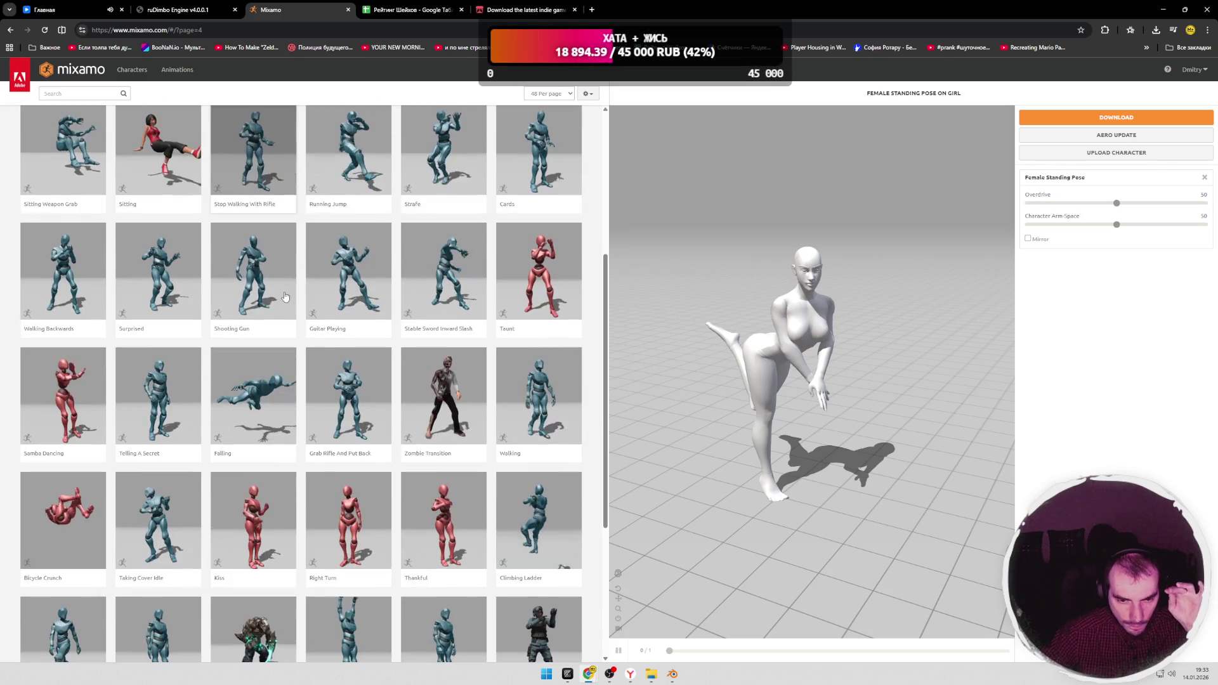
{"action": "scroll", "coordinate": [286, 299], "scroll_direction": "down", "scroll_amount": 1}
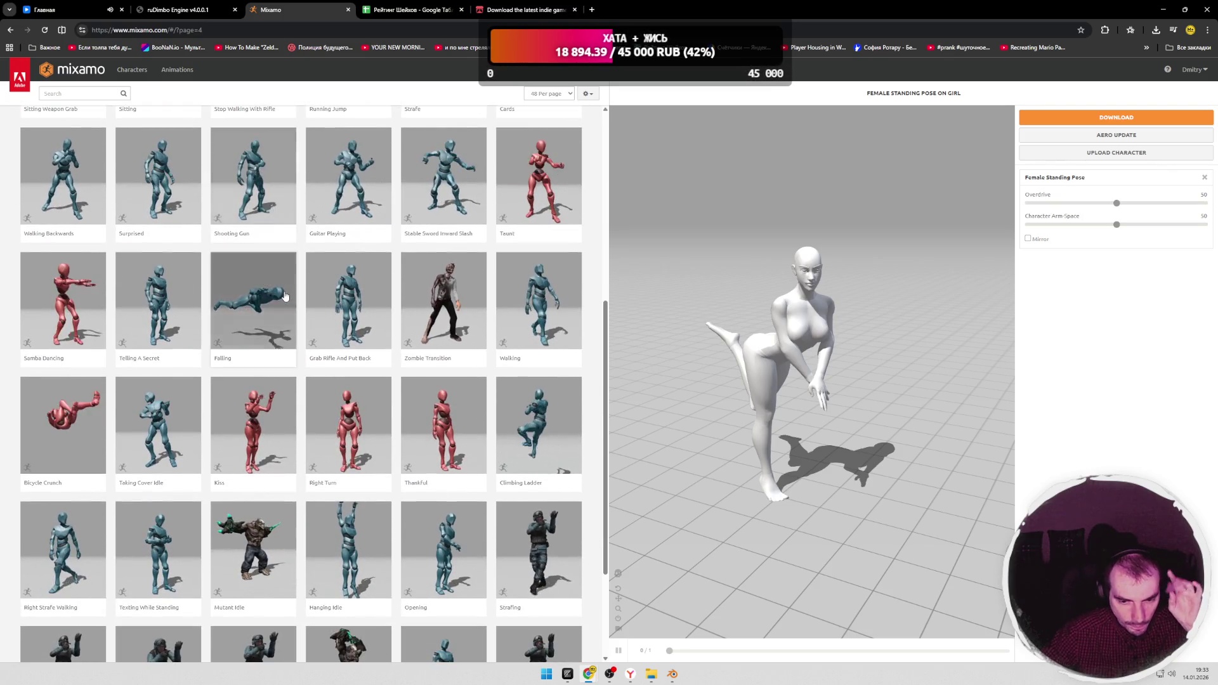
{"action": "scroll", "coordinate": [285, 299], "scroll_direction": "down", "scroll_amount": 2}
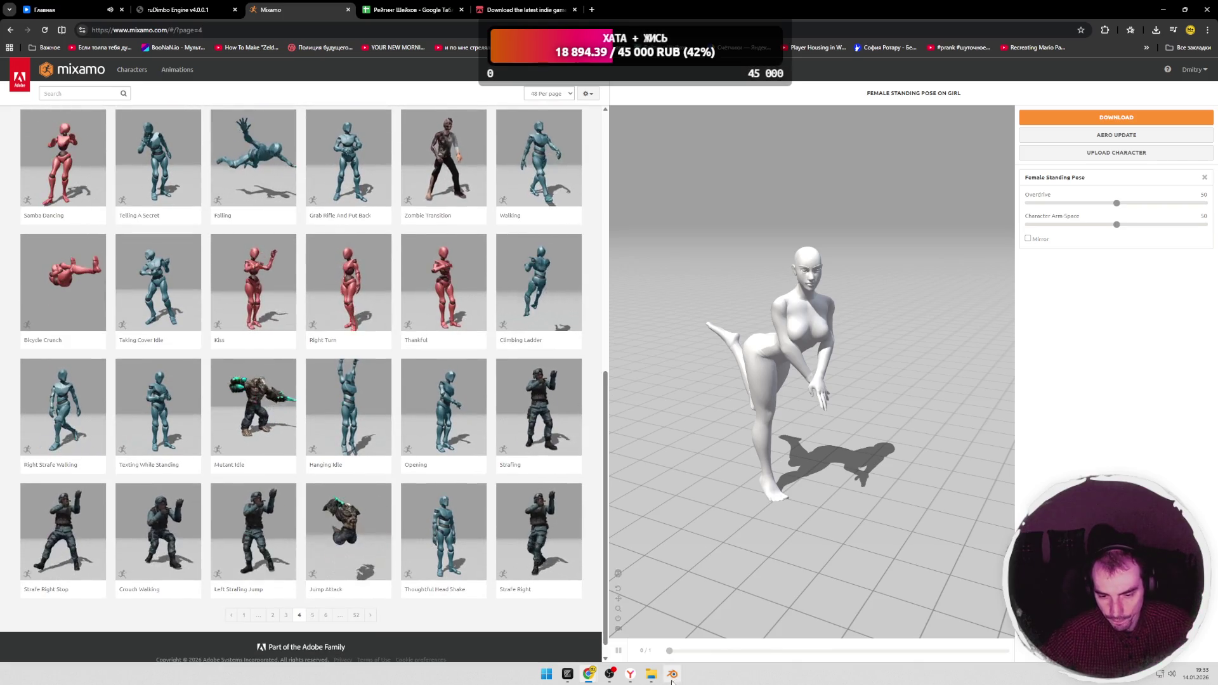
Step: Back in Blender, orbit around the character's face and clear the mesh selection
{"action": "key", "text": "alt+Tab"}
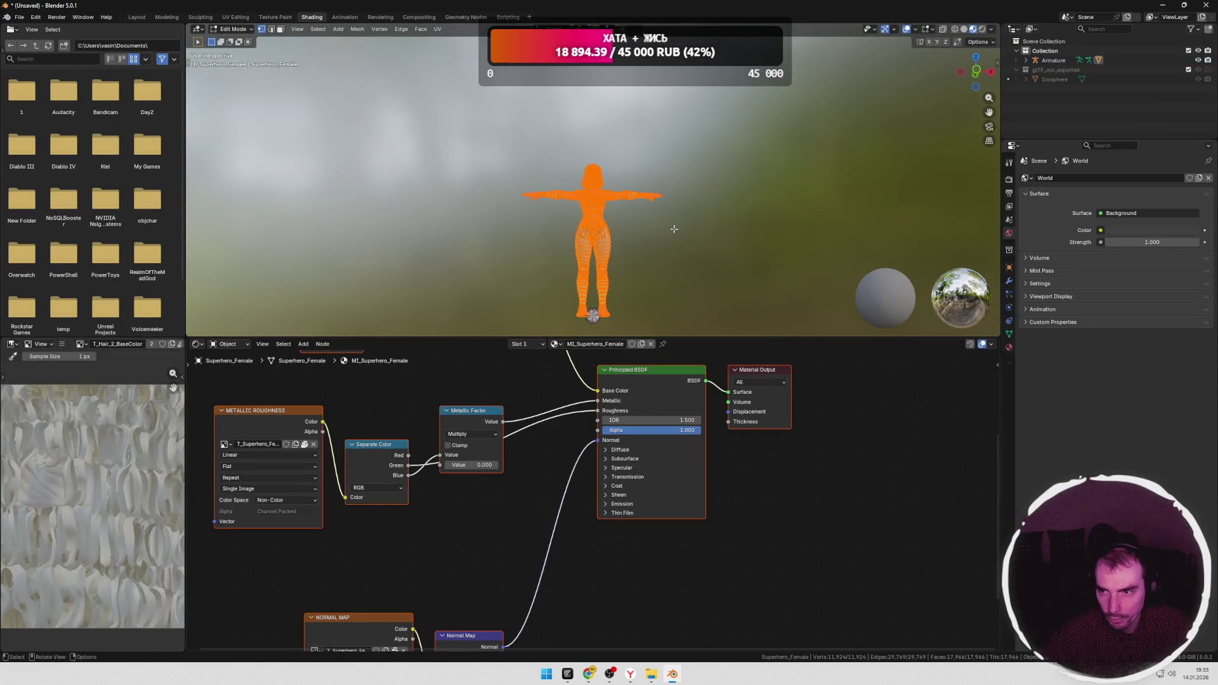
{"action": "middle_click_drag", "start_coordinate": [669, 232], "coordinate": [627, 254]}
{"action": "scroll", "coordinate": [627, 253], "scroll_direction": "up", "scroll_amount": 3}
{"action": "scroll", "coordinate": [627, 254], "scroll_direction": "up", "scroll_amount": 3}
{"action": "scroll", "coordinate": [638, 243], "scroll_direction": "up", "scroll_amount": 2}
{"action": "middle_click_drag", "start_coordinate": [638, 243], "coordinate": [682, 222]}
{"action": "scroll", "coordinate": [655, 234], "scroll_direction": "up", "scroll_amount": 3}
{"action": "scroll", "coordinate": [655, 235], "scroll_direction": "up", "scroll_amount": 3}
{"action": "scroll", "coordinate": [667, 224], "scroll_direction": "up", "scroll_amount": 2}
{"action": "scroll", "coordinate": [670, 220], "scroll_direction": "up", "scroll_amount": 1}
{"action": "scroll", "coordinate": [682, 224], "scroll_direction": "down", "scroll_amount": 4}
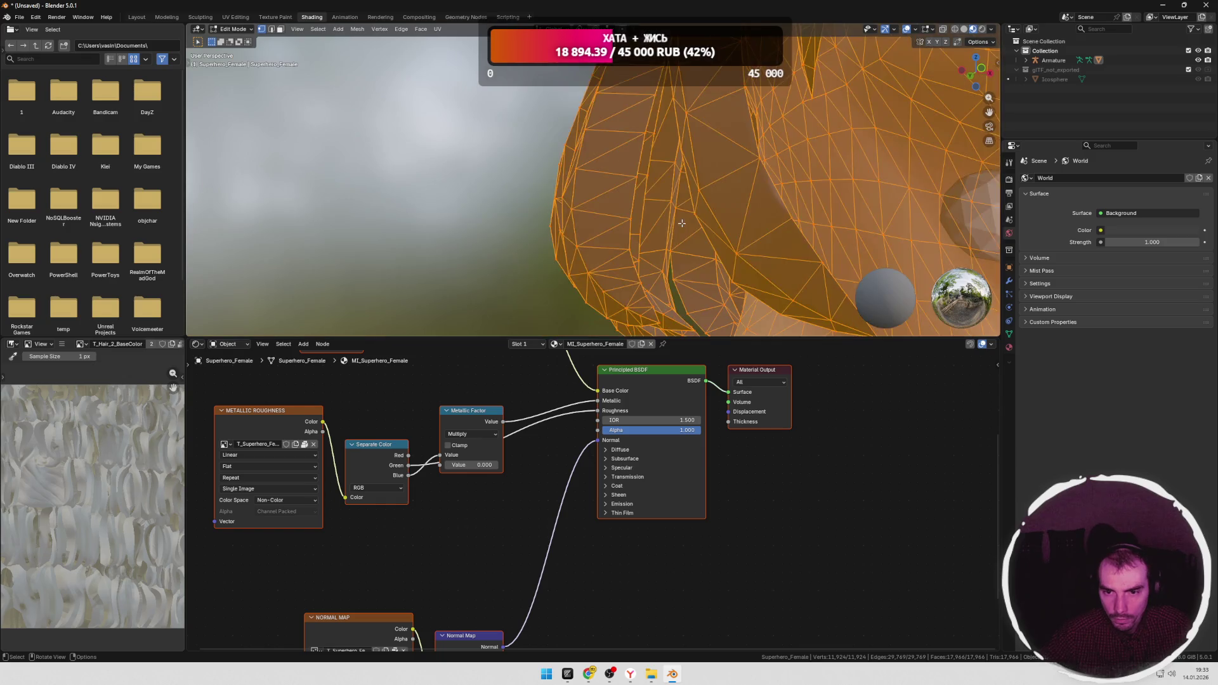
{"action": "scroll", "coordinate": [695, 214], "scroll_direction": "down", "scroll_amount": 3}
{"action": "key", "text": "alt+a"}
Step: Select a single vertex on the neck and inspect the face mesh from the front
{"action": "middle_click_drag", "start_coordinate": [729, 150], "coordinate": [718, 186]}
{"action": "scroll", "coordinate": [716, 194], "scroll_direction": "up", "scroll_amount": 6}
{"action": "scroll", "coordinate": [715, 195], "scroll_direction": "up", "scroll_amount": 3}
{"action": "left_click", "coordinate": [681, 189]}
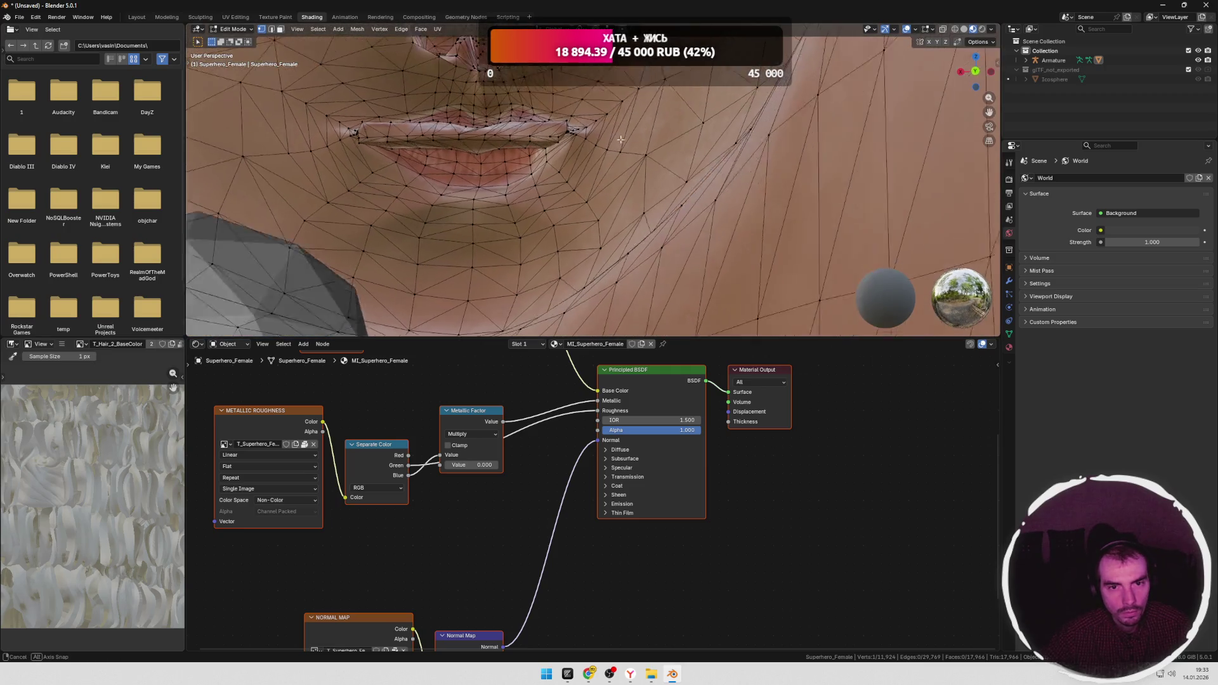
{"action": "mouse_move", "coordinate": [775, 141]}
{"action": "middle_mouse_down"}
{"action": "mouse_move", "coordinate": [644, 277]}
{"action": "mouse_move", "coordinate": [680, 203]}
{"action": "mouse_move", "coordinate": [556, 199]}
{"action": "mouse_move", "coordinate": [591, 171]}
{"action": "mouse_move", "coordinate": [491, 198]}
{"action": "mouse_move", "coordinate": [532, 219]}
{"action": "mouse_move", "coordinate": [548, 202]}
{"action": "mouse_move", "coordinate": [560, 209]}
{"action": "middle_mouse_up"}
{"action": "scroll", "coordinate": [688, 169], "scroll_direction": "down", "scroll_amount": 5}
{"action": "scroll", "coordinate": [590, 171], "scroll_direction": "down", "scroll_amount": 3}
{"action": "scroll", "coordinate": [547, 203], "scroll_direction": "down", "scroll_amount": 5}
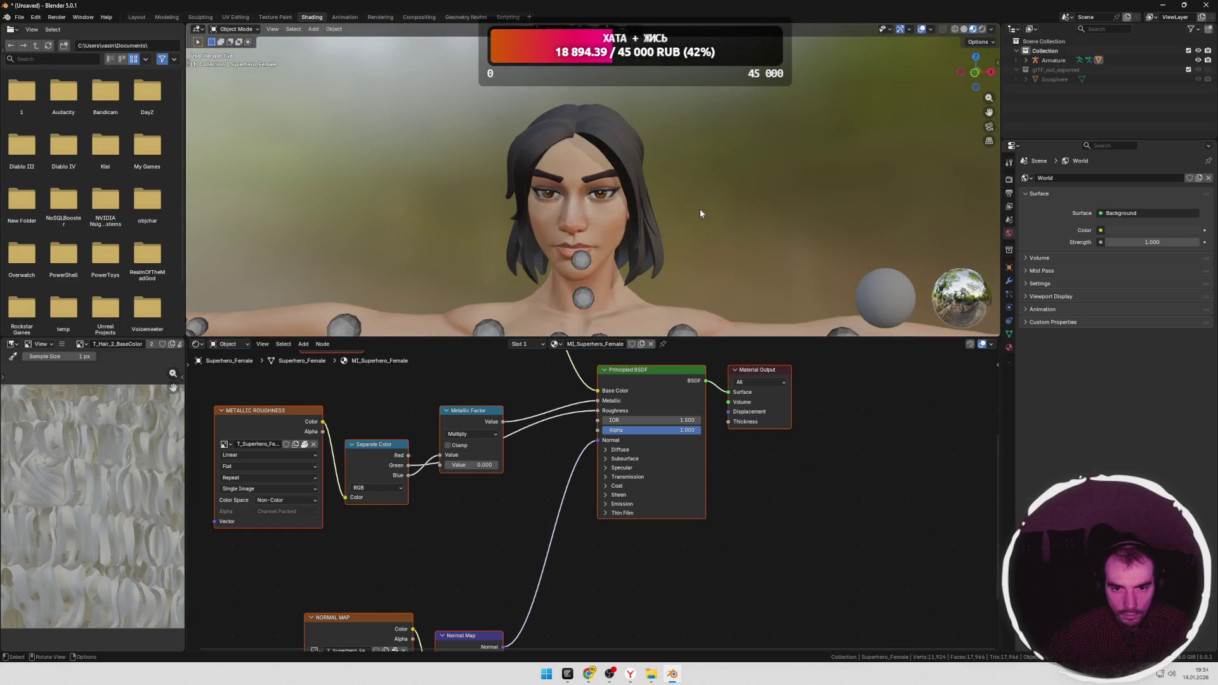
{"action": "scroll", "coordinate": [701, 196], "scroll_direction": "up", "scroll_amount": 2}
{"action": "scroll", "coordinate": [702, 196], "scroll_direction": "up", "scroll_amount": 3}
{"action": "scroll", "coordinate": [703, 195], "scroll_direction": "down", "scroll_amount": 4}
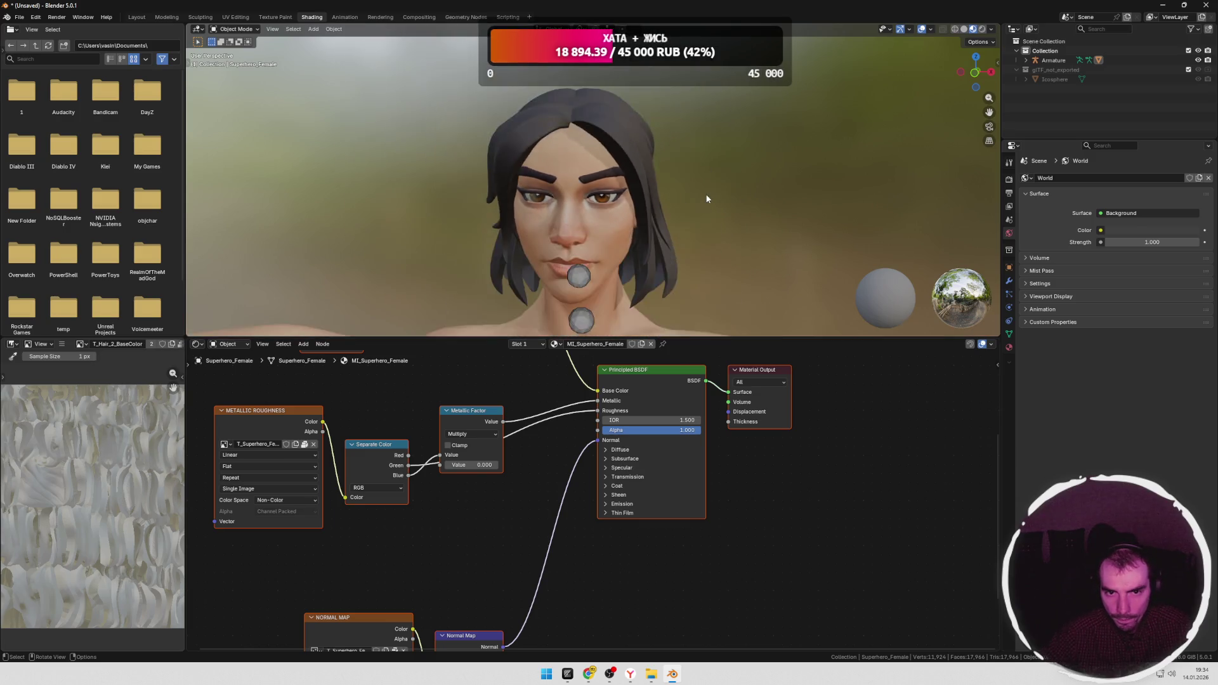
{"action": "scroll", "coordinate": [706, 198], "scroll_direction": "down", "scroll_amount": 5}
Step: Bring up the FBX export for girl.fbx on the Desktop and cancel it
{"action": "middle_click_drag", "start_coordinate": [694, 191], "coordinate": [682, 174], "text": "shift"}
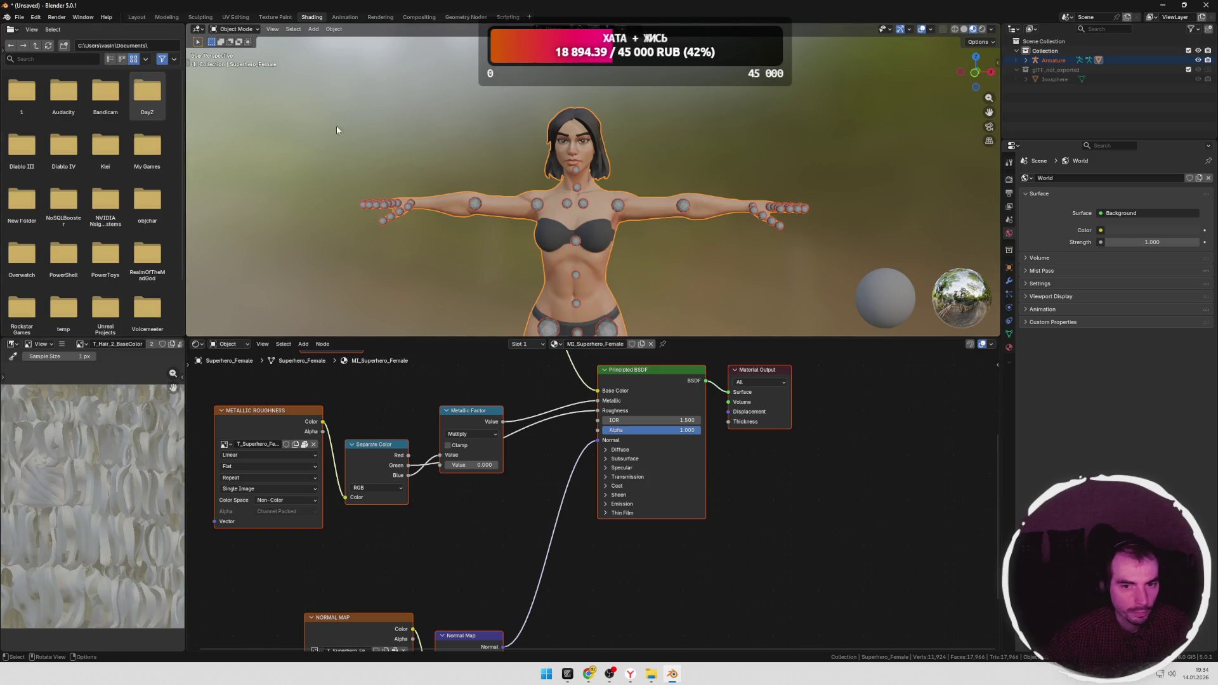
{"action": "scroll", "coordinate": [598, 186], "scroll_direction": "up", "scroll_amount": 2}
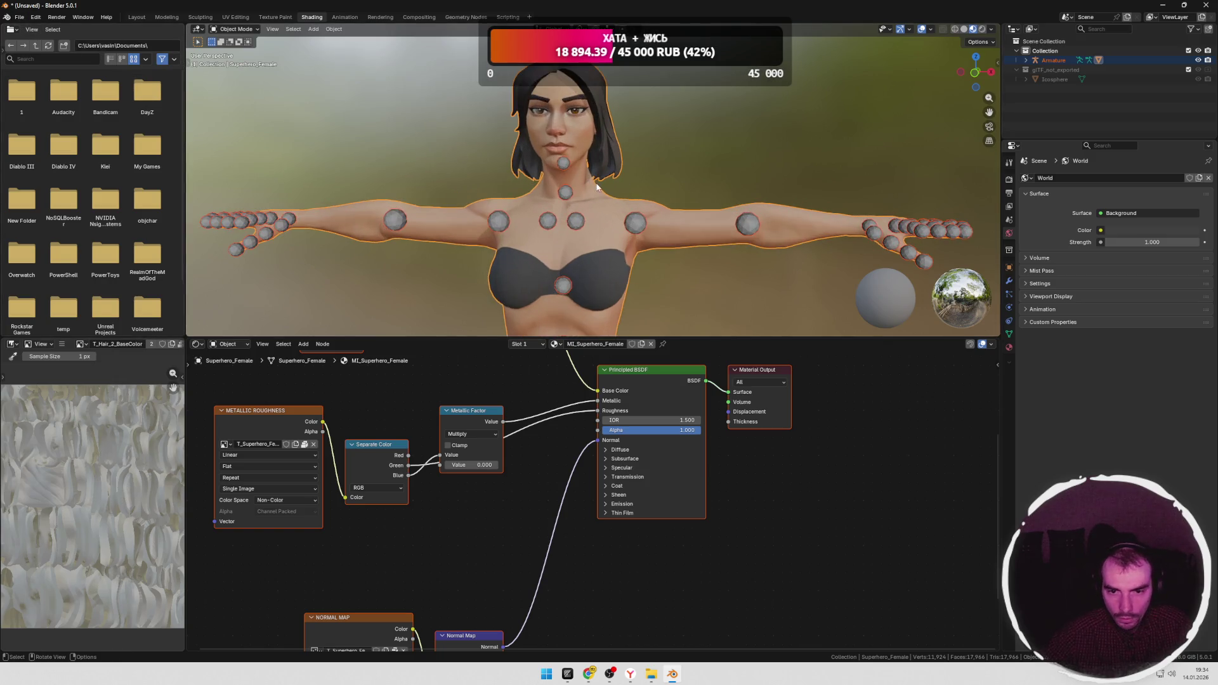
{"action": "scroll", "coordinate": [598, 187], "scroll_direction": "down", "scroll_amount": 3}
{"action": "scroll", "coordinate": [609, 190], "scroll_direction": "down", "scroll_amount": 3}
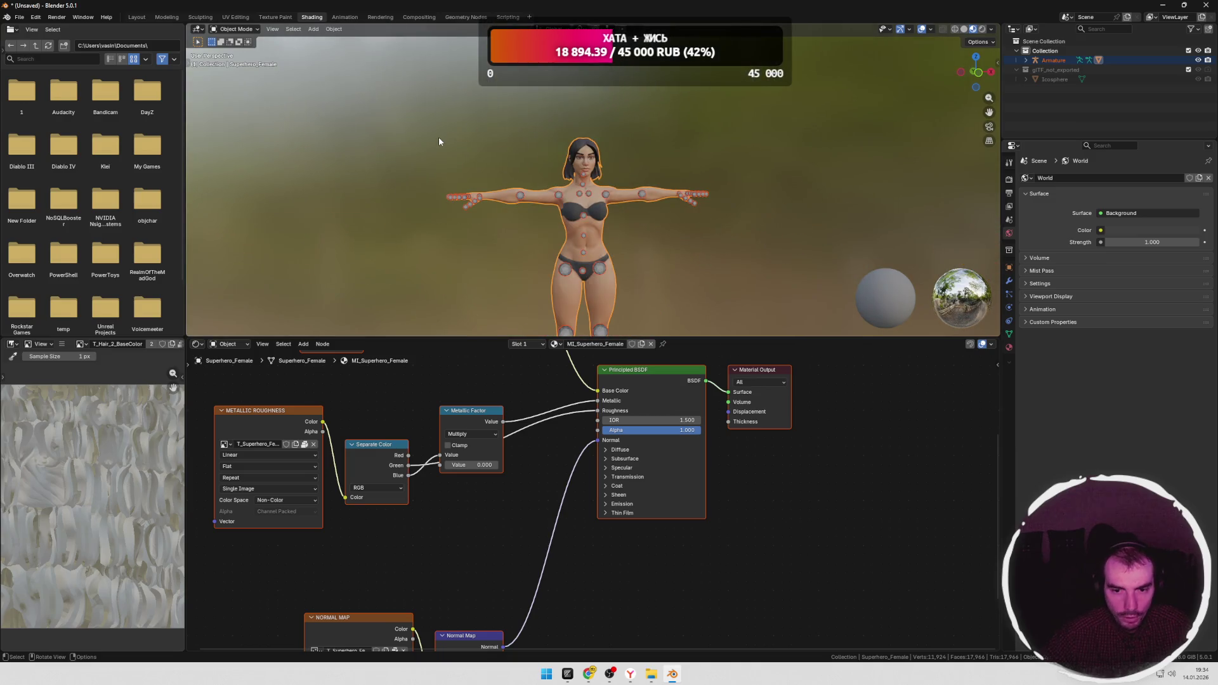
{"action": "left_click", "coordinate": [20, 17]}
{"action": "mouse_move", "coordinate": [38, 162]}
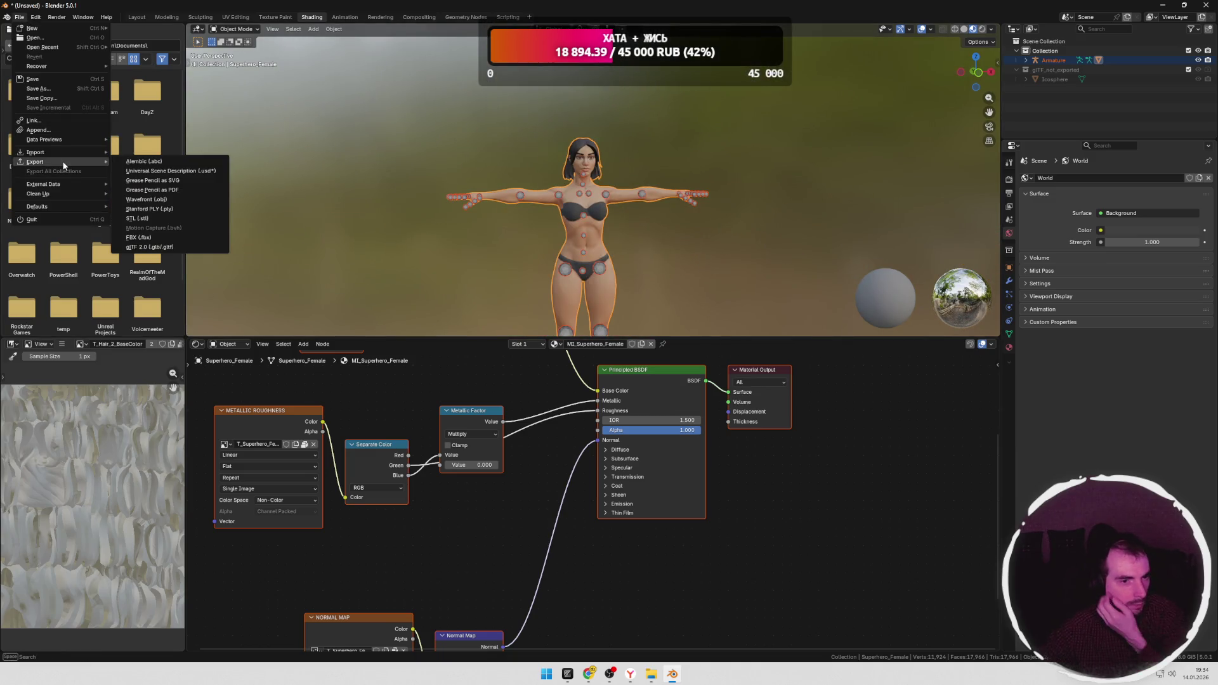
{"action": "left_click", "coordinate": [210, 237]}
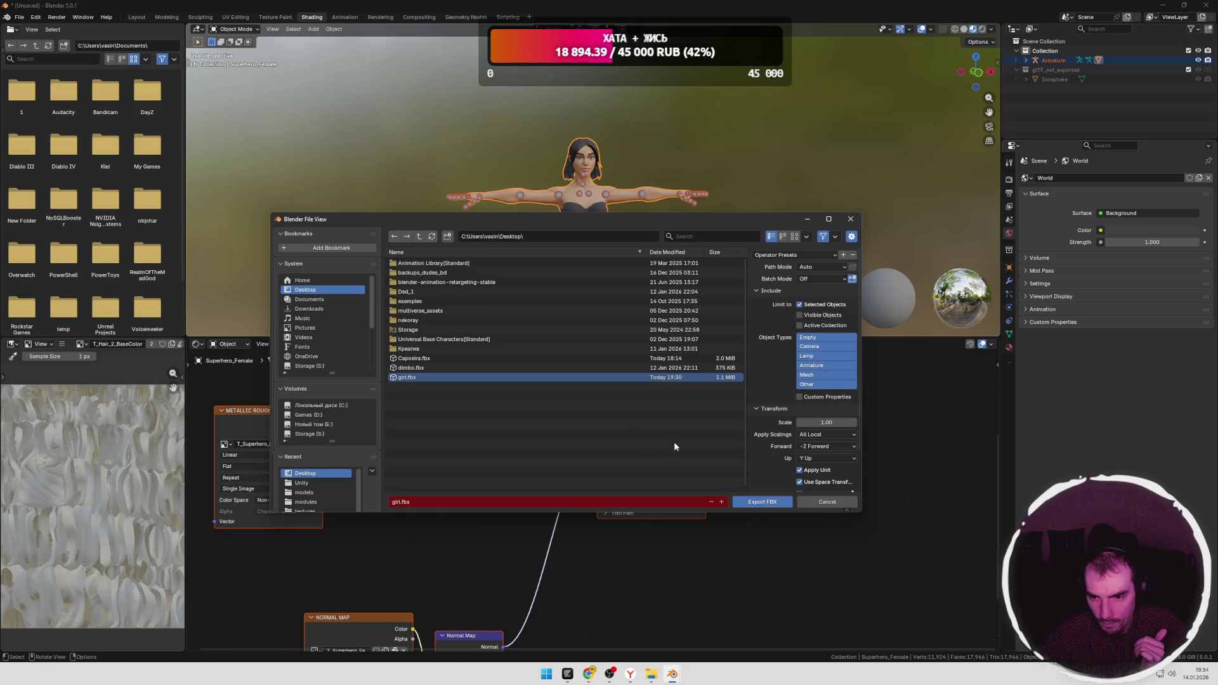
{"action": "left_click", "coordinate": [826, 502]}
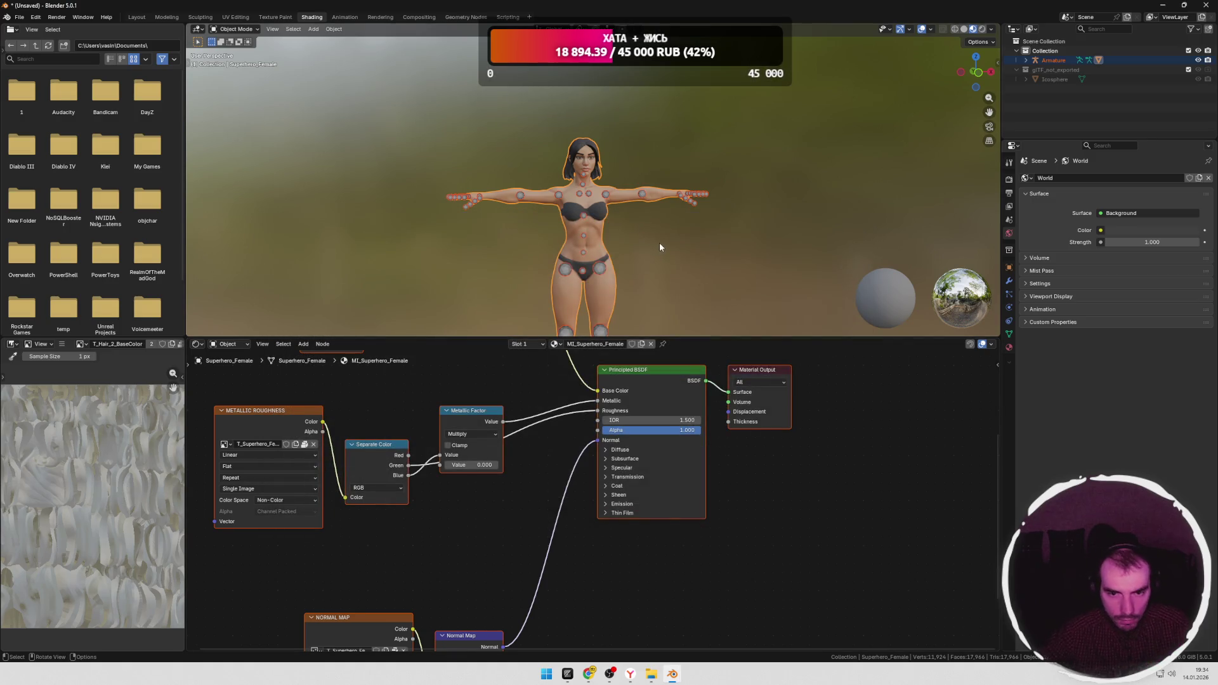
Step: Attempt to join the selected objects, then switch back to Mixamo in the browser
{"action": "right_click", "coordinate": [598, 221]}
{"action": "left_click", "coordinate": [557, 220]}
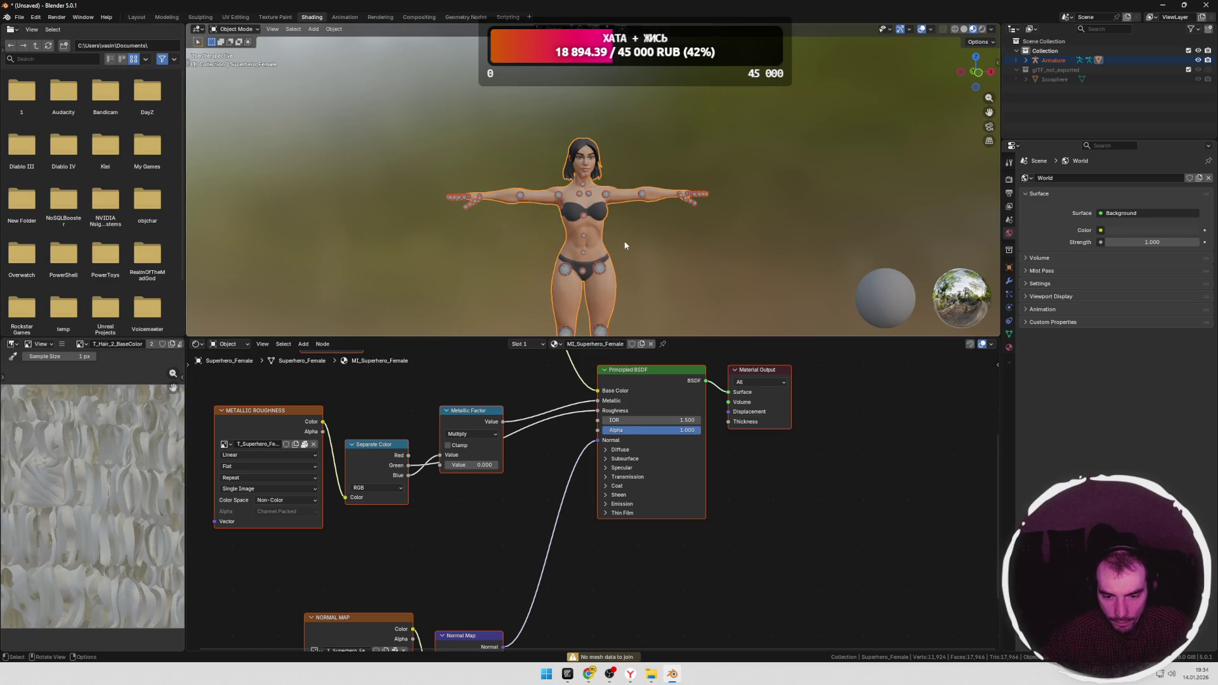
{"action": "key", "text": "alt+Tab"}
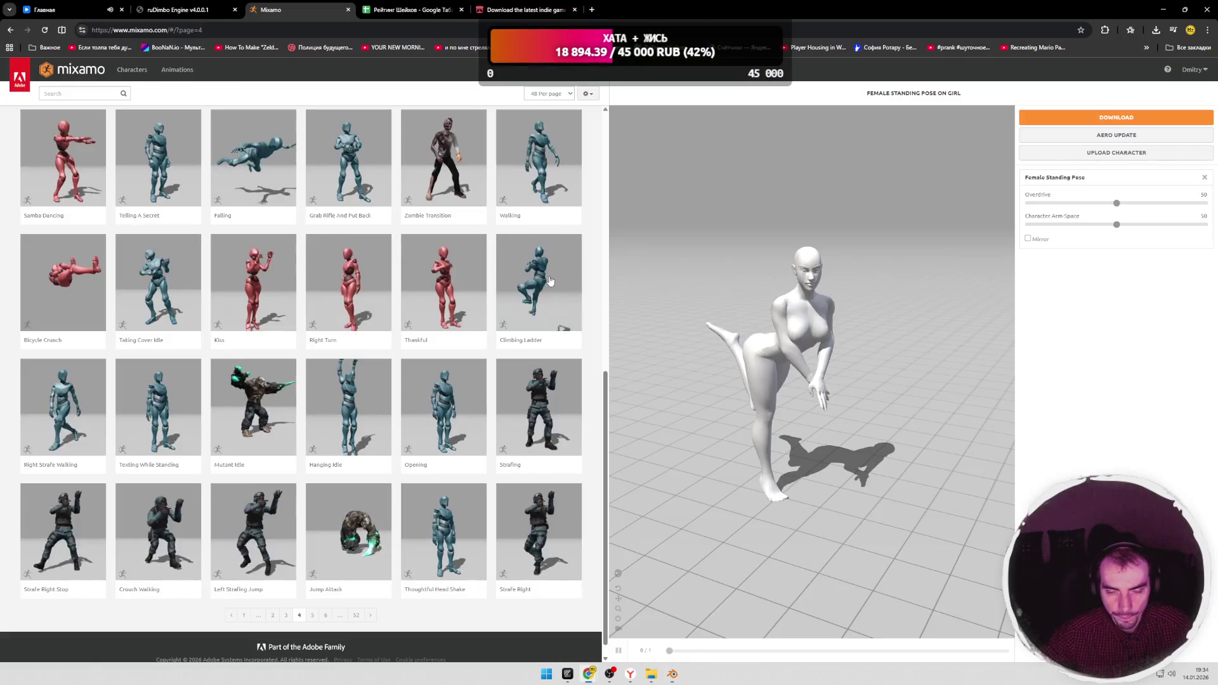
{"action": "key", "text": "alt+Tab"}
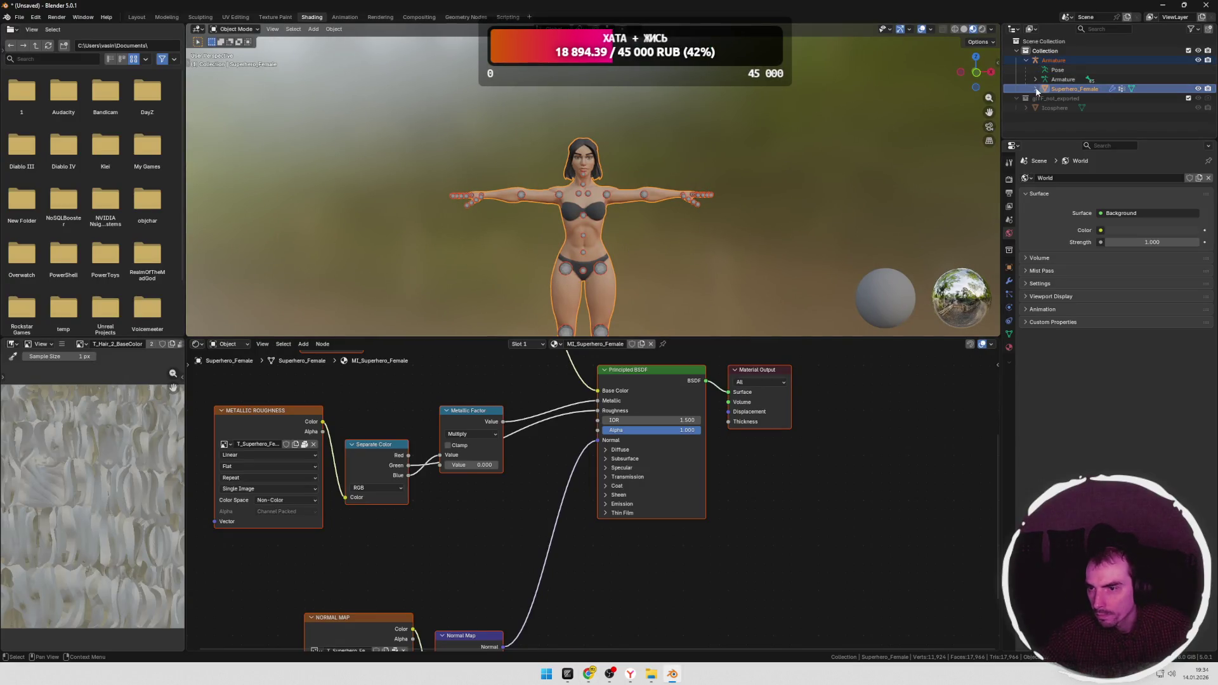
{"action": "left_click", "coordinate": [1197, 89]}
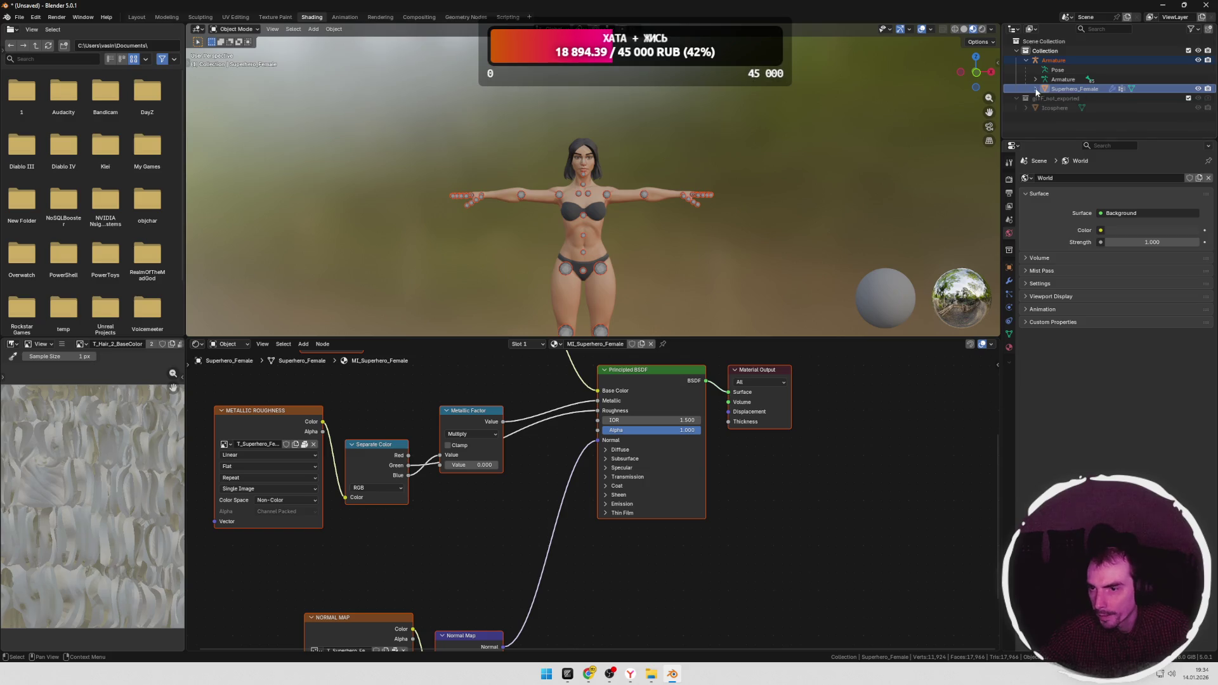
{"action": "left_click", "coordinate": [708, 161]}
{"action": "key", "text": "Tab"}
{"action": "scroll", "coordinate": [683, 173], "scroll_direction": "up", "scroll_amount": 2}
{"action": "scroll", "coordinate": [647, 176], "scroll_direction": "up", "scroll_amount": 3}
{"action": "mouse_move", "coordinate": [619, 175]}
{"action": "middle_mouse_down"}
{"action": "mouse_move", "coordinate": [666, 181]}
{"action": "mouse_move", "coordinate": [576, 178]}
{"action": "mouse_move", "coordinate": [622, 180]}
{"action": "middle_mouse_up"}
{"action": "key", "text": "Tab"}
{"action": "scroll", "coordinate": [640, 176], "scroll_direction": "down", "scroll_amount": 3}
{"action": "key", "text": "Tab"}
{"action": "scroll", "coordinate": [634, 181], "scroll_direction": "up", "scroll_amount": 3}
{"action": "key", "text": "Tab"}
{"action": "scroll", "coordinate": [635, 181], "scroll_direction": "up", "scroll_amount": 2}
{"action": "scroll", "coordinate": [638, 180], "scroll_direction": "down", "scroll_amount": 1}
{"action": "key", "text": "alt+Tab"}
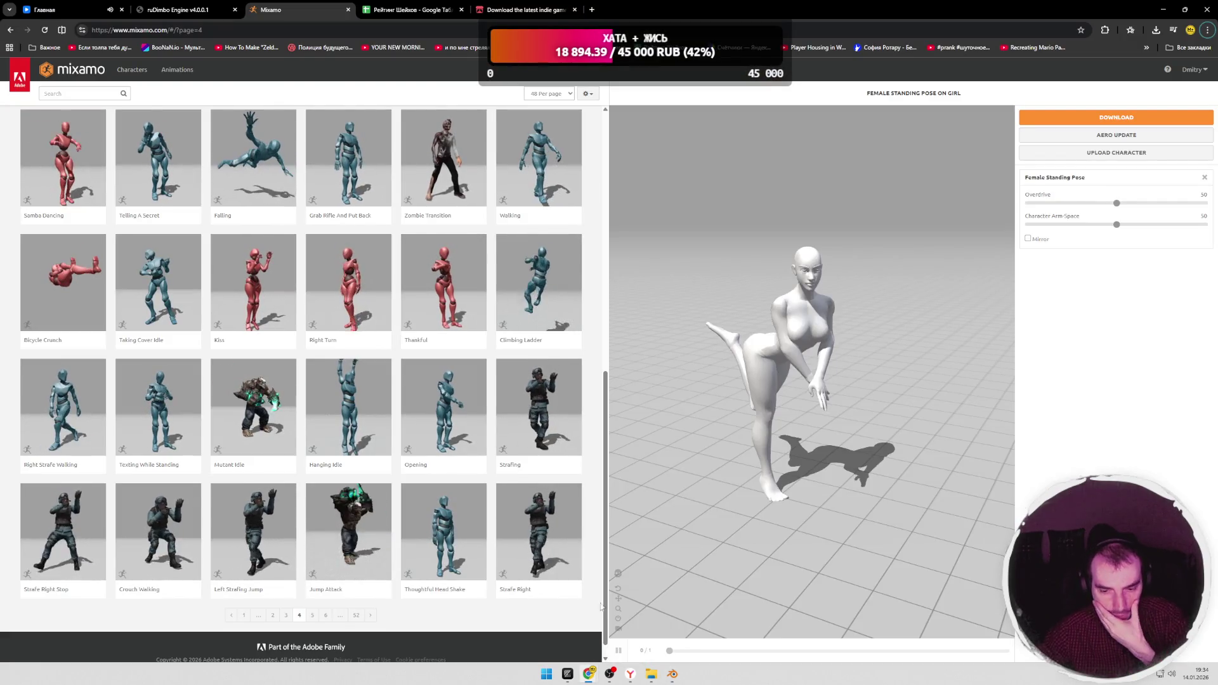
{"action": "left_click", "coordinate": [523, 9]}
Step: Filter the itch.io assets by the 3D tag and launch Universal Base Characters in a new tab
{"action": "left_click", "coordinate": [401, 244]}
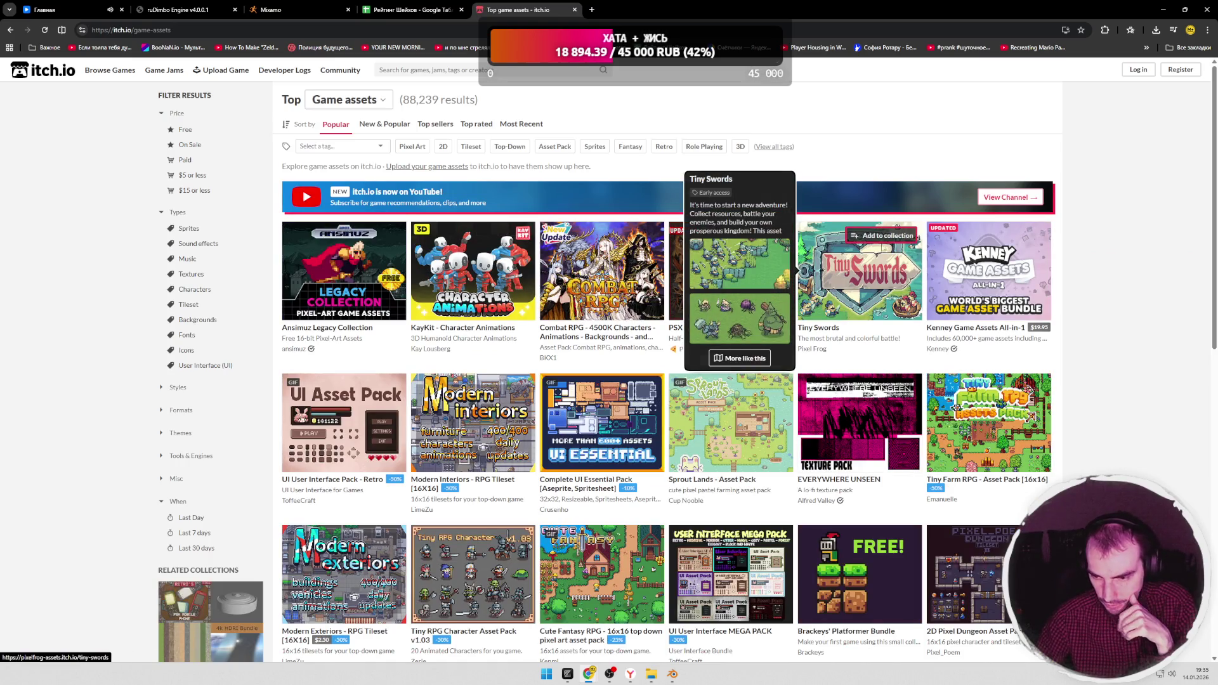
{"action": "left_click", "coordinate": [338, 147]}
{"action": "type", "text": "3e"}
{"action": "type", "text": "d"}
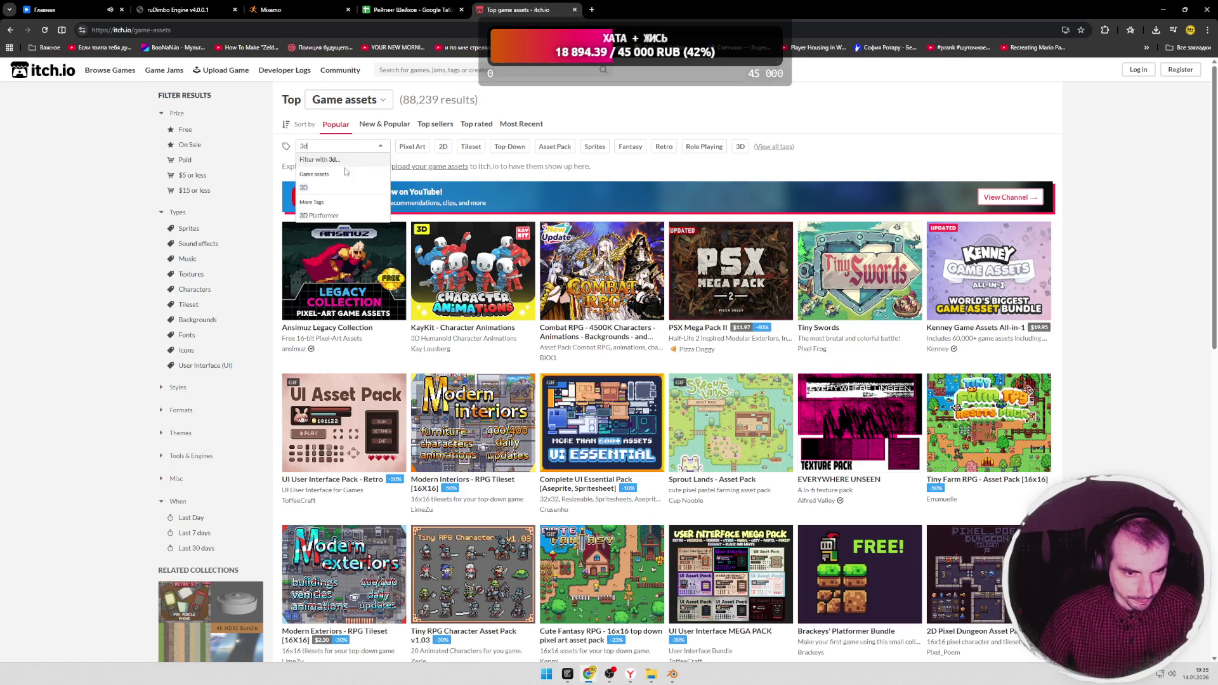
{"action": "left_click", "coordinate": [343, 160]}
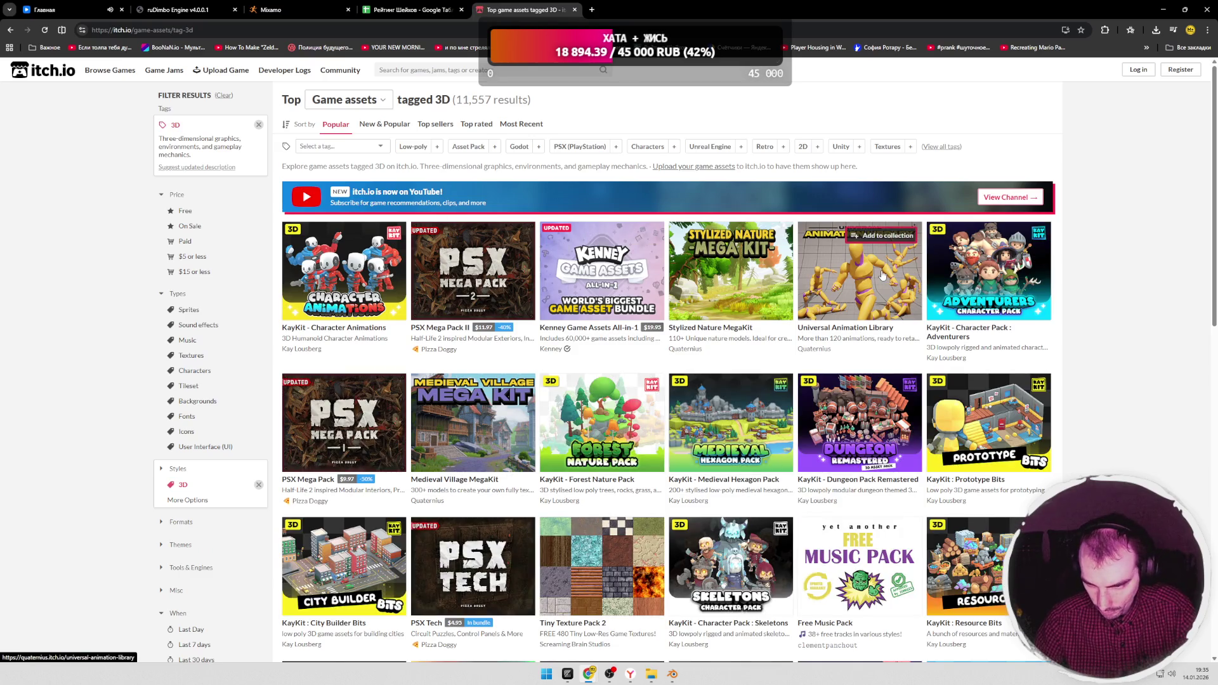
{"action": "scroll", "coordinate": [1080, 267], "scroll_direction": "down", "scroll_amount": 4}
{"action": "scroll", "coordinate": [1080, 266], "scroll_direction": "down", "scroll_amount": 4}
{"action": "scroll", "coordinate": [1080, 267], "scroll_direction": "down", "scroll_amount": 4}
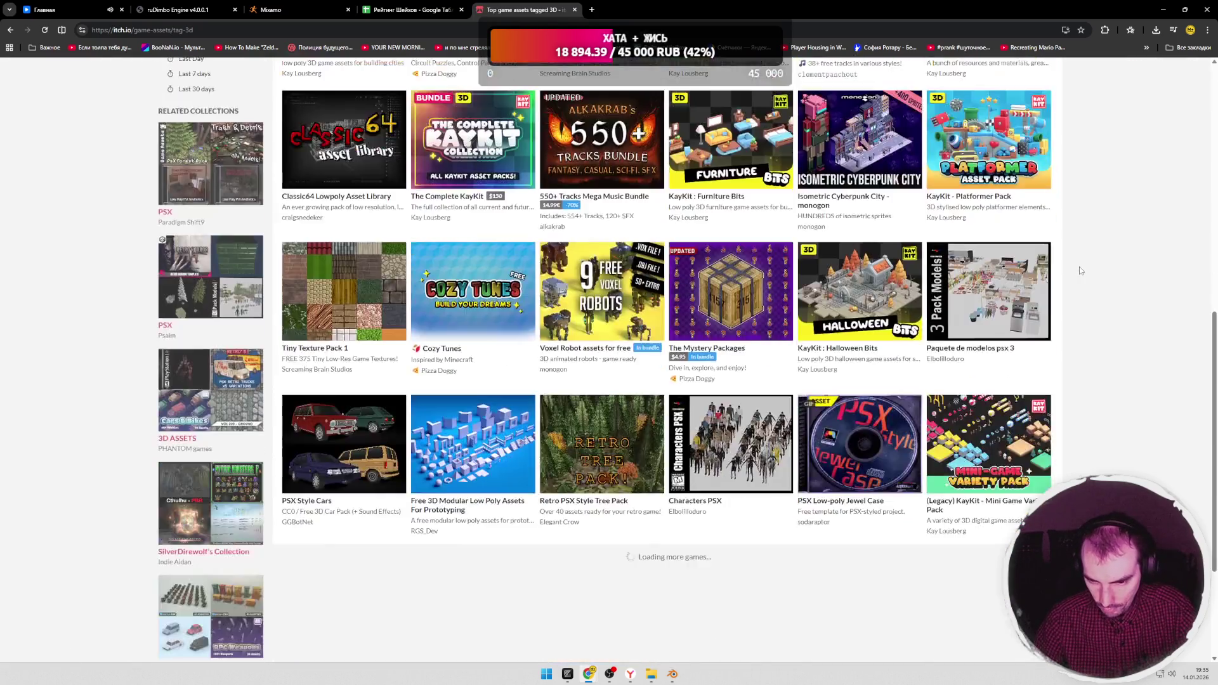
{"action": "scroll", "coordinate": [1080, 266], "scroll_direction": "up", "scroll_amount": 10}
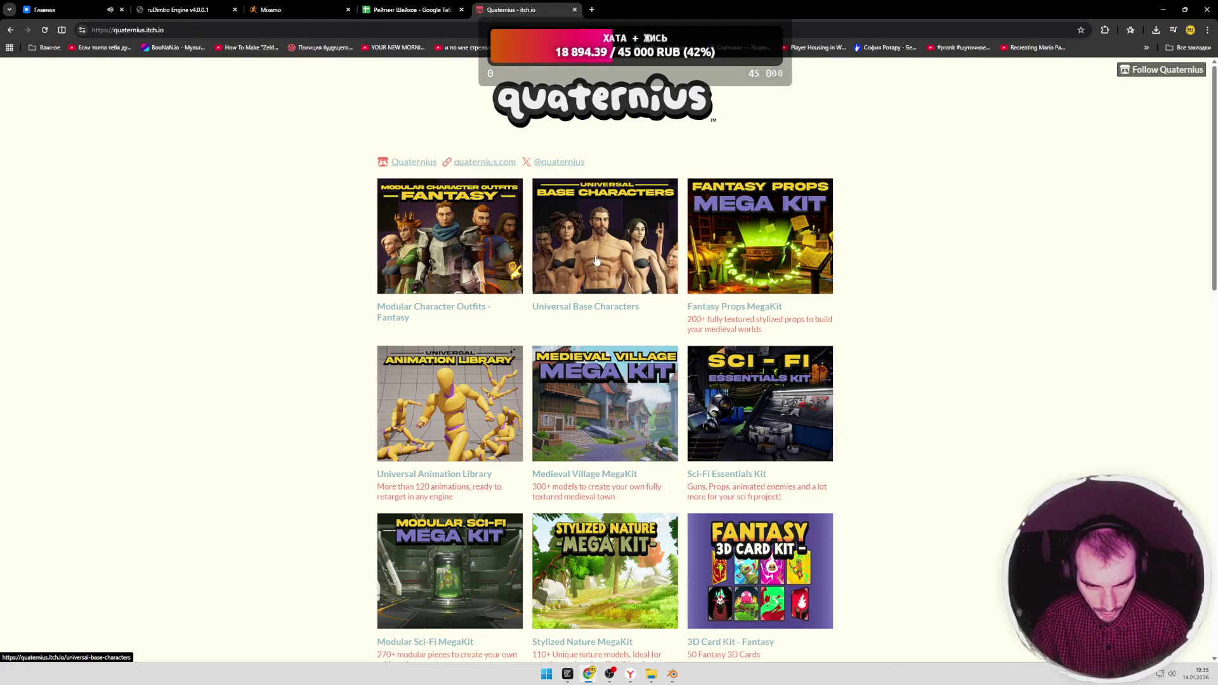
{"action": "middle_click", "coordinate": [596, 260]}
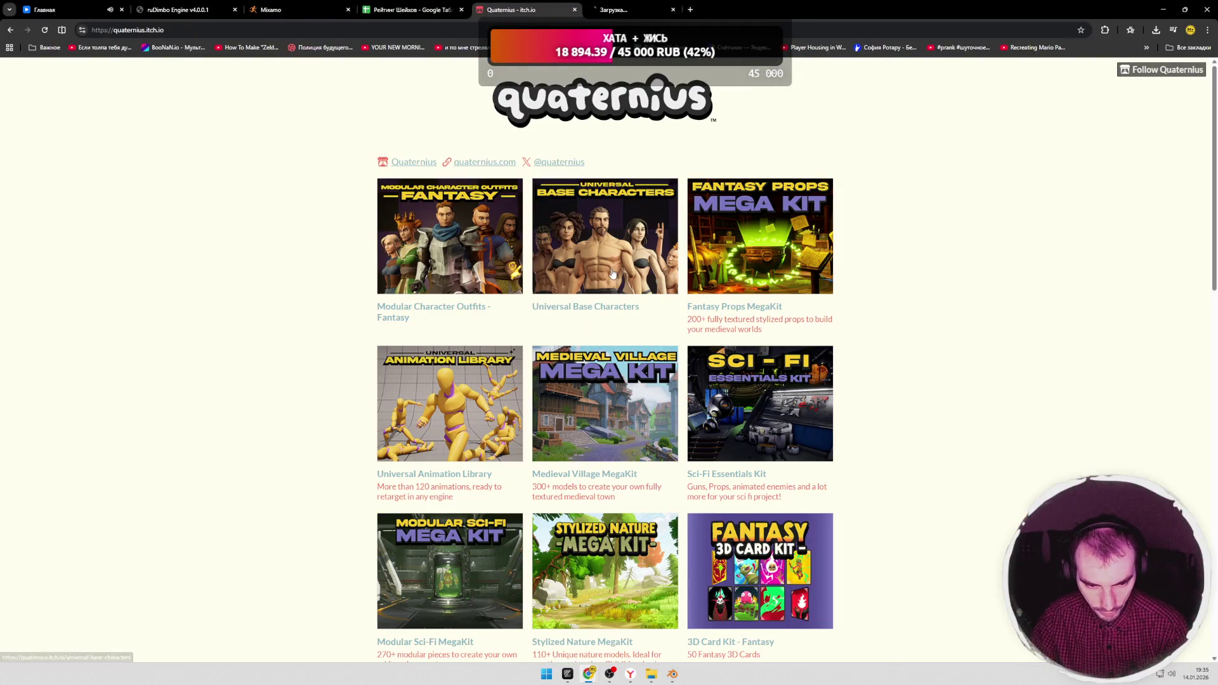
Step: View the Standard and Source previews of Universal Base Characters, then return to Quaternius
{"action": "left_click", "coordinate": [628, 17]}
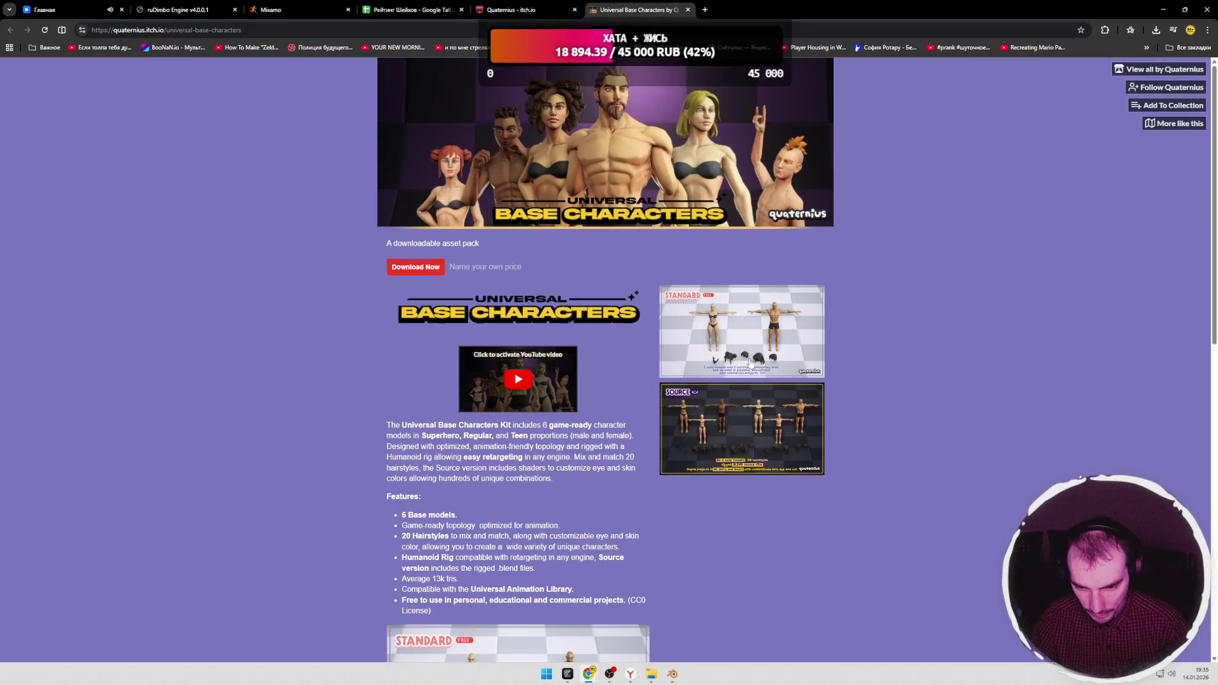
{"action": "left_click", "coordinate": [750, 362]}
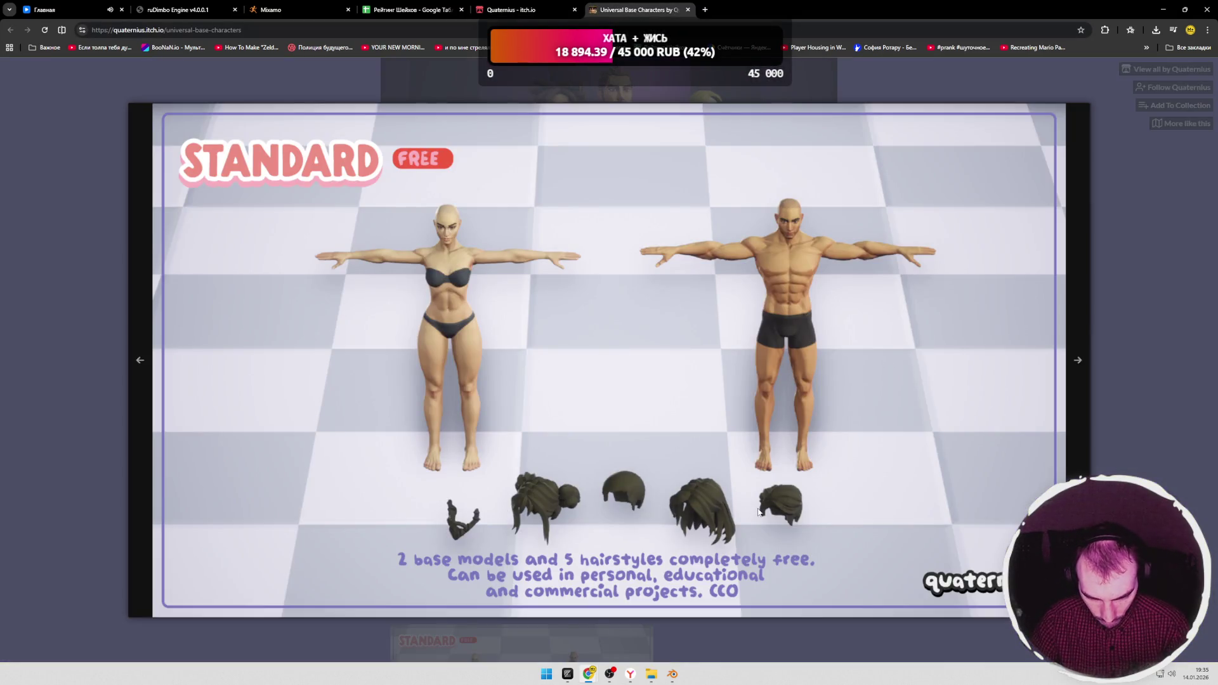
{"action": "left_click", "coordinate": [1112, 320]}
{"action": "scroll", "coordinate": [885, 413], "scroll_direction": "down", "scroll_amount": 1}
{"action": "left_click", "coordinate": [762, 371]}
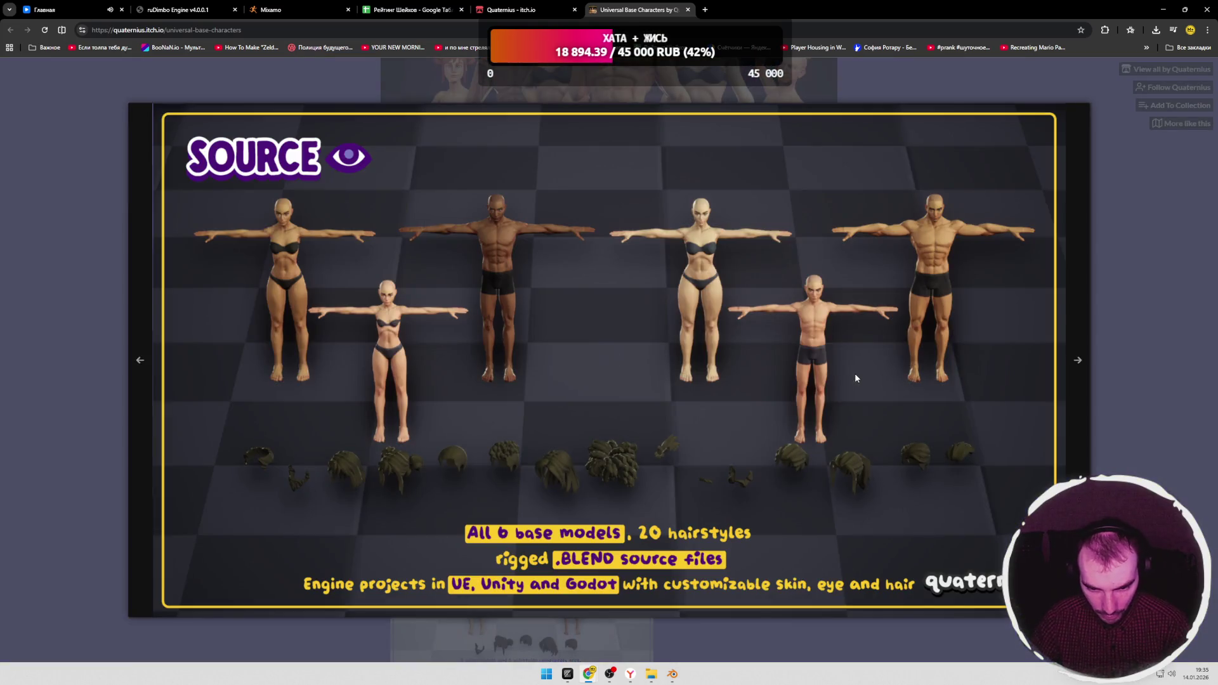
{"action": "left_click", "coordinate": [1128, 324]}
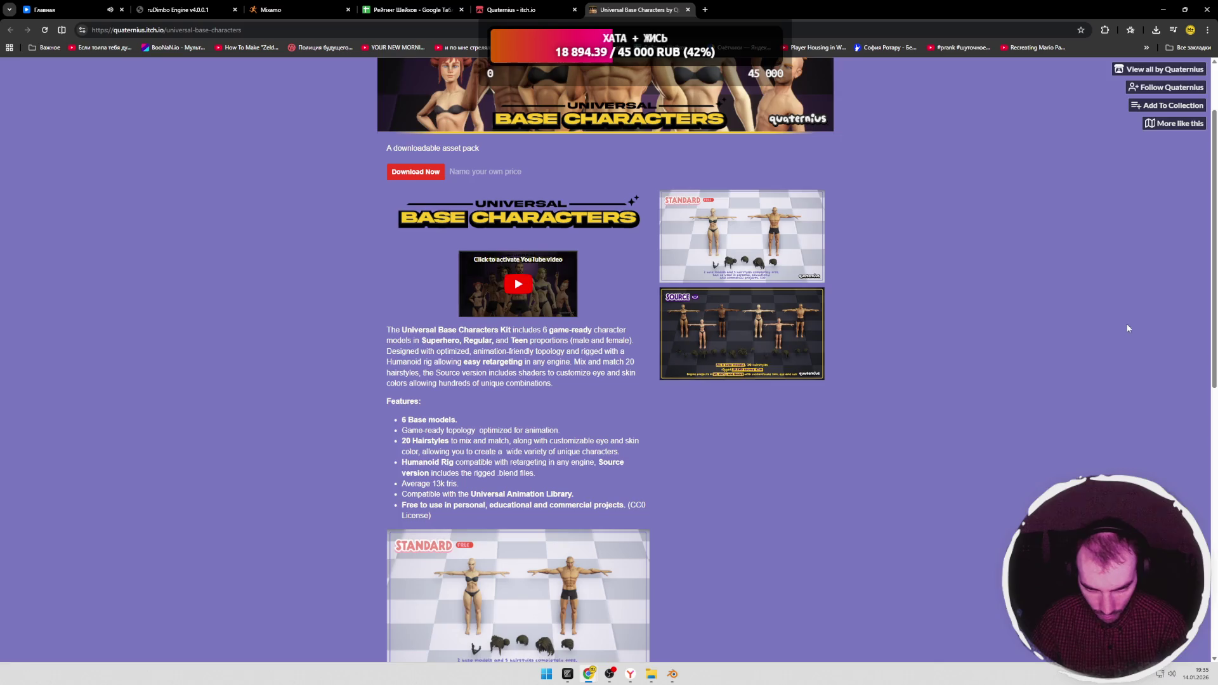
{"action": "scroll", "coordinate": [749, 371], "scroll_direction": "down", "scroll_amount": 3}
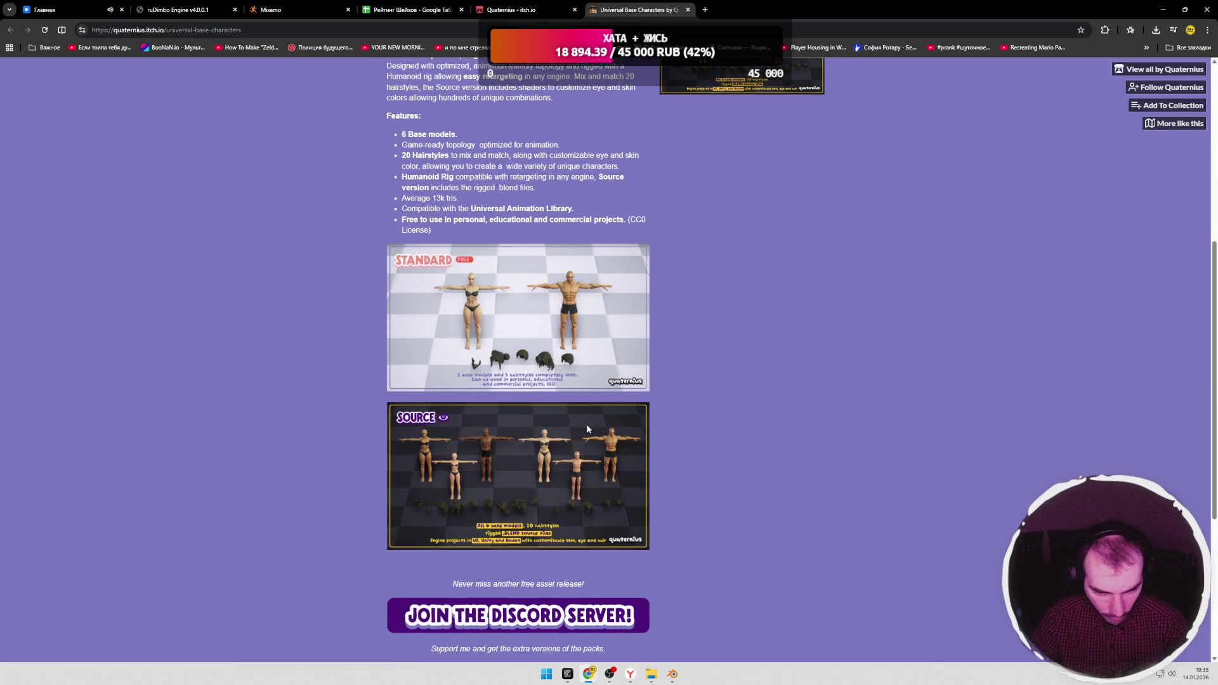
{"action": "left_click", "coordinate": [519, 10]}
{"action": "scroll", "coordinate": [930, 255], "scroll_direction": "down", "scroll_amount": 2}
{"action": "scroll", "coordinate": [762, 276], "scroll_direction": "up", "scroll_amount": 2}
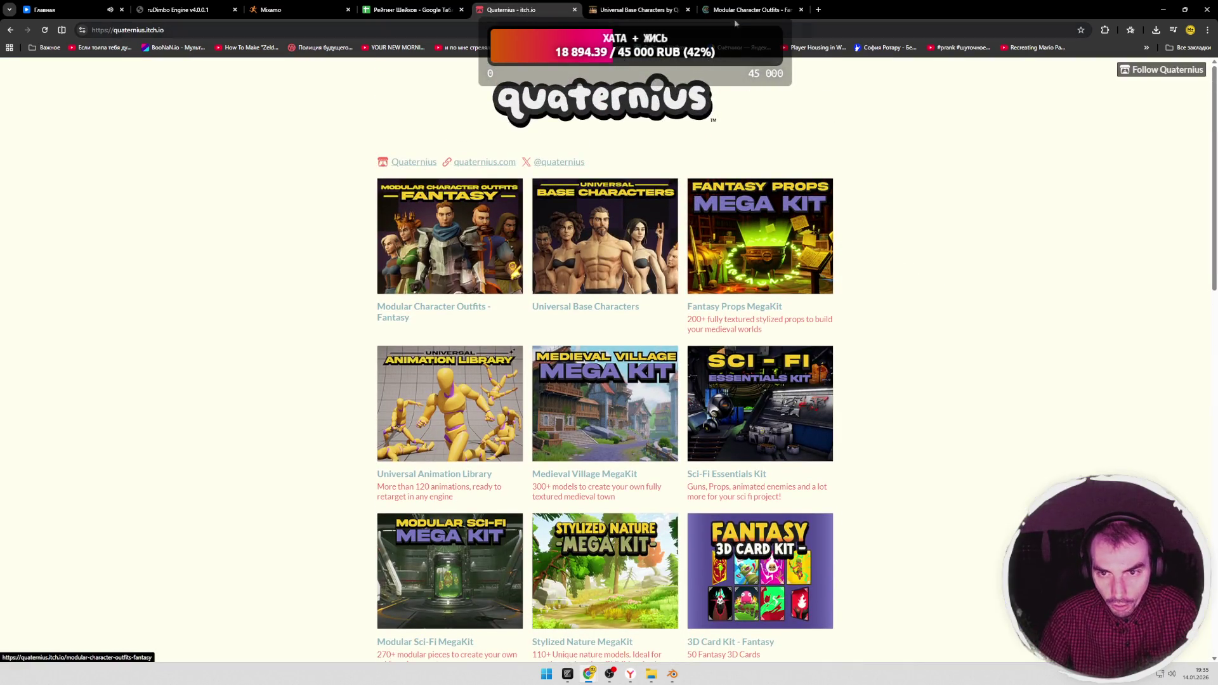
Step: Enlarge the Standard preview of Modular Character Outfits - Fantasy and close it
{"action": "left_click", "coordinate": [752, 9]}
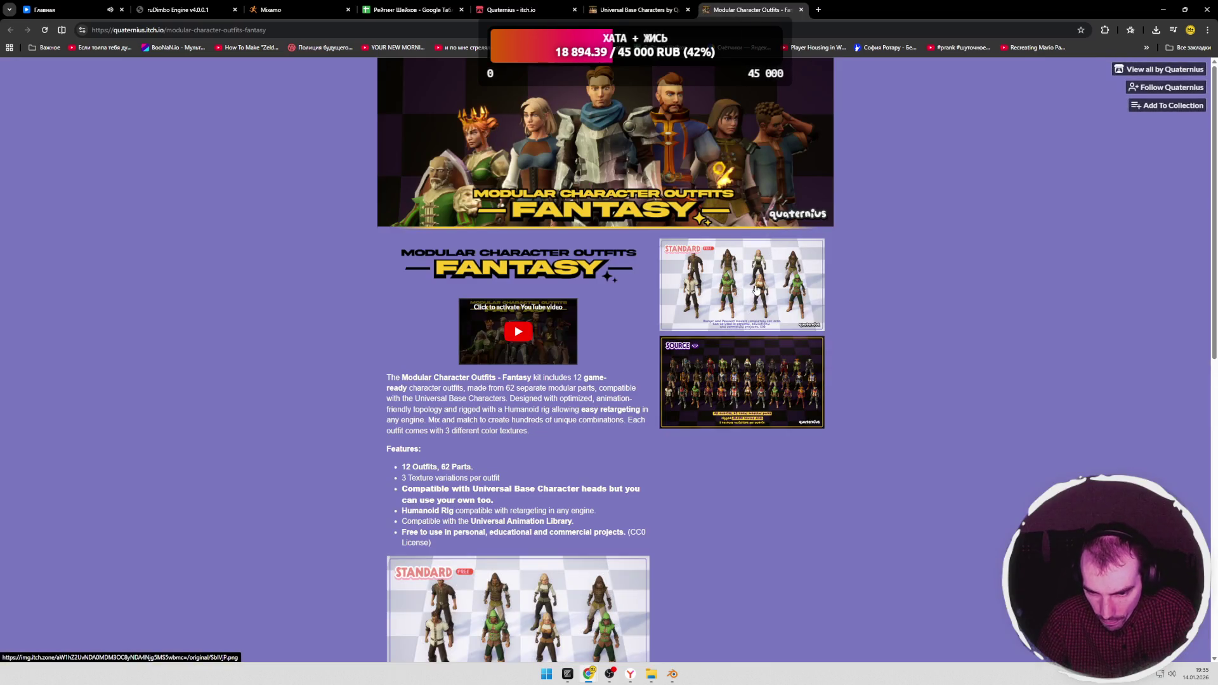
{"action": "scroll", "coordinate": [726, 298], "scroll_direction": "down", "scroll_amount": 5}
{"action": "scroll", "coordinate": [726, 298], "scroll_direction": "down", "scroll_amount": 5}
{"action": "scroll", "coordinate": [726, 298], "scroll_direction": "up", "scroll_amount": 4}
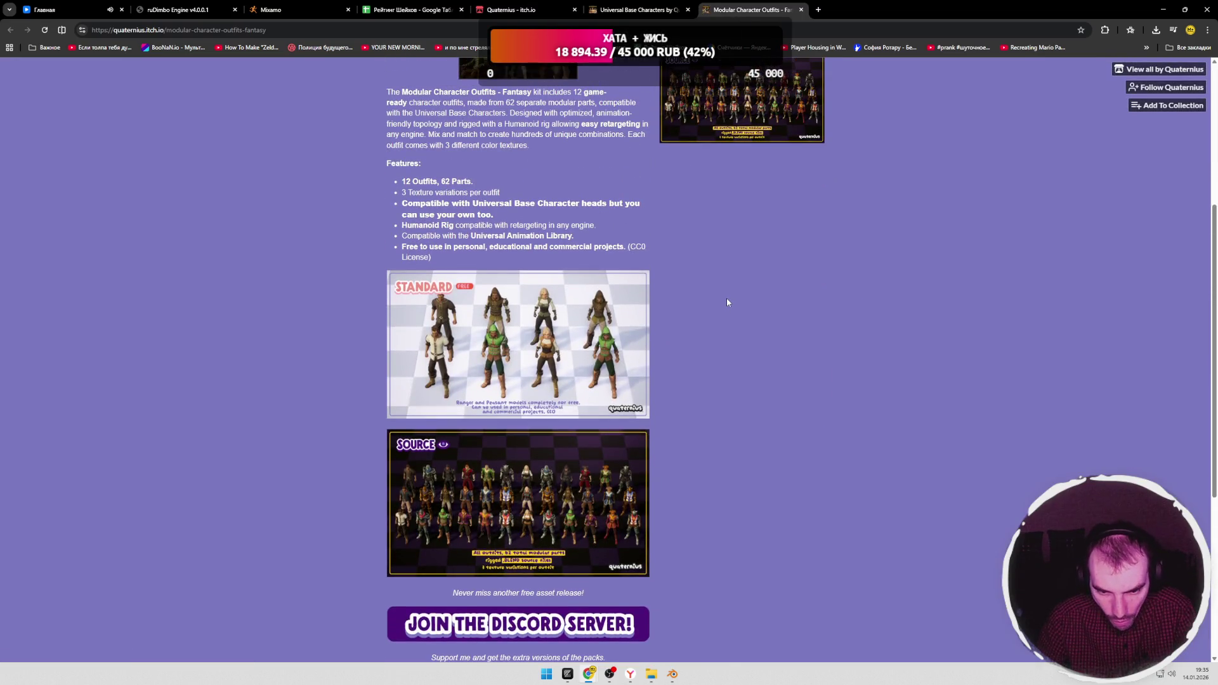
{"action": "scroll", "coordinate": [724, 326], "scroll_direction": "up", "scroll_amount": 5}
{"action": "left_click", "coordinate": [755, 202]}
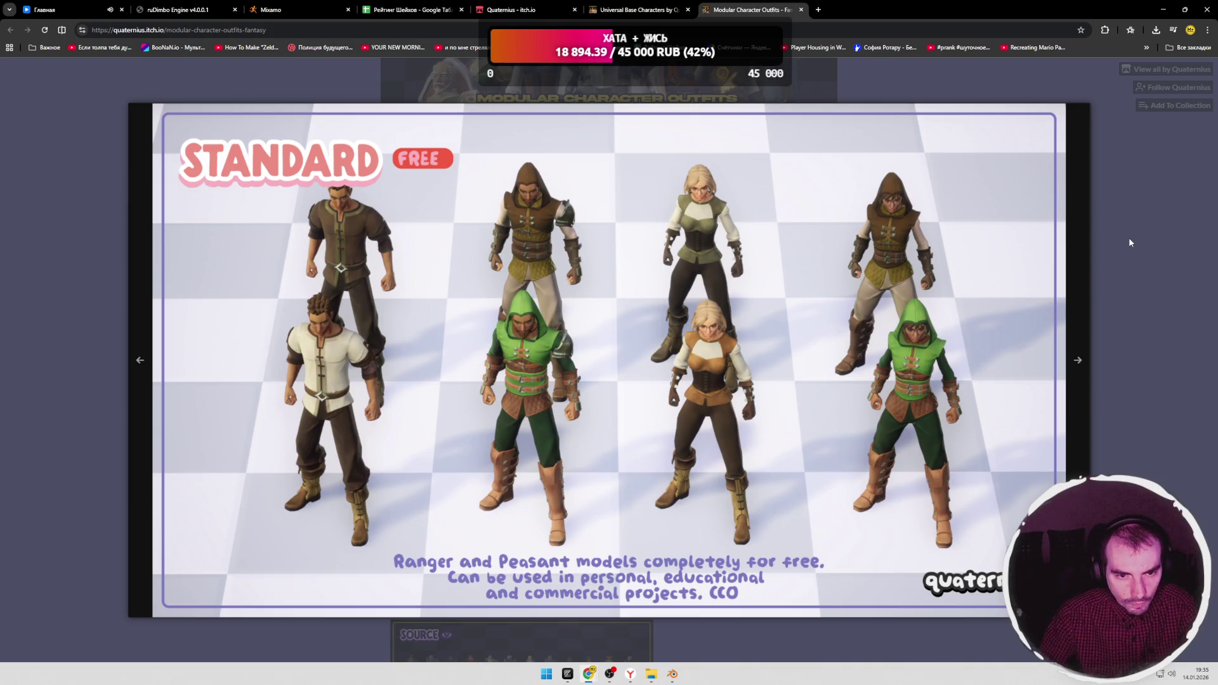
{"action": "left_click", "coordinate": [1129, 238]}
Step: Revisit the Universal Base Characters and Quaternius pages, then return to Mixamo
{"action": "left_click", "coordinate": [648, 10]}
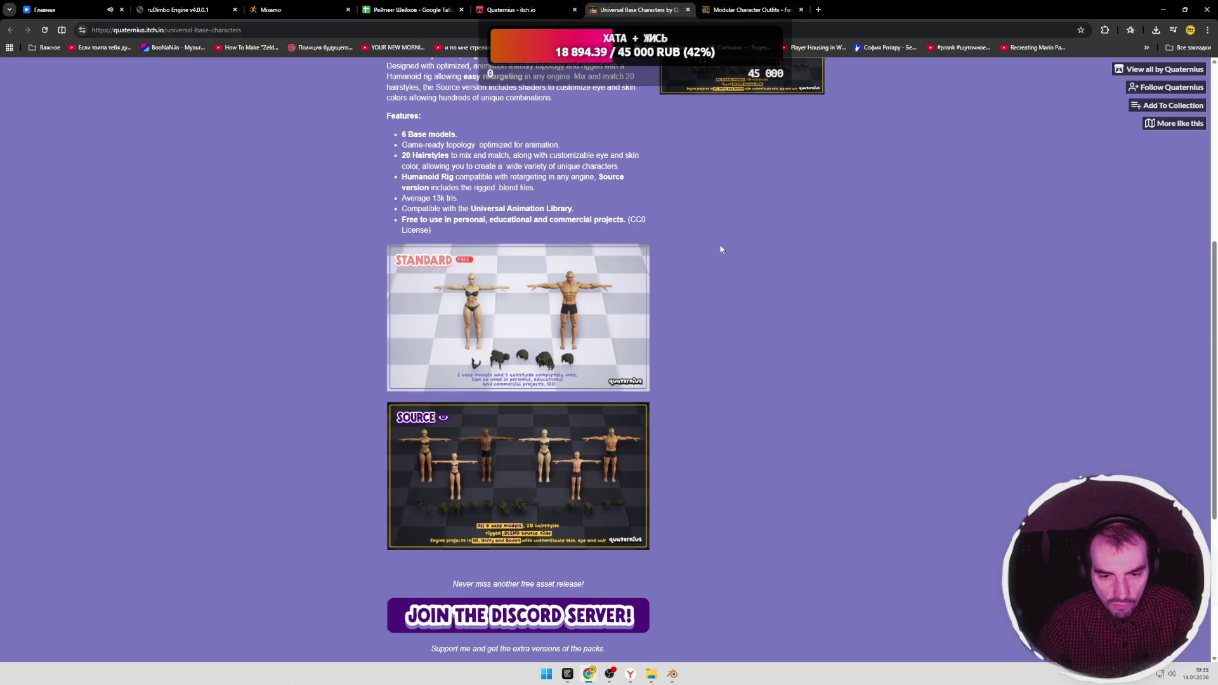
{"action": "scroll", "coordinate": [716, 243], "scroll_direction": "down", "scroll_amount": 5}
{"action": "scroll", "coordinate": [714, 240], "scroll_direction": "up", "scroll_amount": 6}
{"action": "left_click", "coordinate": [517, 9]}
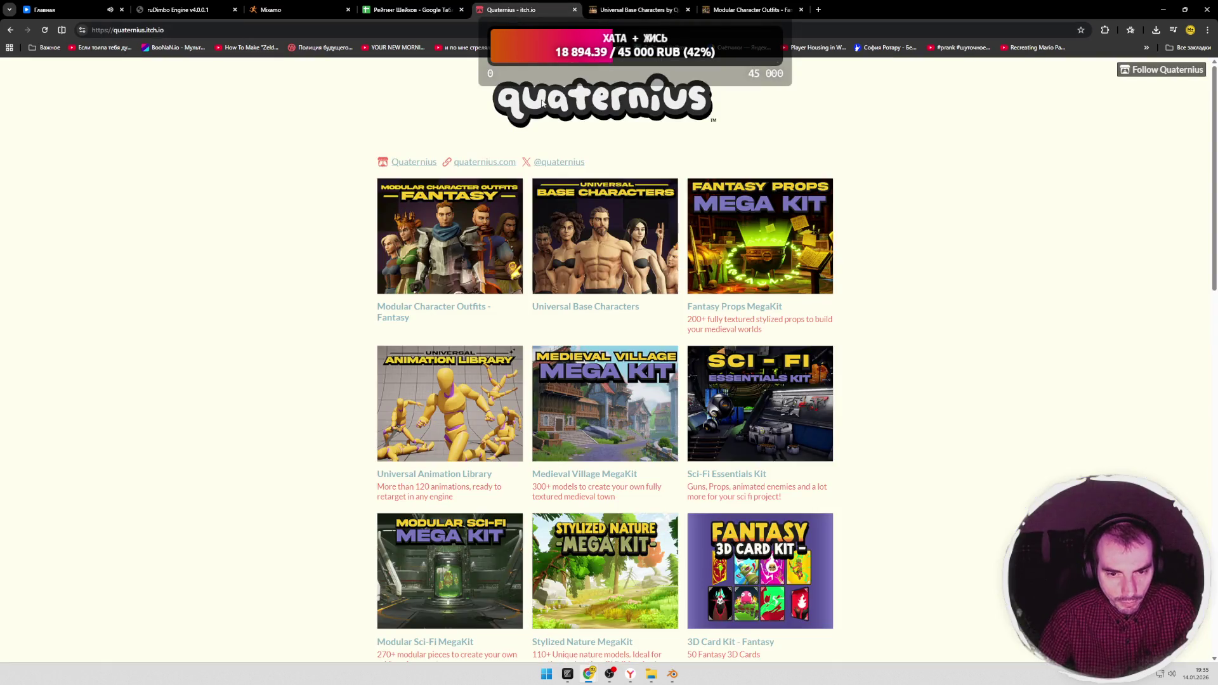
{"action": "scroll", "coordinate": [320, 220], "scroll_direction": "down", "scroll_amount": 3}
{"action": "scroll", "coordinate": [319, 221], "scroll_direction": "down", "scroll_amount": 5}
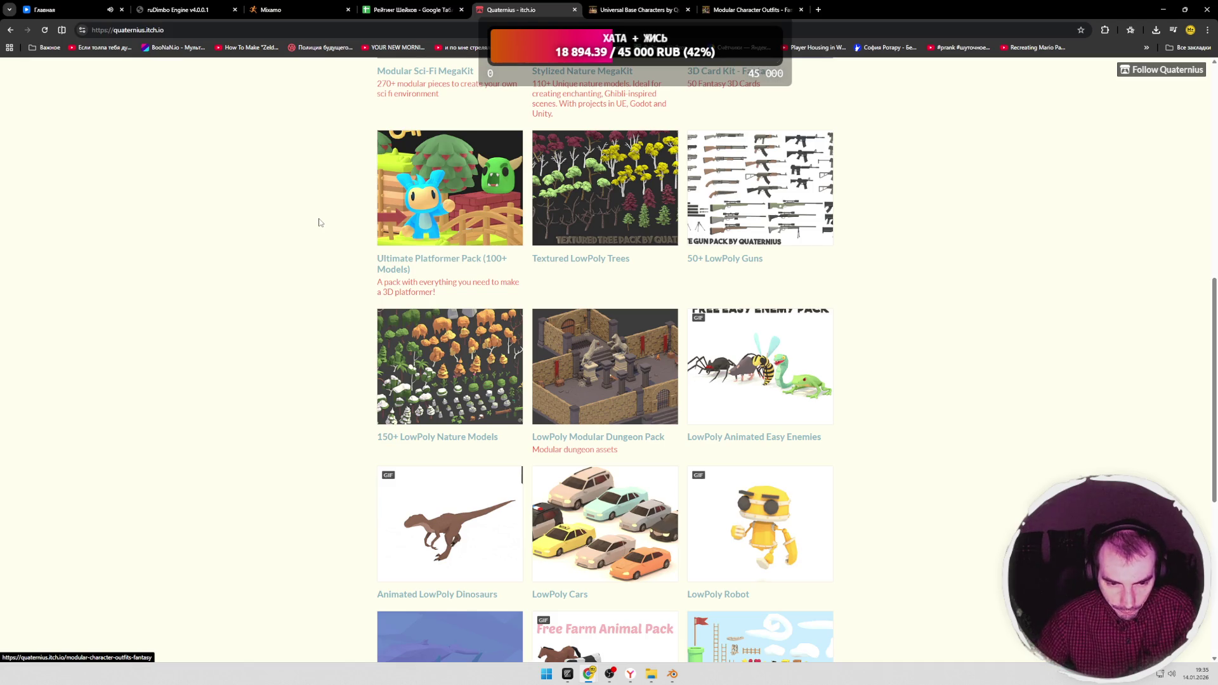
{"action": "scroll", "coordinate": [319, 222], "scroll_direction": "down", "scroll_amount": 4}
{"action": "scroll", "coordinate": [306, 240], "scroll_direction": "down", "scroll_amount": 2}
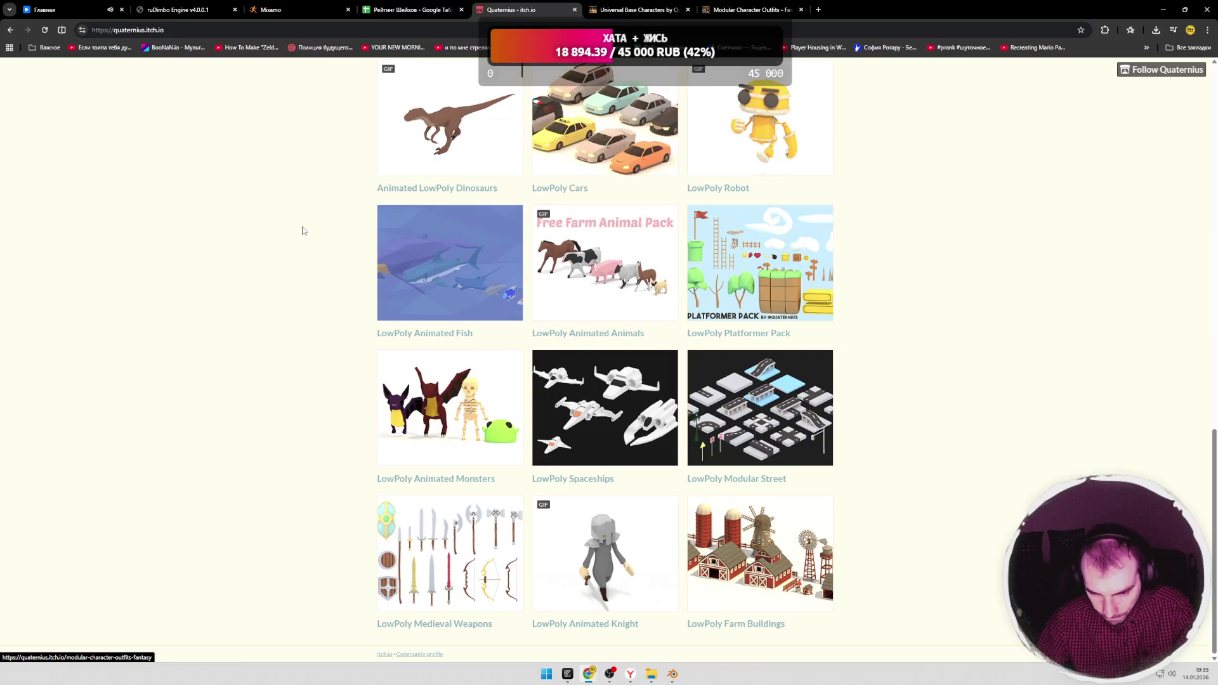
{"action": "scroll", "coordinate": [304, 230], "scroll_direction": "up", "scroll_amount": 4}
{"action": "left_click", "coordinate": [300, 10]}
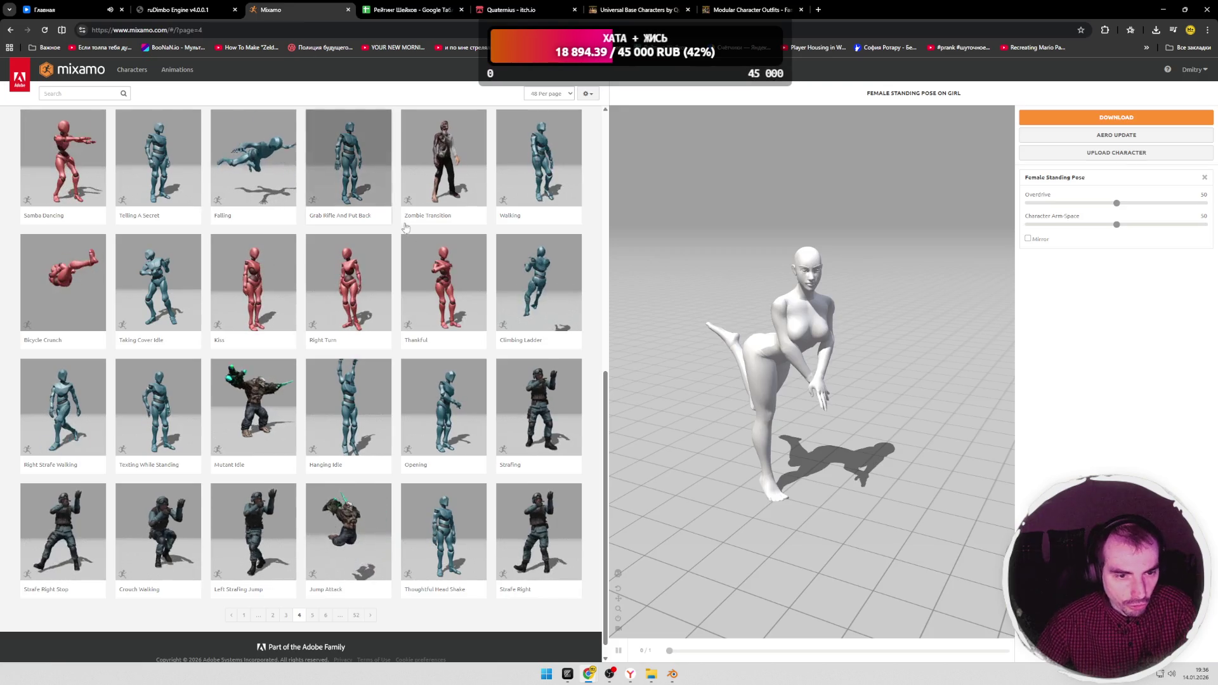
{"action": "scroll", "coordinate": [367, 422], "scroll_direction": "down", "scroll_amount": 1}
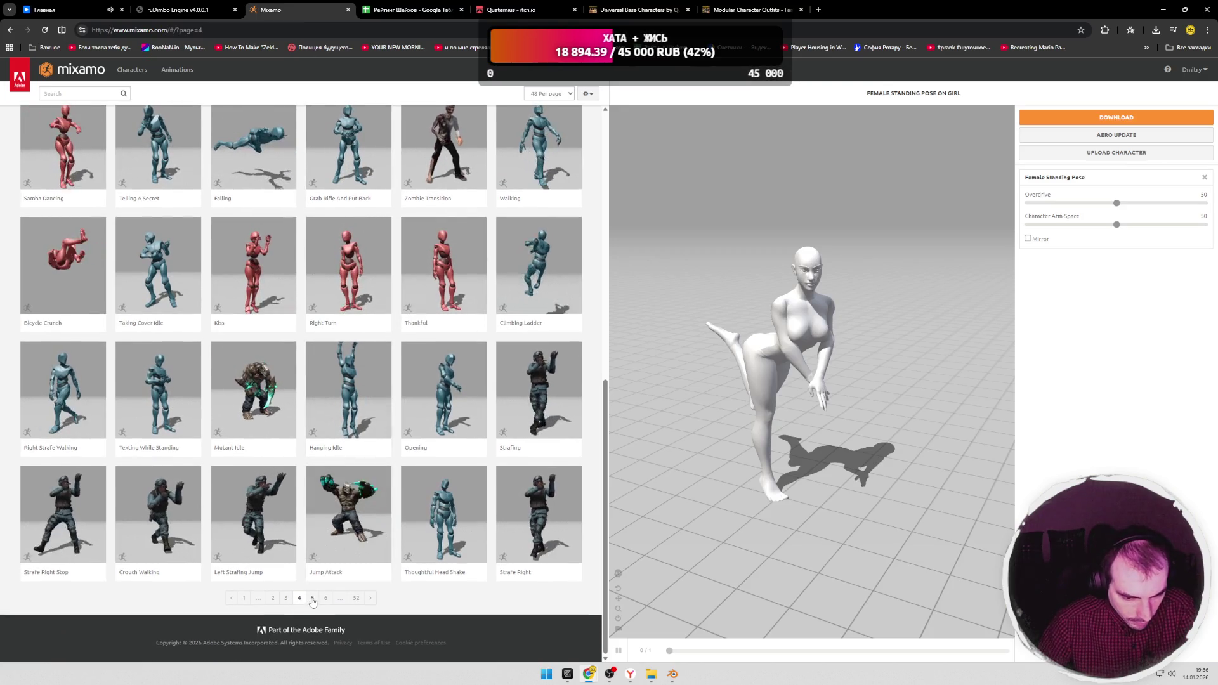
Step: Advance through pages 5 and 6 and preview the Entry animation on the character
{"action": "left_click", "coordinate": [313, 597]}
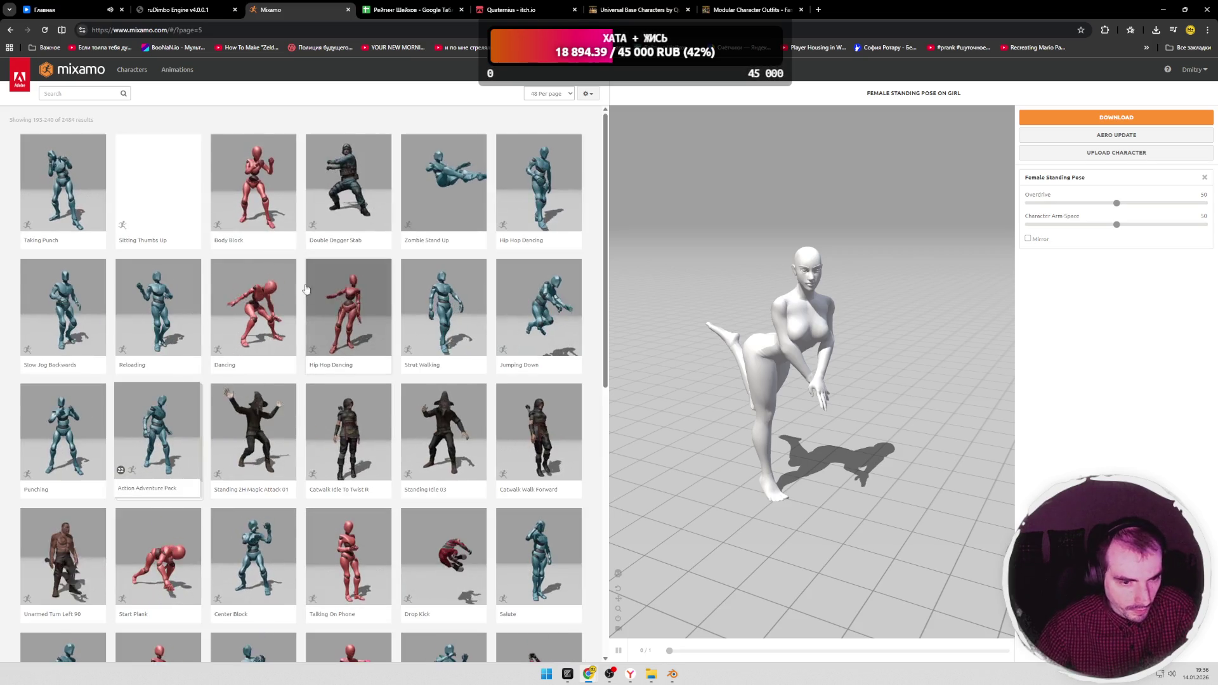
{"action": "scroll", "coordinate": [310, 293], "scroll_direction": "down", "scroll_amount": 3}
{"action": "scroll", "coordinate": [304, 286], "scroll_direction": "down", "scroll_amount": 2}
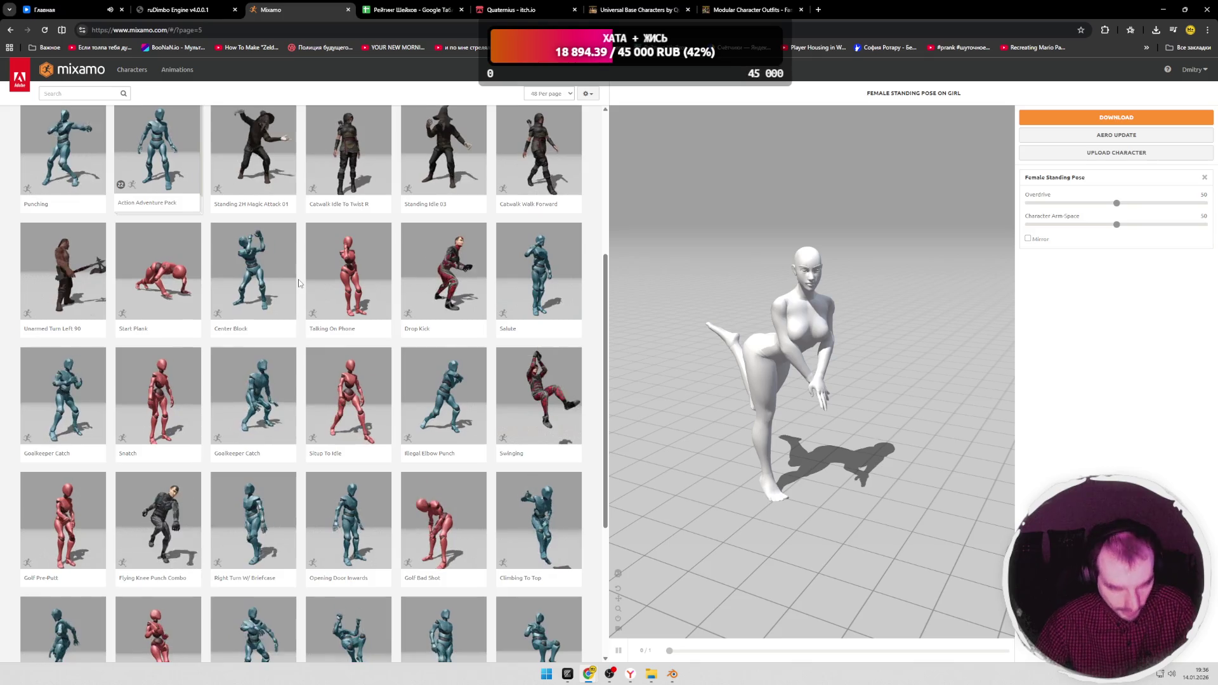
{"action": "scroll", "coordinate": [300, 282], "scroll_direction": "down", "scroll_amount": 3}
{"action": "scroll", "coordinate": [324, 381], "scroll_direction": "down", "scroll_amount": 3}
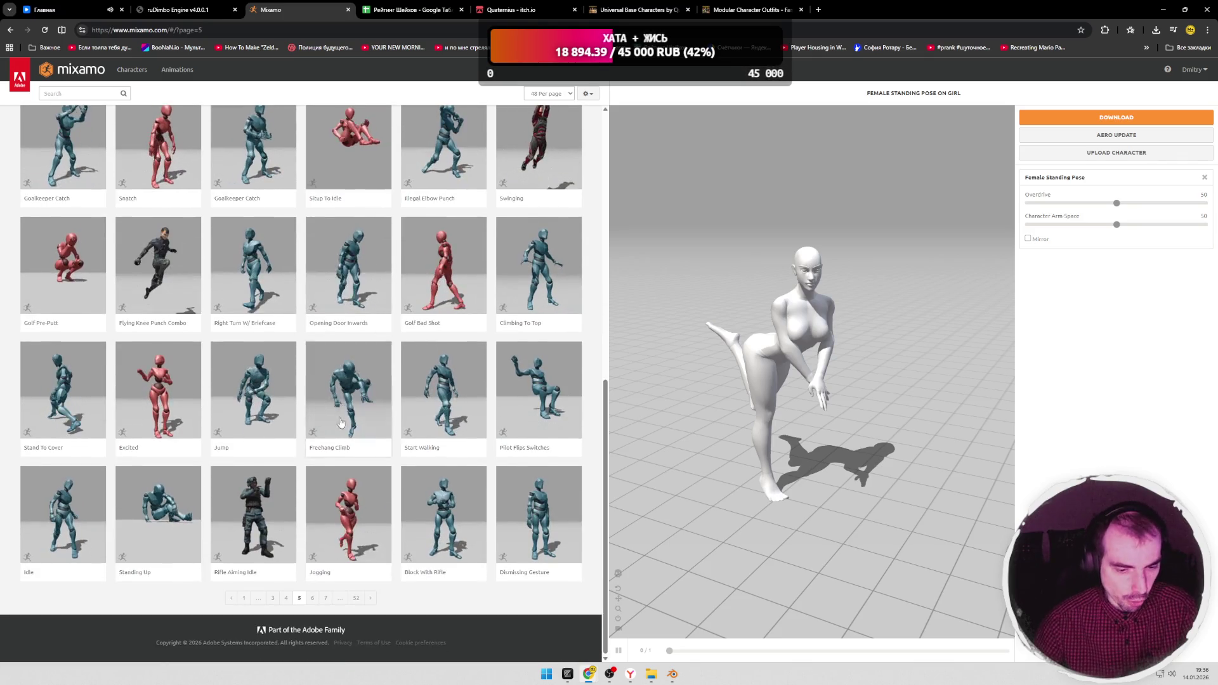
{"action": "left_click", "coordinate": [313, 599]}
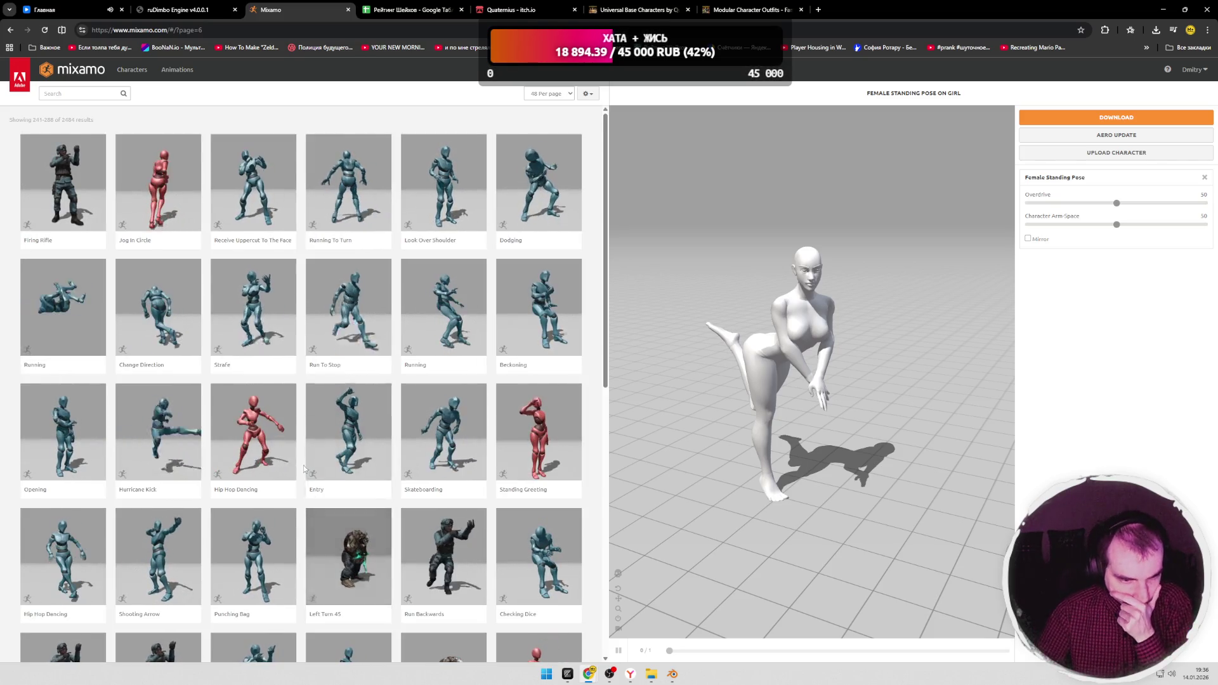
{"action": "scroll", "coordinate": [304, 463], "scroll_direction": "down", "scroll_amount": 1}
{"action": "scroll", "coordinate": [304, 463], "scroll_direction": "down", "scroll_amount": 1}
{"action": "scroll", "coordinate": [301, 461], "scroll_direction": "down", "scroll_amount": 1}
{"action": "scroll", "coordinate": [302, 460], "scroll_direction": "down", "scroll_amount": 1}
{"action": "scroll", "coordinate": [302, 461], "scroll_direction": "down", "scroll_amount": 1}
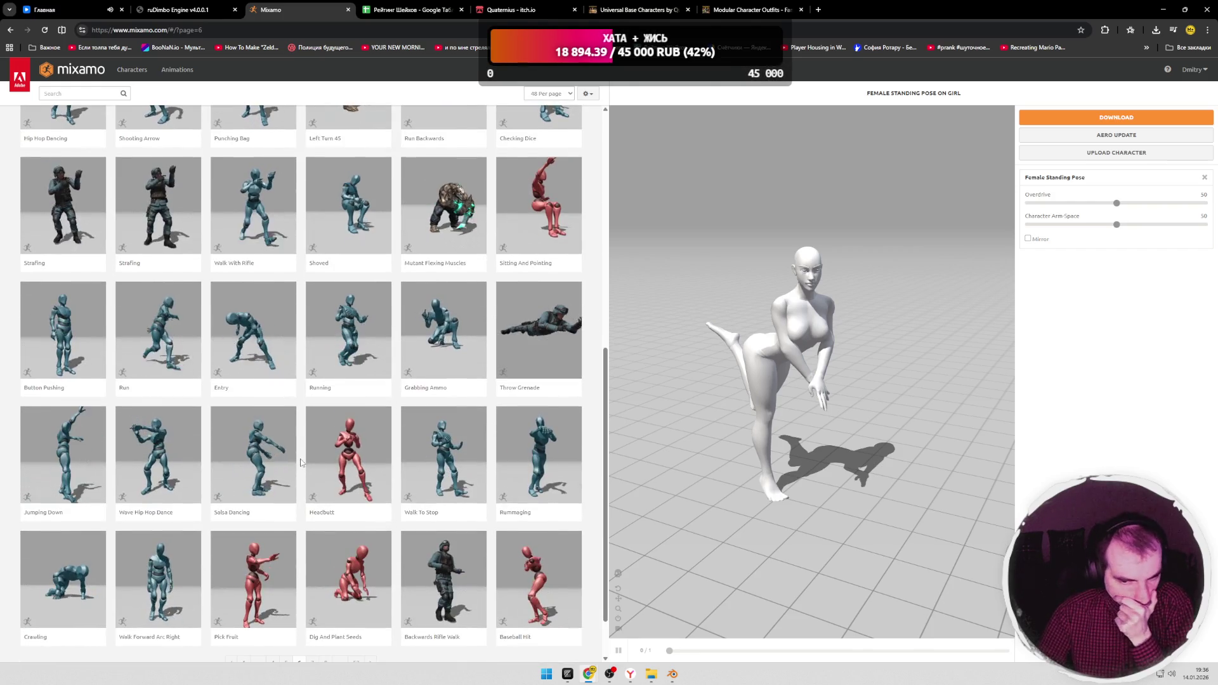
{"action": "left_click", "coordinate": [260, 362]}
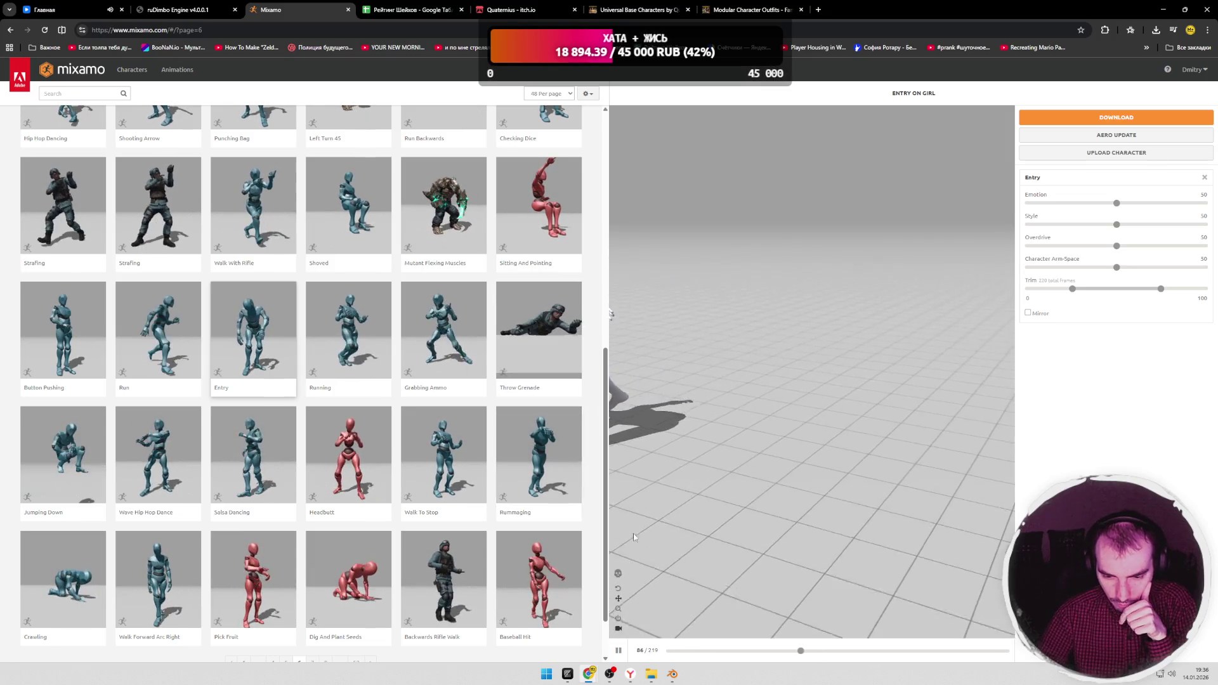
{"action": "scroll", "coordinate": [381, 429], "scroll_direction": "down", "scroll_amount": 3}
Step: Page ahead to page 9 of the catalogue and focus the animation search box
{"action": "left_click", "coordinate": [327, 598]}
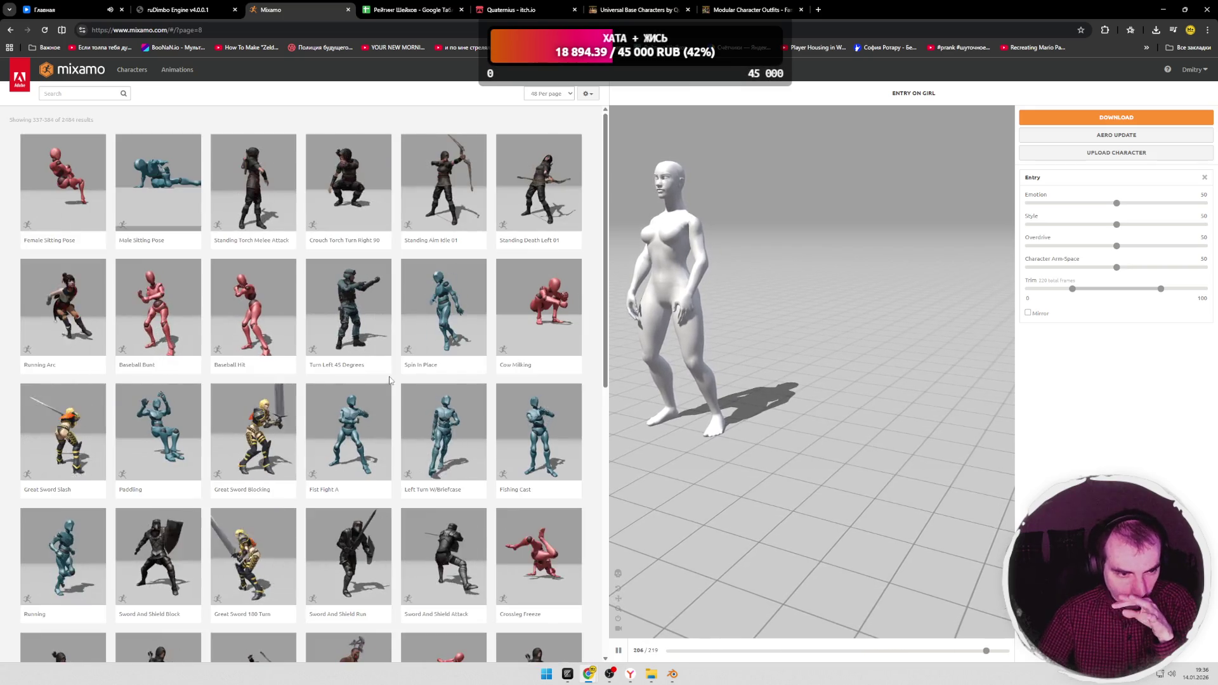
{"action": "scroll", "coordinate": [315, 355], "scroll_direction": "down", "scroll_amount": 3}
{"action": "scroll", "coordinate": [314, 354], "scroll_direction": "down", "scroll_amount": 3}
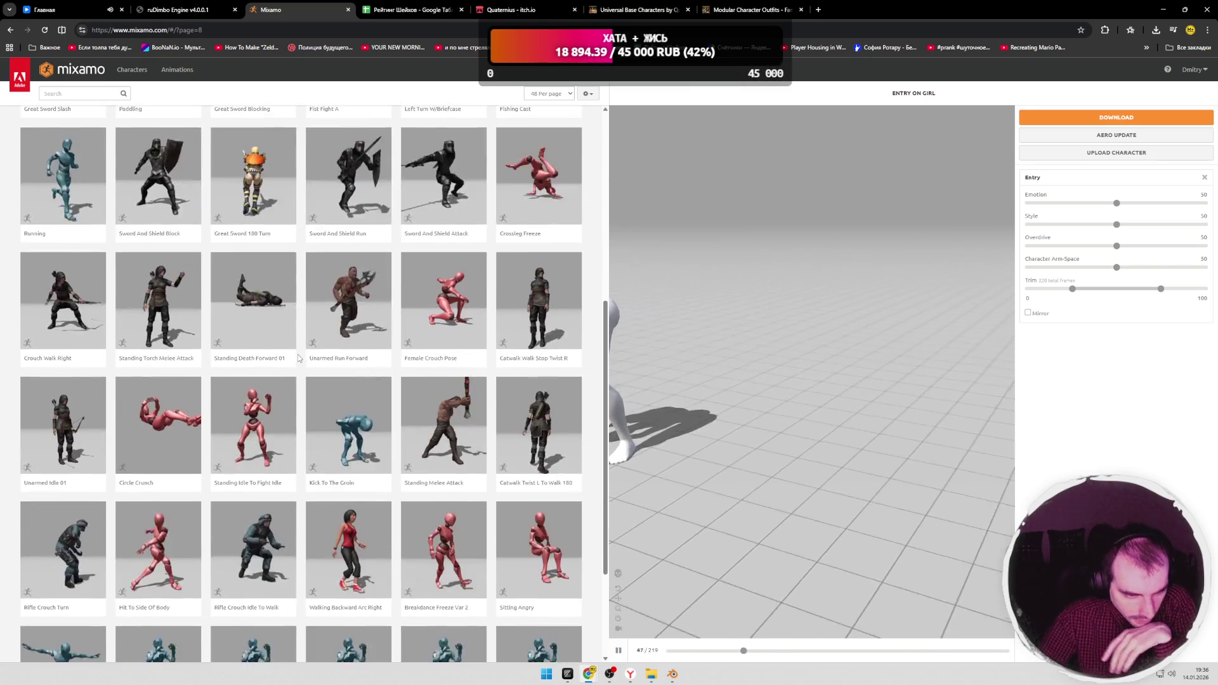
{"action": "scroll", "coordinate": [315, 381], "scroll_direction": "down", "scroll_amount": 3}
{"action": "left_click", "coordinate": [339, 597]}
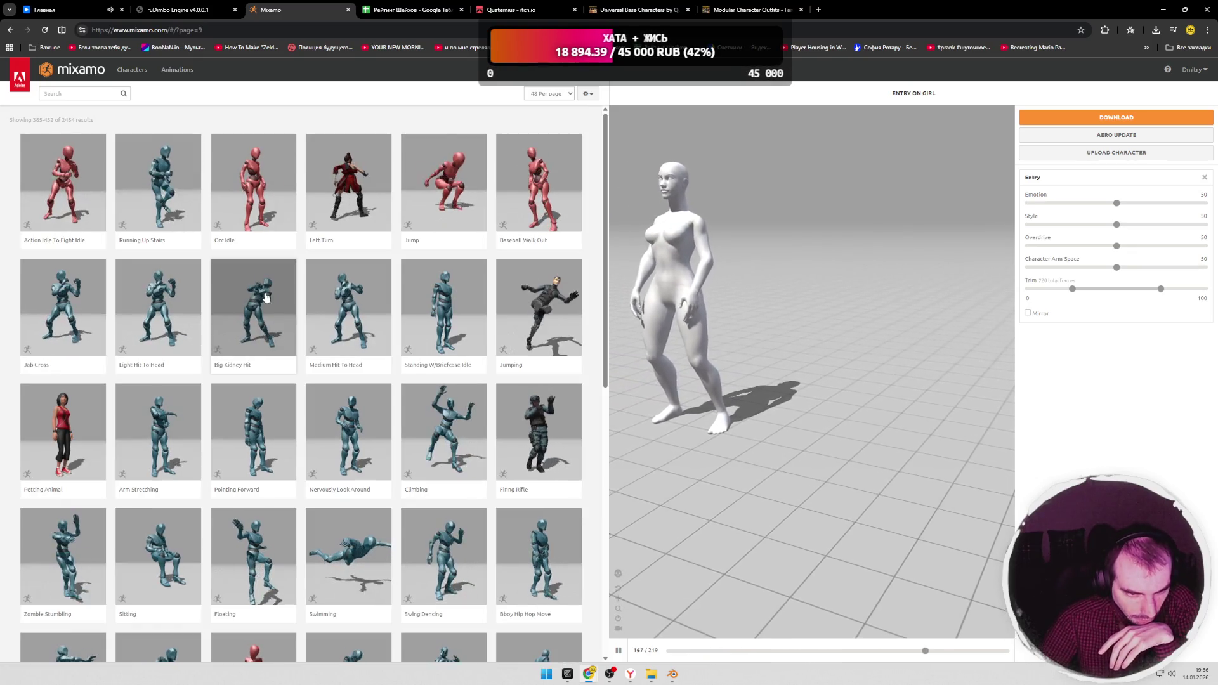
{"action": "left_click", "coordinate": [85, 93]}
{"action": "type", "text": "i"}
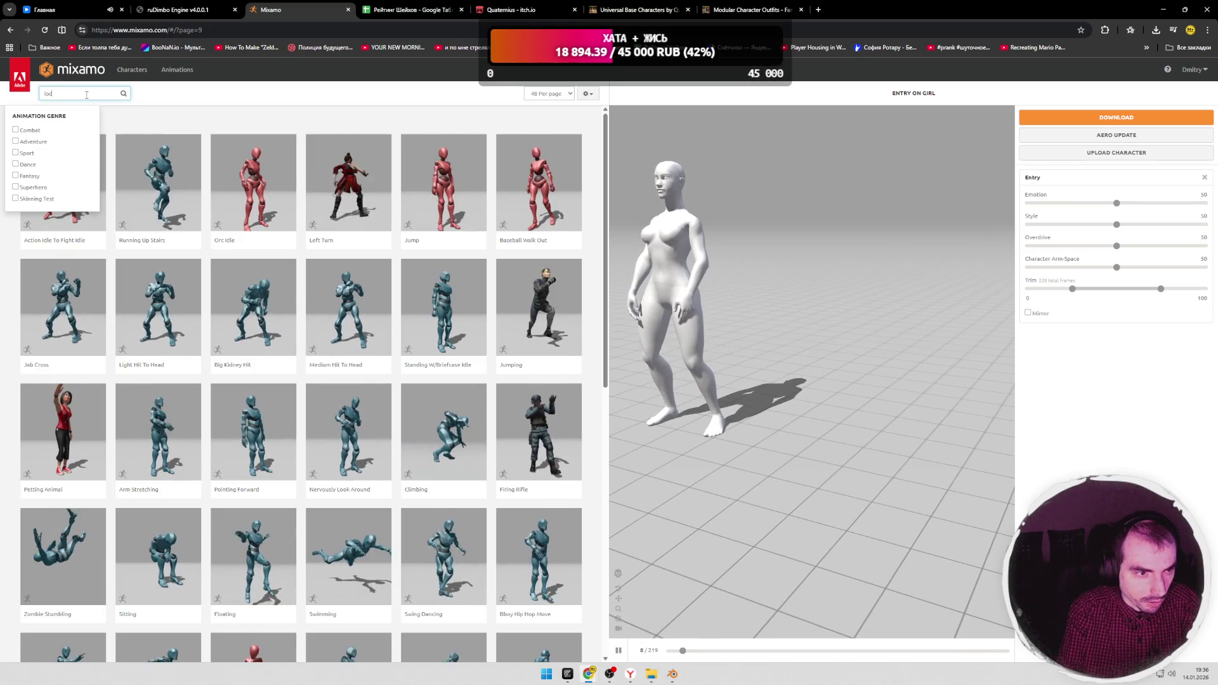
{"action": "type", "text": "oco"}
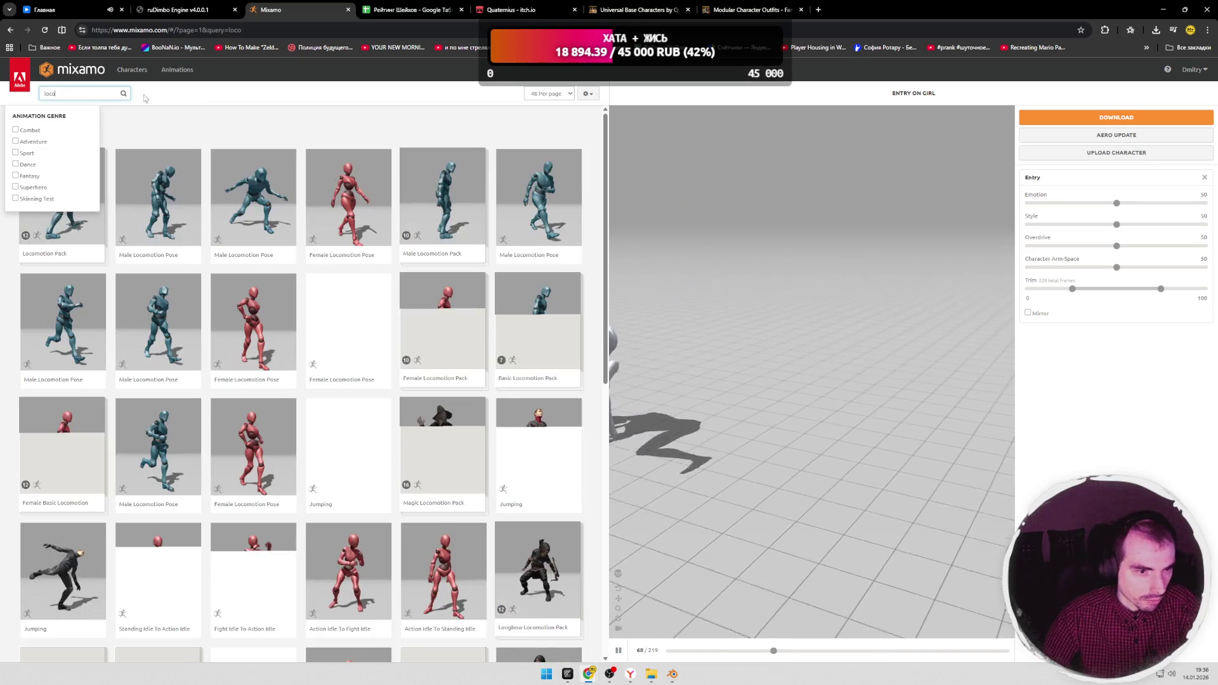
Step: Preview the Locomotion Pack, then load the Female Locomotion Pack onto the character
{"action": "left_click", "coordinate": [49, 219]}
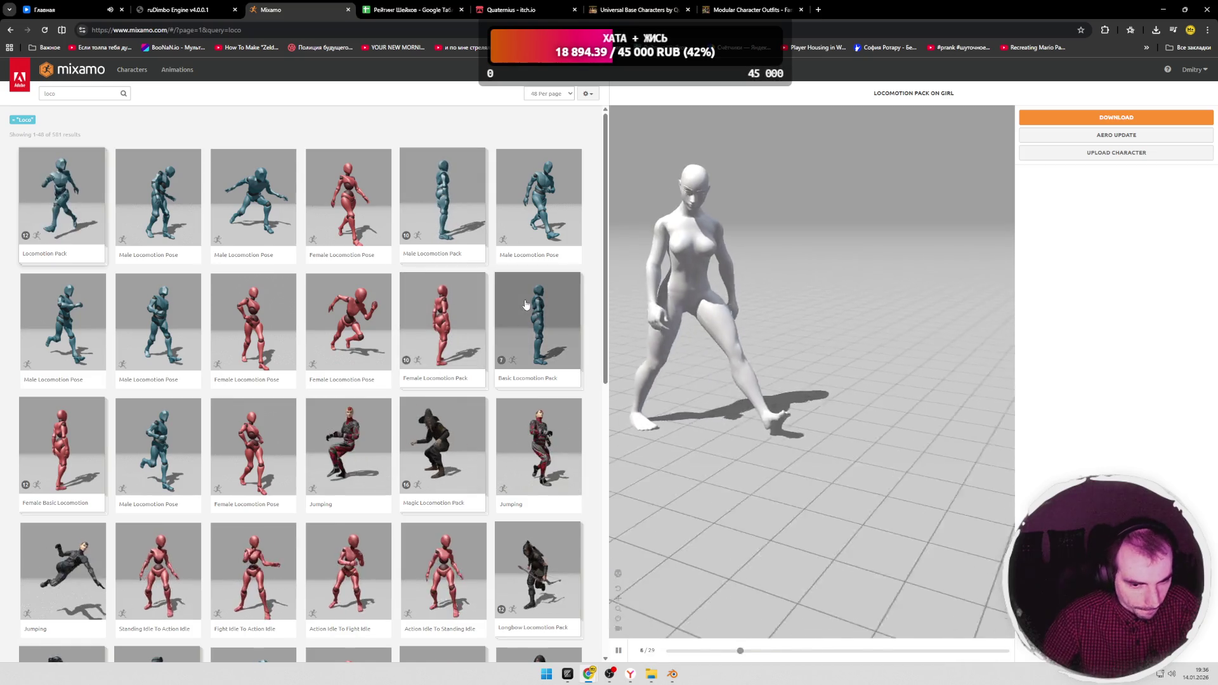
{"action": "left_click", "coordinate": [443, 320]}
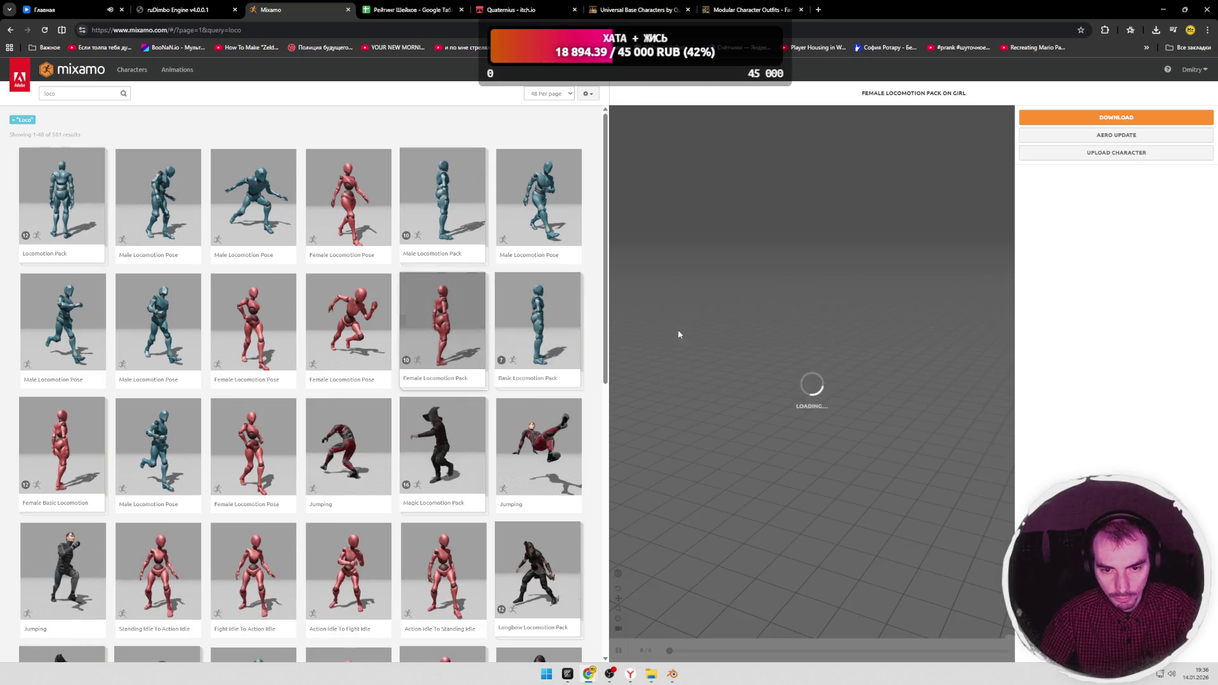
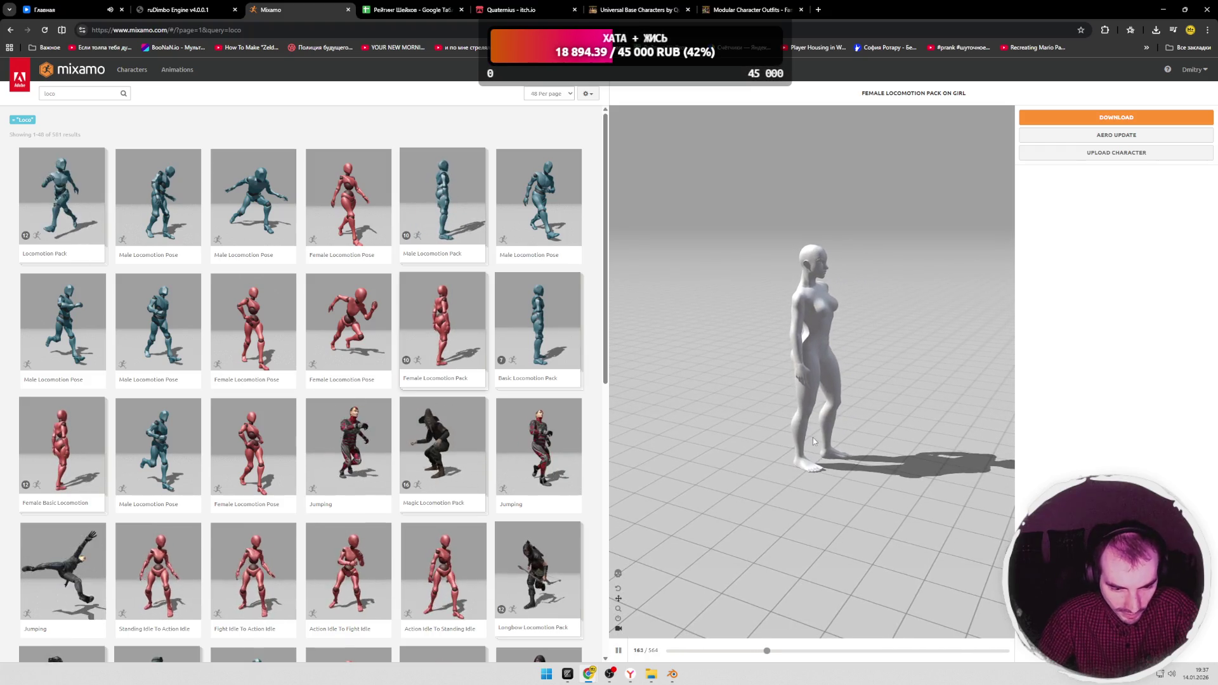
Step: Inspect the locomotion animation as a skeleton from back, front and close up, then return to Blender
{"action": "left_click", "coordinate": [617, 576]}
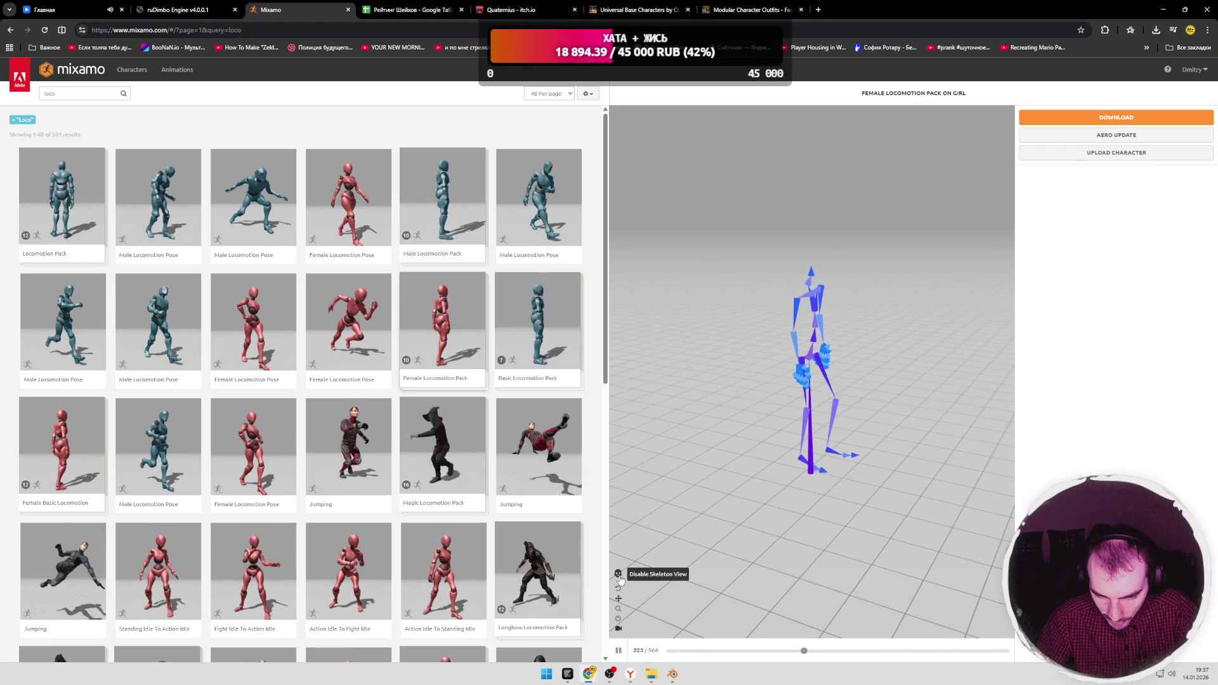
{"action": "mouse_move", "coordinate": [726, 508]}
{"action": "left_mouse_down"}
{"action": "mouse_move", "coordinate": [899, 389]}
{"action": "mouse_move", "coordinate": [878, 403]}
{"action": "left_mouse_up"}
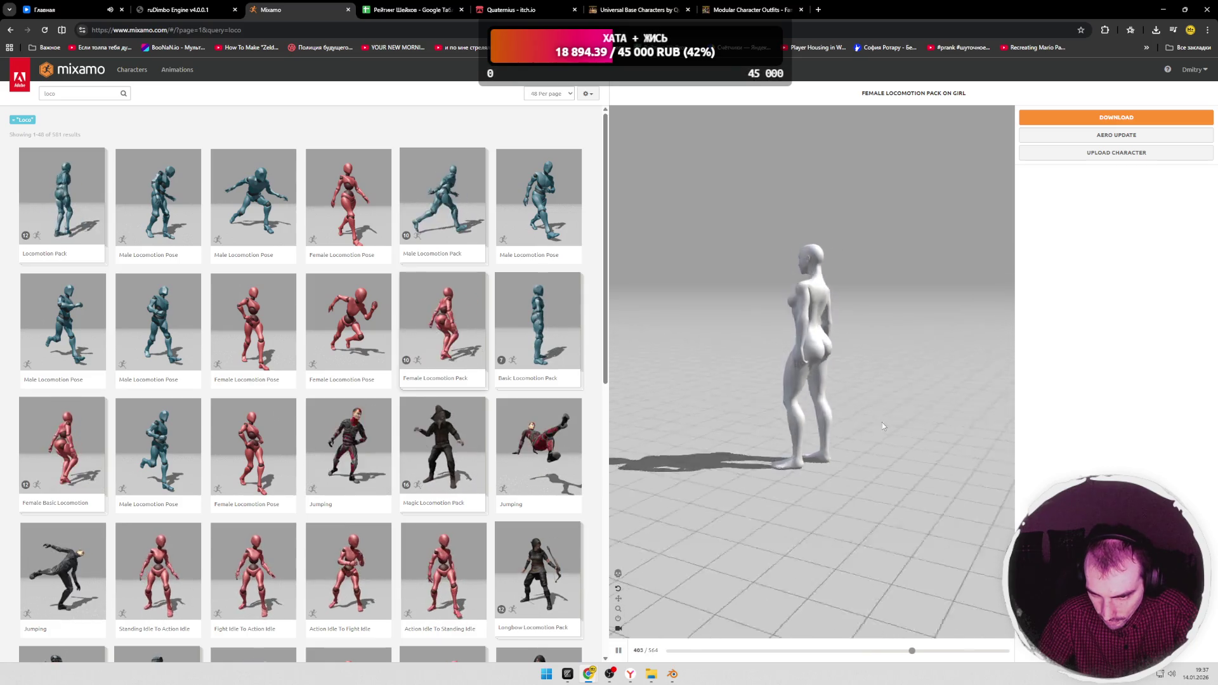
{"action": "left_click_drag", "start_coordinate": [814, 434], "coordinate": [872, 417]}
{"action": "mouse_move", "coordinate": [868, 415]}
{"action": "left_mouse_down"}
{"action": "mouse_move", "coordinate": [691, 441]}
{"action": "mouse_move", "coordinate": [828, 431]}
{"action": "left_mouse_up"}
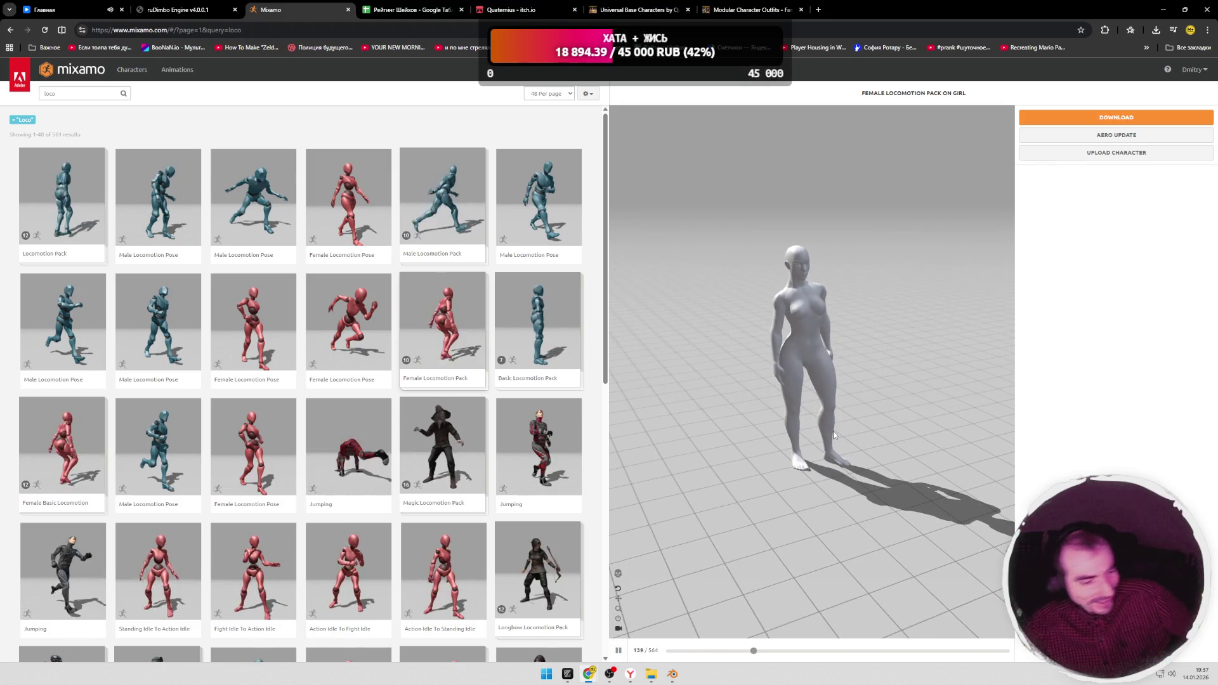
{"action": "scroll", "coordinate": [543, 381], "scroll_direction": "down", "scroll_amount": 3}
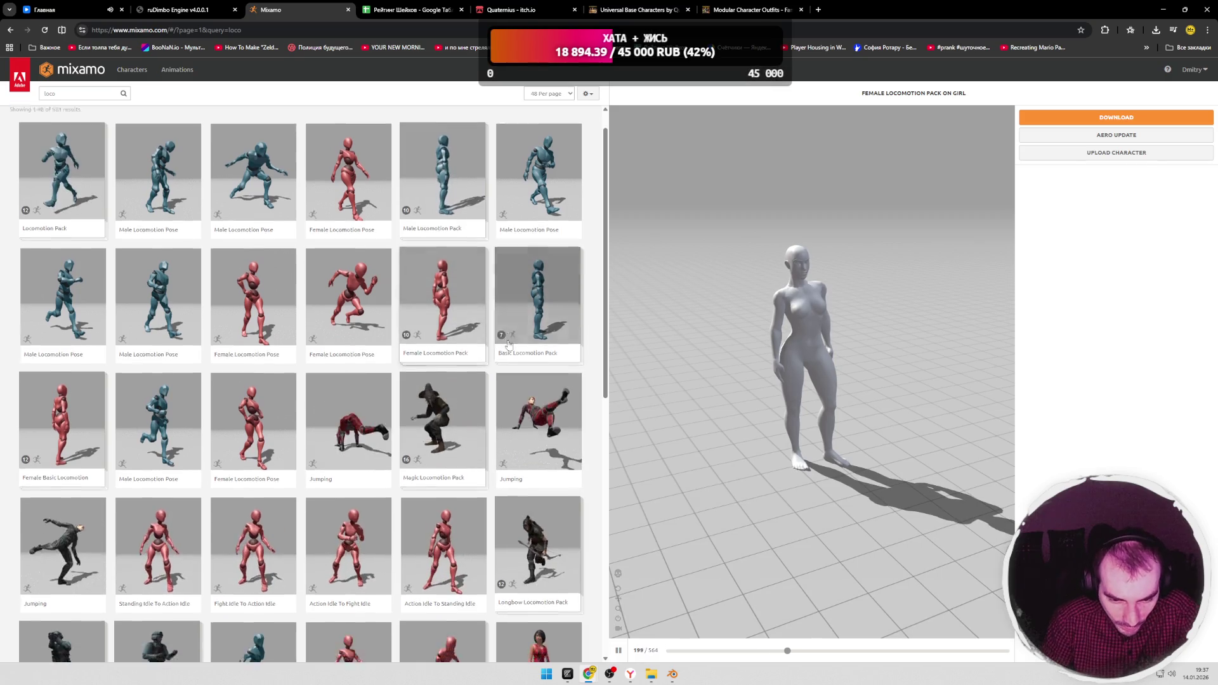
{"action": "scroll", "coordinate": [542, 381], "scroll_direction": "up", "scroll_amount": 3}
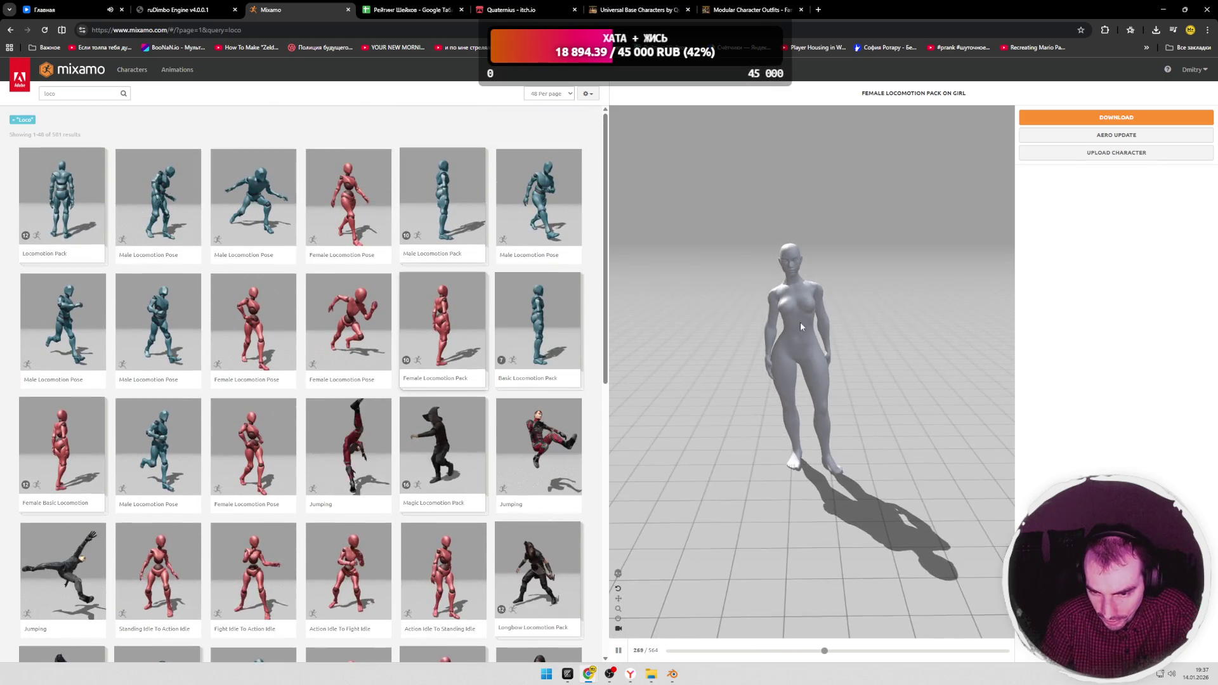
{"action": "scroll", "coordinate": [795, 324], "scroll_direction": "up", "scroll_amount": 3}
{"action": "scroll", "coordinate": [796, 324], "scroll_direction": "up", "scroll_amount": 3}
{"action": "scroll", "coordinate": [800, 302], "scroll_direction": "up", "scroll_amount": 3}
{"action": "mouse_move", "coordinate": [801, 301]}
{"action": "left_mouse_down"}
{"action": "mouse_move", "coordinate": [900, 302]}
{"action": "mouse_move", "coordinate": [780, 305]}
{"action": "left_mouse_up"}
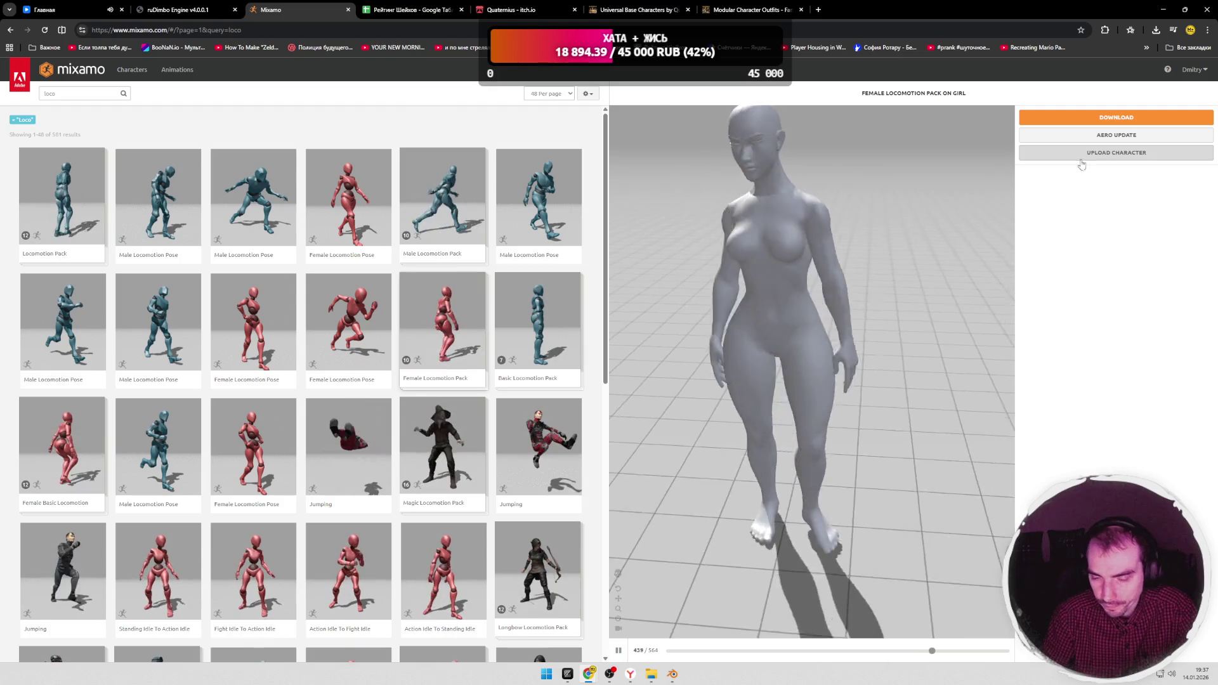
{"action": "key", "text": "alt+Tab"}
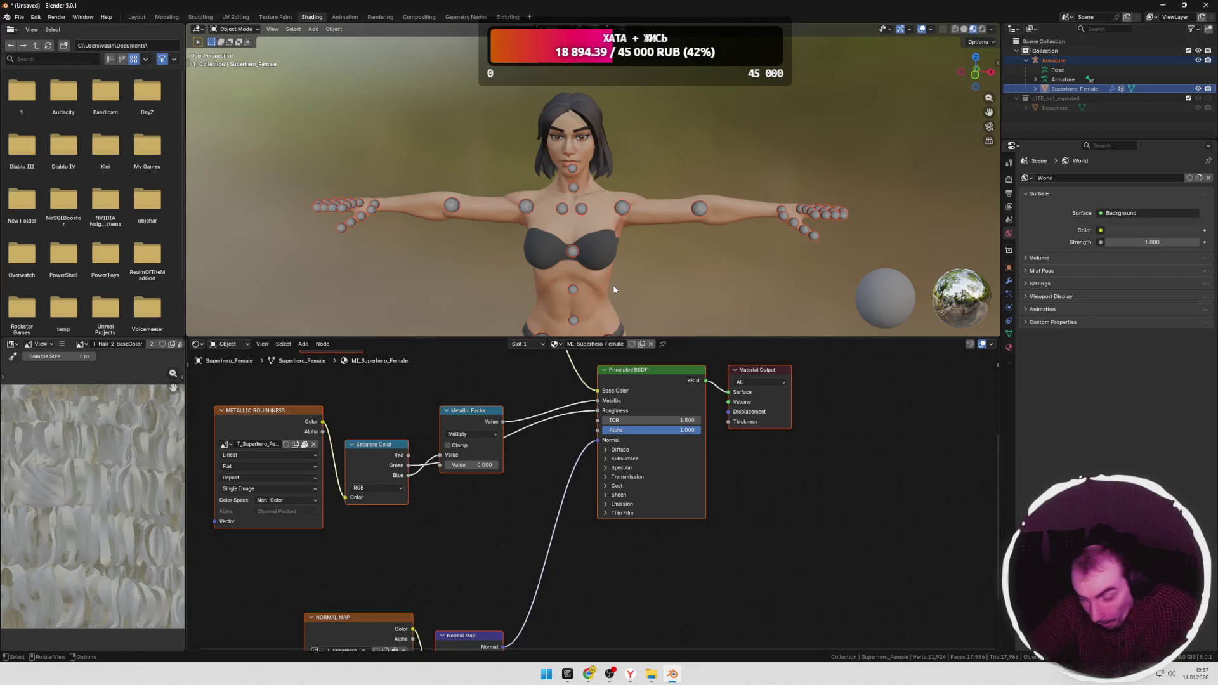
{"action": "scroll", "coordinate": [638, 209], "scroll_direction": "down", "scroll_amount": 1}
{"action": "scroll", "coordinate": [643, 230], "scroll_direction": "up", "scroll_amount": 4}
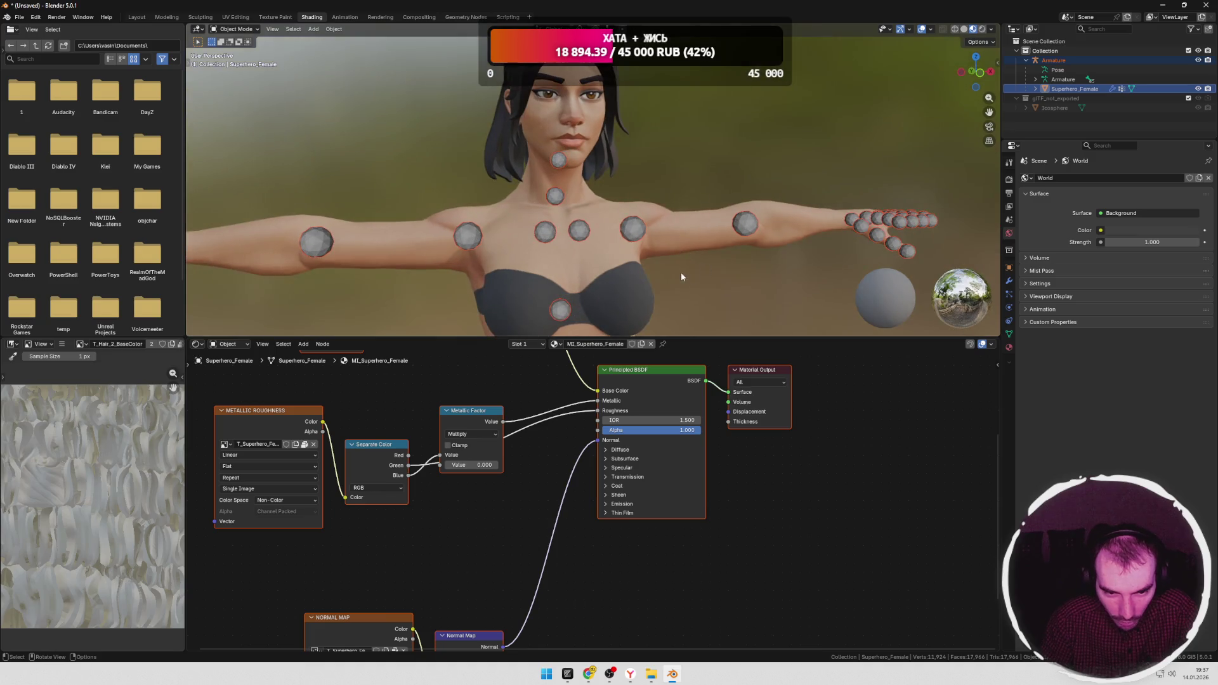
{"action": "left_click", "coordinate": [635, 230]}
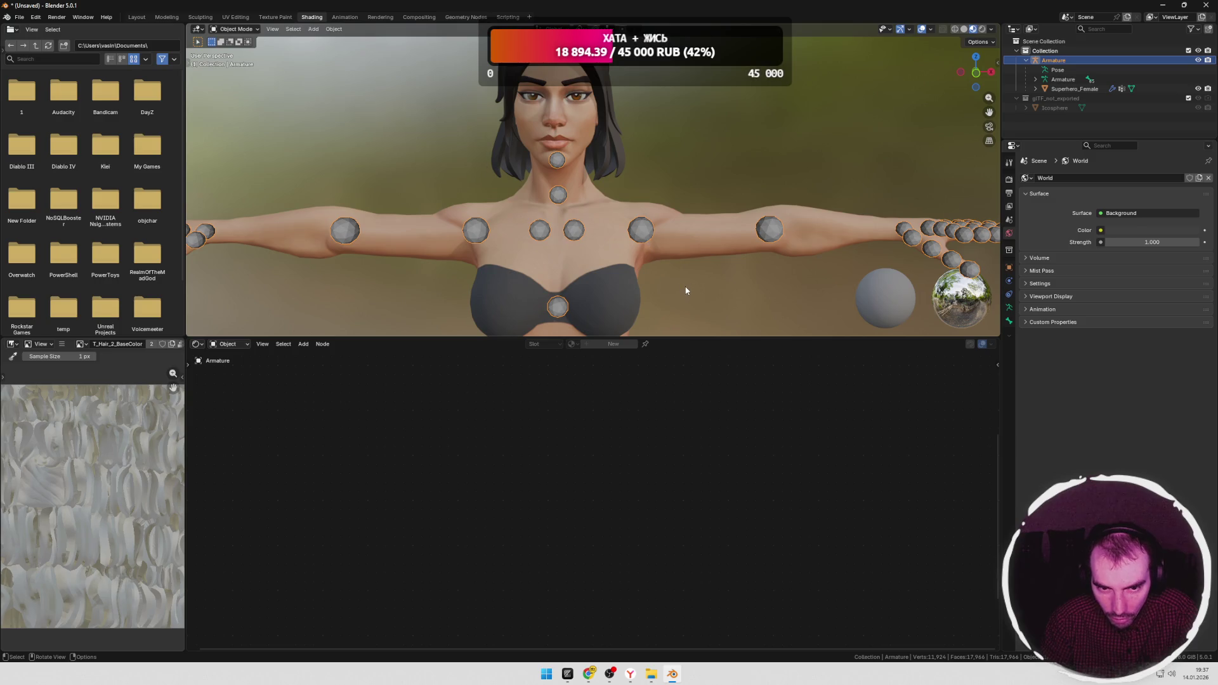
{"action": "key", "text": "Tab"}
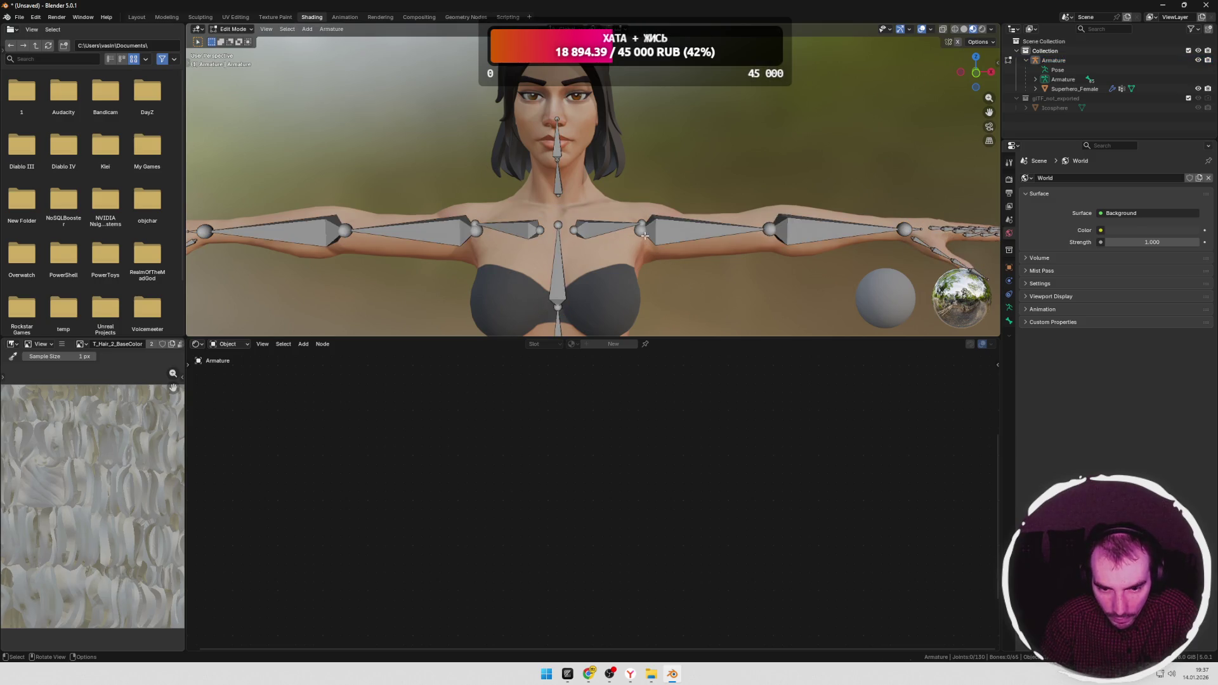
{"action": "mouse_move", "coordinate": [649, 271]}
{"action": "middle_mouse_down"}
{"action": "mouse_move", "coordinate": [737, 235]}
{"action": "mouse_move", "coordinate": [522, 267]}
{"action": "middle_mouse_up"}
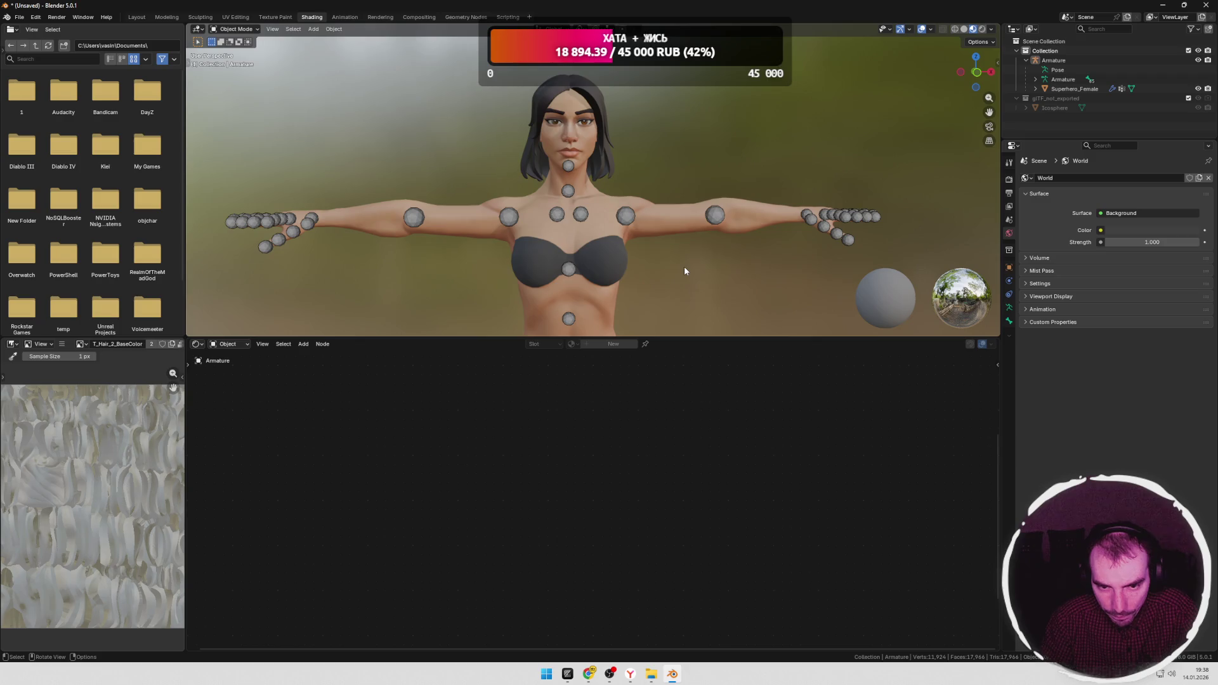
{"action": "key", "text": "alt+Tab"}
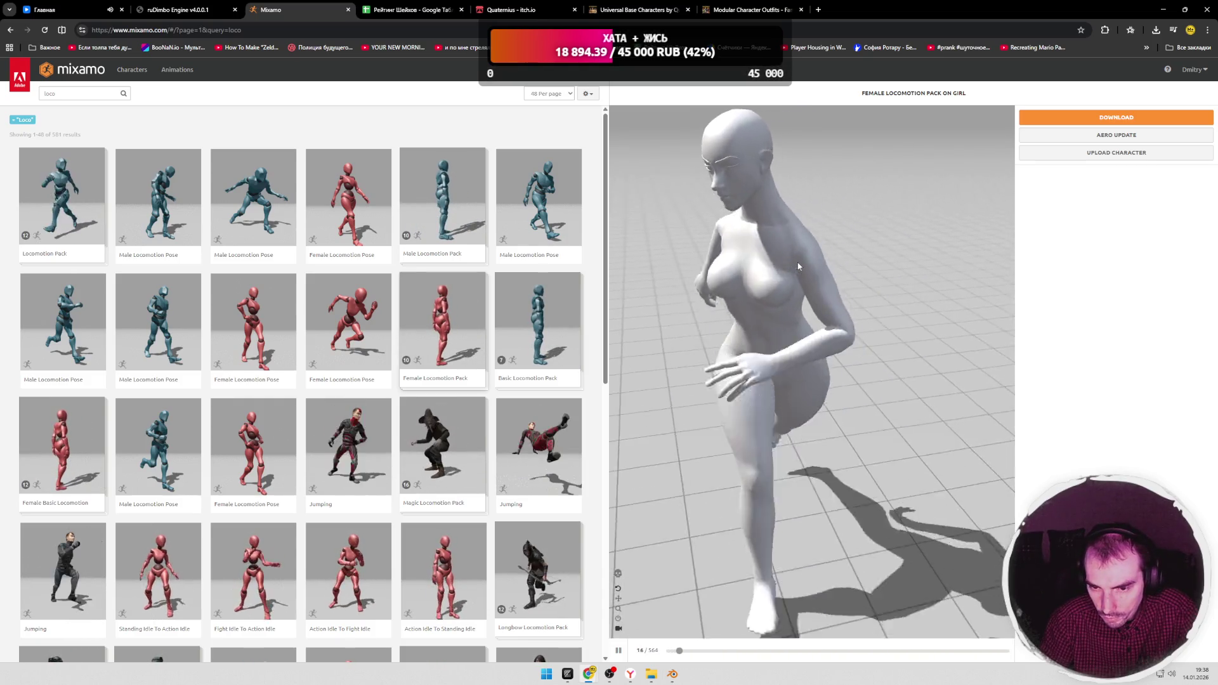
{"action": "key", "text": "alt+Tab"}
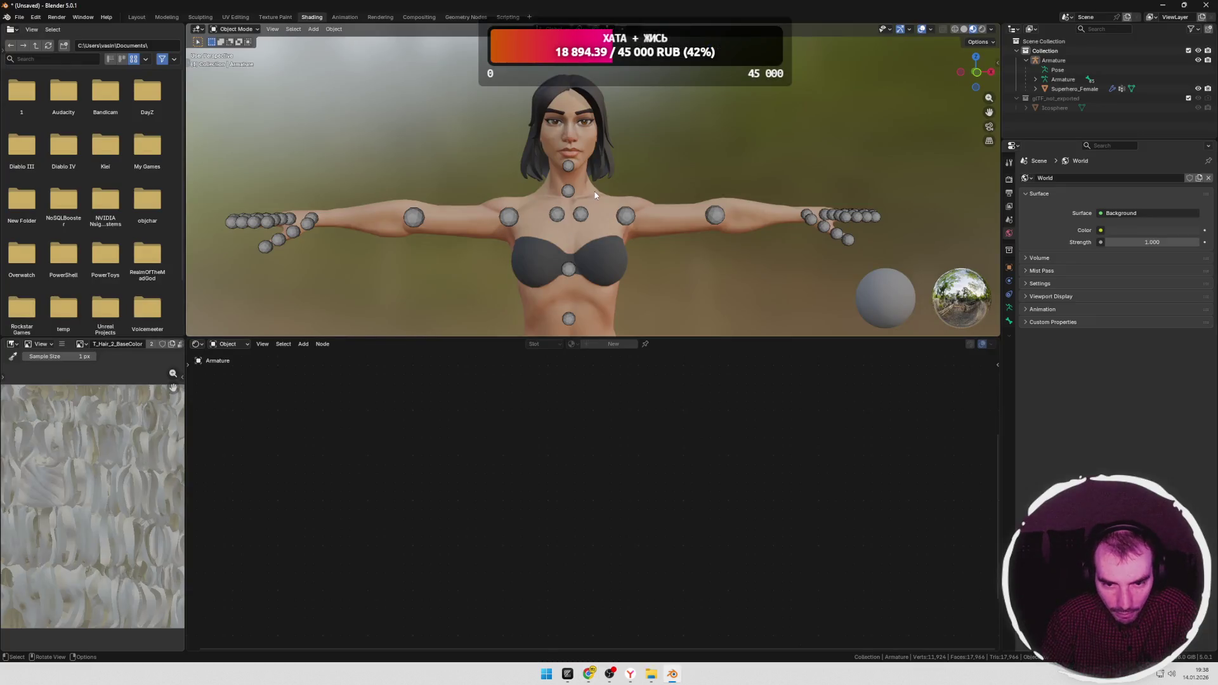
{"action": "key", "text": "alt+Tab"}
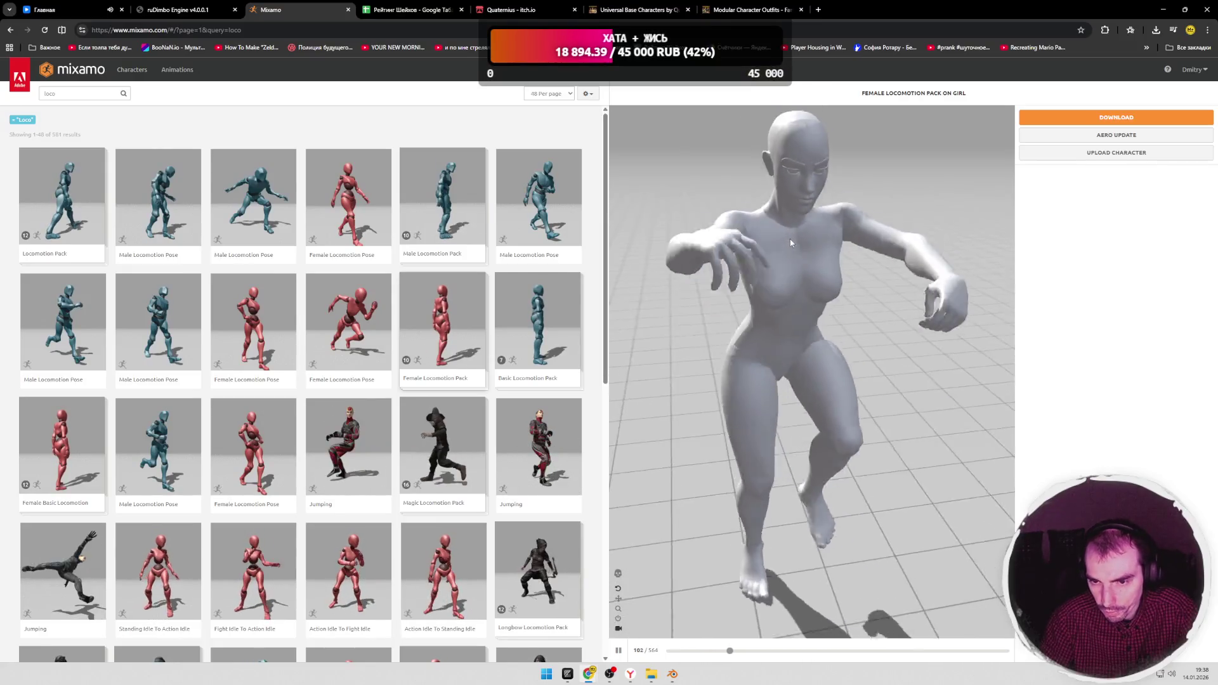
{"action": "key", "text": "alt+Tab"}
{"action": "middle_click_drag", "start_coordinate": [666, 172], "coordinate": [652, 174]}
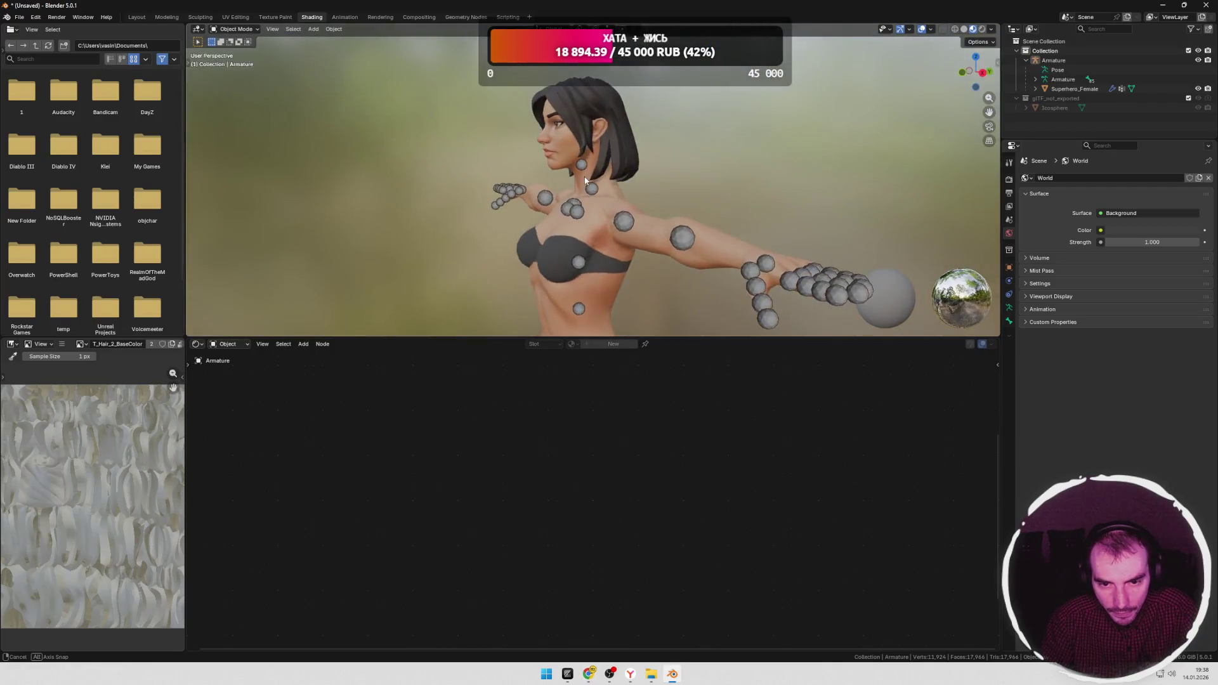
{"action": "left_click", "coordinate": [568, 166]}
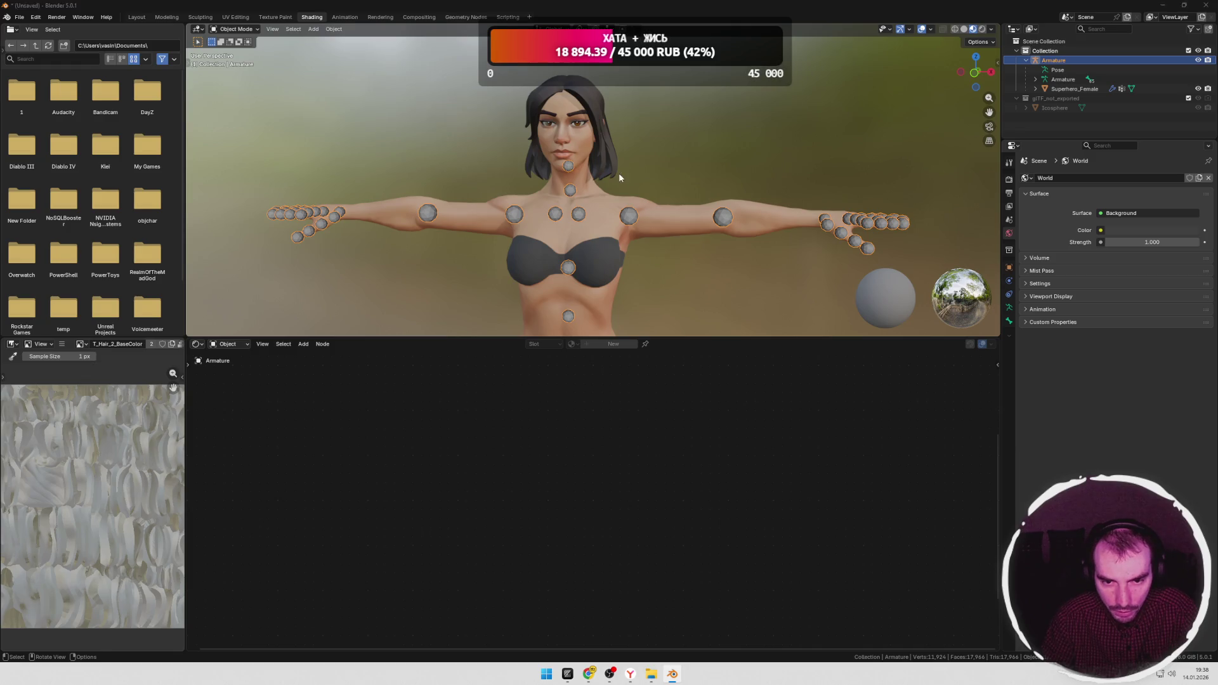
{"action": "key", "text": "alt+Tab"}
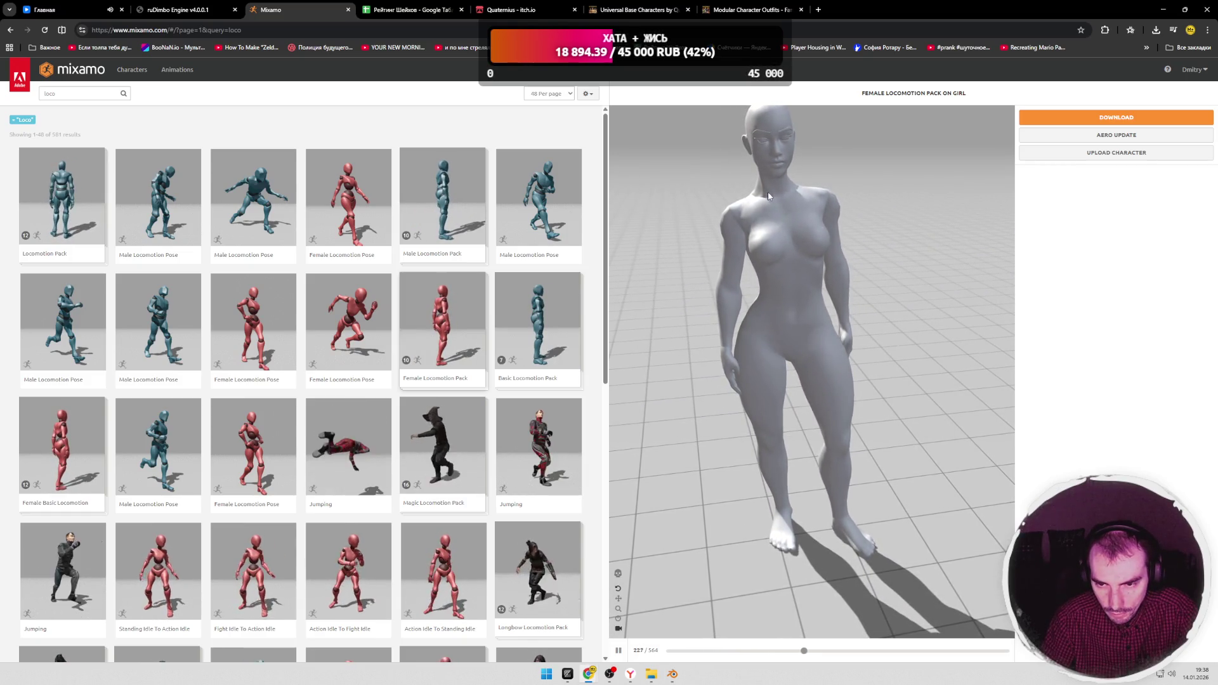
{"action": "key", "text": "alt+Tab"}
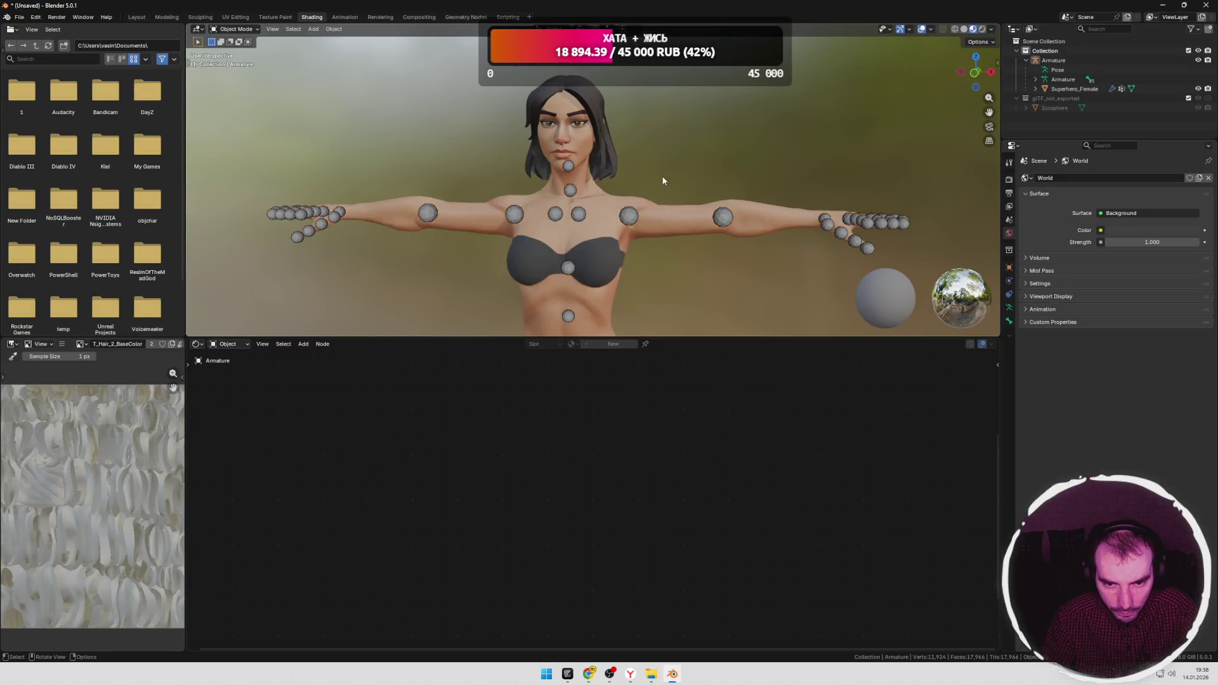
{"action": "scroll", "coordinate": [662, 176], "scroll_direction": "up", "scroll_amount": 2}
{"action": "key", "text": "alt+Tab"}
{"action": "key", "text": "alt+Tab"}
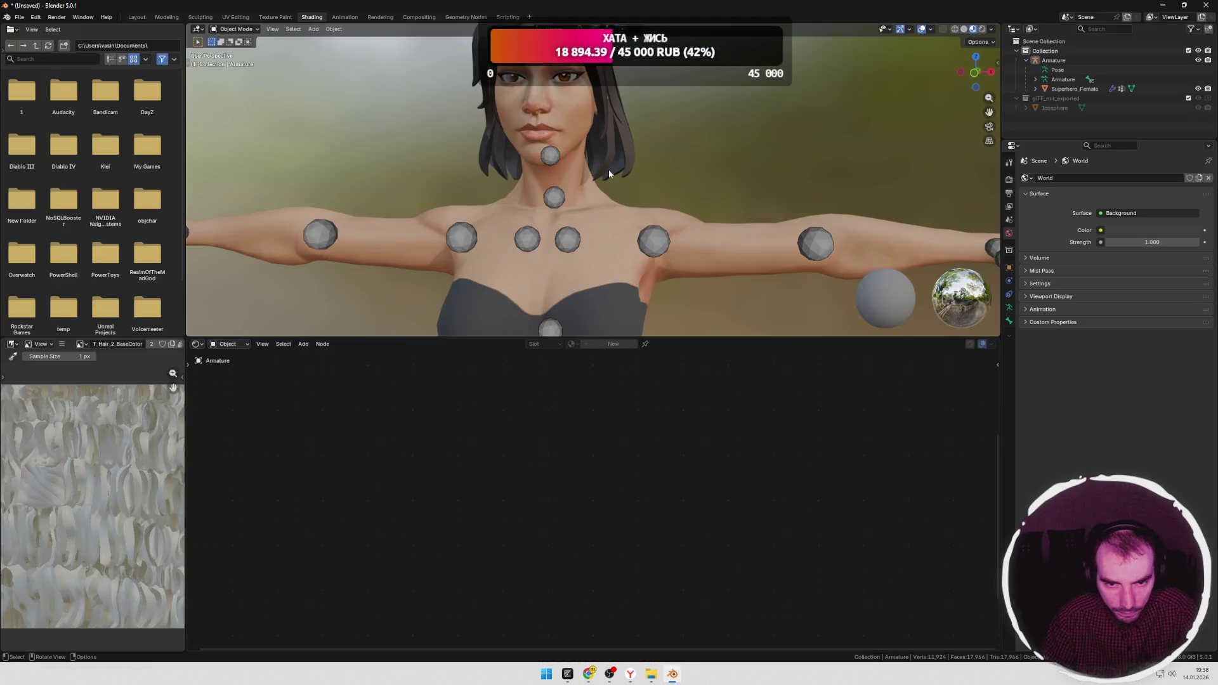
{"action": "middle_click_drag", "start_coordinate": [605, 171], "coordinate": [666, 160]}
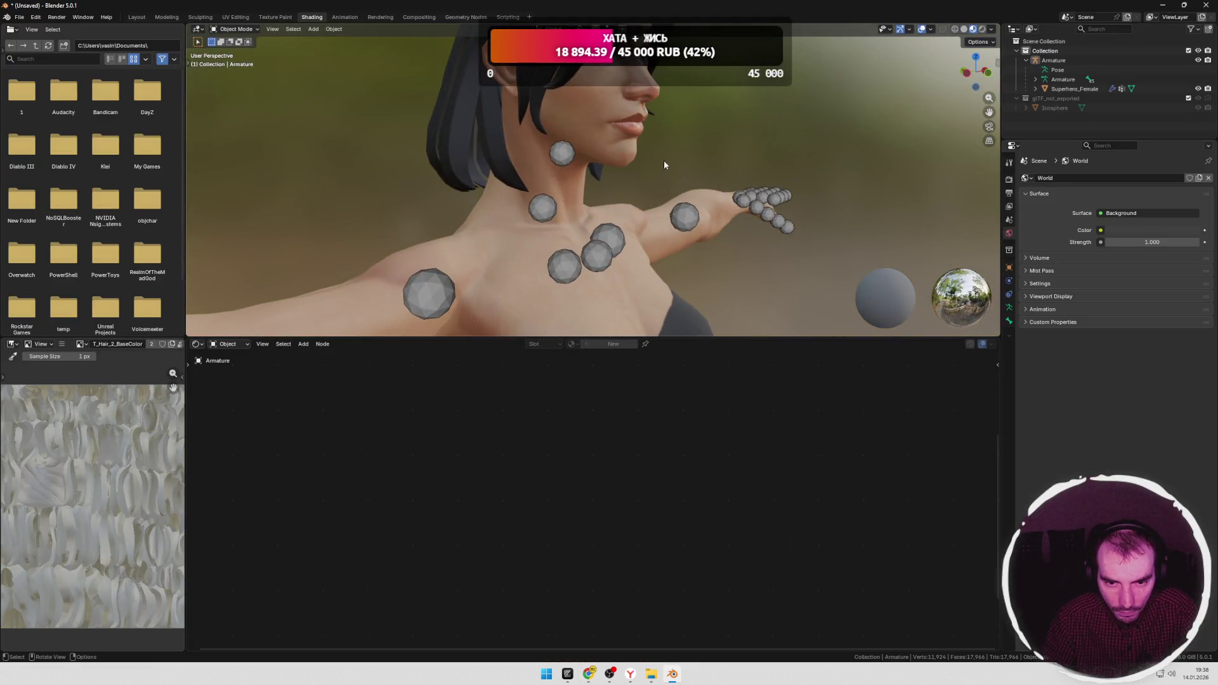
Step: Select the armature and ready the Move tool on the neck bones in the Modeling workspace
{"action": "left_click", "coordinate": [666, 160]}
{"action": "right_click", "coordinate": [481, 143]}
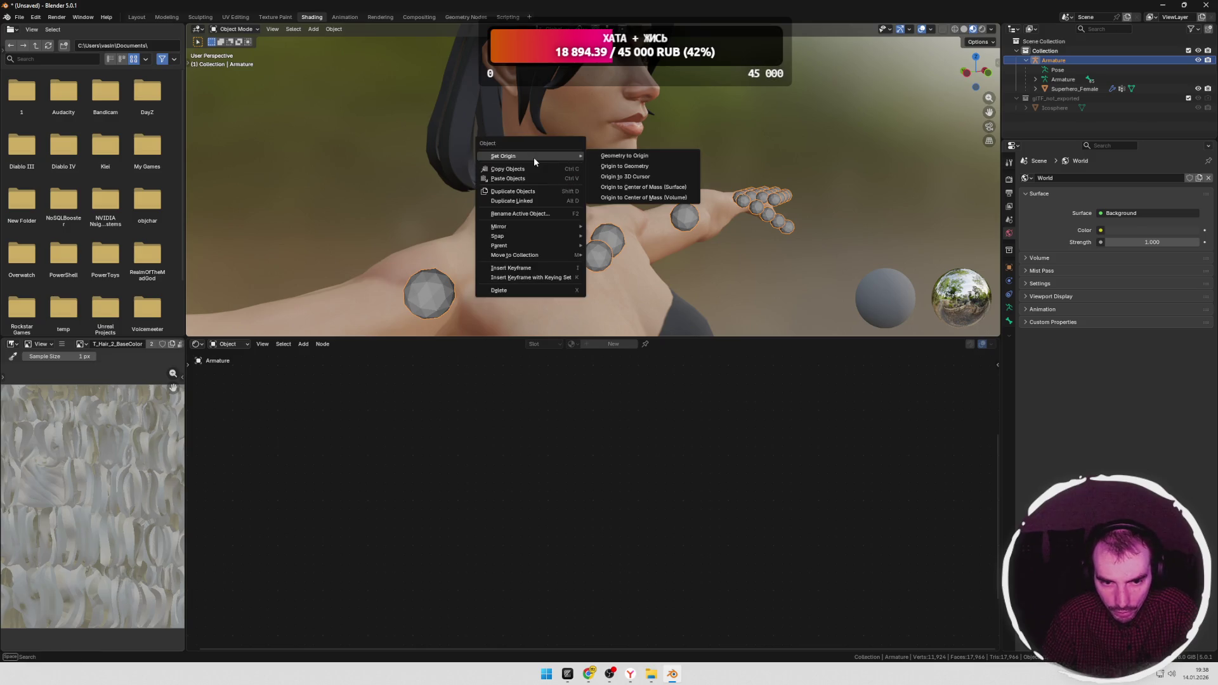
{"action": "key", "text": "Escape"}
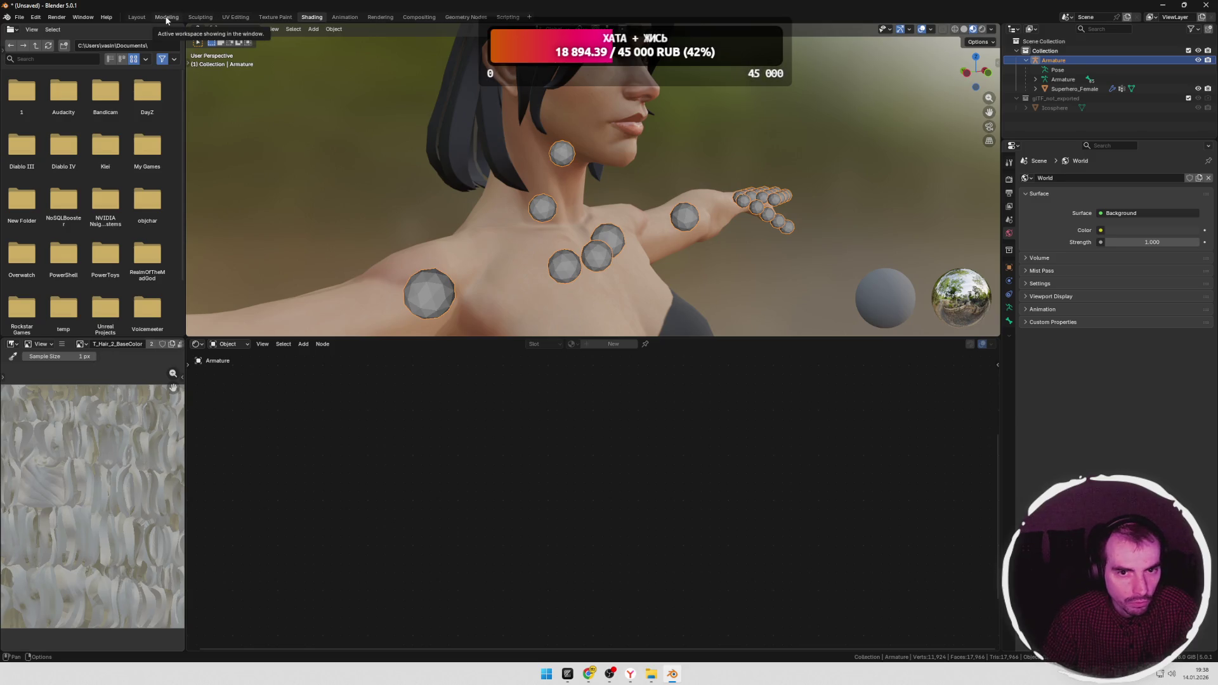
{"action": "left_click", "coordinate": [167, 18]}
{"action": "scroll", "coordinate": [653, 292], "scroll_direction": "up", "scroll_amount": 3}
{"action": "scroll", "coordinate": [652, 293], "scroll_direction": "up", "scroll_amount": 2}
{"action": "mouse_move", "coordinate": [652, 292]}
{"action": "middle_mouse_down"}
{"action": "mouse_move", "coordinate": [715, 267]}
{"action": "mouse_move", "coordinate": [776, 294]}
{"action": "mouse_move", "coordinate": [751, 283]}
{"action": "middle_mouse_up"}
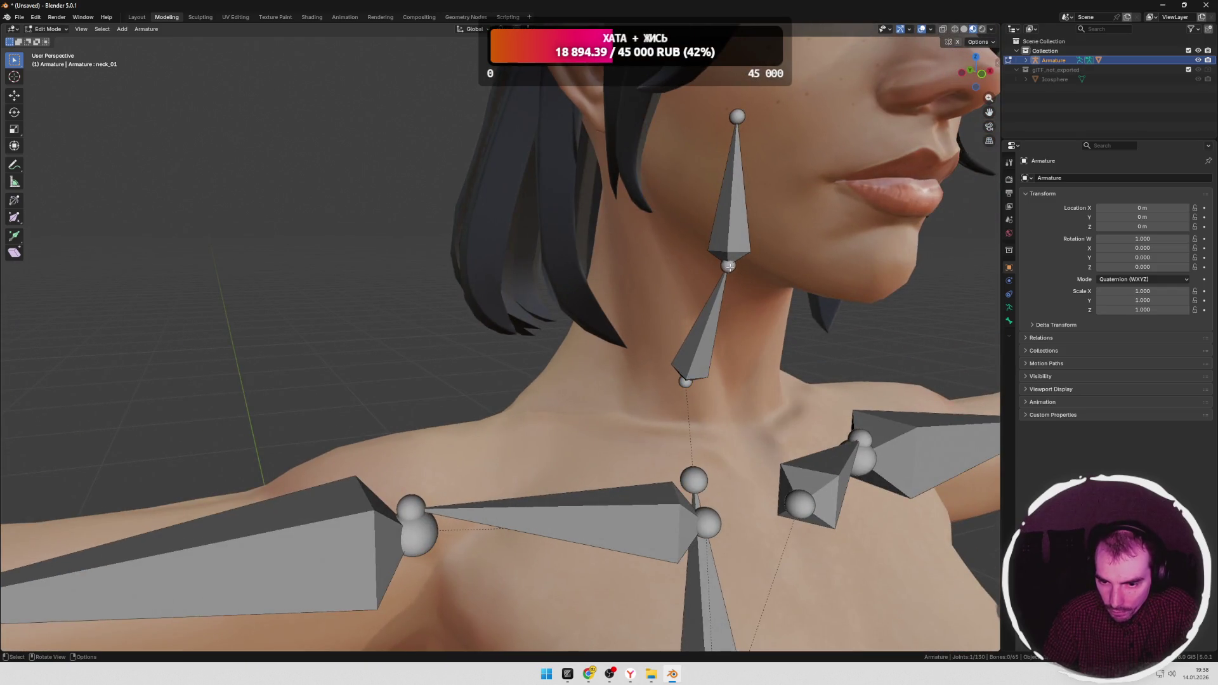
{"action": "left_click", "coordinate": [14, 96]}
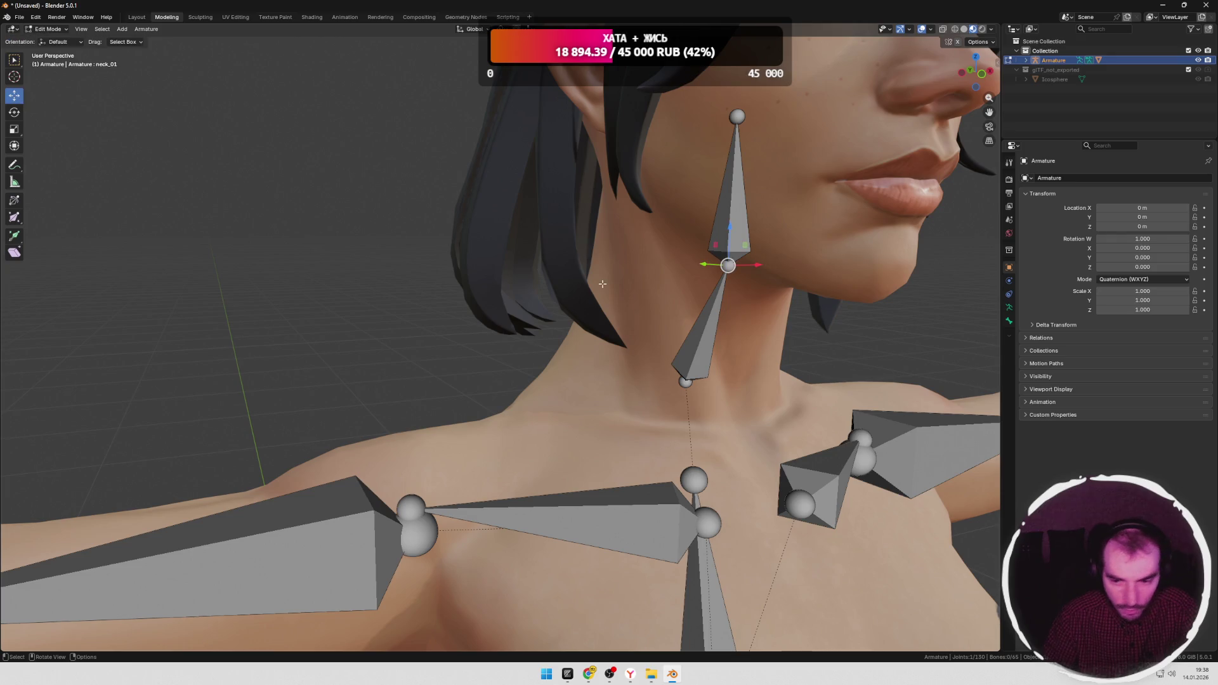
{"action": "middle_click_drag", "start_coordinate": [731, 247], "coordinate": [761, 252]}
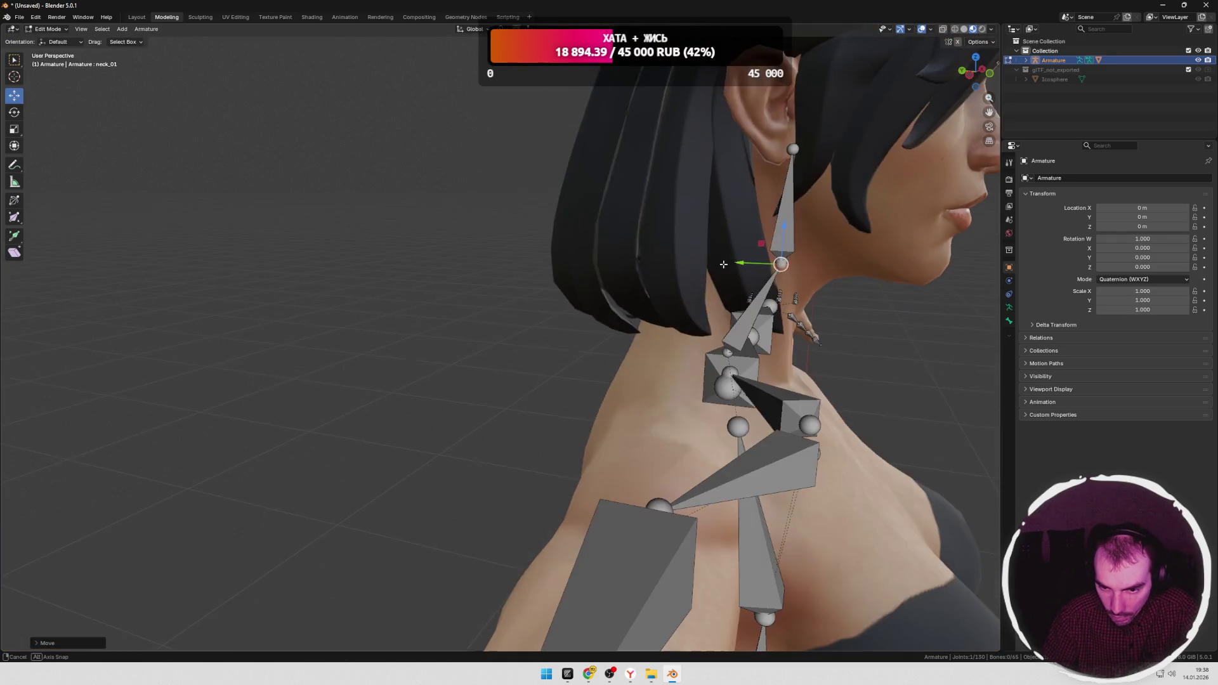
Step: Slide the neck joint and the upper neck joint along the depth axis into the neck
{"action": "left_click_drag", "start_coordinate": [781, 267], "coordinate": [783, 243]}
{"action": "left_click", "coordinate": [782, 245]}
{"action": "middle_click_drag", "start_coordinate": [783, 286], "coordinate": [797, 271]}
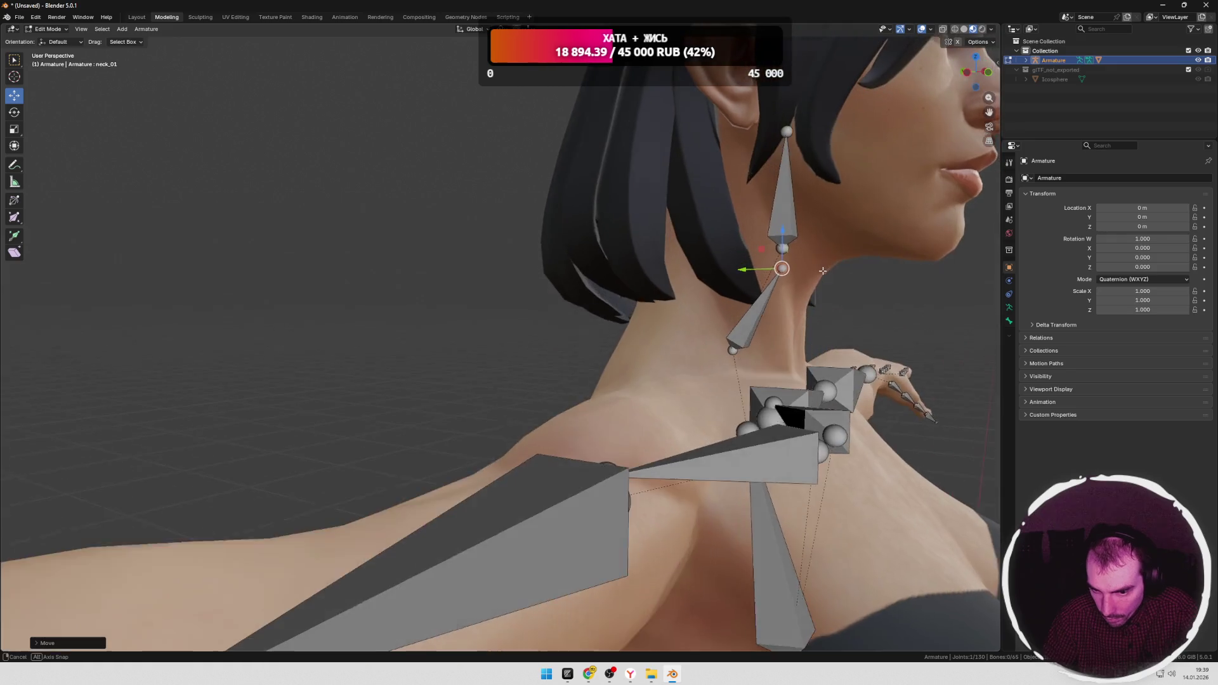
{"action": "left_click_drag", "start_coordinate": [761, 270], "coordinate": [764, 247]}
{"action": "left_click", "coordinate": [748, 270]}
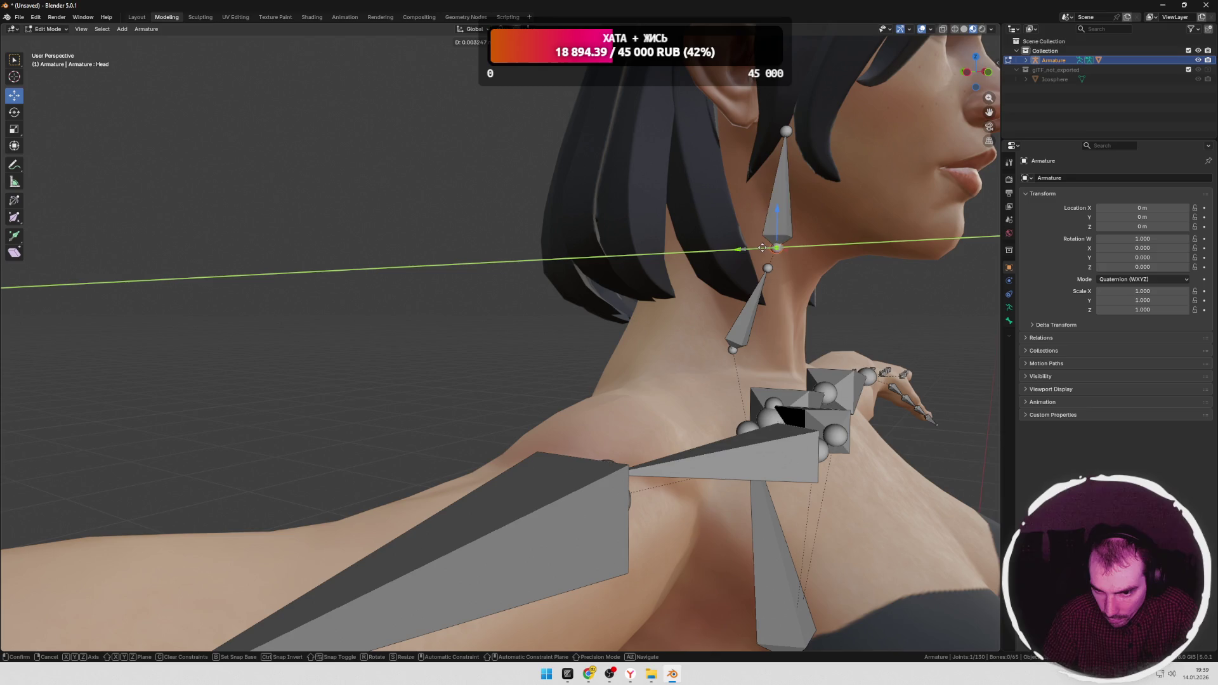
{"action": "left_click", "coordinate": [764, 248]}
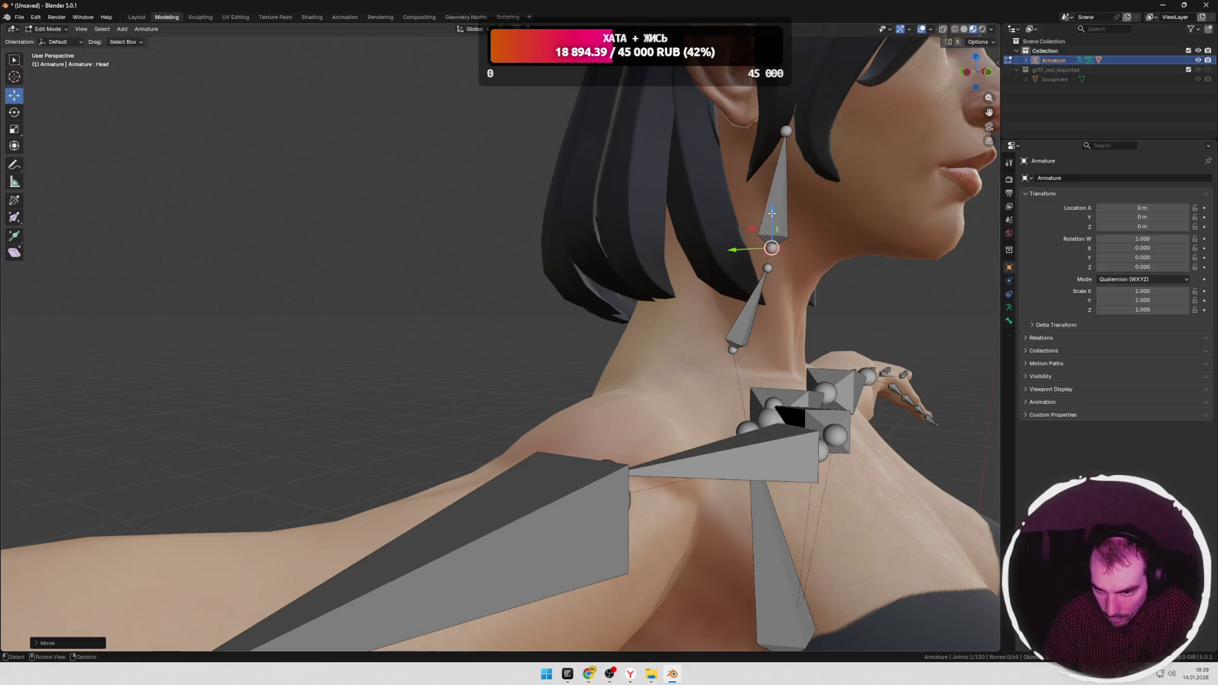
Step: Lower the head bone's tip and nudge the lower neck bone vertically
{"action": "left_click", "coordinate": [785, 132]}
{"action": "mouse_move", "coordinate": [787, 113]}
{"action": "left_mouse_down"}
{"action": "mouse_move", "coordinate": [783, 211]}
{"action": "mouse_move", "coordinate": [765, 279]}
{"action": "left_mouse_up"}
{"action": "left_click", "coordinate": [773, 246]}
{"action": "left_click", "coordinate": [763, 295]}
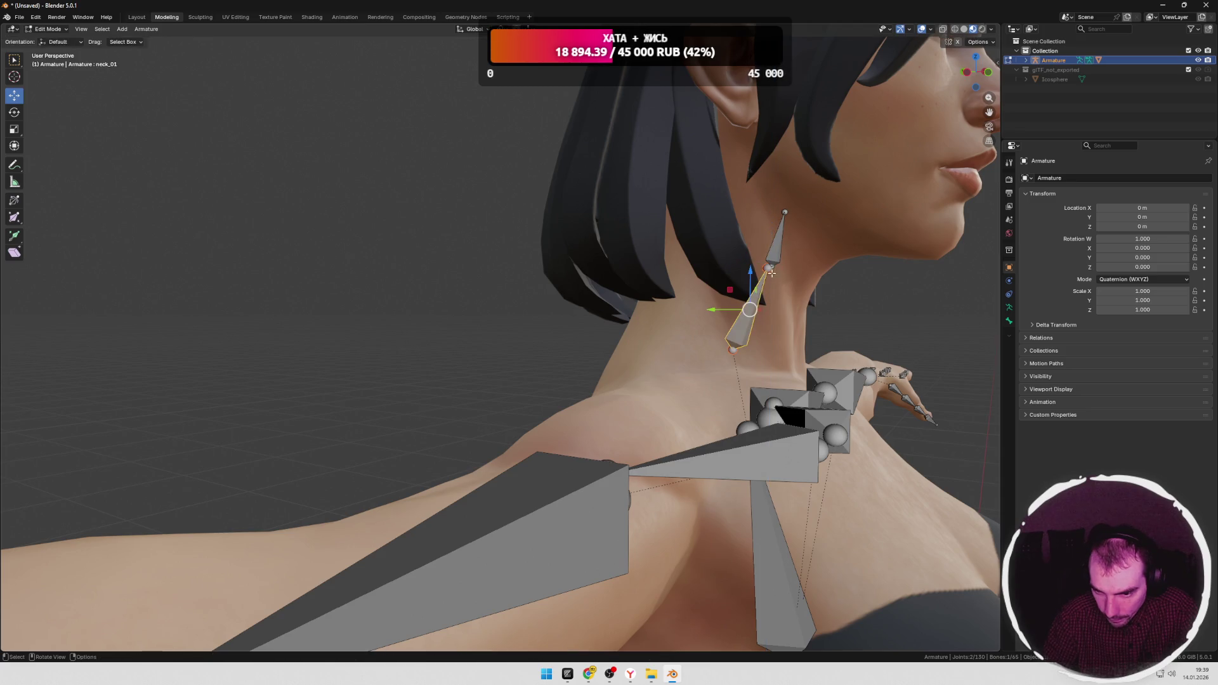
{"action": "left_click_drag", "start_coordinate": [751, 274], "coordinate": [751, 280]}
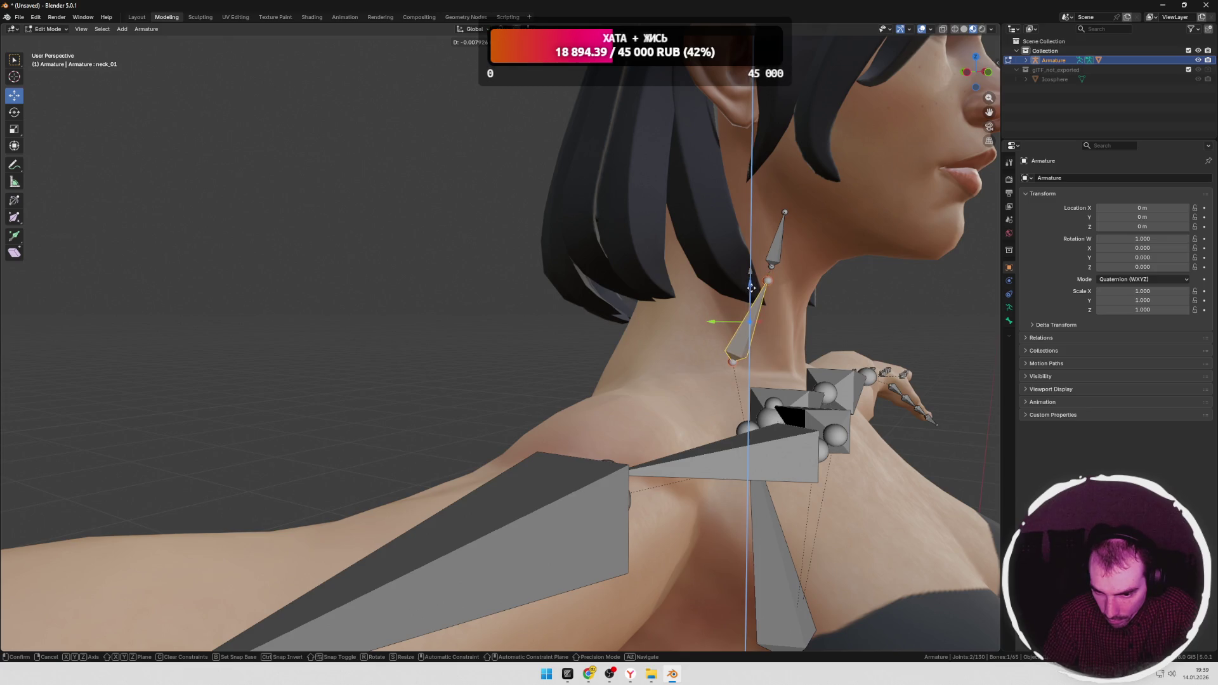
{"action": "left_click_drag", "start_coordinate": [751, 286], "coordinate": [751, 288]}
{"action": "middle_click_drag", "start_coordinate": [750, 296], "coordinate": [550, 272]}
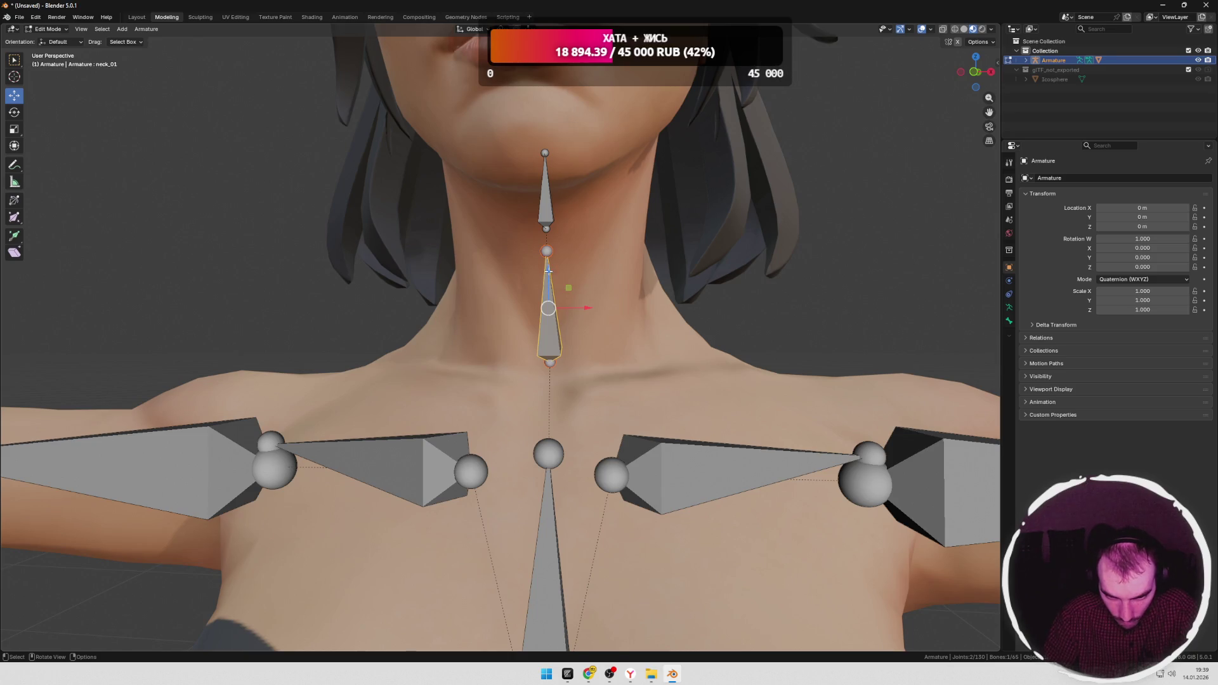
Step: Move the neck bone and then the Head bone vertically along Z into position
{"action": "key", "text": "g"}
{"action": "key", "text": "z"}
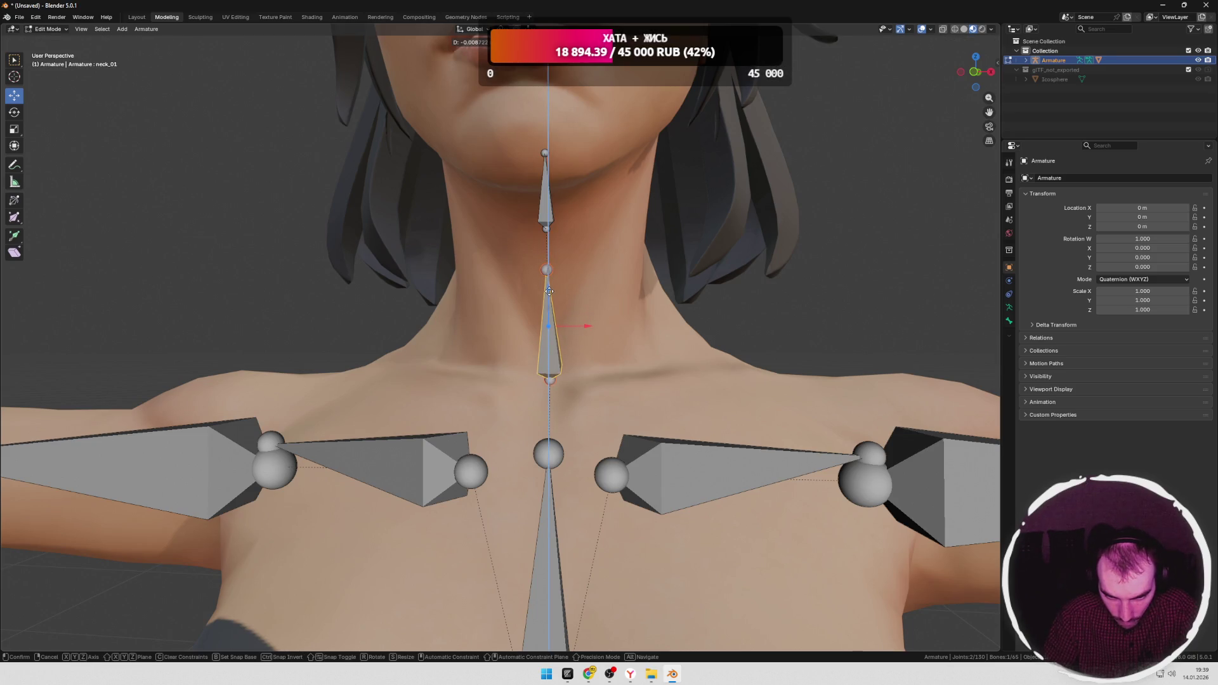
{"action": "left_click", "coordinate": [551, 290]}
{"action": "middle_click_drag", "start_coordinate": [551, 290], "coordinate": [719, 278]}
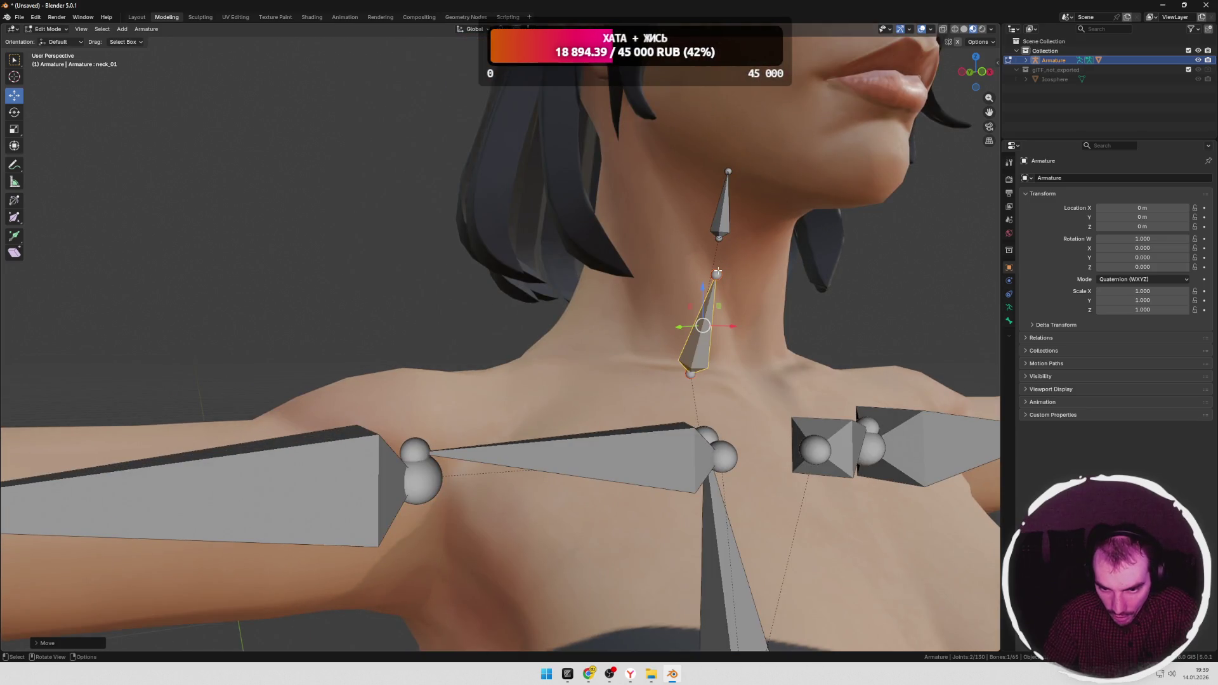
{"action": "left_click", "coordinate": [718, 273]}
{"action": "left_click", "coordinate": [722, 238]}
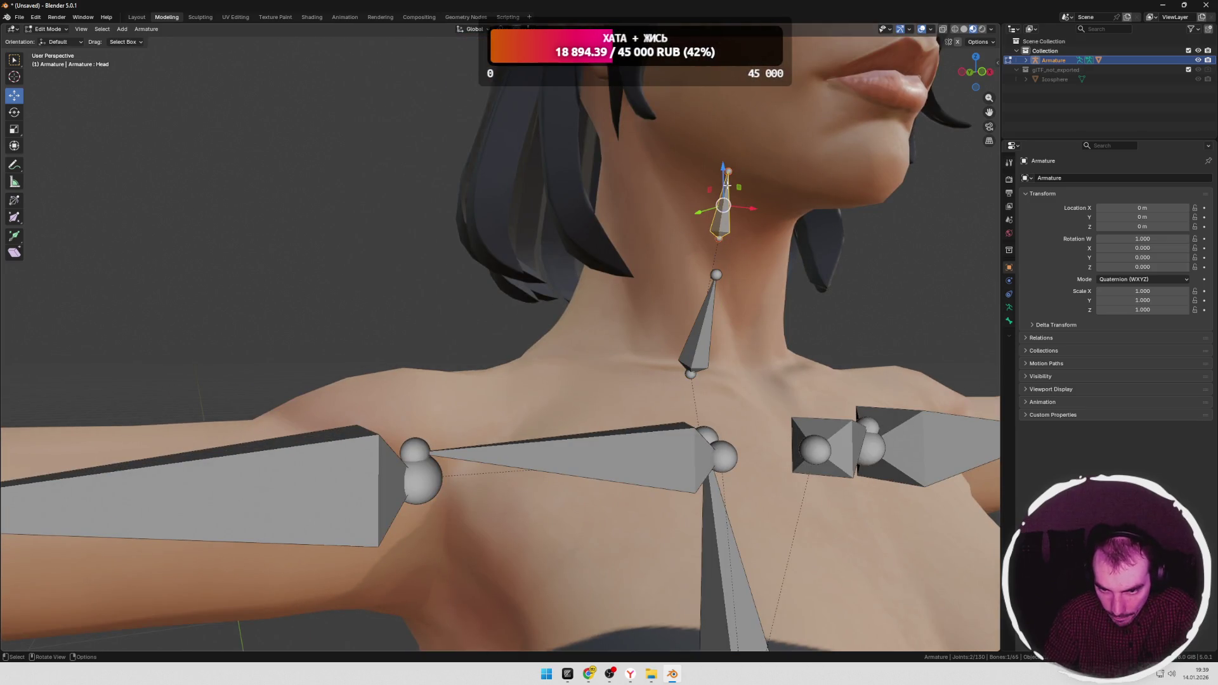
{"action": "key", "text": "g"}
{"action": "key", "text": "z"}
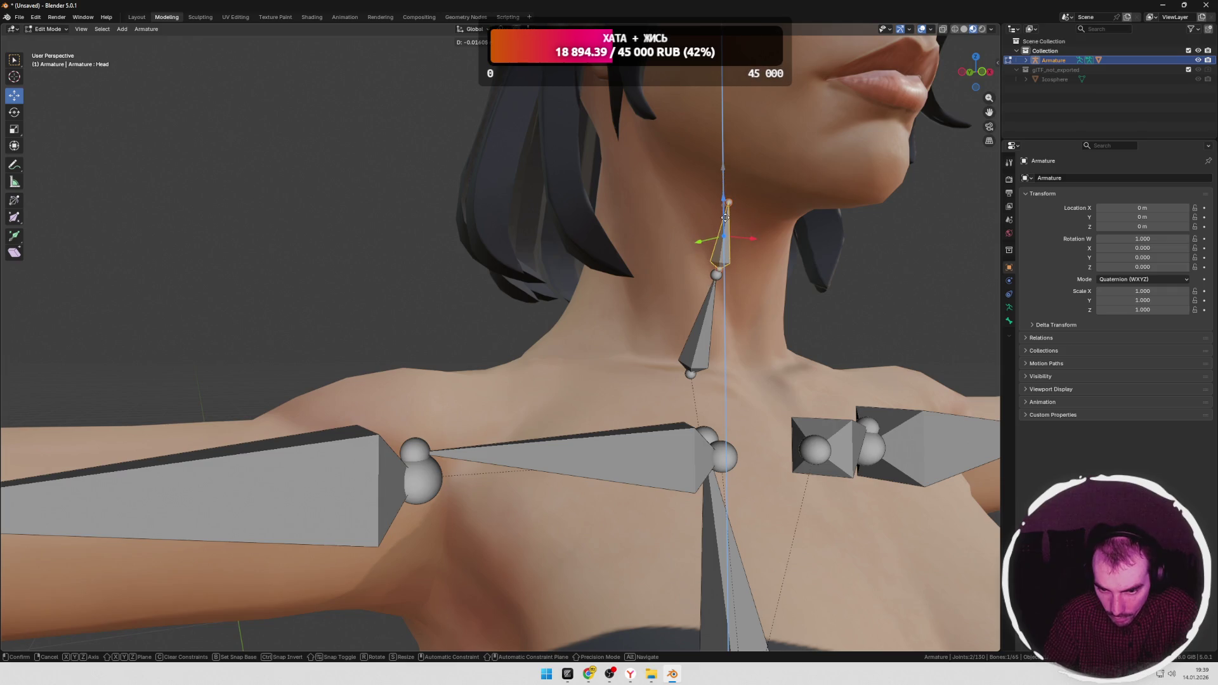
{"action": "left_click", "coordinate": [725, 217]}
Step: Shift the Head bone front-to-back and raise its tip into the back of the head
{"action": "middle_click_drag", "start_coordinate": [749, 283], "coordinate": [785, 289]}
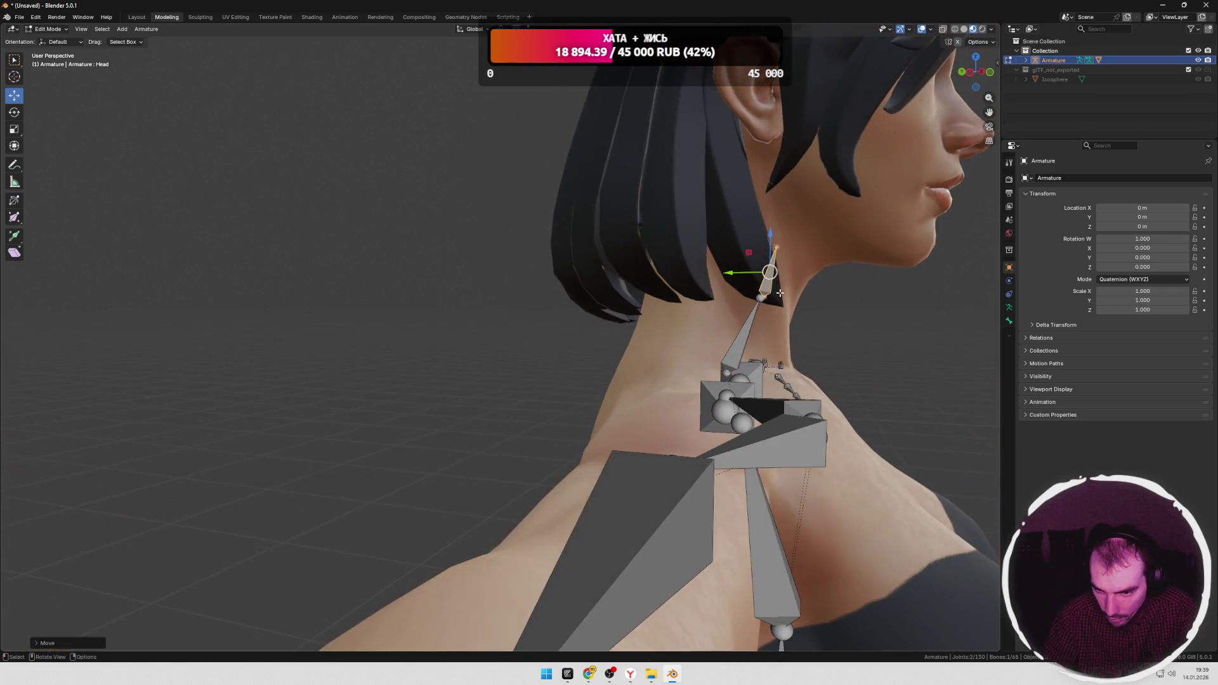
{"action": "left_click_drag", "start_coordinate": [744, 273], "coordinate": [738, 273]}
{"action": "left_click", "coordinate": [738, 274]}
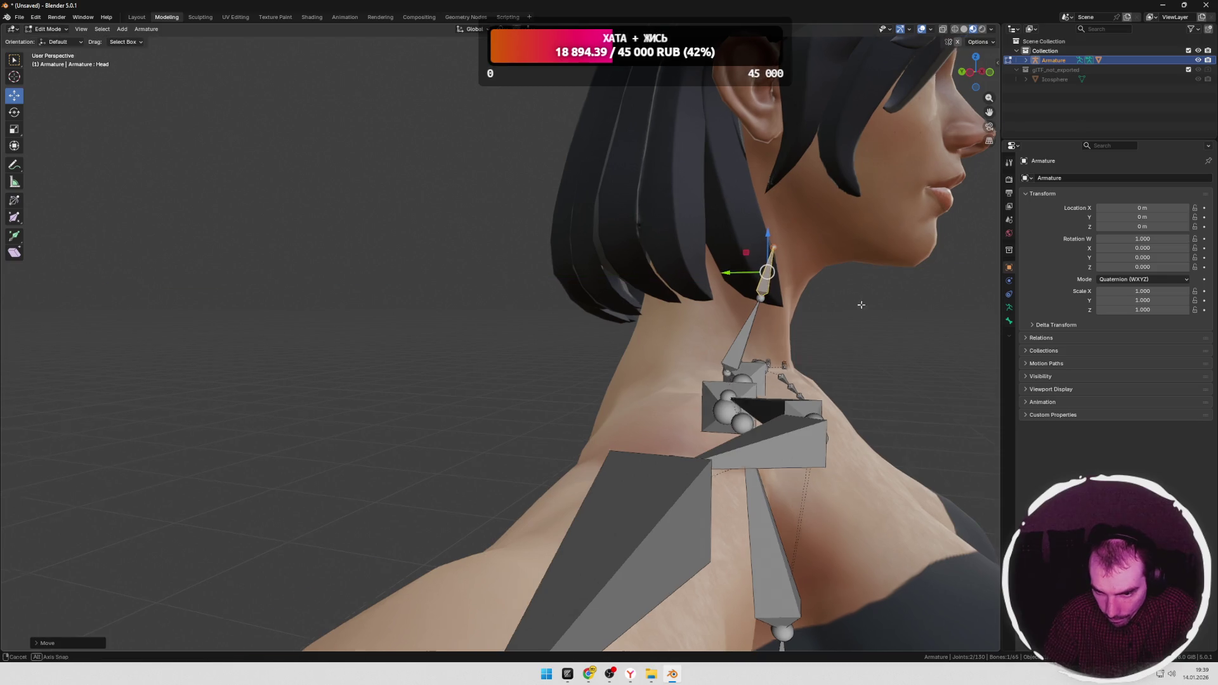
{"action": "middle_click_drag", "start_coordinate": [739, 276], "coordinate": [744, 300]}
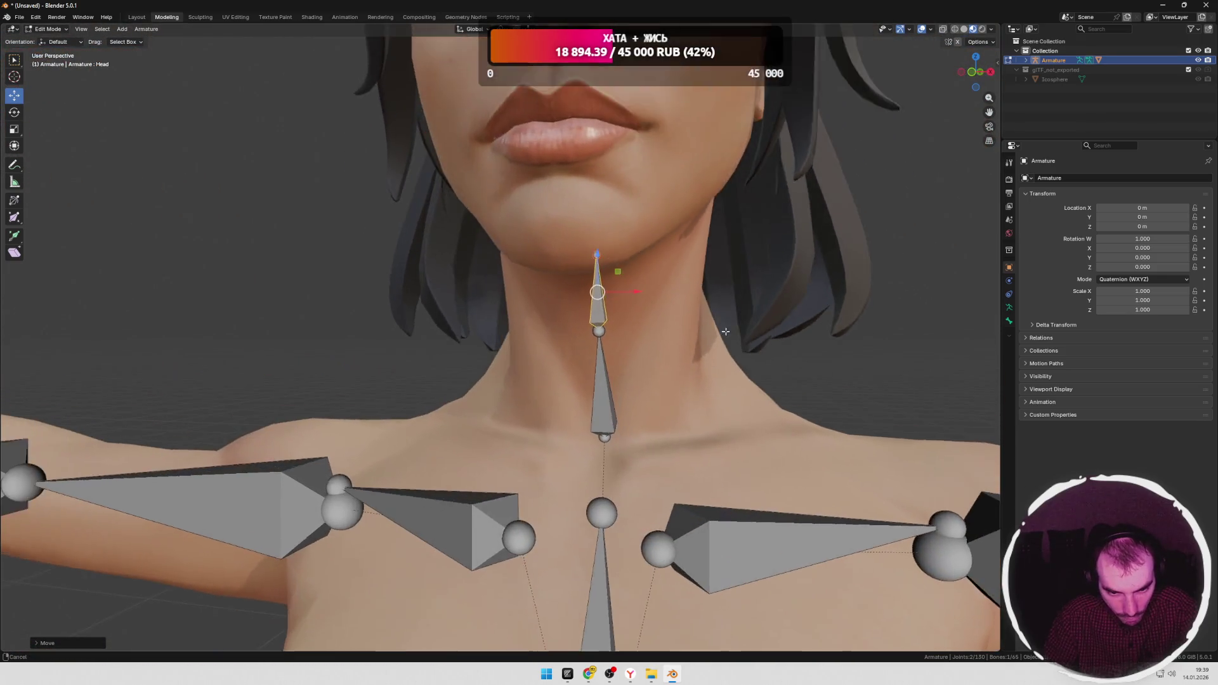
{"action": "scroll", "coordinate": [744, 302], "scroll_direction": "up", "scroll_amount": 3}
{"action": "mouse_move", "coordinate": [745, 301]}
{"action": "middle_mouse_down"}
{"action": "mouse_move", "coordinate": [544, 317]}
{"action": "mouse_move", "coordinate": [455, 255]}
{"action": "middle_mouse_up"}
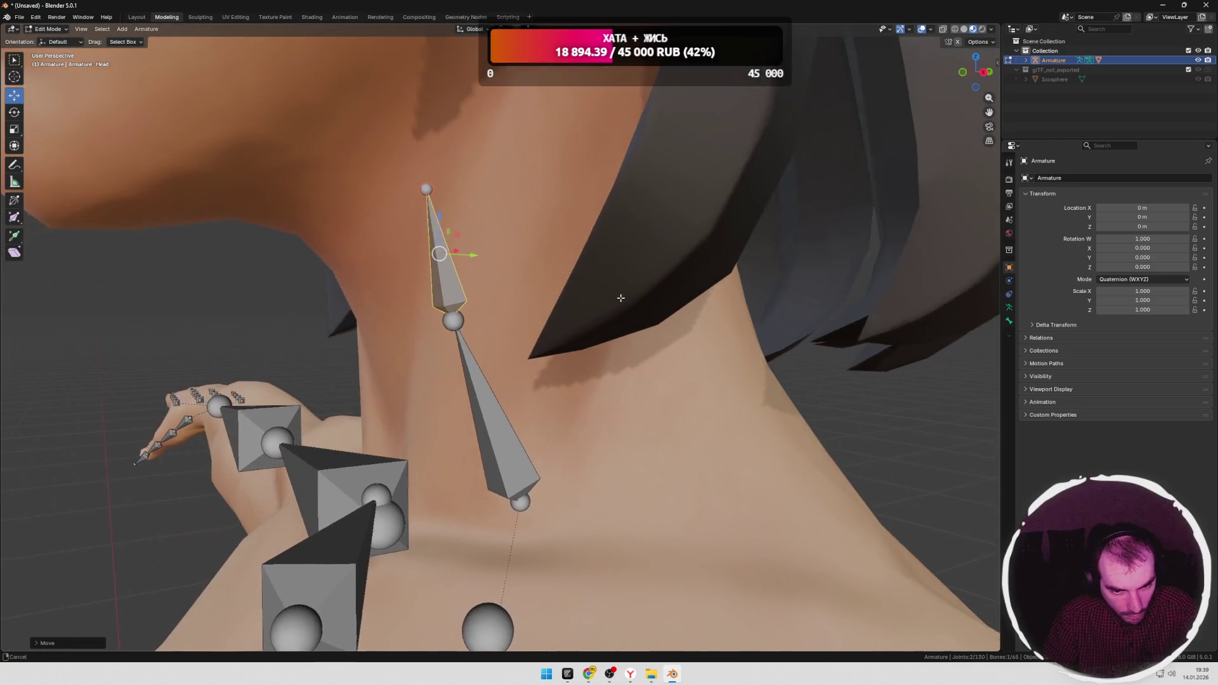
{"action": "left_click", "coordinate": [424, 186]}
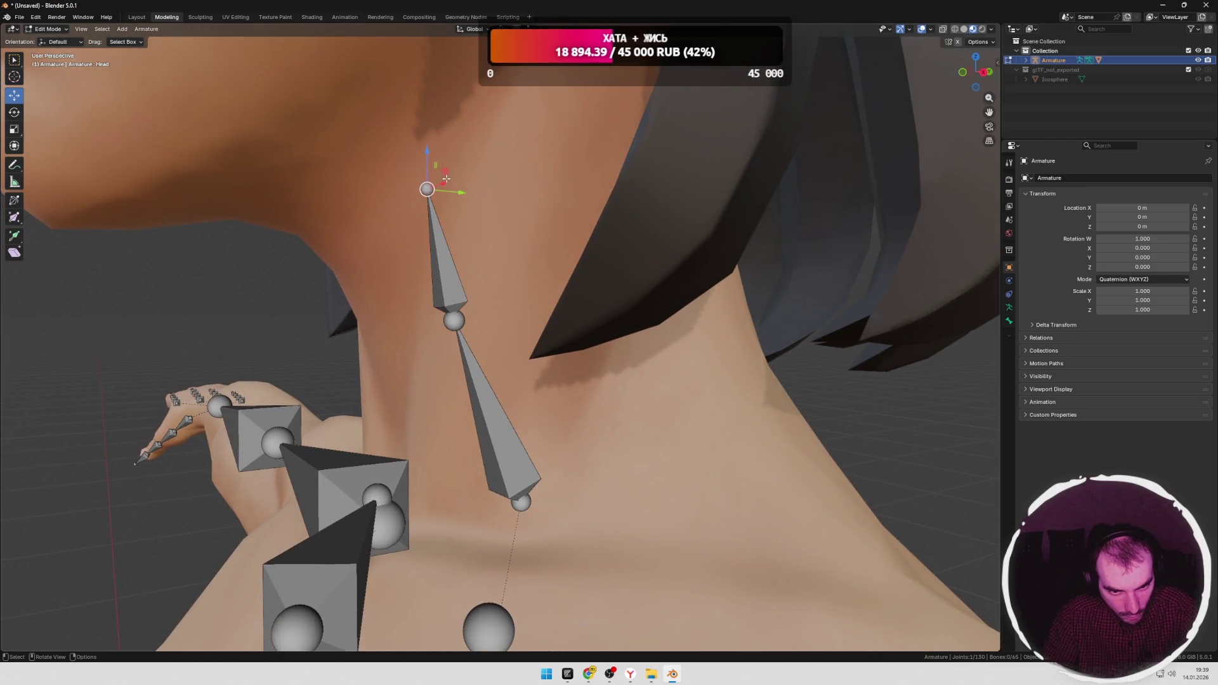
{"action": "left_click_drag", "start_coordinate": [427, 165], "coordinate": [427, 155]}
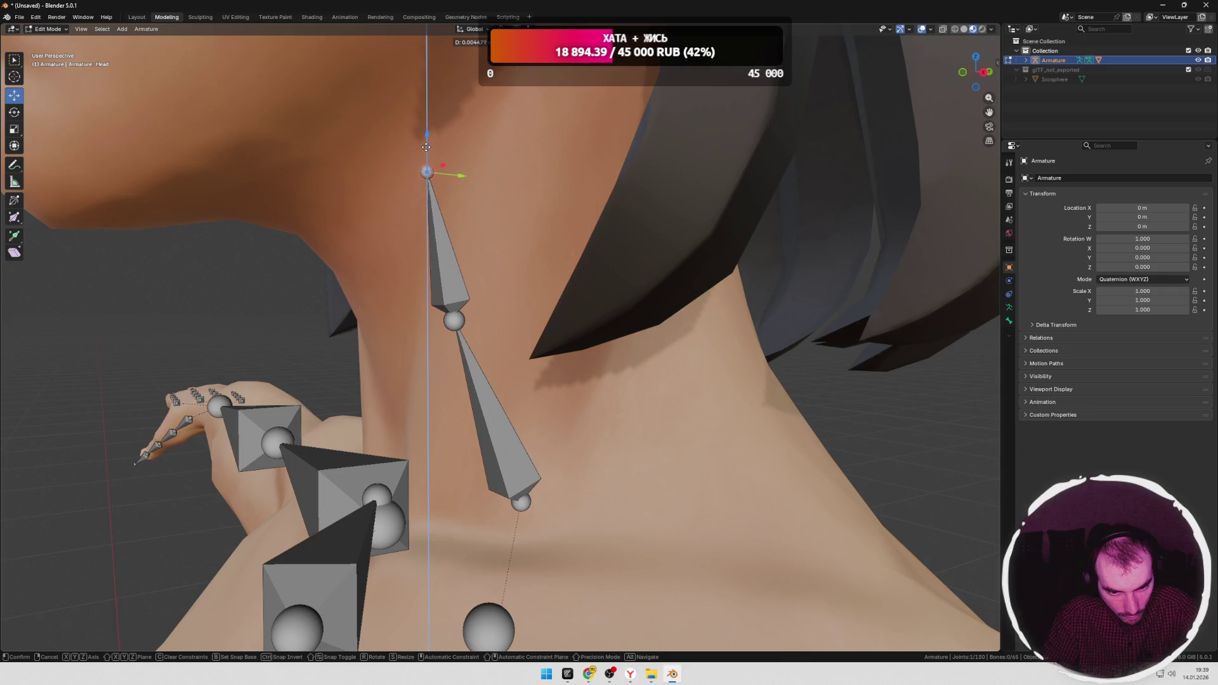
{"action": "left_click", "coordinate": [426, 143]}
Step: Move the neck_01 joint and the upper neck joint along Y to centre them in the neck
{"action": "mouse_move", "coordinate": [475, 237]}
{"action": "middle_mouse_down"}
{"action": "mouse_move", "coordinate": [611, 286]}
{"action": "mouse_move", "coordinate": [533, 324]}
{"action": "middle_mouse_up"}
{"action": "scroll", "coordinate": [610, 286], "scroll_direction": "down", "scroll_amount": 4}
{"action": "left_click", "coordinate": [498, 360]}
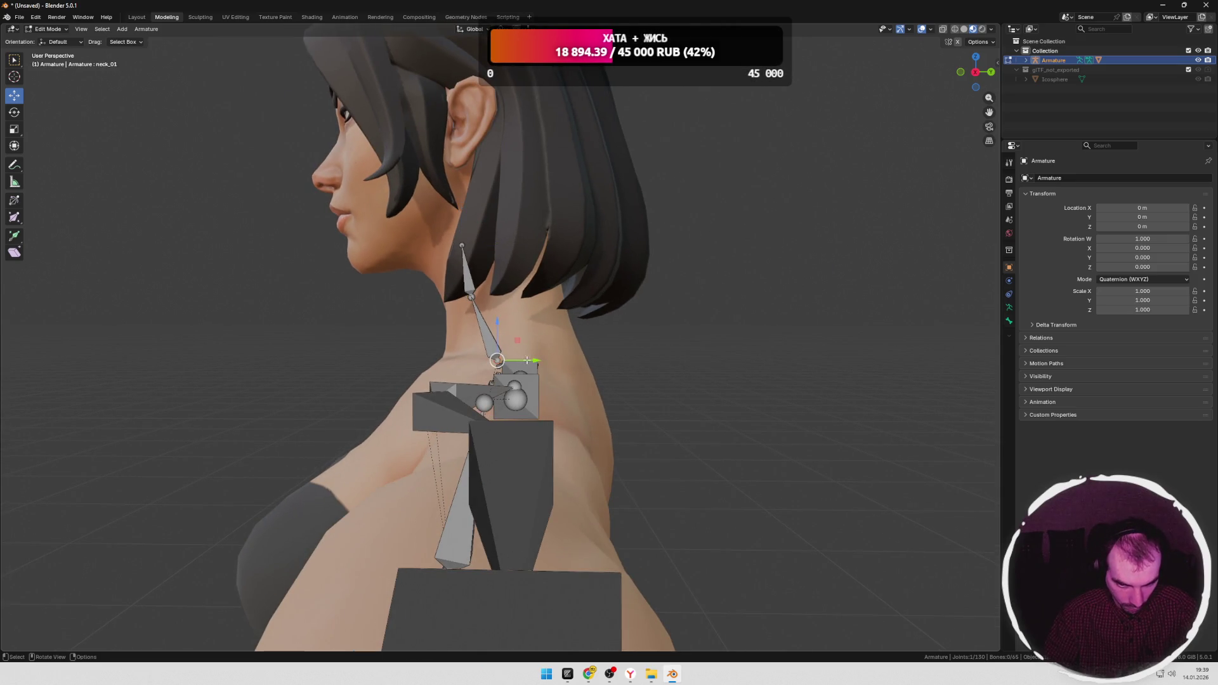
{"action": "key", "text": "g"}
{"action": "key", "text": "y"}
{"action": "left_click", "coordinate": [538, 359]}
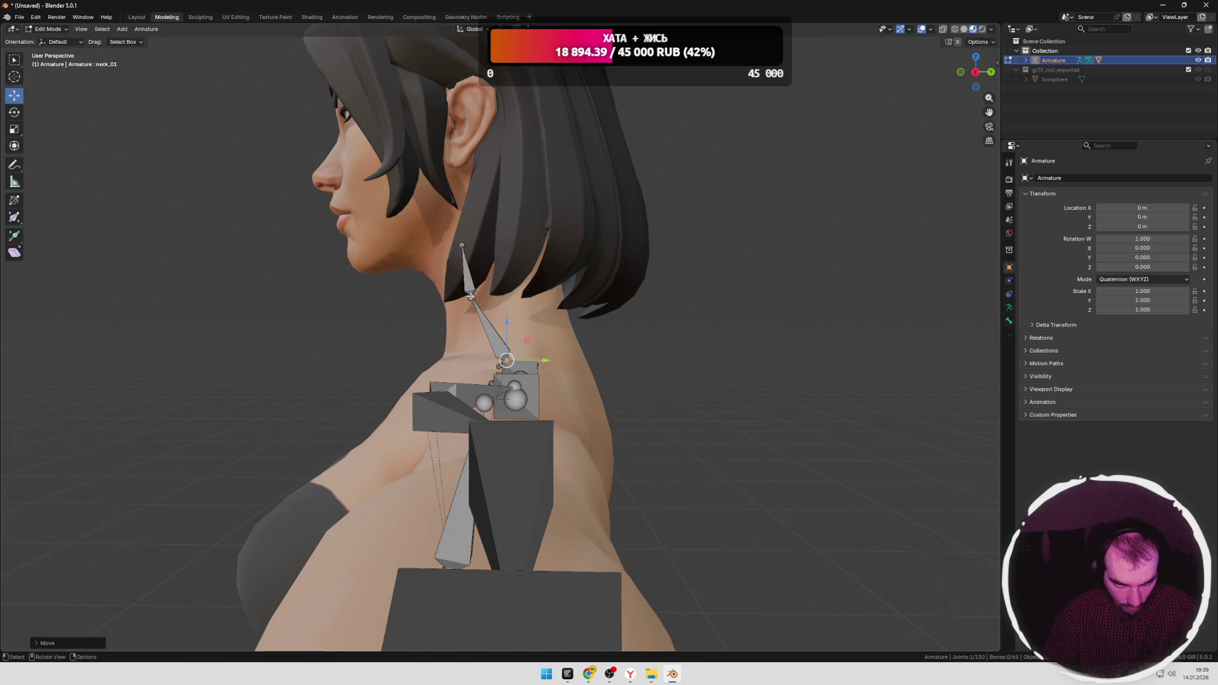
{"action": "left_click", "coordinate": [471, 297]}
{"action": "key", "text": "g"}
{"action": "key", "text": "y"}
{"action": "left_click", "coordinate": [514, 297]}
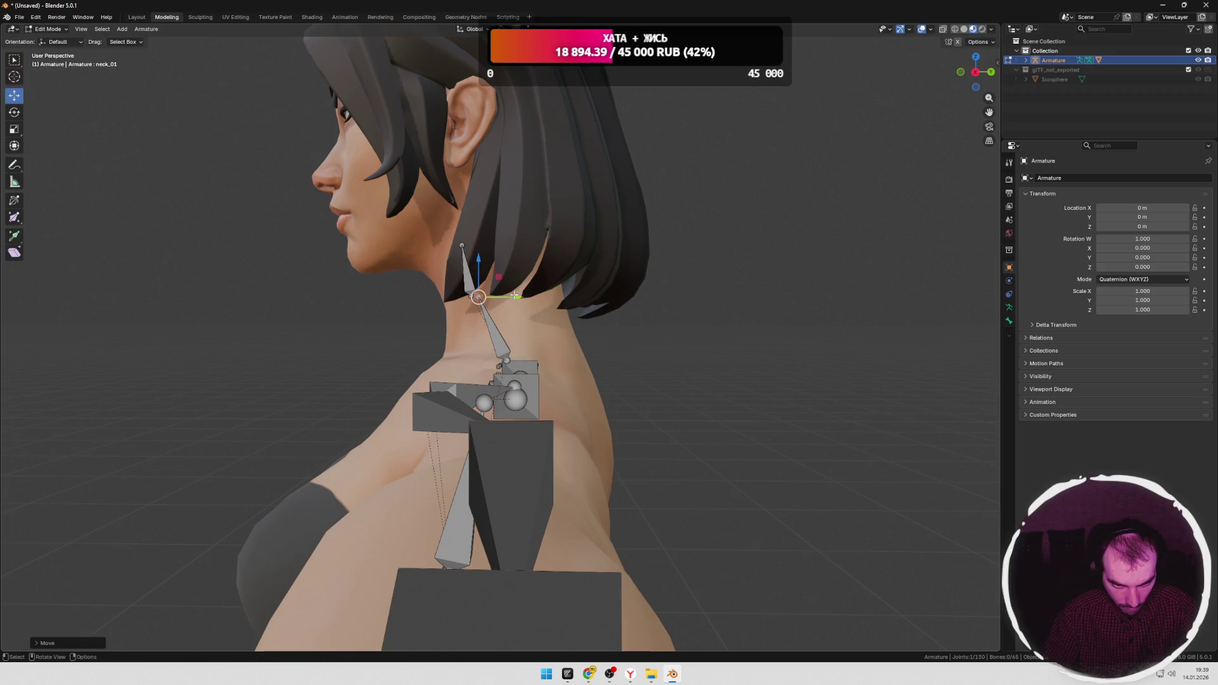
Step: Move the Head bone along Y and lift its upper end so it rises from the top of the neck
{"action": "middle_click_drag", "start_coordinate": [514, 297], "coordinate": [528, 310], "text": "shift"}
{"action": "left_click", "coordinate": [521, 321]}
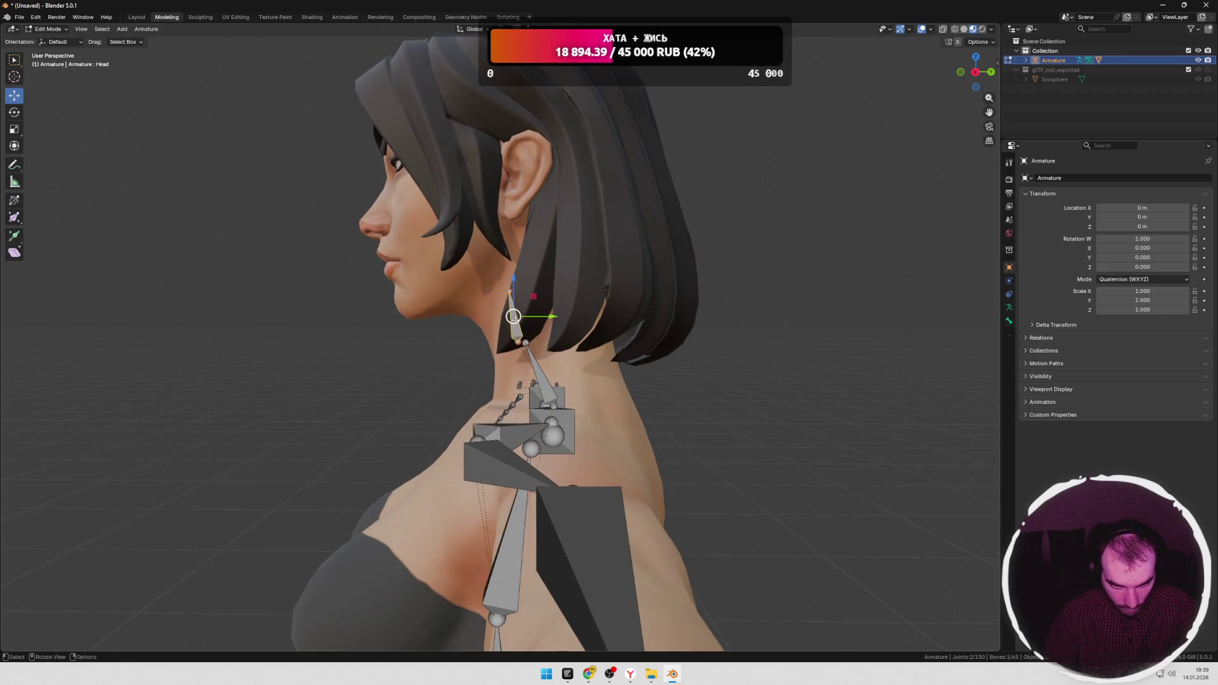
{"action": "key", "text": "g"}
{"action": "key", "text": "y"}
{"action": "left_click", "coordinate": [552, 316]}
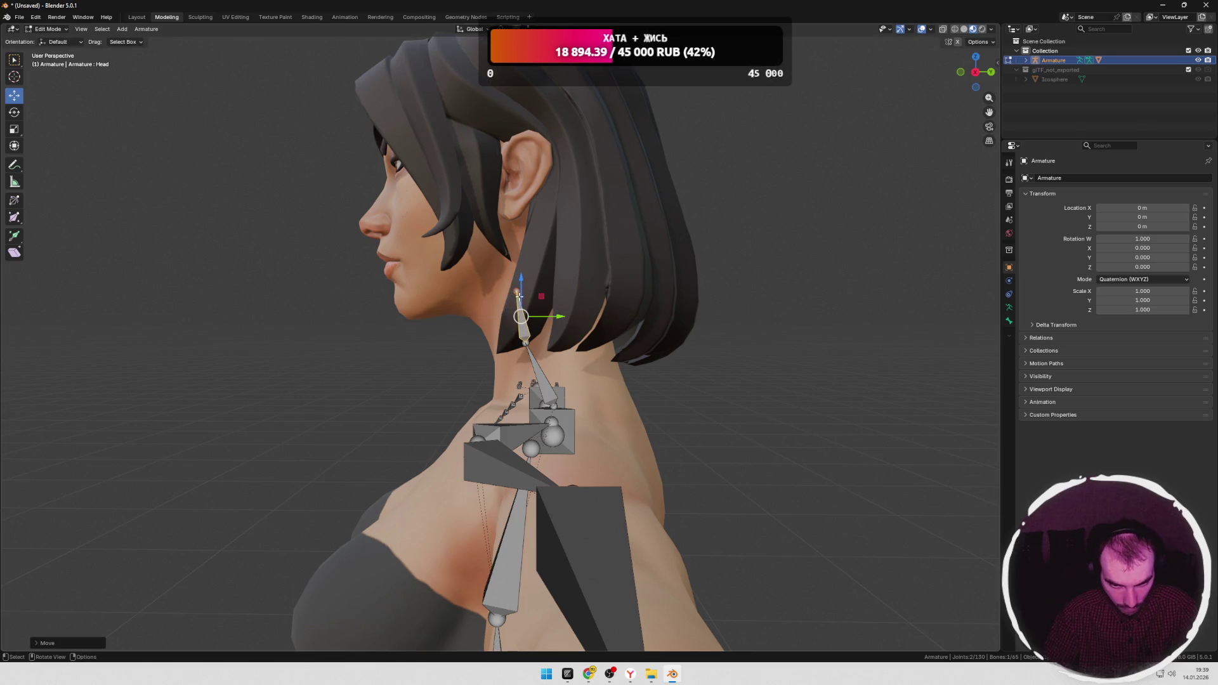
{"action": "key", "text": "g"}
{"action": "left_click", "coordinate": [516, 290]}
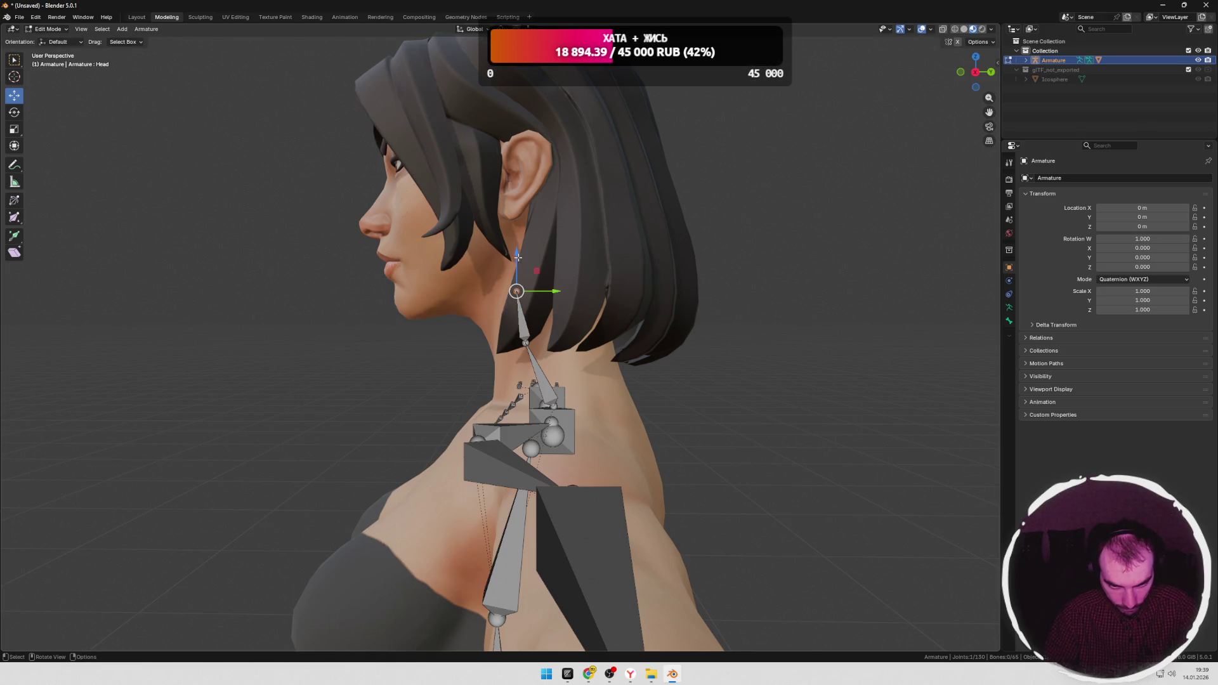
{"action": "left_click_drag", "start_coordinate": [516, 257], "coordinate": [519, 261]}
{"action": "left_click", "coordinate": [520, 265]}
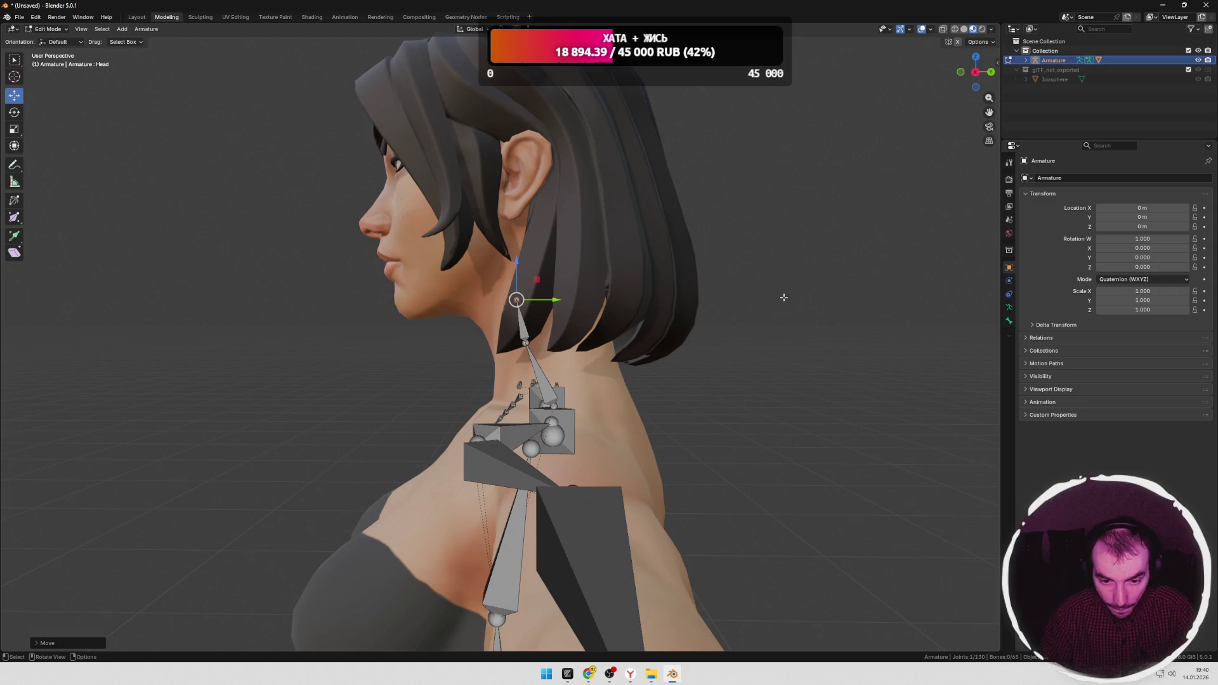
{"action": "middle_click_drag", "start_coordinate": [783, 297], "coordinate": [666, 304]}
{"action": "scroll", "coordinate": [739, 316], "scroll_direction": "down", "scroll_amount": 6}
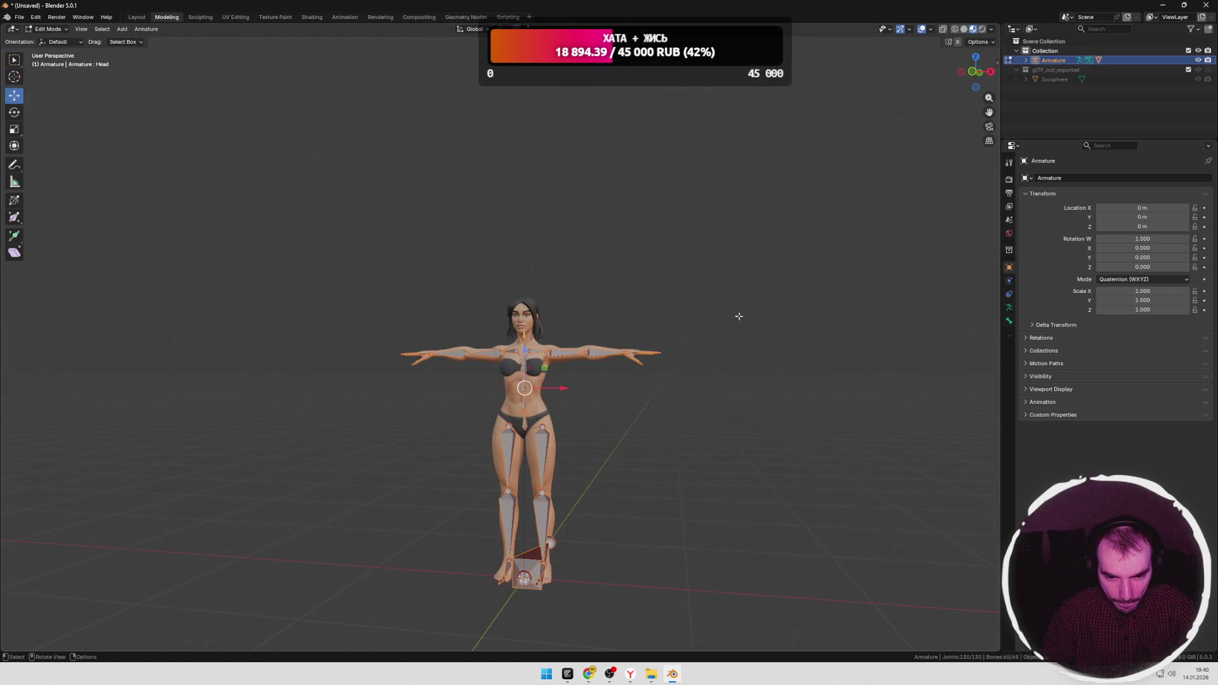
{"action": "scroll", "coordinate": [662, 316], "scroll_direction": "up", "scroll_amount": 2}
{"action": "scroll", "coordinate": [657, 324], "scroll_direction": "up", "scroll_amount": 3}
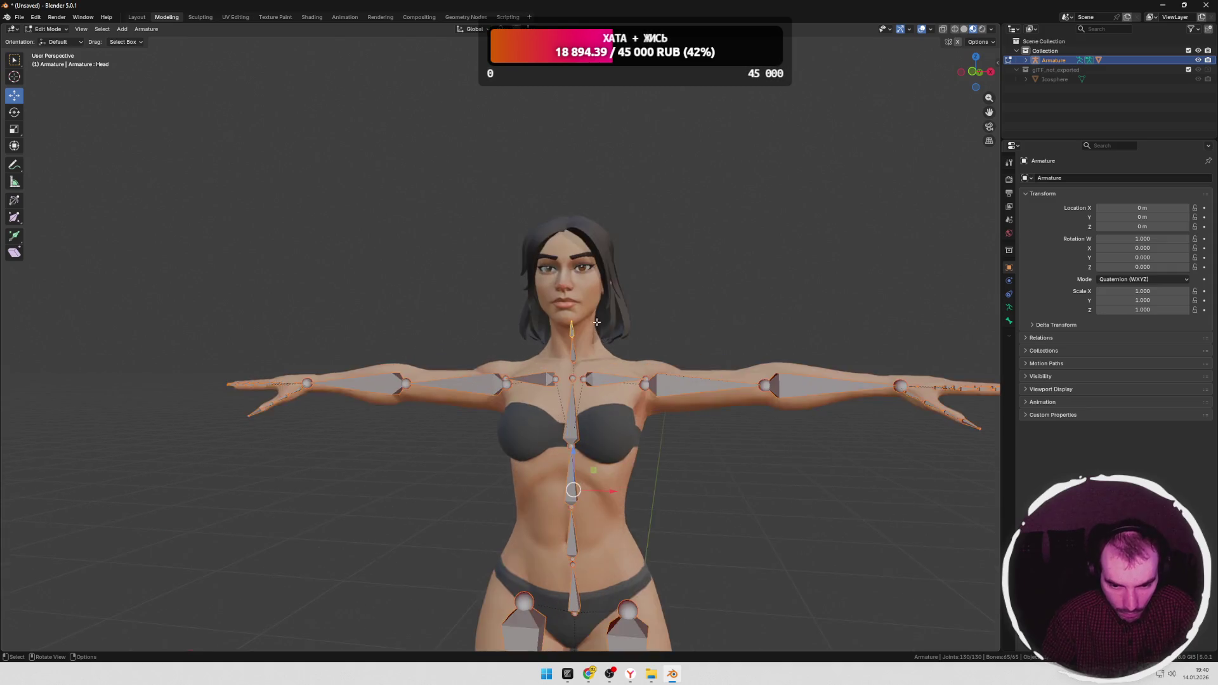
{"action": "scroll", "coordinate": [650, 352], "scroll_direction": "up", "scroll_amount": 3}
{"action": "scroll", "coordinate": [581, 343], "scroll_direction": "up", "scroll_amount": 3}
{"action": "scroll", "coordinate": [609, 343], "scroll_direction": "up", "scroll_amount": 2}
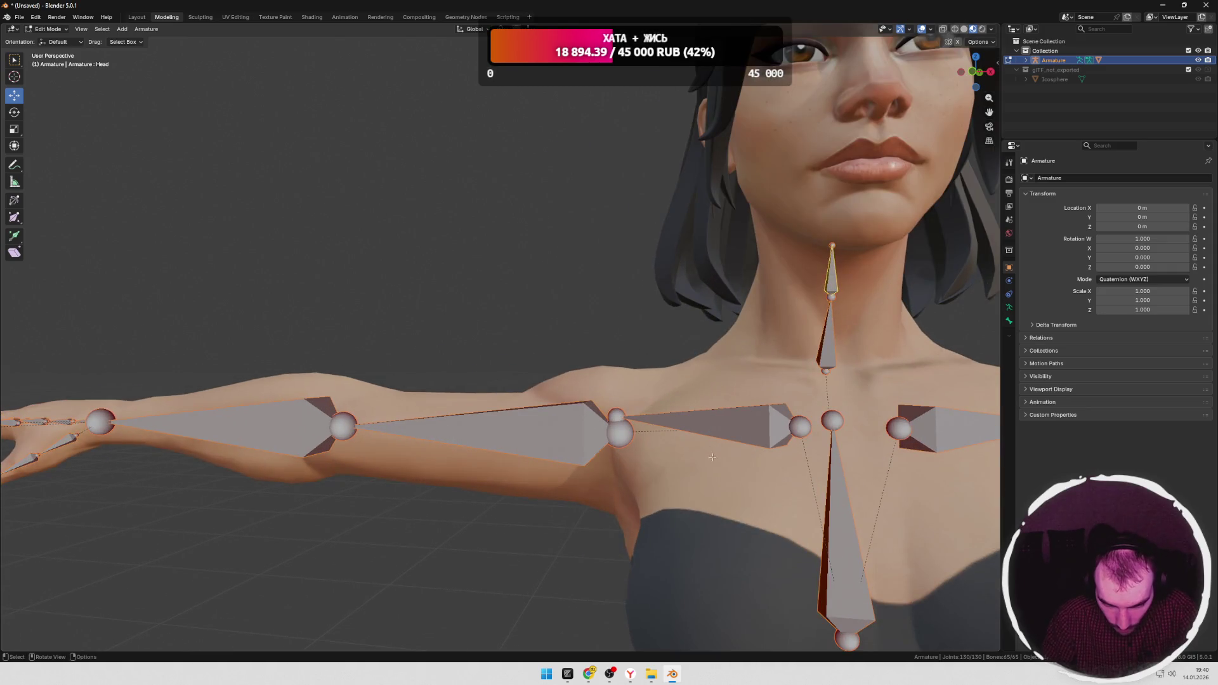
{"action": "scroll", "coordinate": [629, 352], "scroll_direction": "up", "scroll_amount": 2}
Step: Nudge the upperarm_r shoulder joint inward into the right shoulder
{"action": "middle_click_drag", "start_coordinate": [648, 352], "coordinate": [687, 359]}
{"action": "left_click", "coordinate": [657, 381]}
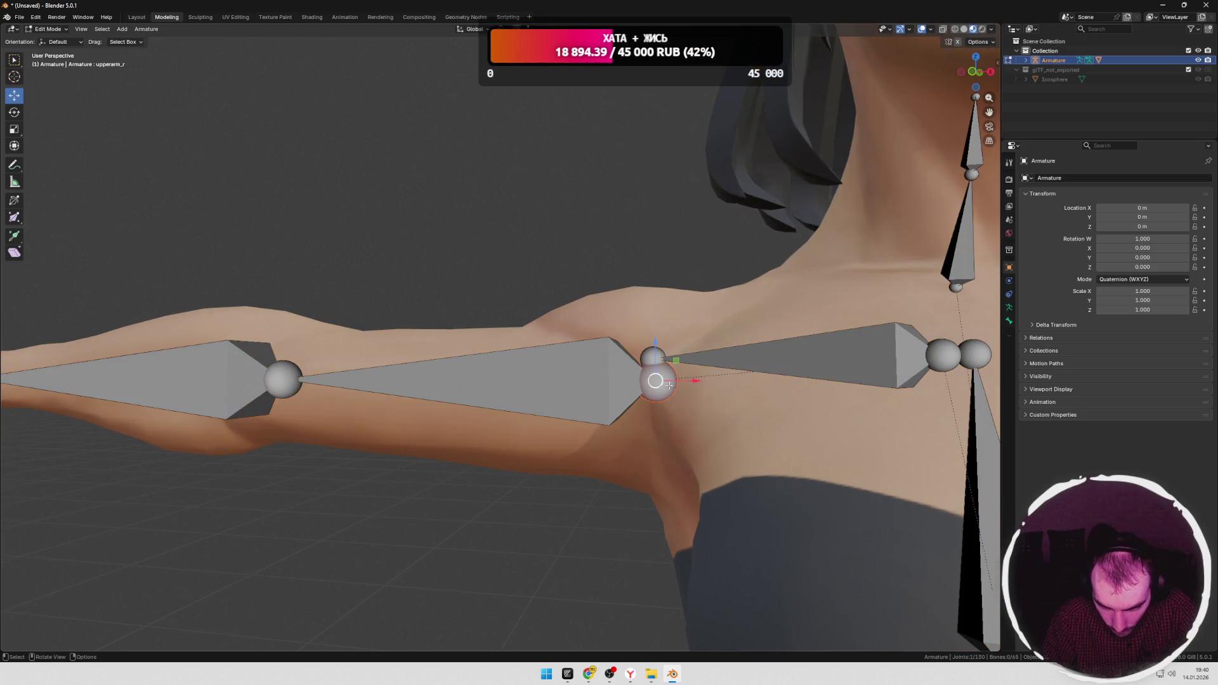
{"action": "key", "text": "g"}
{"action": "left_click", "coordinate": [667, 383]}
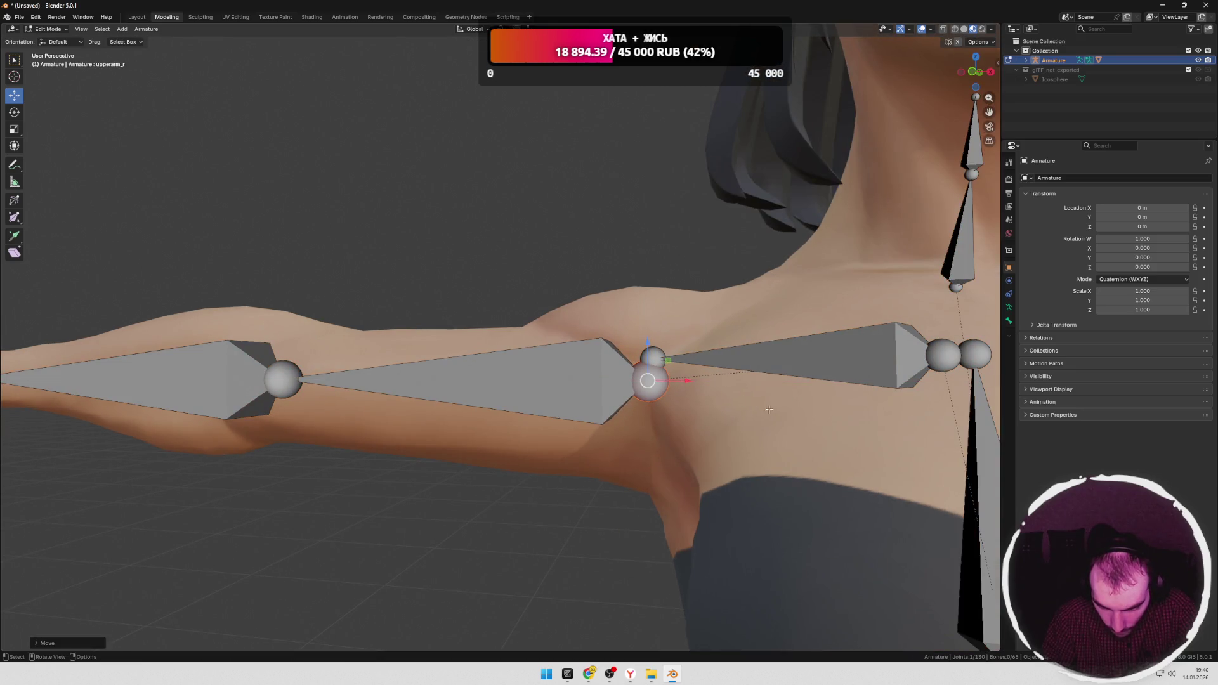
{"action": "scroll", "coordinate": [542, 390], "scroll_direction": "down", "scroll_amount": 4}
Step: Slide the upperarm_l joint along X into the left shoulder, then select all bones and deselect
{"action": "middle_click_drag", "start_coordinate": [542, 390], "coordinate": [286, 381], "text": "shift"}
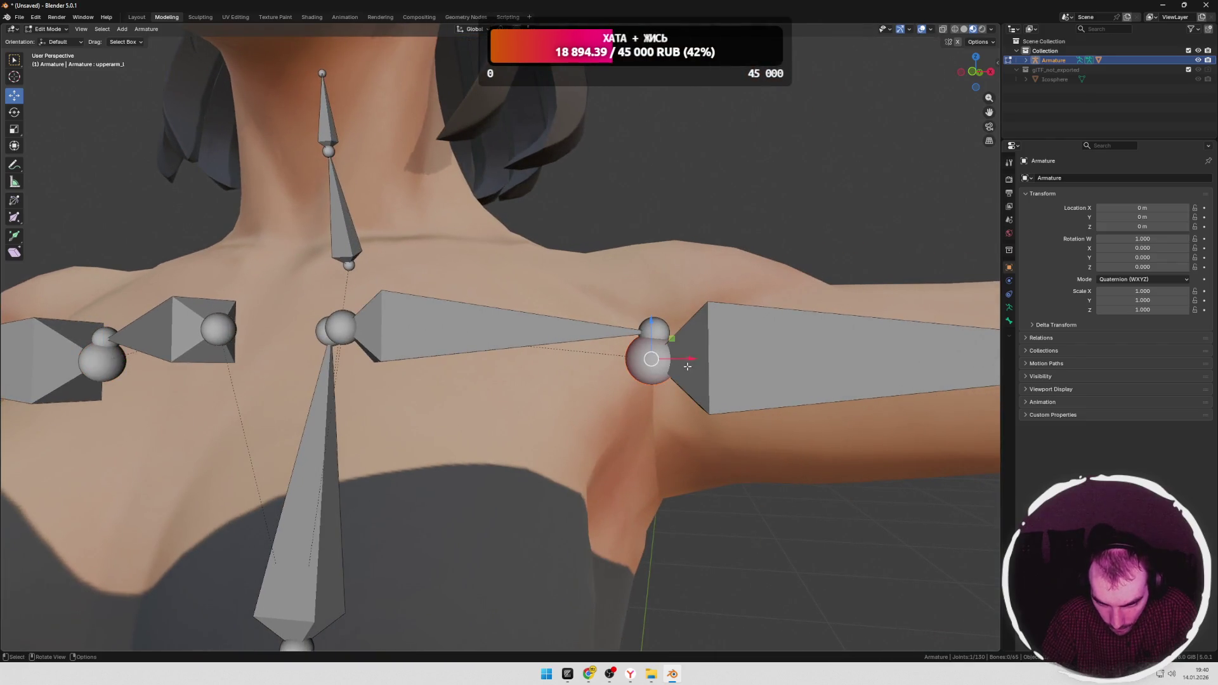
{"action": "key", "text": "g"}
{"action": "key", "text": "x"}
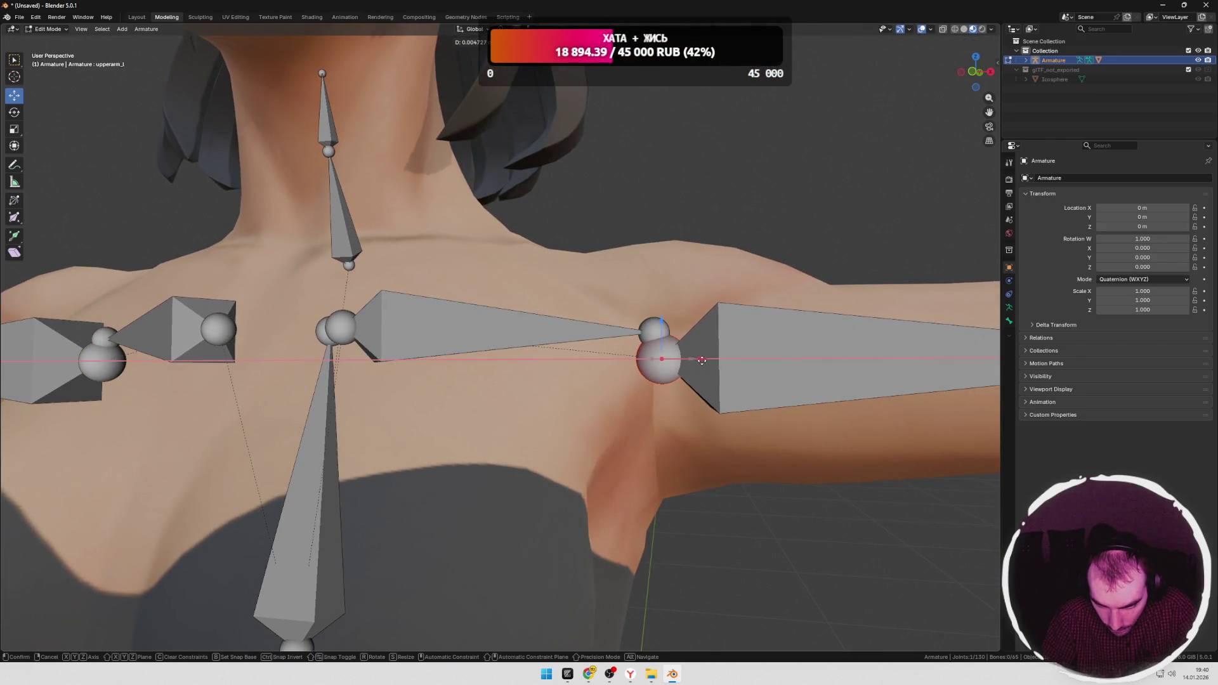
{"action": "left_click", "coordinate": [702, 359]}
{"action": "scroll", "coordinate": [599, 408], "scroll_direction": "down", "scroll_amount": 4}
{"action": "scroll", "coordinate": [599, 408], "scroll_direction": "down", "scroll_amount": 2}
{"action": "scroll", "coordinate": [599, 408], "scroll_direction": "down", "scroll_amount": 1}
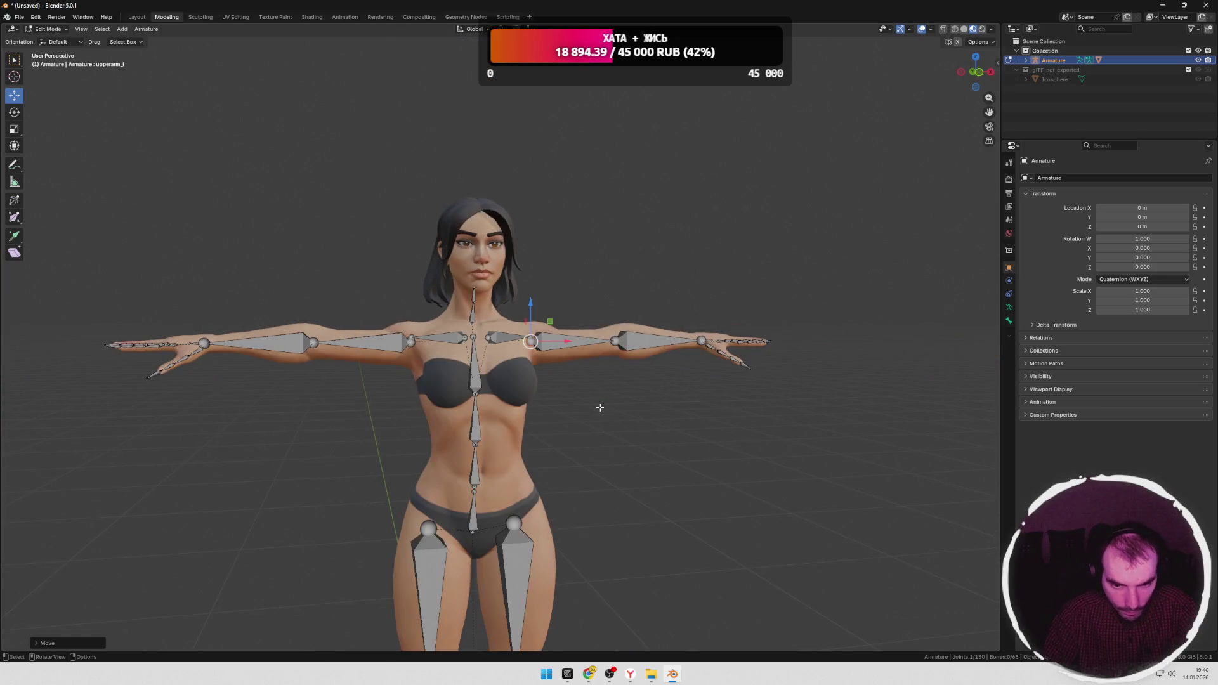
{"action": "left_click", "coordinate": [599, 408]}
{"action": "key", "text": "a"}
{"action": "left_click", "coordinate": [774, 182]}
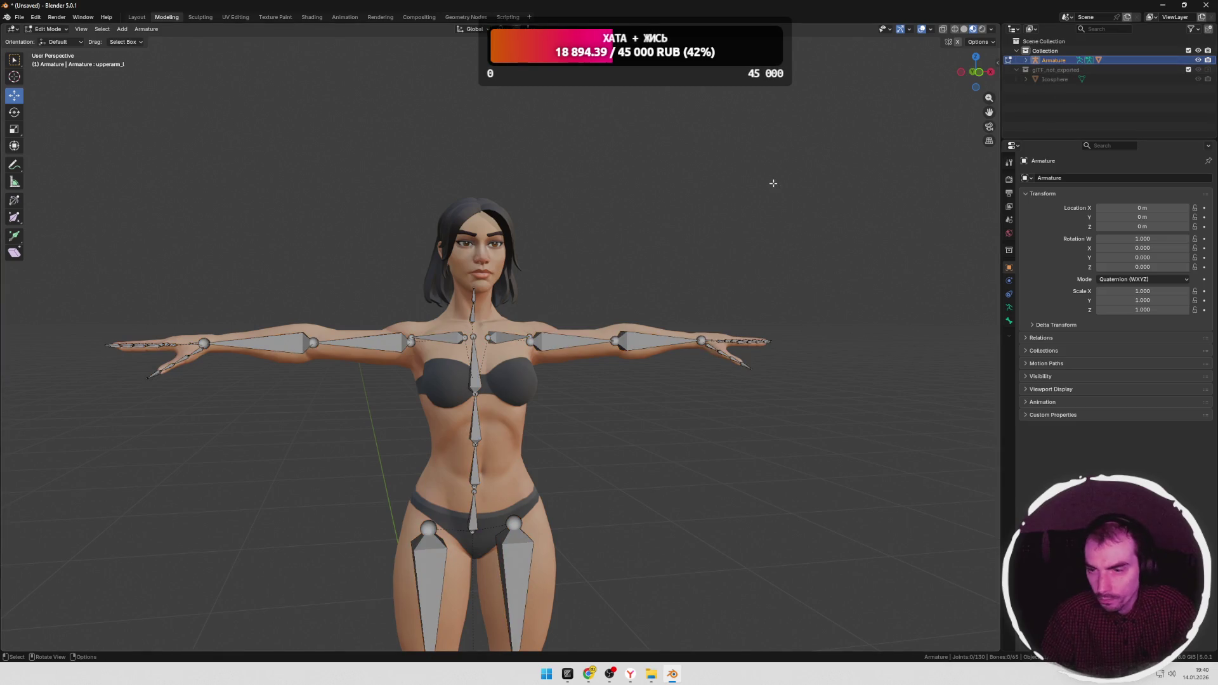
Step: Return to Object Mode, export the character as glTF 2.0, and switch to Mixamo in the browser
{"action": "key", "text": "Tab"}
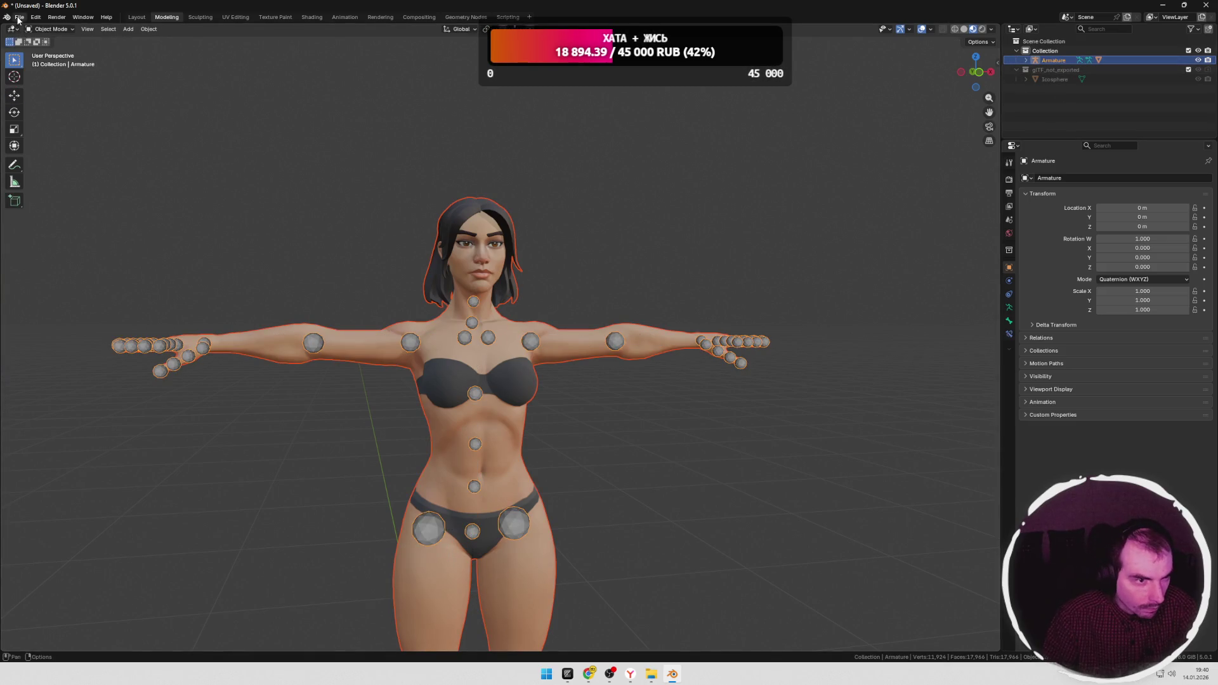
{"action": "left_click", "coordinate": [18, 17]}
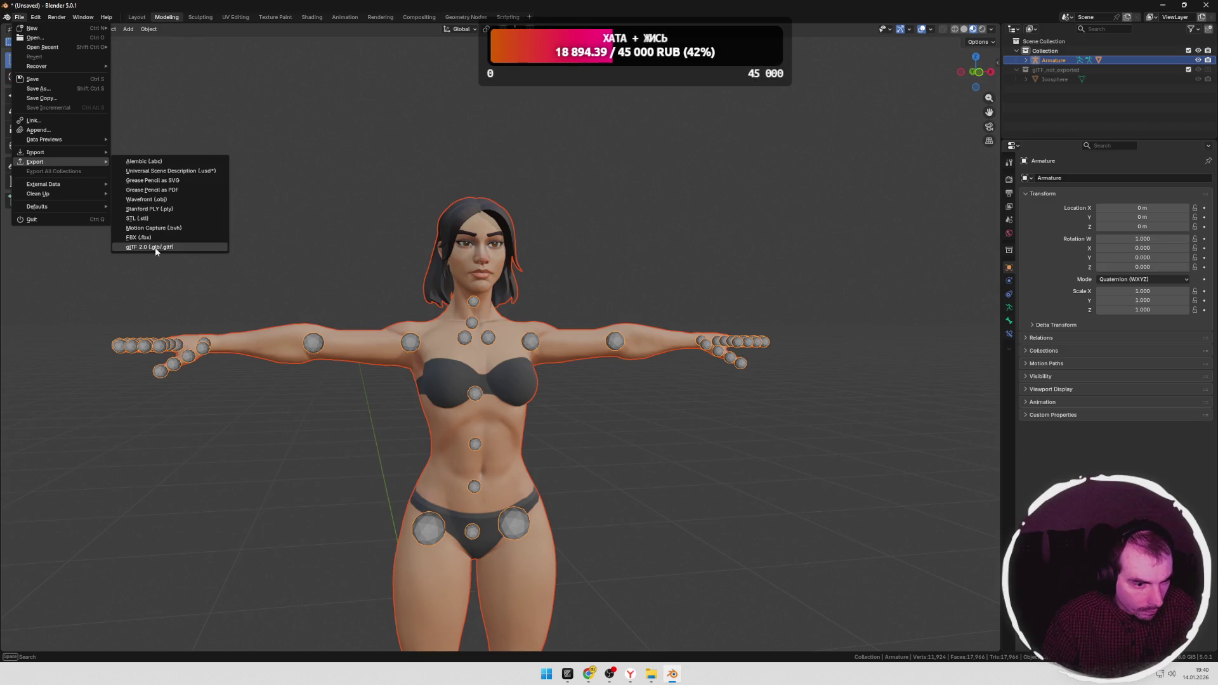
{"action": "left_click", "coordinate": [155, 247]}
{"action": "double_click", "coordinate": [408, 379]}
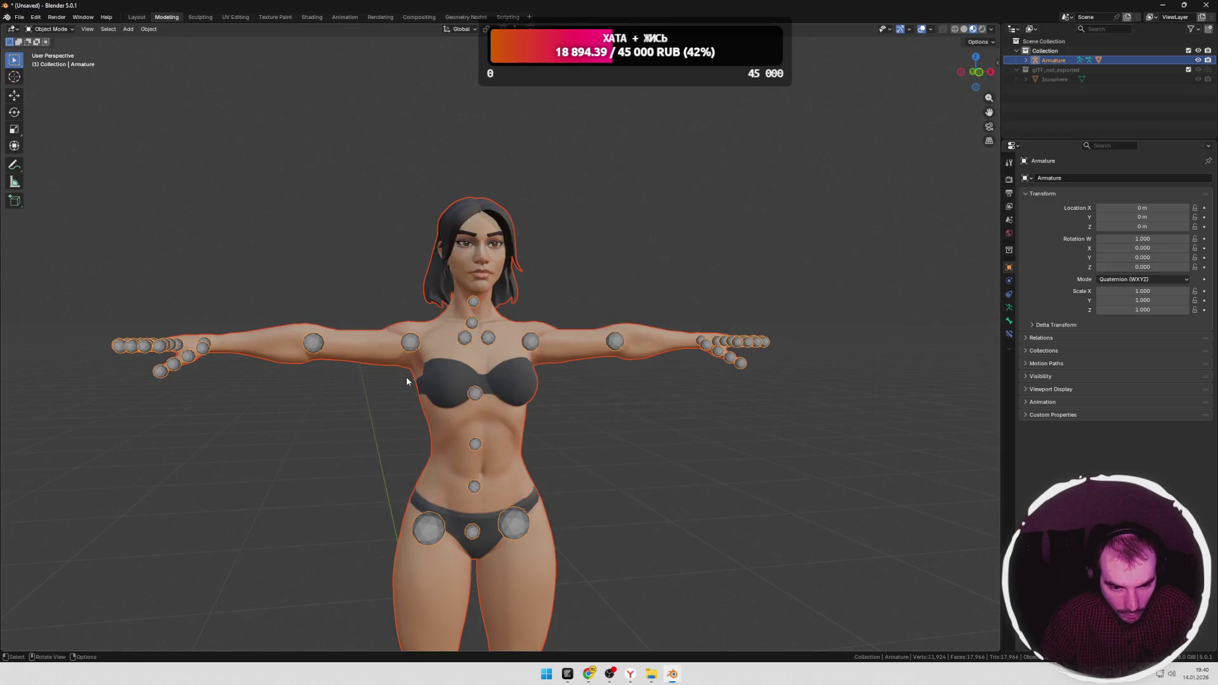
{"action": "key", "text": "alt+Tab"}
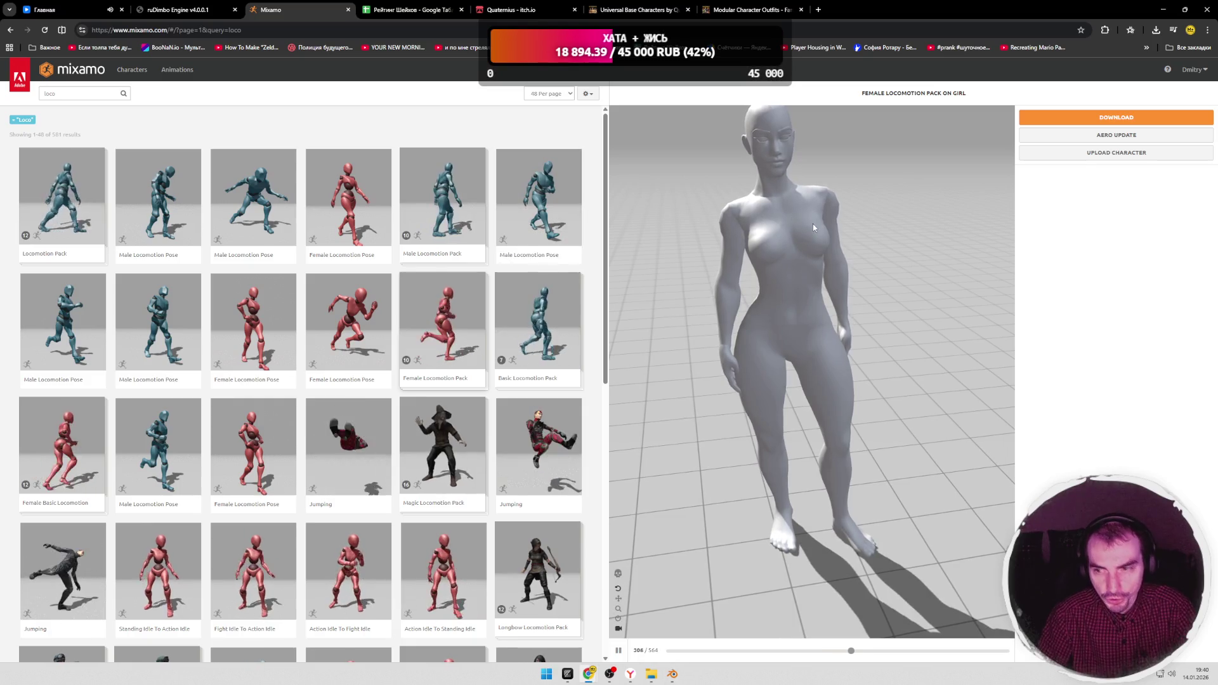
Step: Upload girl.glb to Mixamo through the character upload window
{"action": "left_click", "coordinate": [1116, 153]}
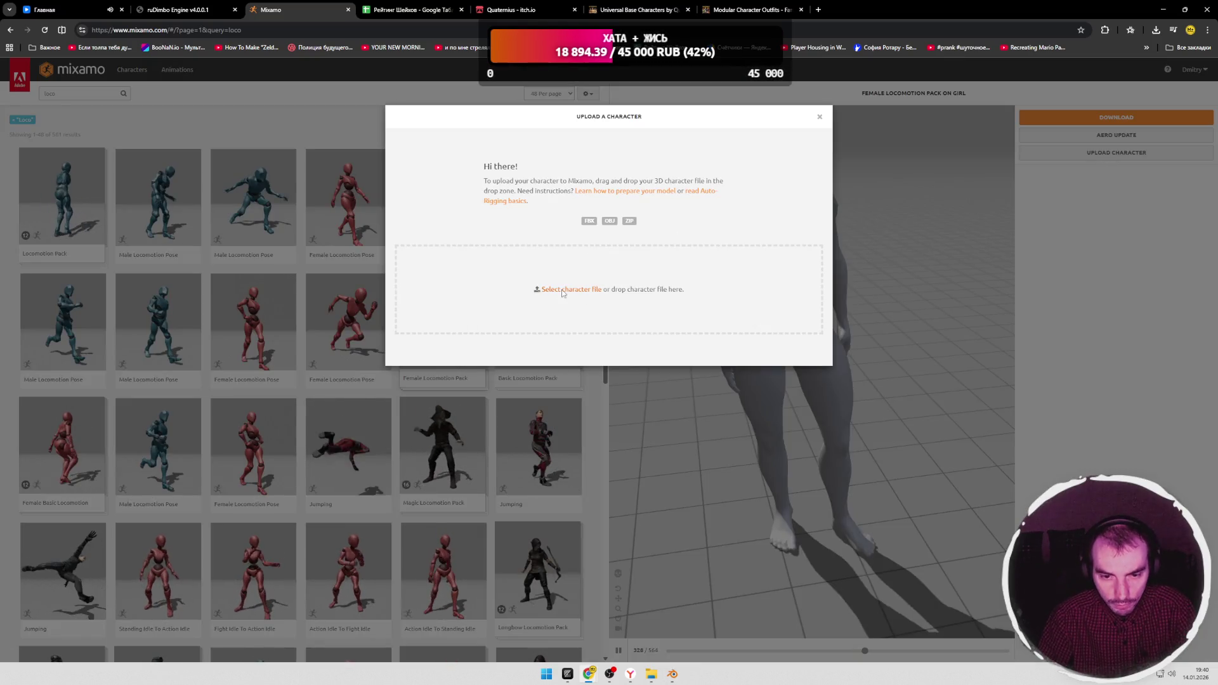
{"action": "left_click", "coordinate": [569, 288]}
{"action": "scroll", "coordinate": [381, 247], "scroll_direction": "down", "scroll_amount": 2}
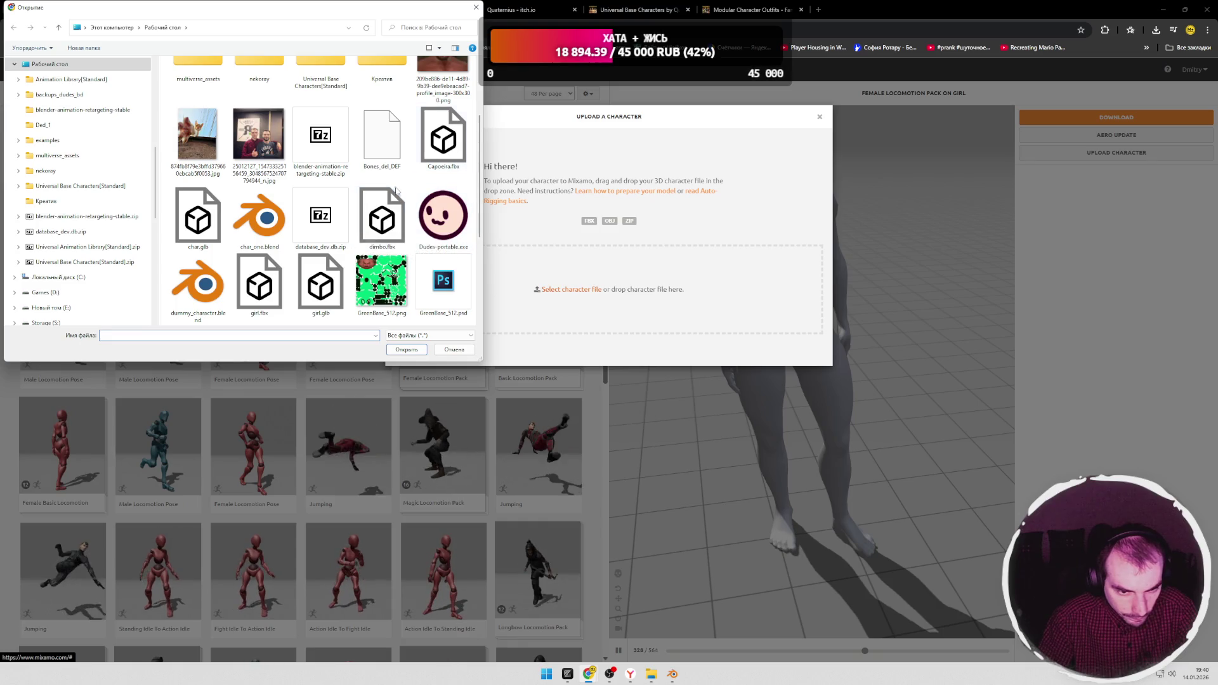
{"action": "double_click", "coordinate": [259, 285]}
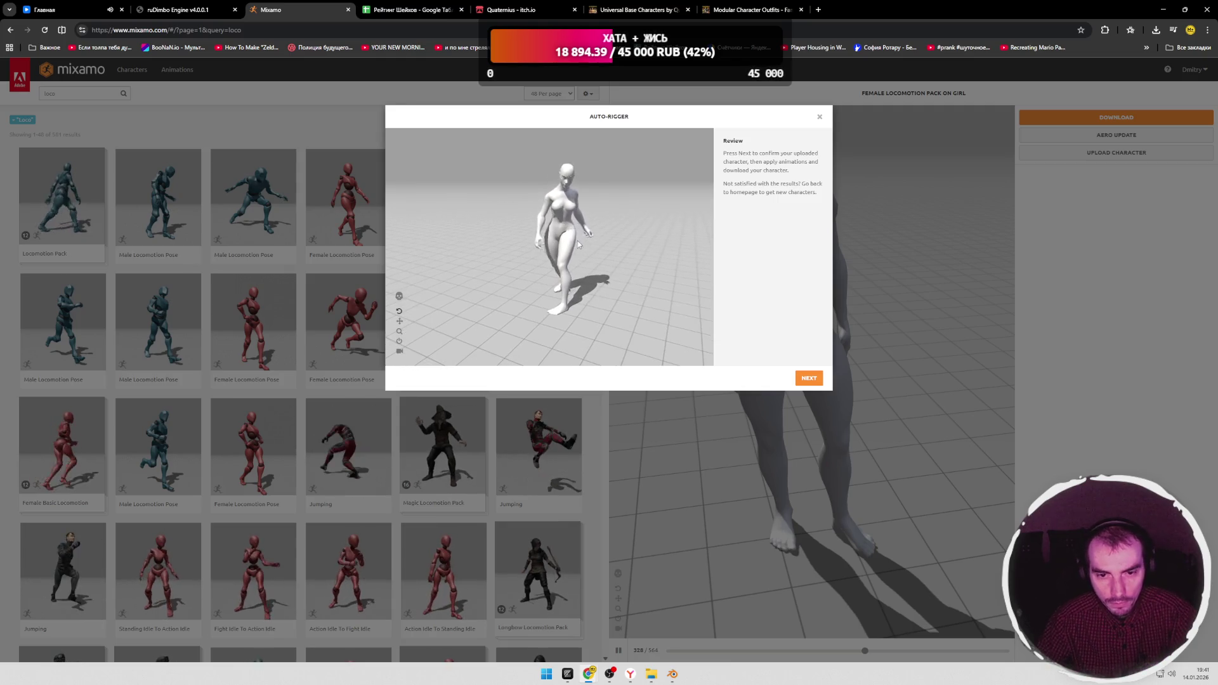
{"action": "scroll", "coordinate": [581, 246], "scroll_direction": "up", "scroll_amount": 3}
{"action": "scroll", "coordinate": [591, 209], "scroll_direction": "up", "scroll_amount": 3}
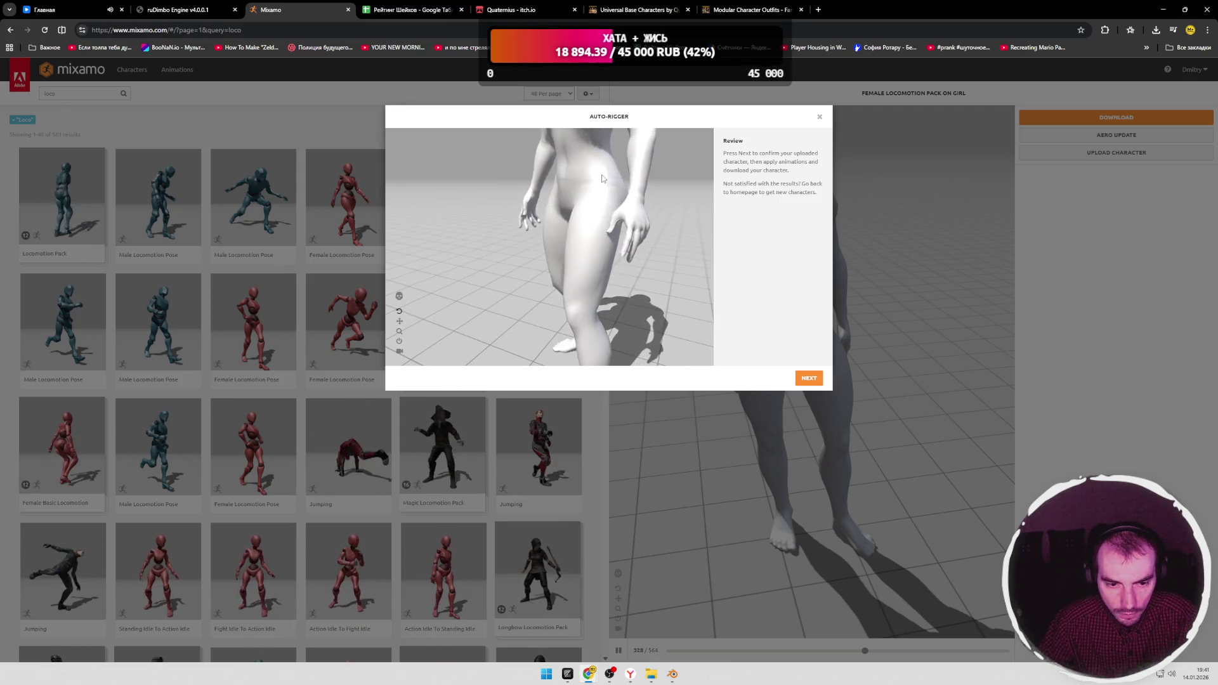
{"action": "scroll", "coordinate": [590, 199], "scroll_direction": "down", "scroll_amount": 3}
{"action": "scroll", "coordinate": [584, 215], "scroll_direction": "up", "scroll_amount": 3}
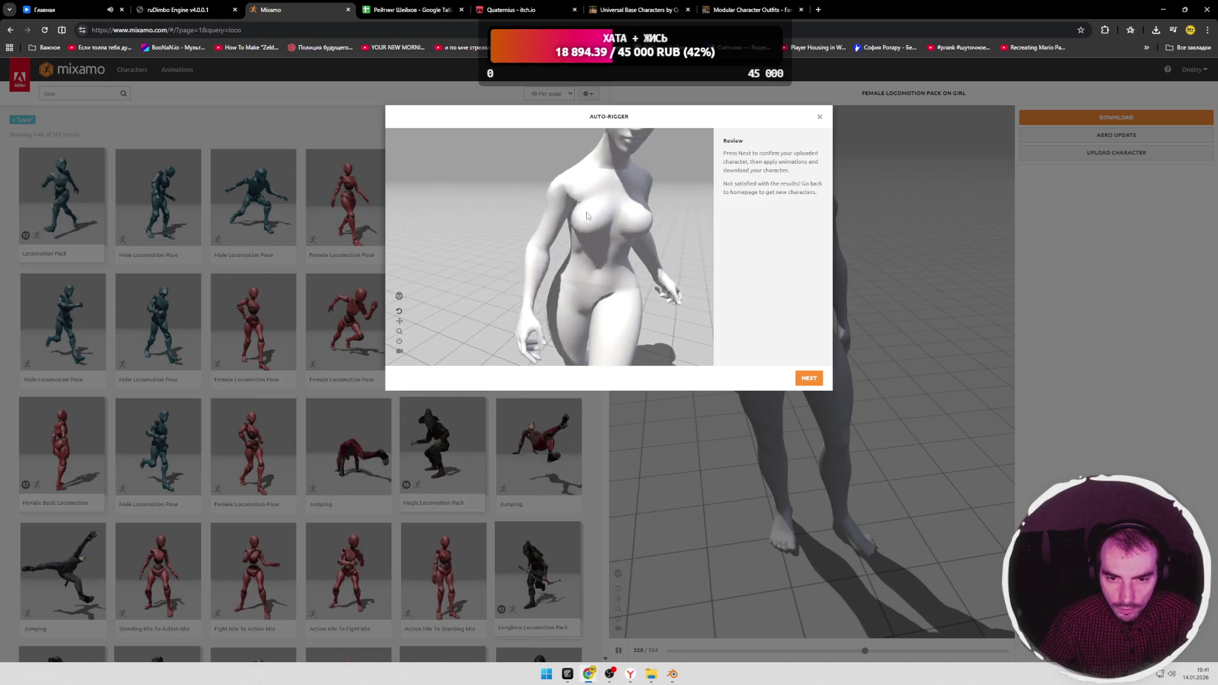
Step: Inspect the auto-rig preview, close it without continuing, reopen Animations, and return to Blender
{"action": "mouse_move", "coordinate": [585, 215]}
{"action": "left_mouse_down"}
{"action": "mouse_move", "coordinate": [649, 240]}
{"action": "mouse_move", "coordinate": [587, 243]}
{"action": "mouse_move", "coordinate": [666, 229]}
{"action": "left_mouse_up"}
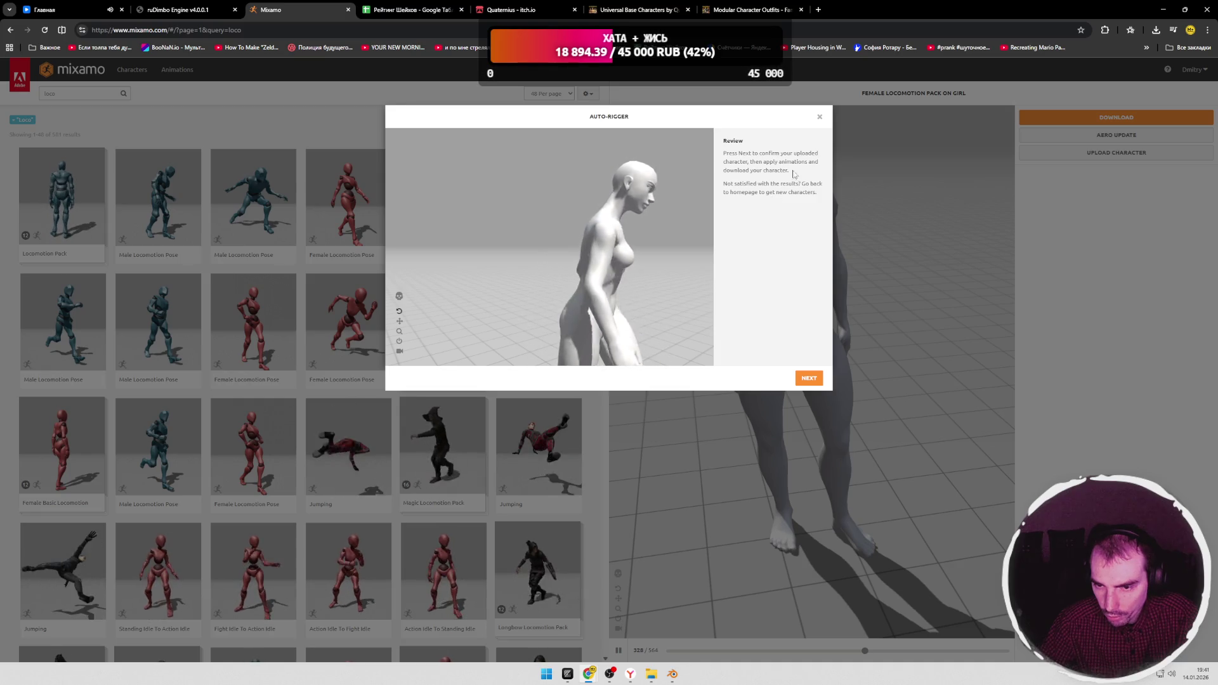
{"action": "left_click", "coordinate": [819, 116]}
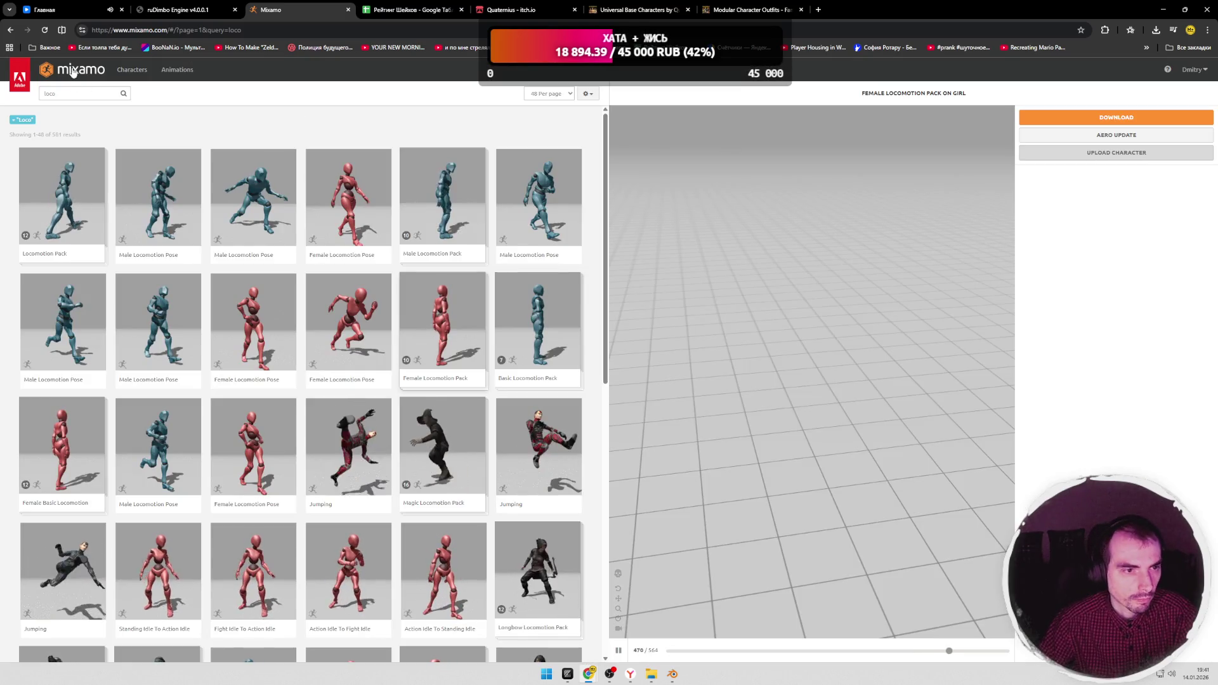
{"action": "left_click", "coordinate": [73, 71]}
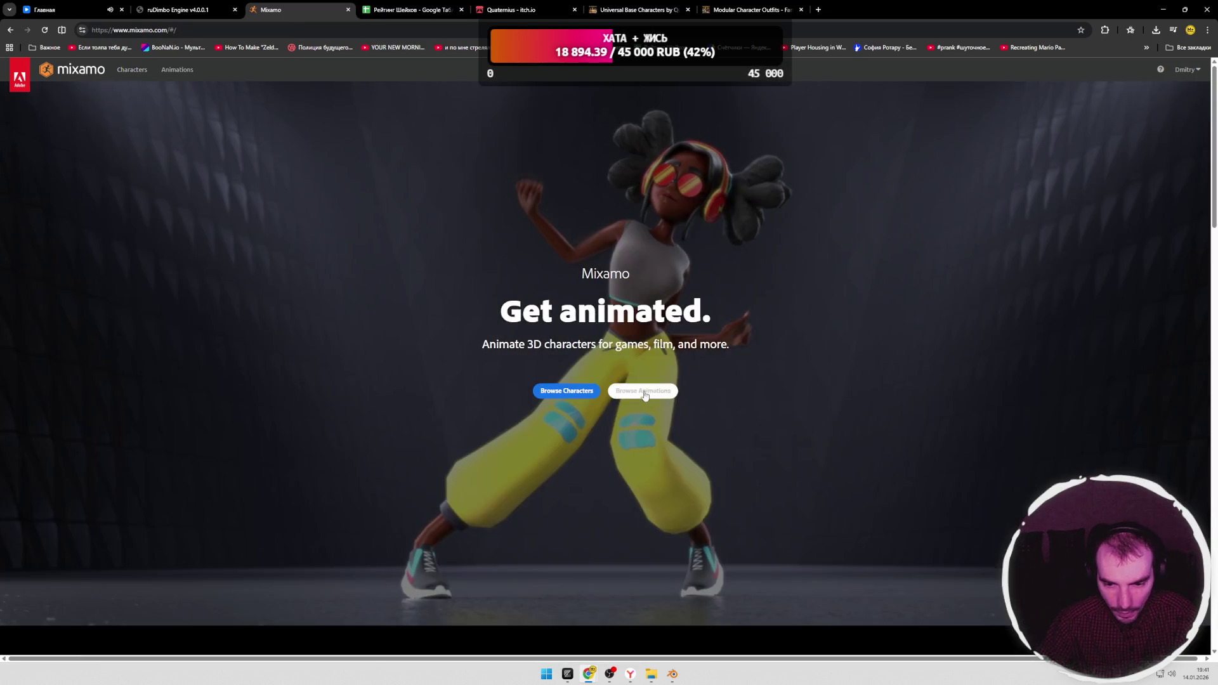
{"action": "left_click", "coordinate": [643, 390]}
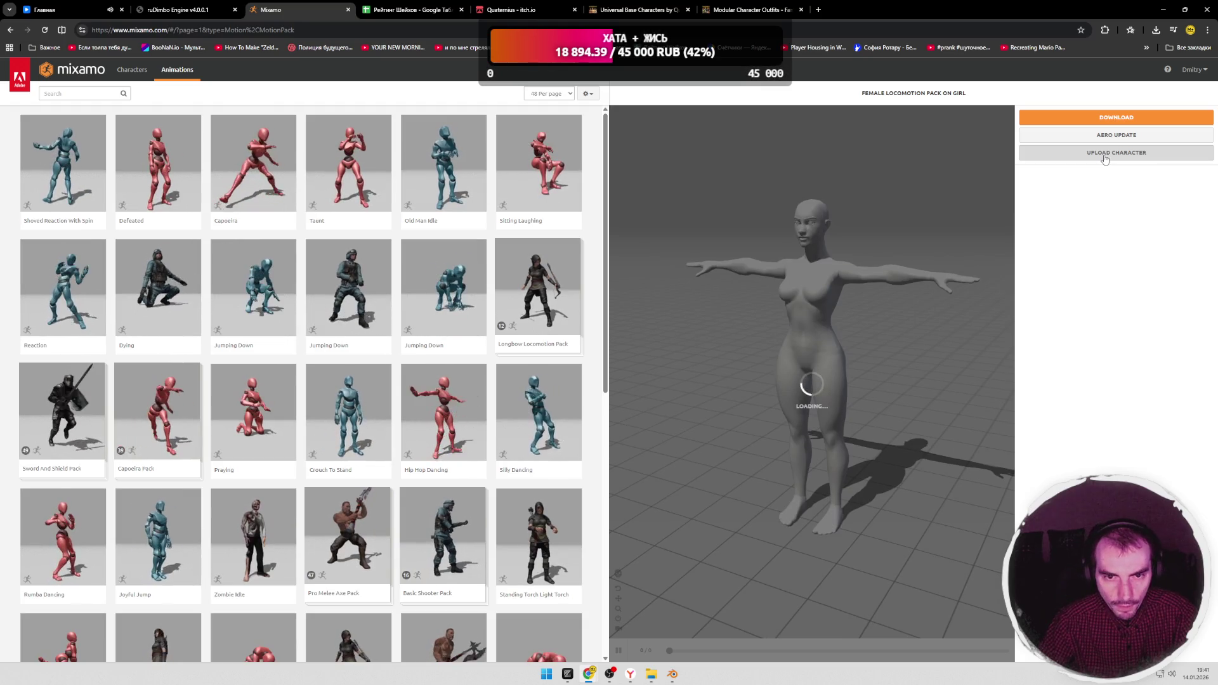
{"action": "key", "text": "alt+Tab"}
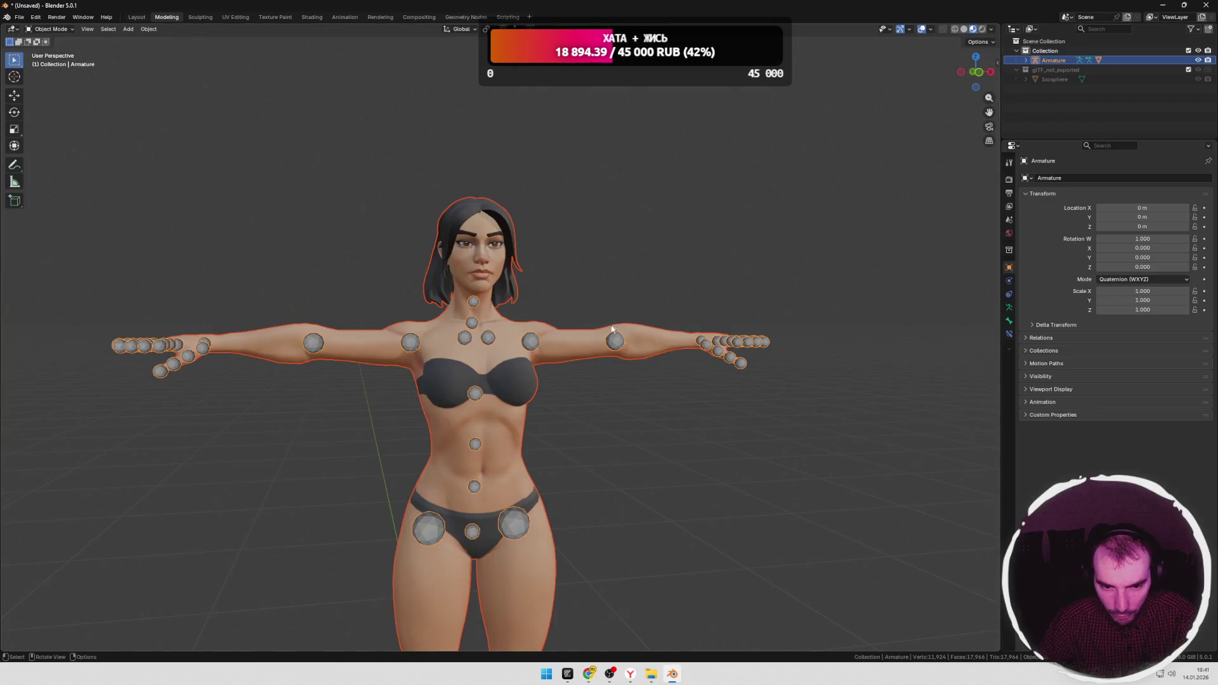
{"action": "scroll", "coordinate": [614, 324], "scroll_direction": "down", "scroll_amount": 2}
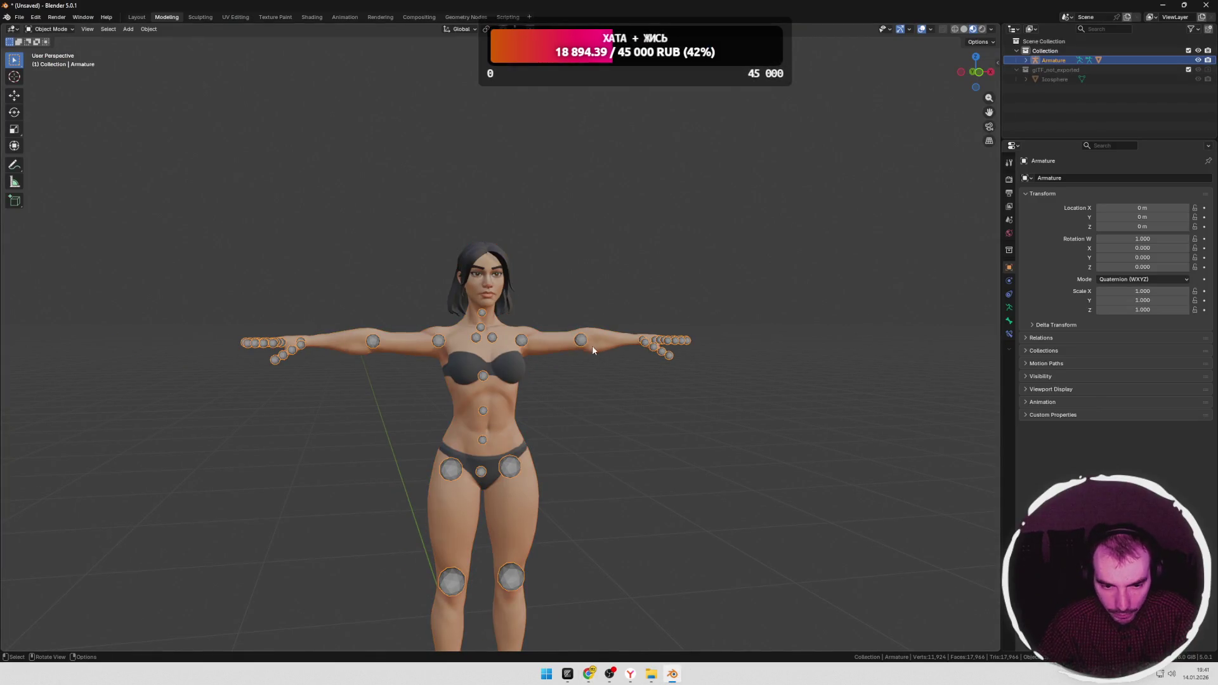
Step: Delete the armature and select the bare character mesh
{"action": "key", "text": "Delete"}
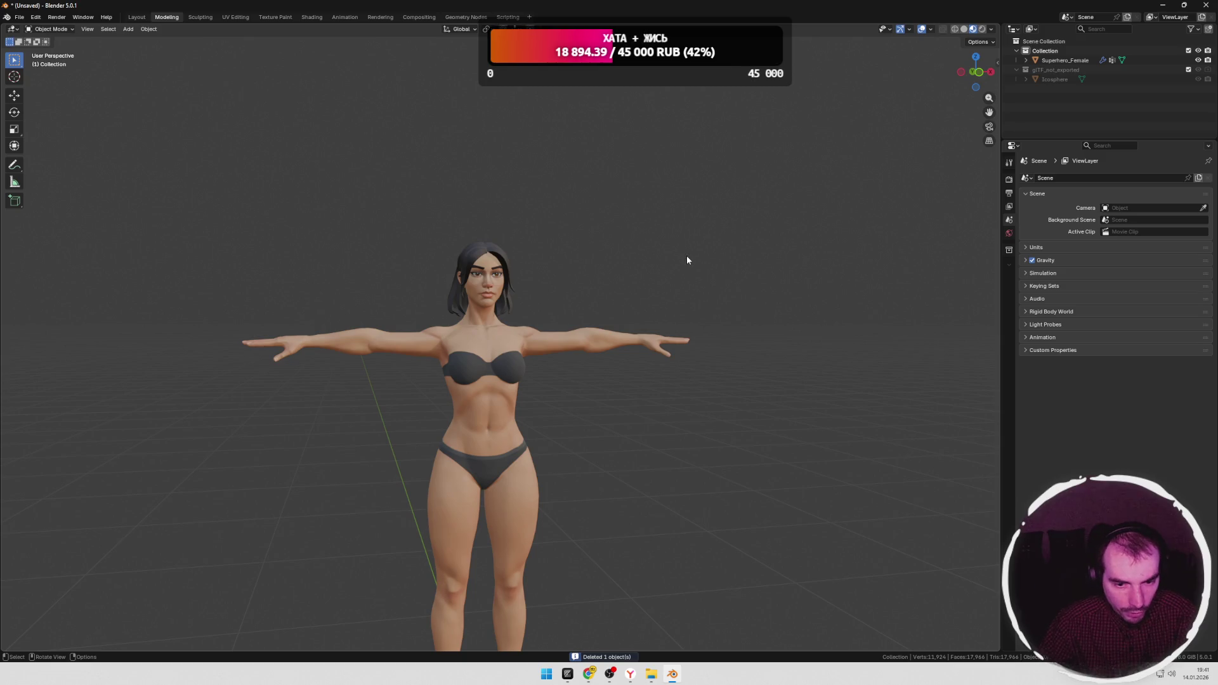
{"action": "scroll", "coordinate": [687, 255], "scroll_direction": "down", "scroll_amount": 2}
{"action": "left_click_drag", "start_coordinate": [602, 219], "coordinate": [790, 445]}
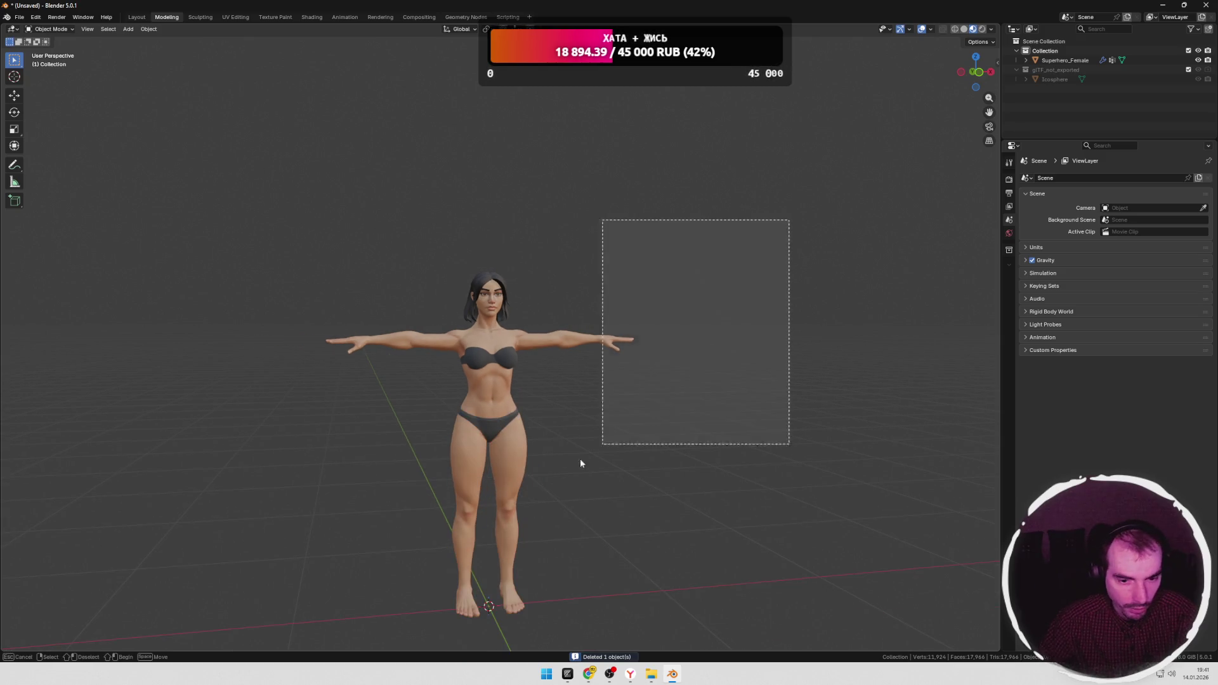
{"action": "left_click", "coordinate": [508, 336]}
Step: Export the mesh as glTF 2.0 over girl.glb and bring the Mixamo window forward
{"action": "left_click", "coordinate": [19, 17]}
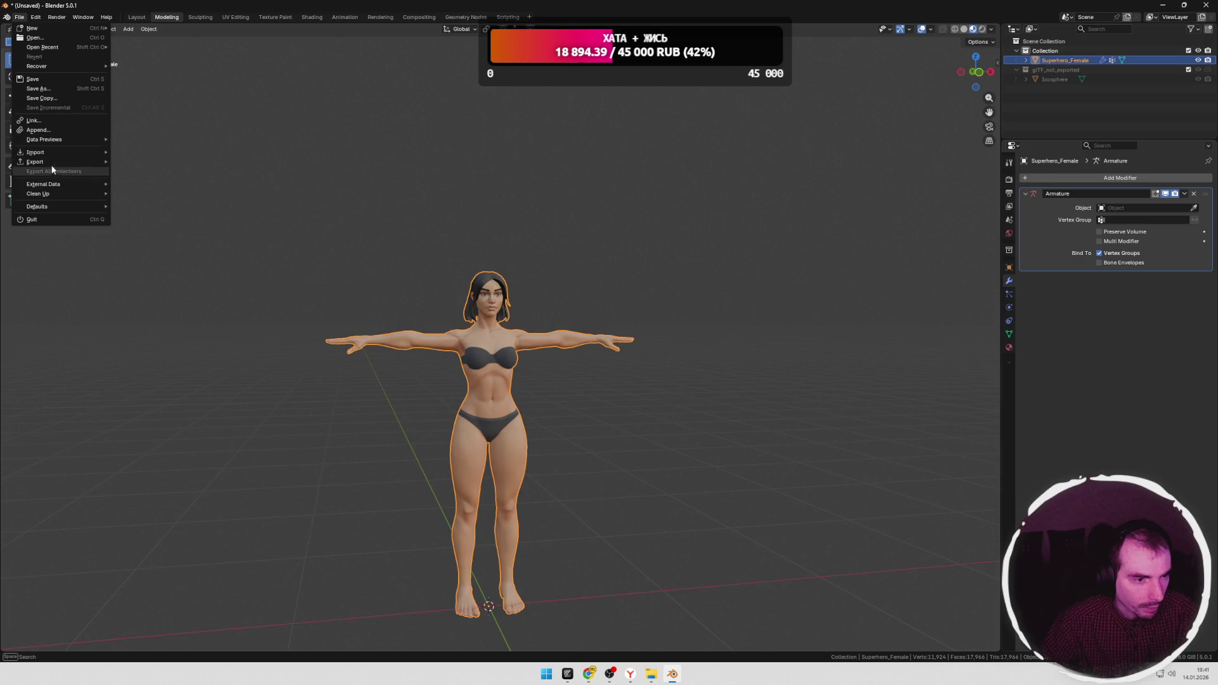
{"action": "mouse_move", "coordinate": [35, 162]}
{"action": "left_click", "coordinate": [167, 243]}
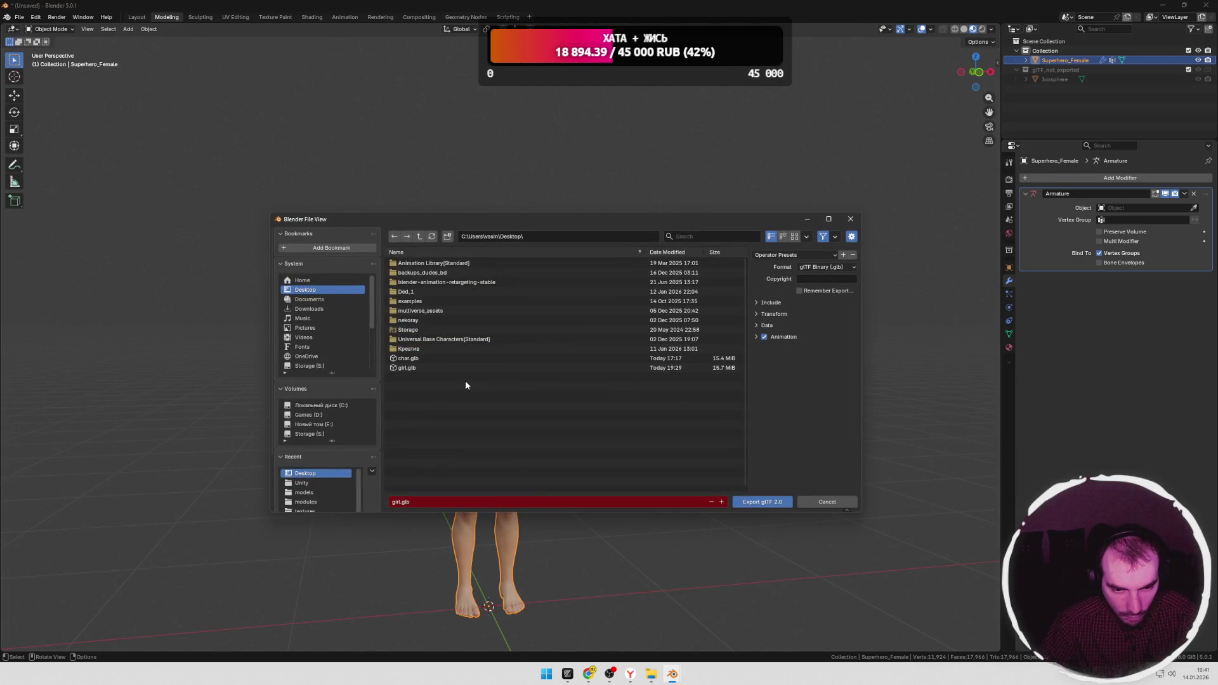
{"action": "double_click", "coordinate": [448, 369]}
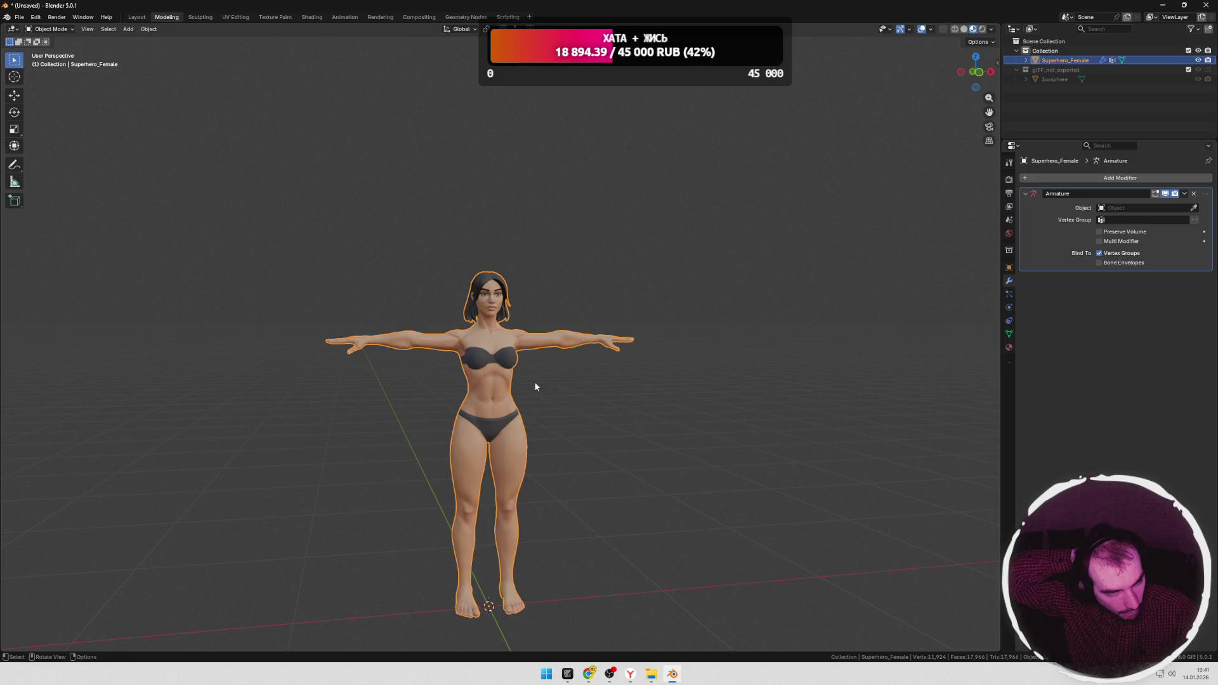
{"action": "key", "text": "alt+Tab"}
{"action": "left_click", "coordinate": [538, 276]}
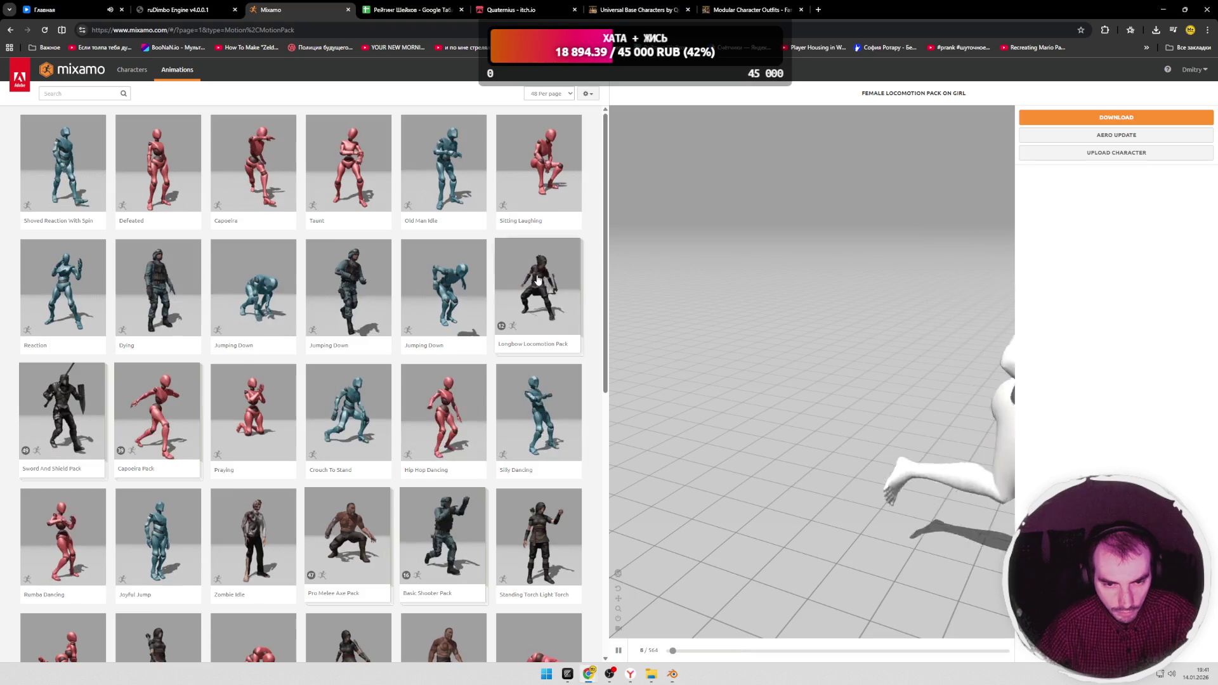
Step: Upload girl.fbx to Mixamo for processing and start a new browser tab
{"action": "left_click", "coordinate": [1116, 152]}
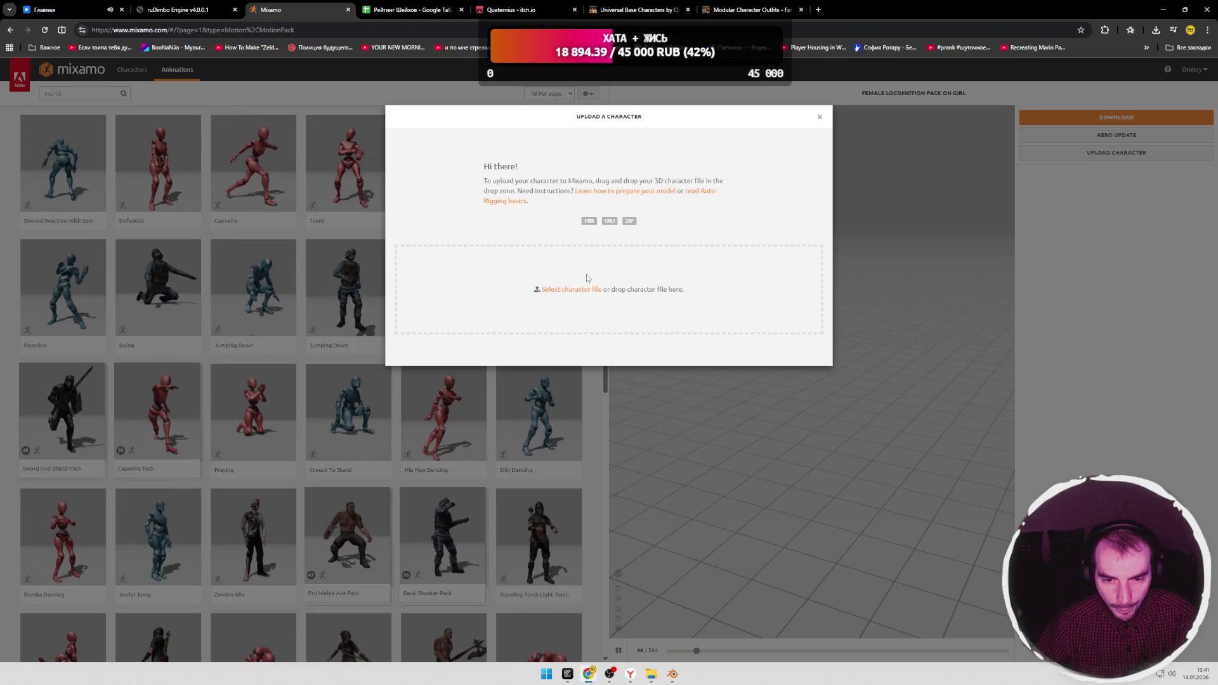
{"action": "left_click", "coordinate": [571, 289]}
{"action": "double_click", "coordinate": [268, 279]}
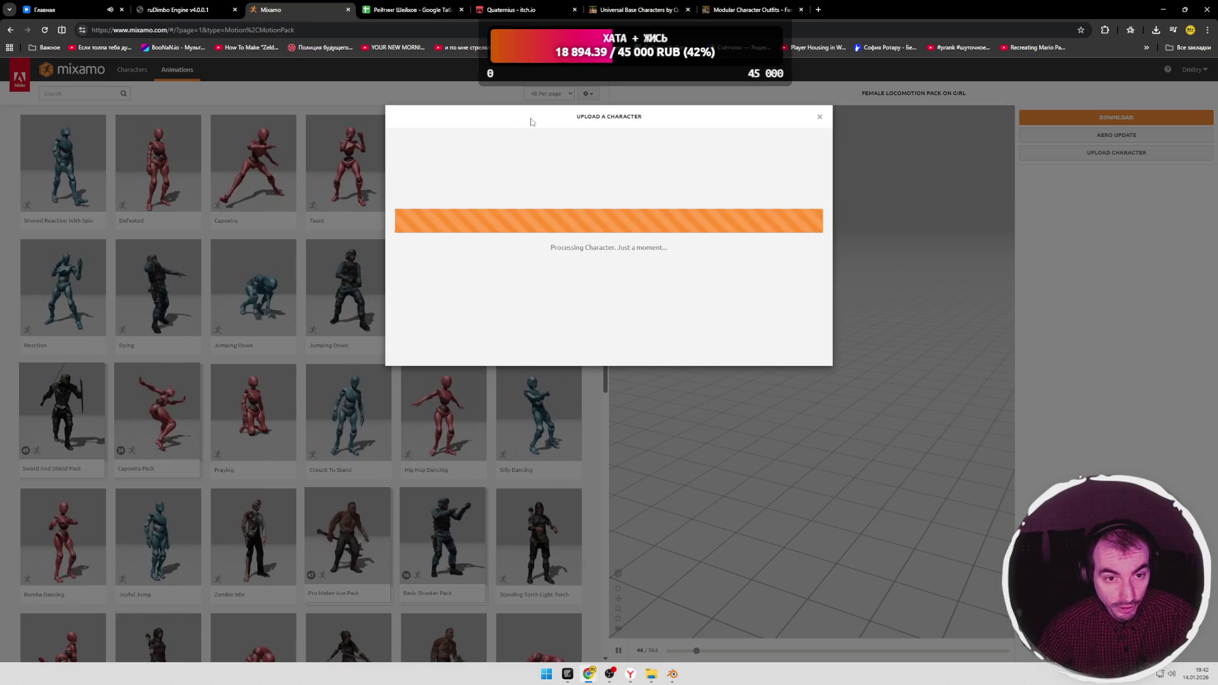
{"action": "key", "text": "ctrl+t"}
{"action": "type", "text": "boo"}
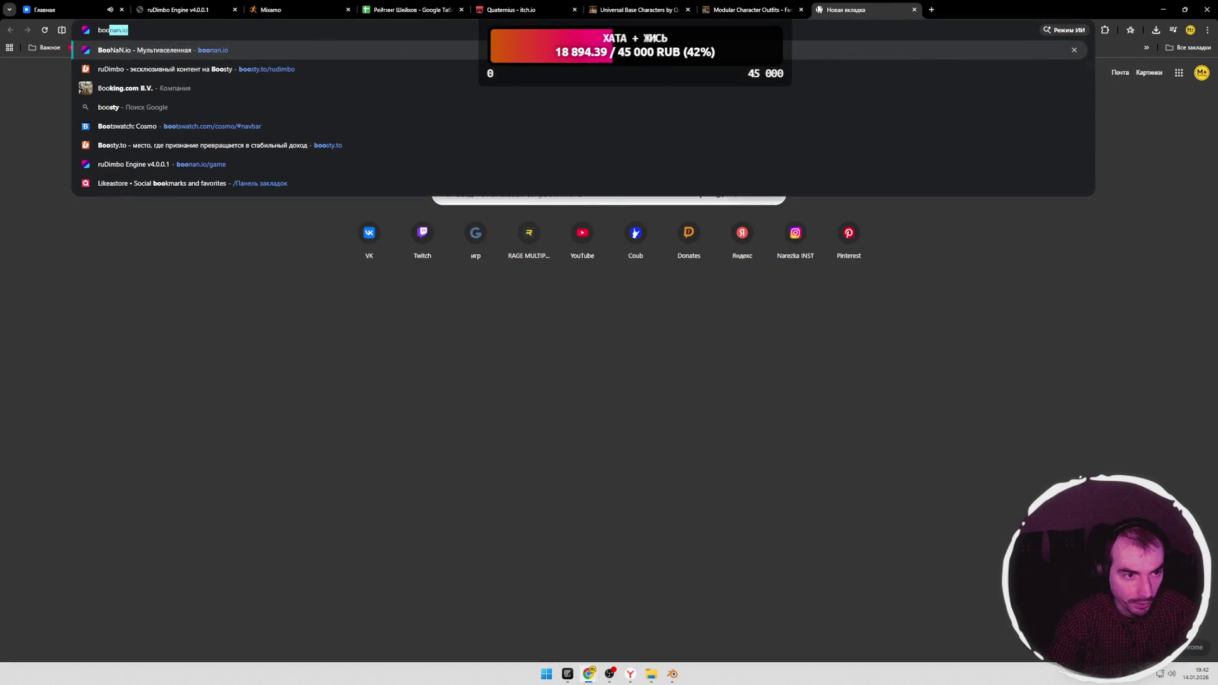
Step: Load boonan.io in the new tab and return to the Mixamo tab
{"action": "key", "text": "Return"}
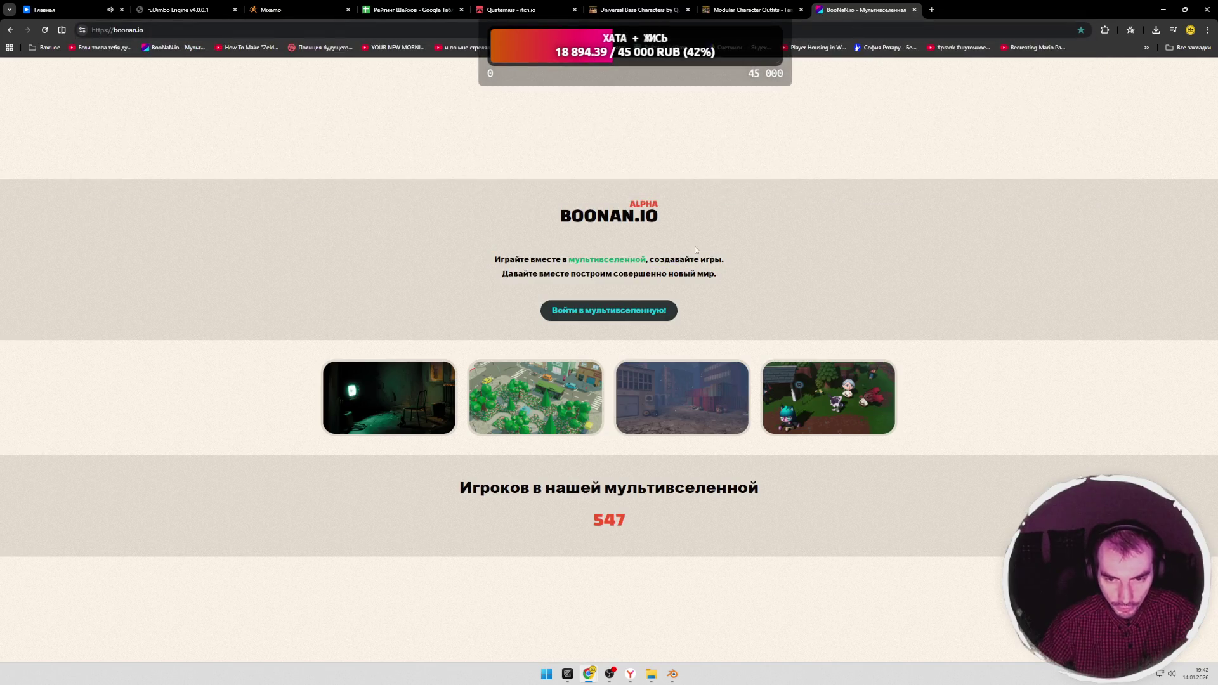
{"action": "left_click", "coordinate": [296, 10]}
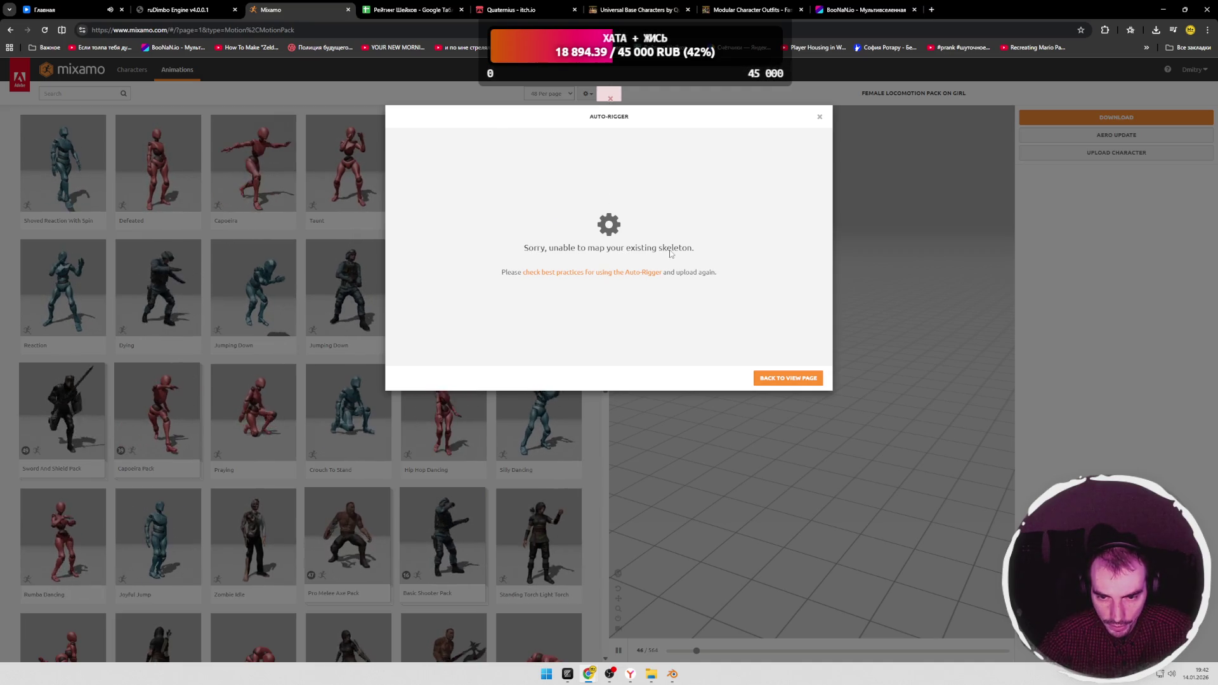
Step: Read Adobe's best-practices help with 'Upload and rig a custom character' expanded, then return to Blender
{"action": "left_click", "coordinate": [584, 278]}
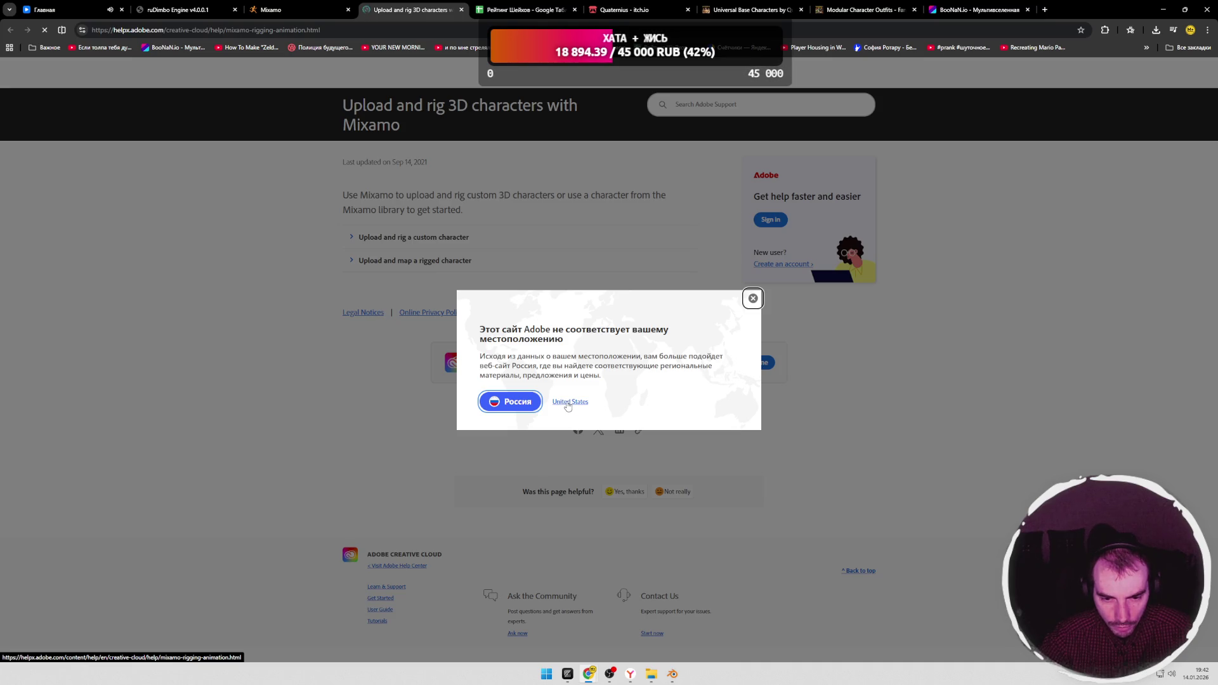
{"action": "left_click", "coordinate": [568, 402]}
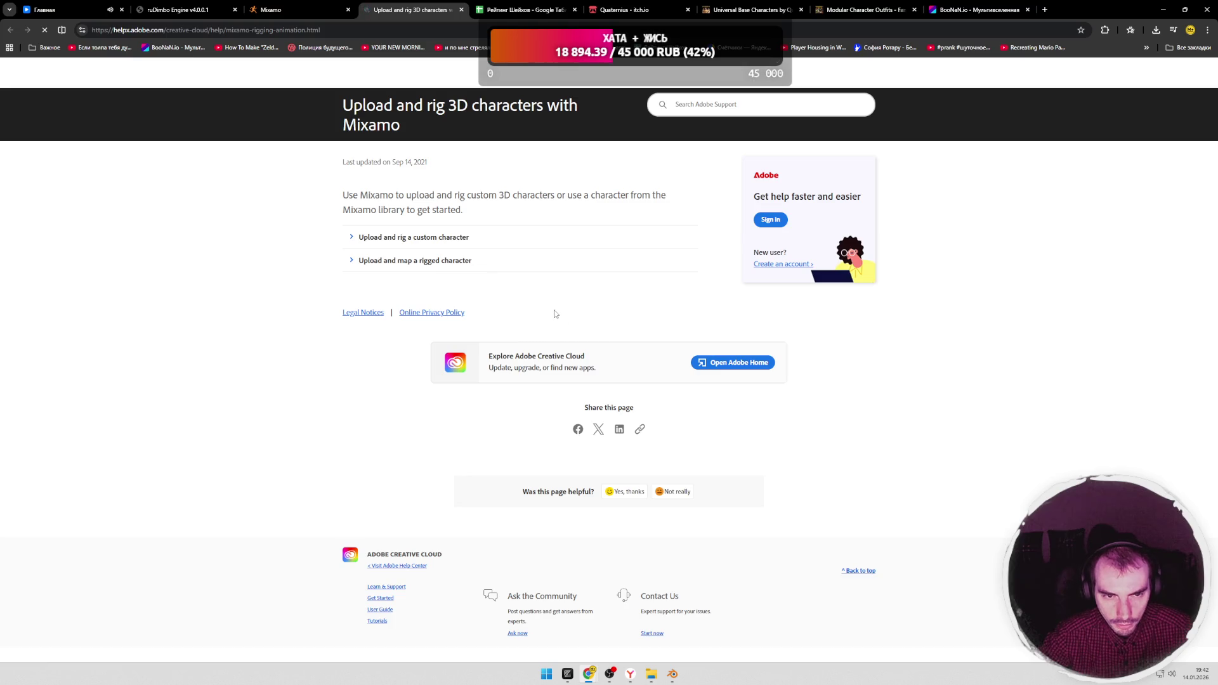
{"action": "left_click", "coordinate": [411, 237]}
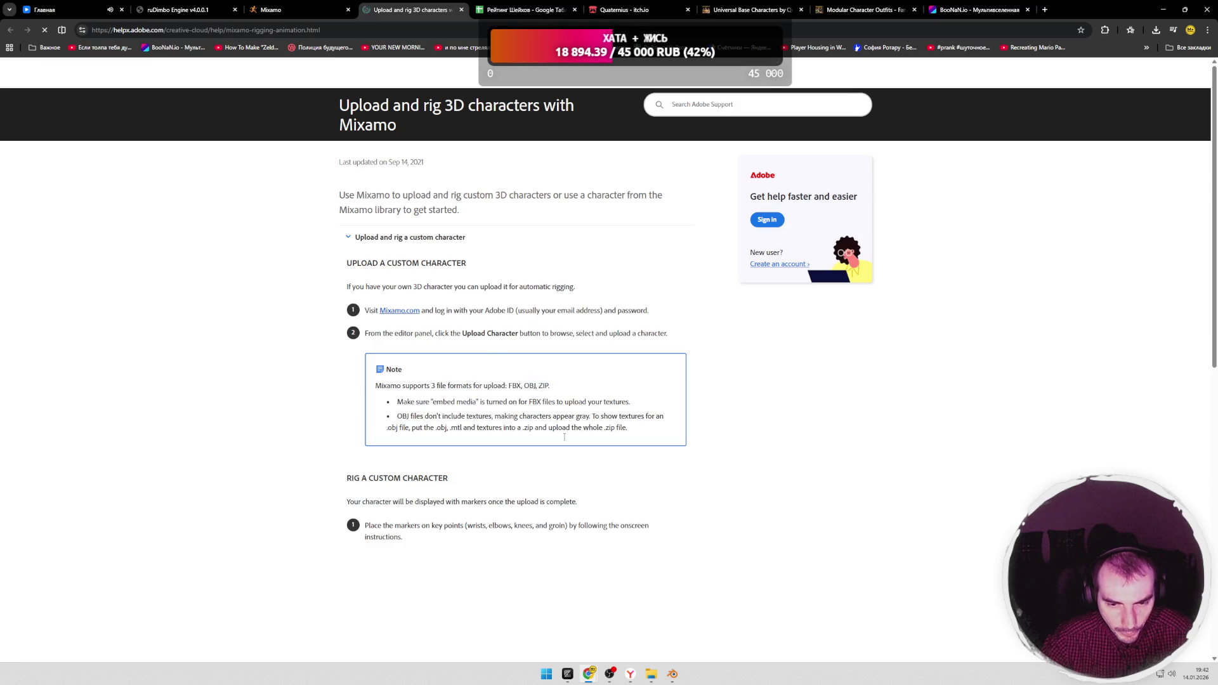
{"action": "left_click", "coordinate": [672, 674]}
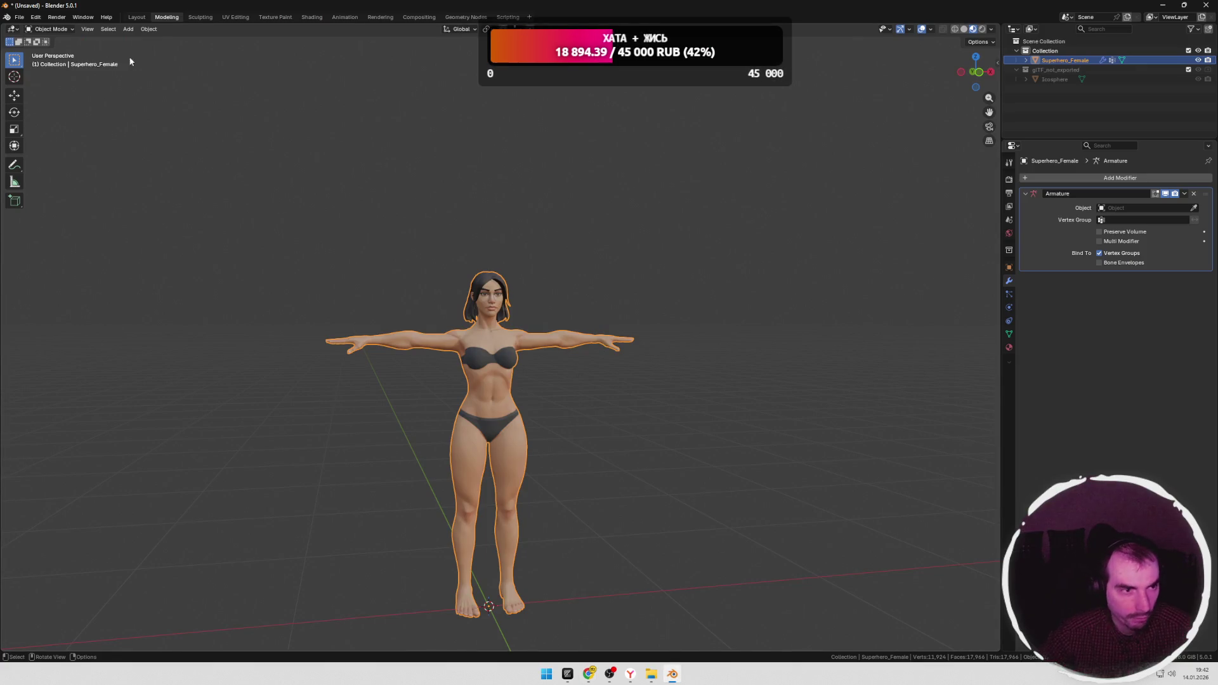
Step: Start a Wavefront OBJ export of the character, targeting the Desktop with the file name girl.obj
{"action": "left_click", "coordinate": [19, 18]}
{"action": "mouse_move", "coordinate": [35, 162]}
{"action": "left_click", "coordinate": [171, 197]}
{"action": "left_click", "coordinate": [451, 500]}
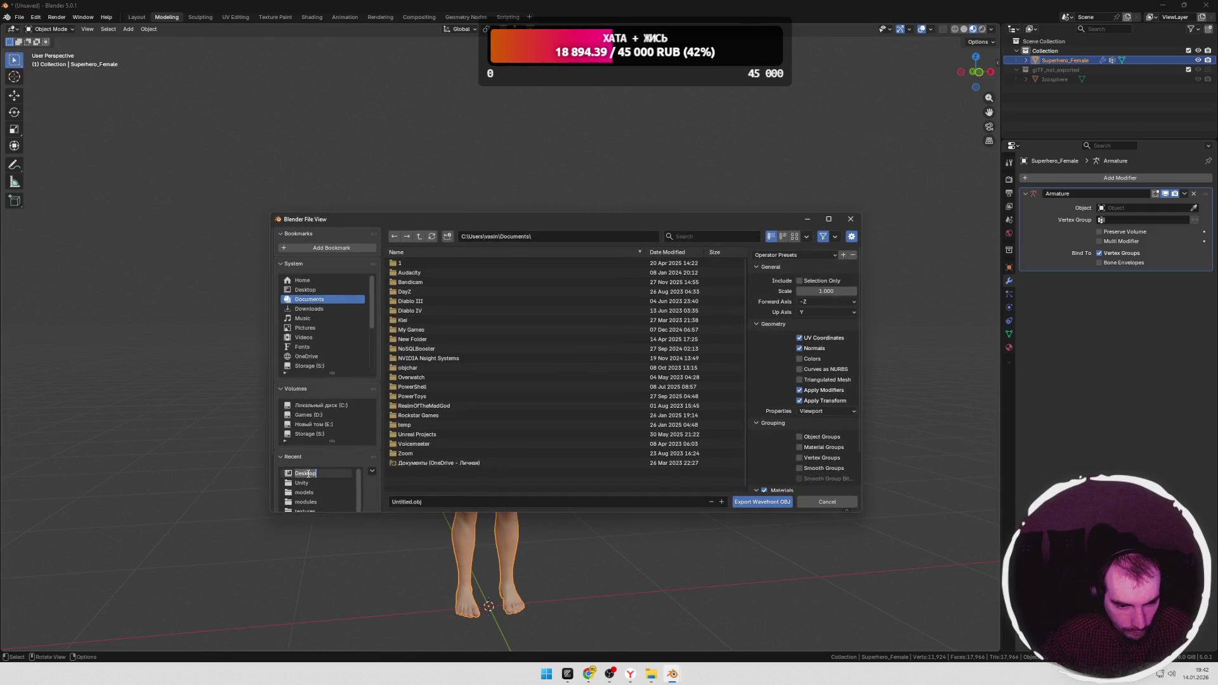
{"action": "left_click", "coordinate": [412, 503]}
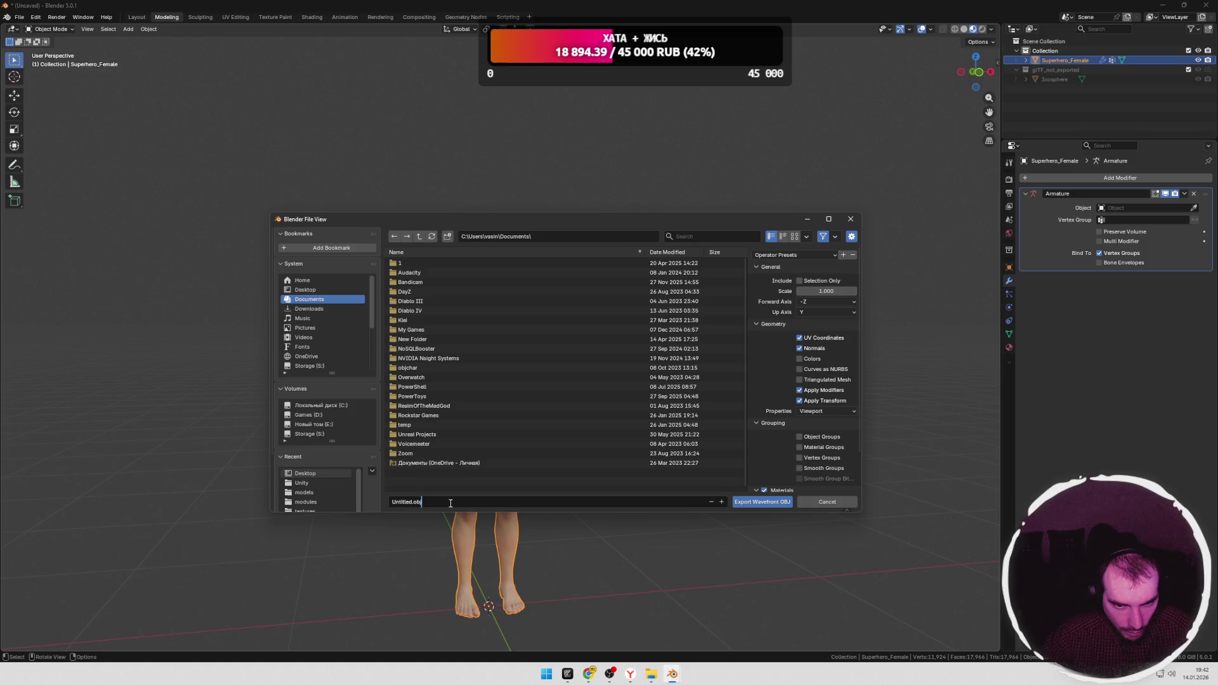
{"action": "left_click", "coordinate": [311, 290]}
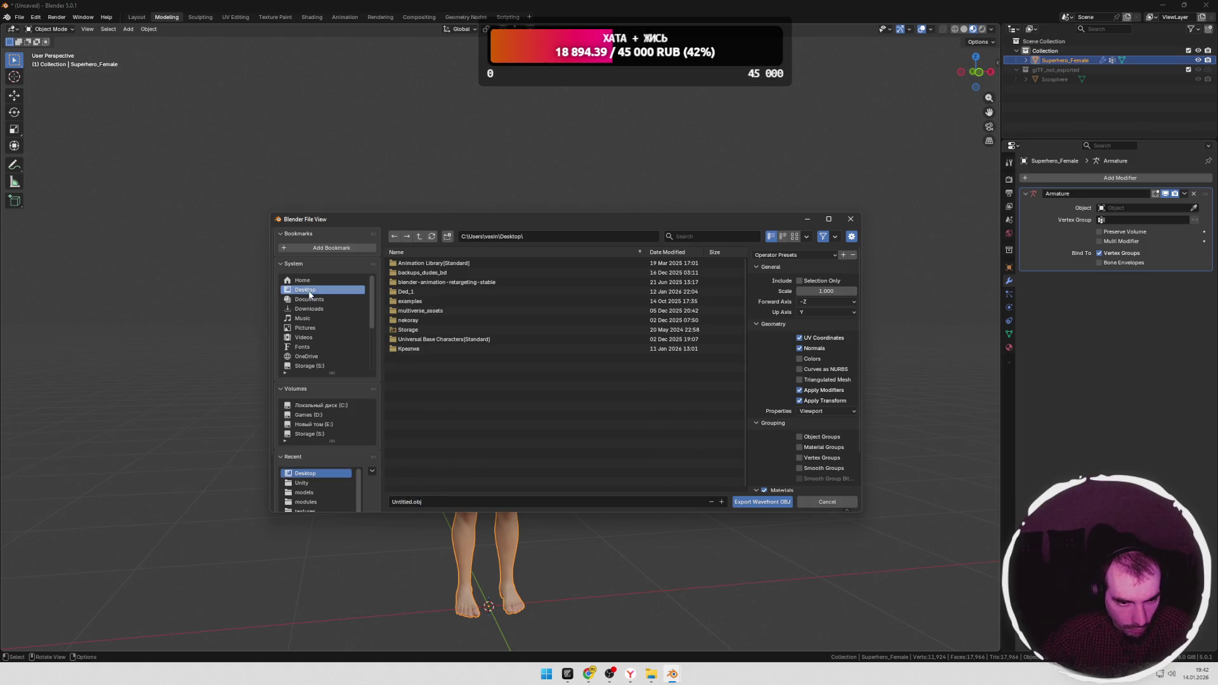
{"action": "left_click", "coordinate": [420, 504]}
{"action": "type", "text": "gir"}
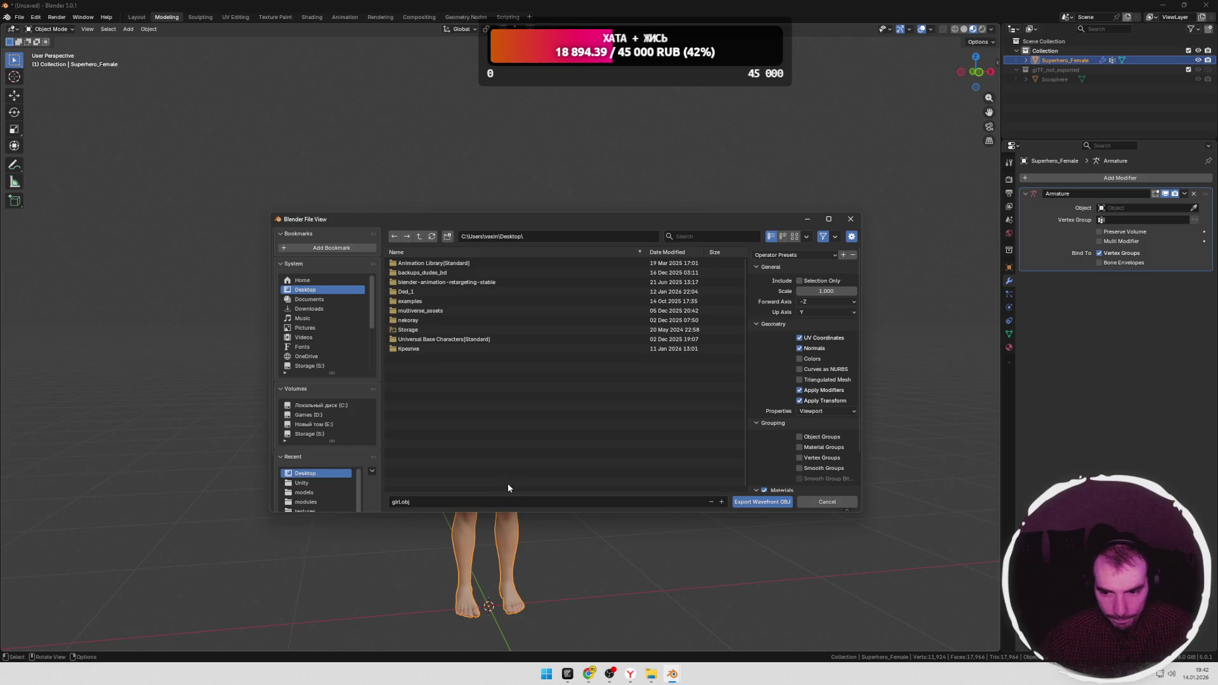
Step: Finish the export of girl.obj and bring the Mixamo help browser forward
{"action": "left_click", "coordinate": [759, 324]}
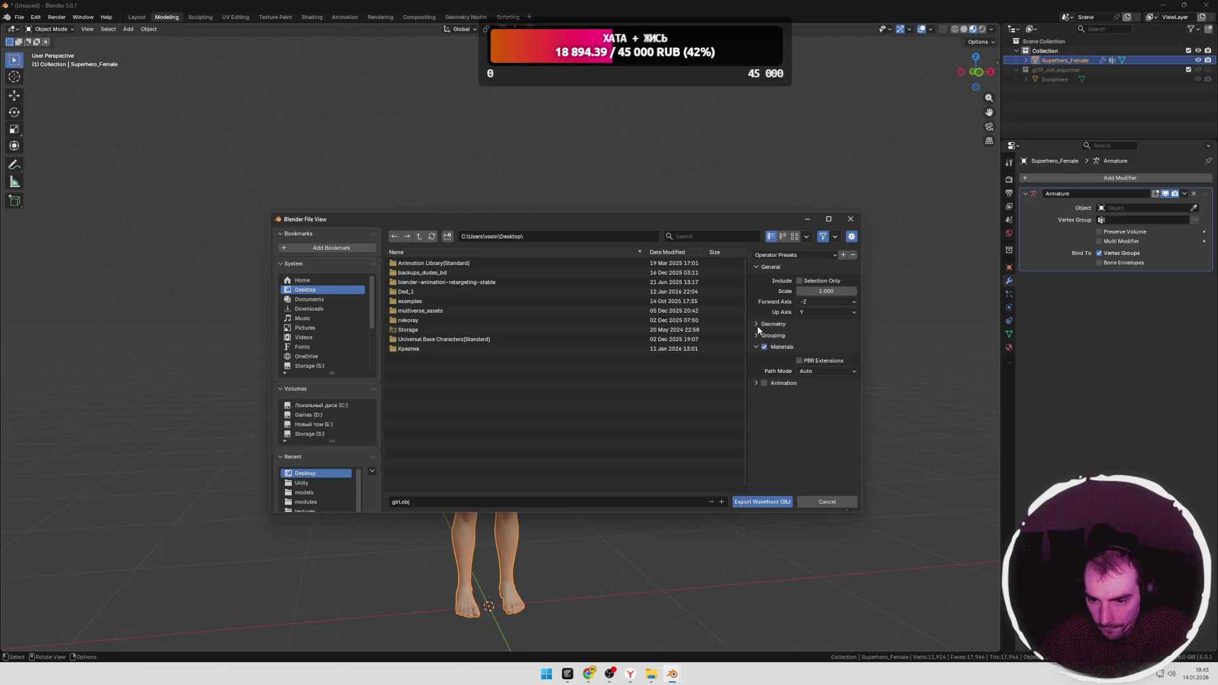
{"action": "left_click", "coordinate": [762, 502]}
{"action": "mouse_move", "coordinate": [567, 674]}
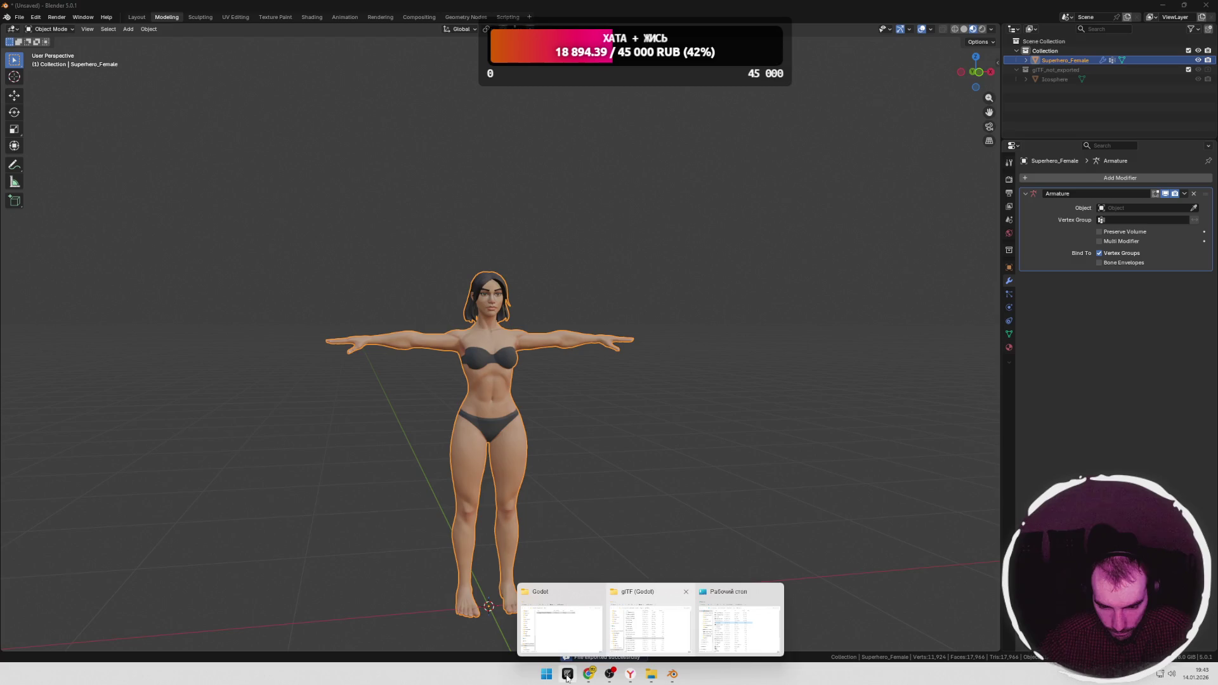
{"action": "left_click", "coordinate": [589, 673]}
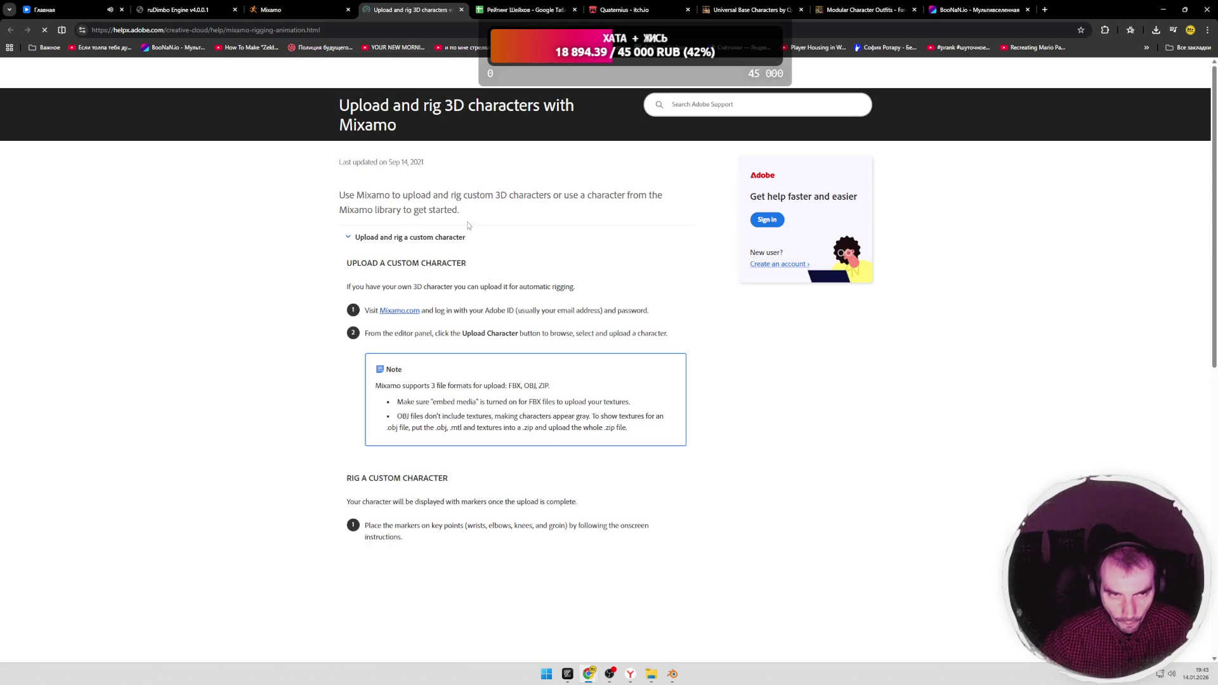
Step: Dismiss the skeleton mapping error in Mixamo and start a new character upload
{"action": "left_click", "coordinate": [286, 10]}
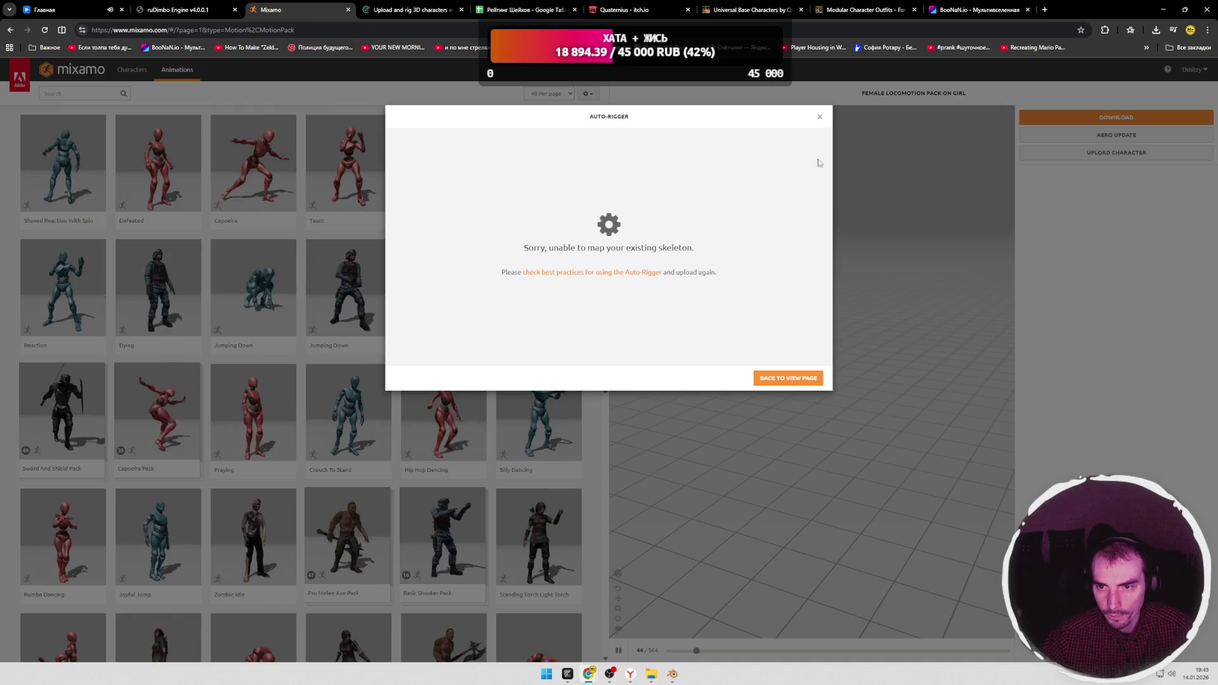
{"action": "left_click", "coordinate": [781, 379]}
{"action": "left_click", "coordinate": [1117, 152]}
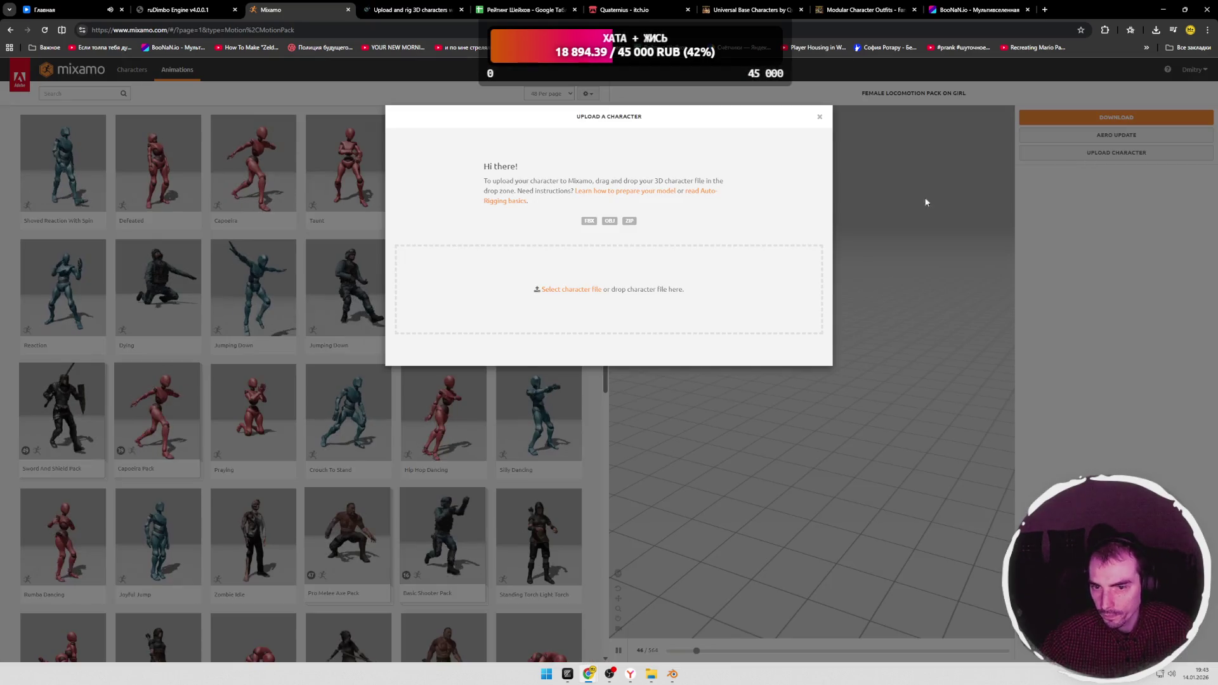
Step: Upload girl.obj from the Desktop to the Mixamo auto-rigger
{"action": "left_click", "coordinate": [571, 289]}
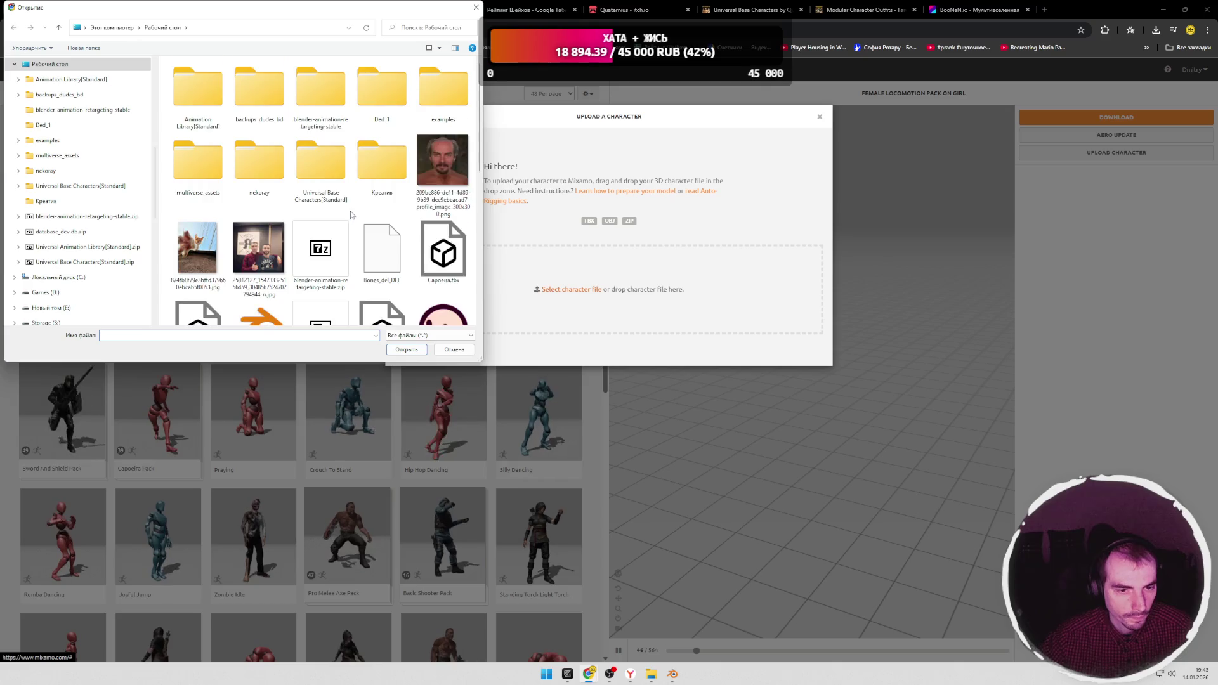
{"action": "scroll", "coordinate": [352, 215], "scroll_direction": "down", "scroll_amount": 2}
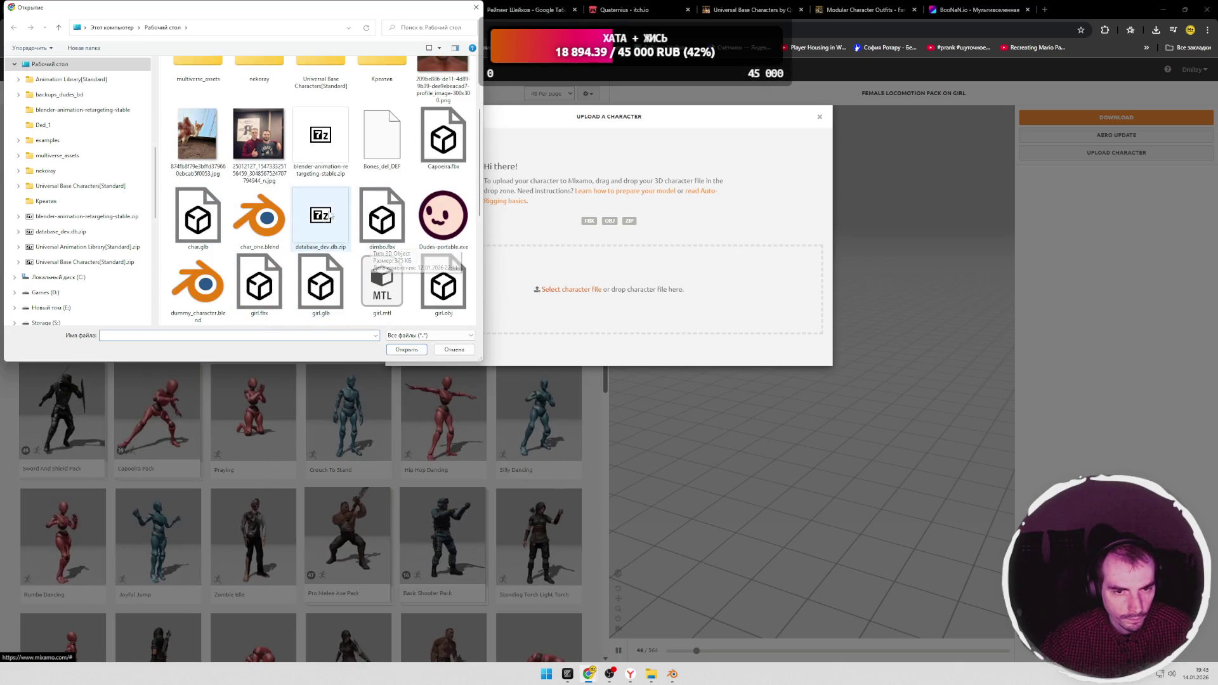
{"action": "left_click", "coordinate": [439, 284]}
{"action": "left_click", "coordinate": [408, 350]}
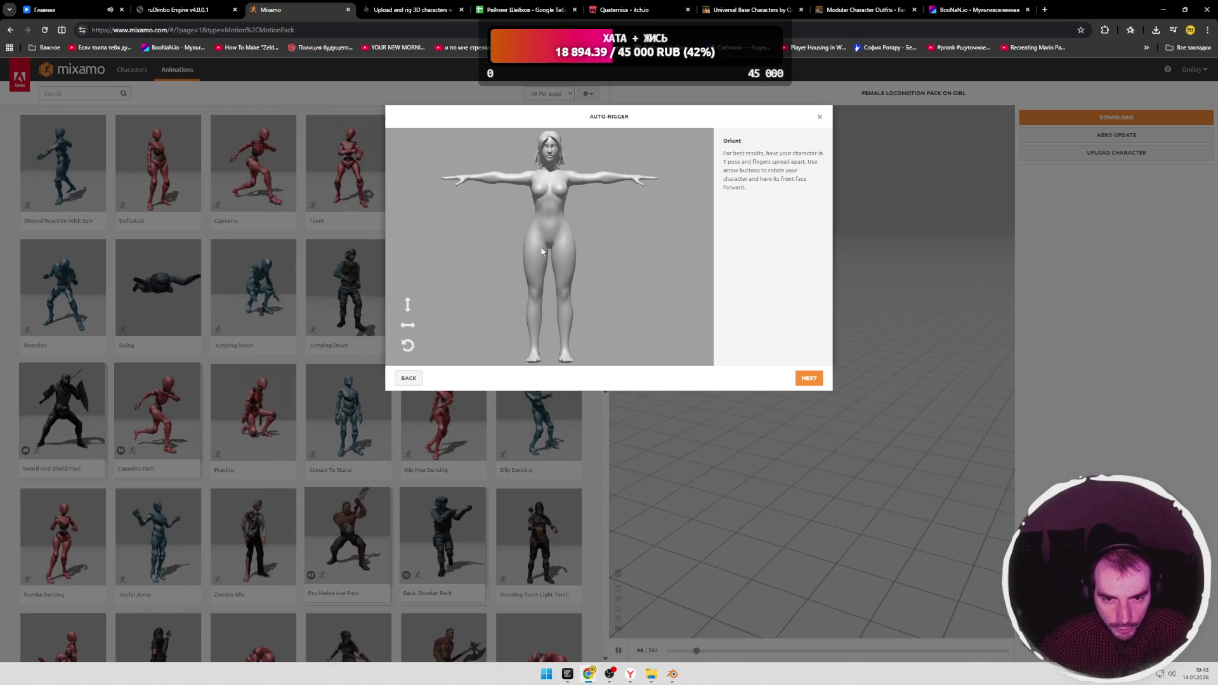
Step: Rotate the character to test orientation, leave it upright facing front, and confirm
{"action": "left_click", "coordinate": [407, 305]}
{"action": "left_click", "coordinate": [408, 324]}
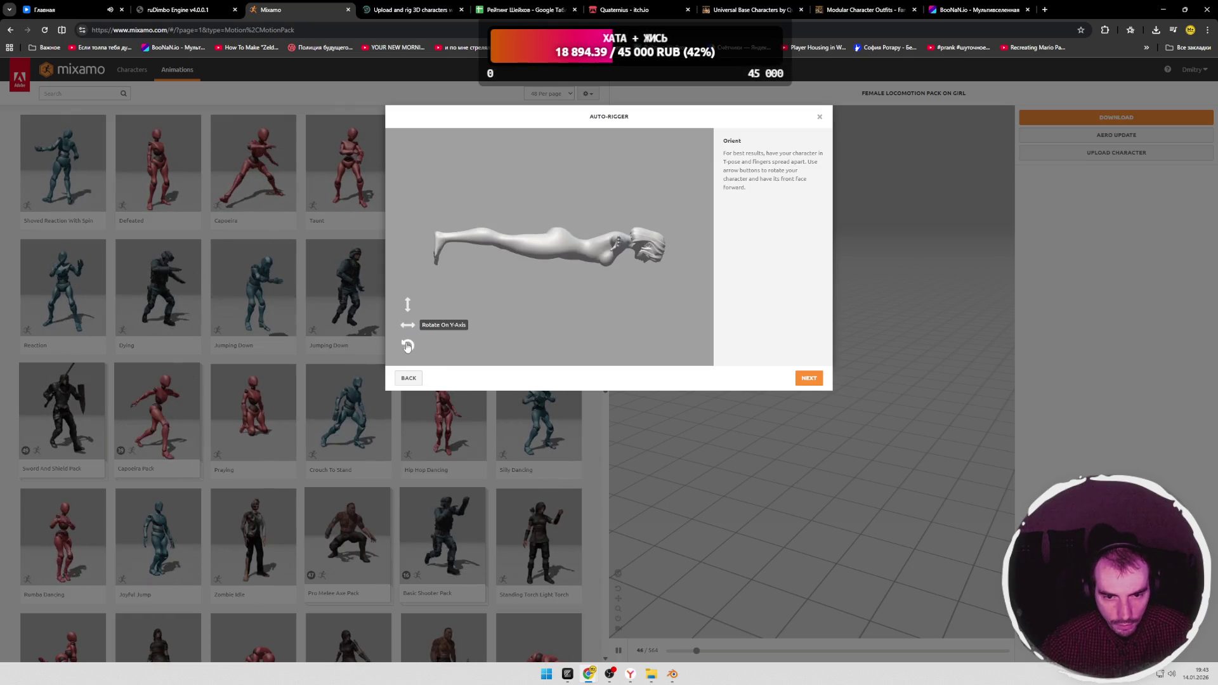
{"action": "left_click", "coordinate": [408, 345]}
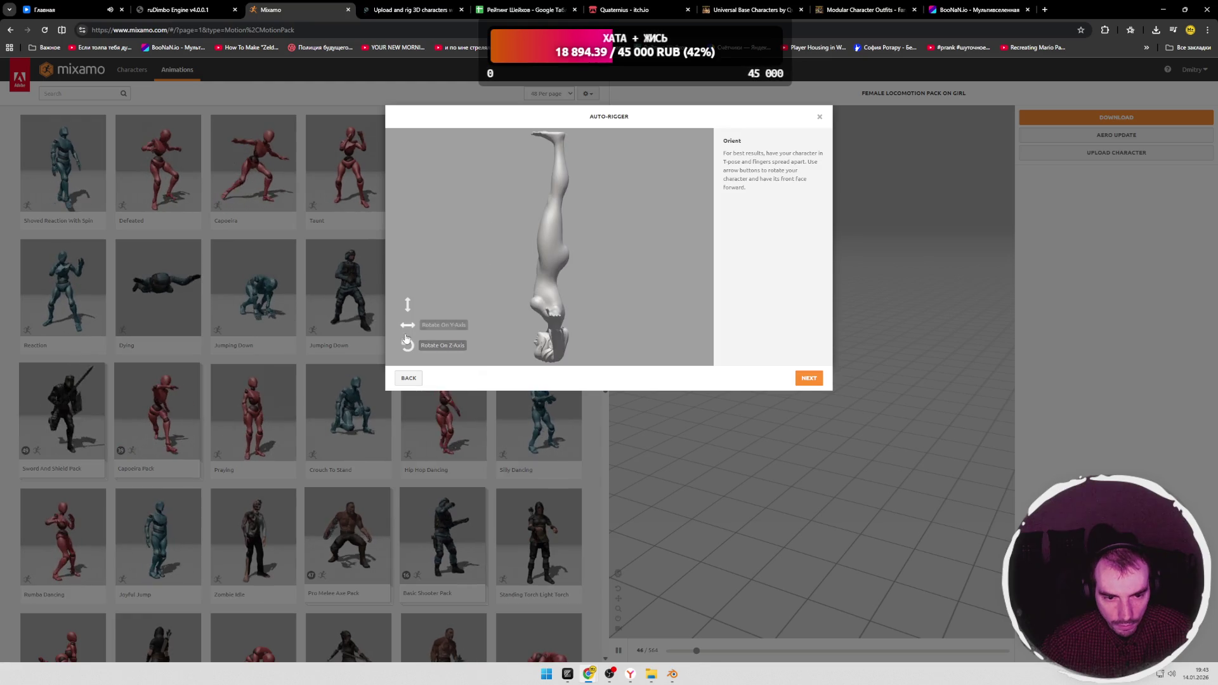
{"action": "left_click", "coordinate": [407, 345]}
{"action": "left_click", "coordinate": [408, 324]}
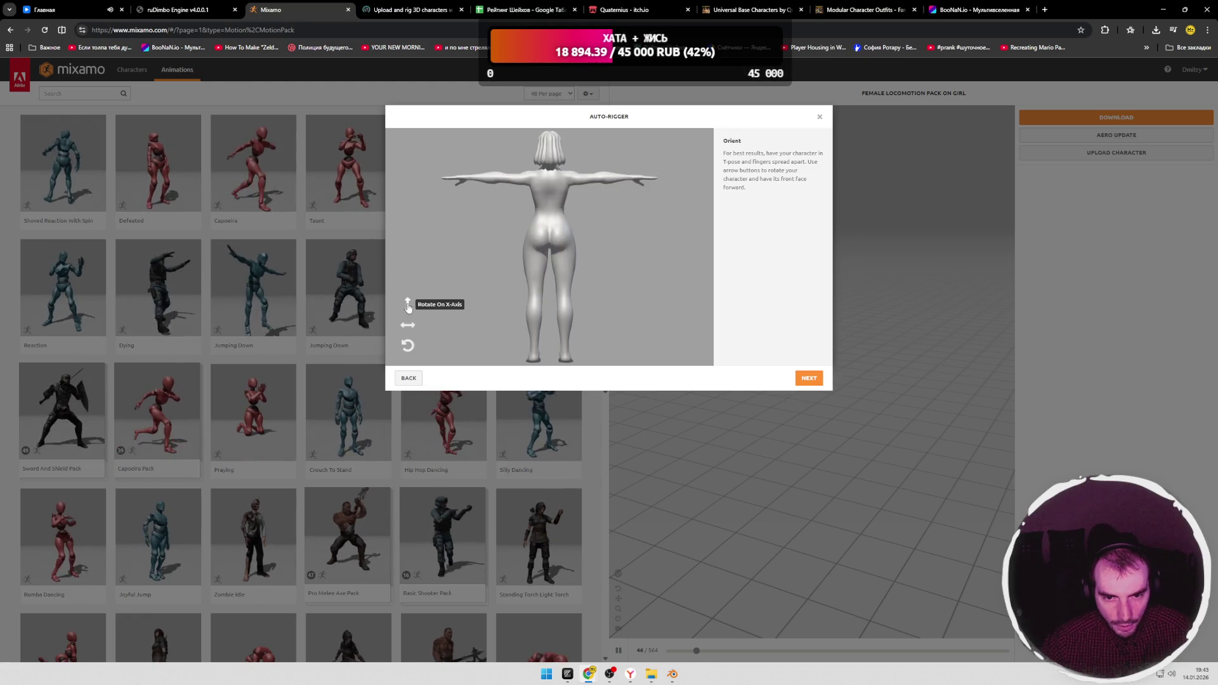
{"action": "left_click", "coordinate": [408, 324]}
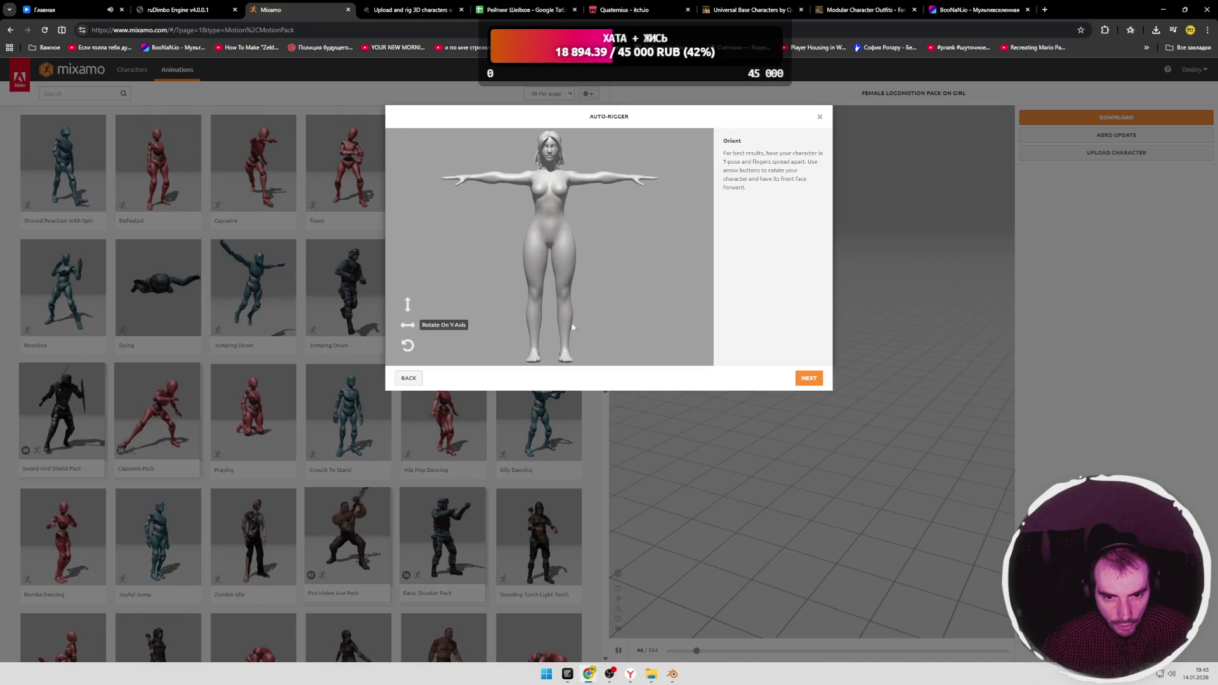
{"action": "left_click", "coordinate": [809, 378]}
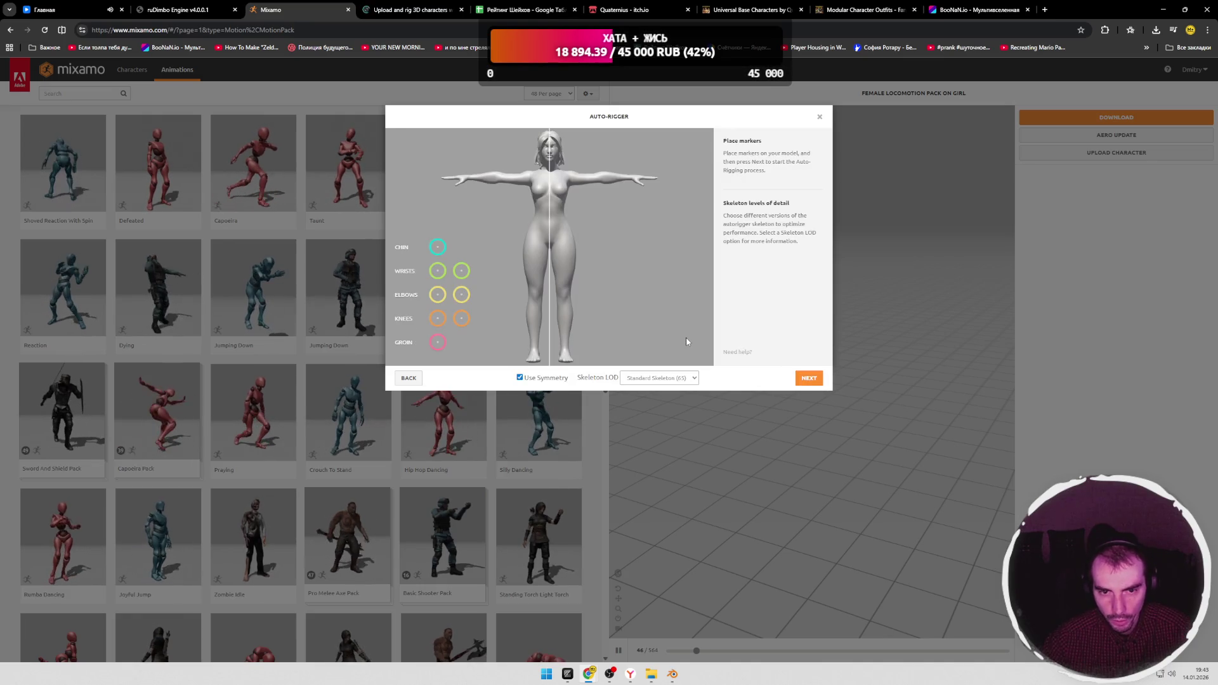
Step: Place the chin, wrist, elbow and knee markers on the character
{"action": "left_click_drag", "start_coordinate": [439, 248], "coordinate": [550, 157]}
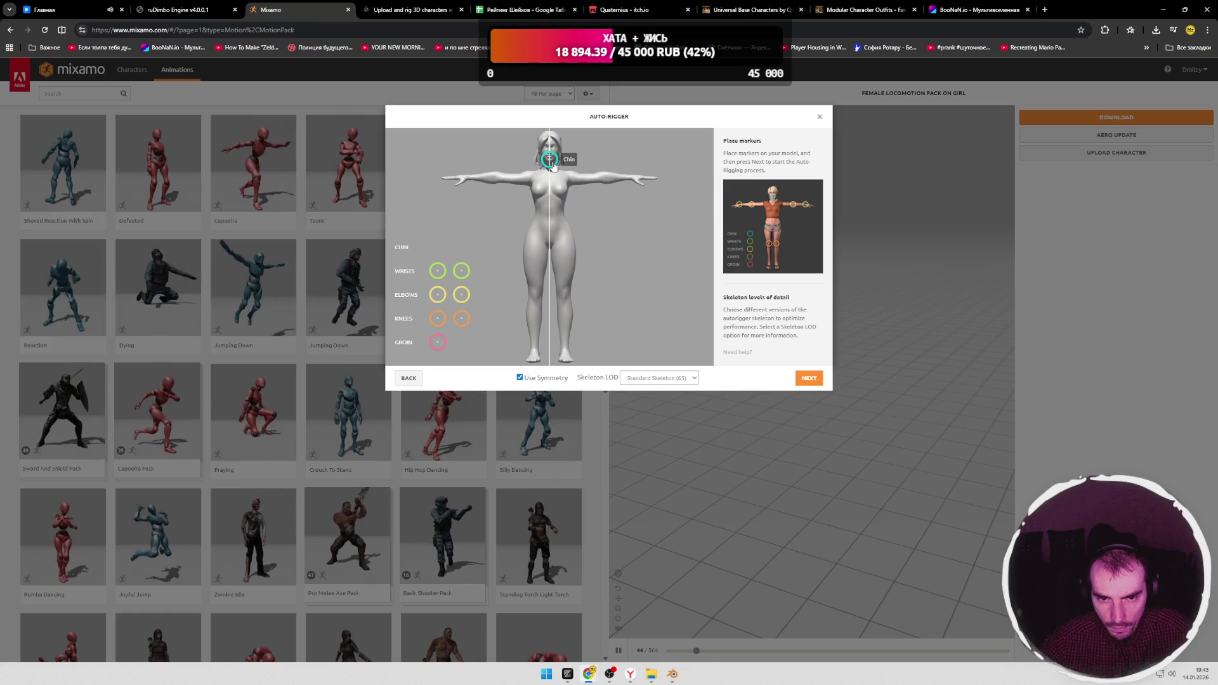
{"action": "mouse_move", "coordinate": [438, 271]}
{"action": "left_mouse_down"}
{"action": "mouse_move", "coordinate": [530, 180]}
{"action": "mouse_move", "coordinate": [469, 179]}
{"action": "left_mouse_up"}
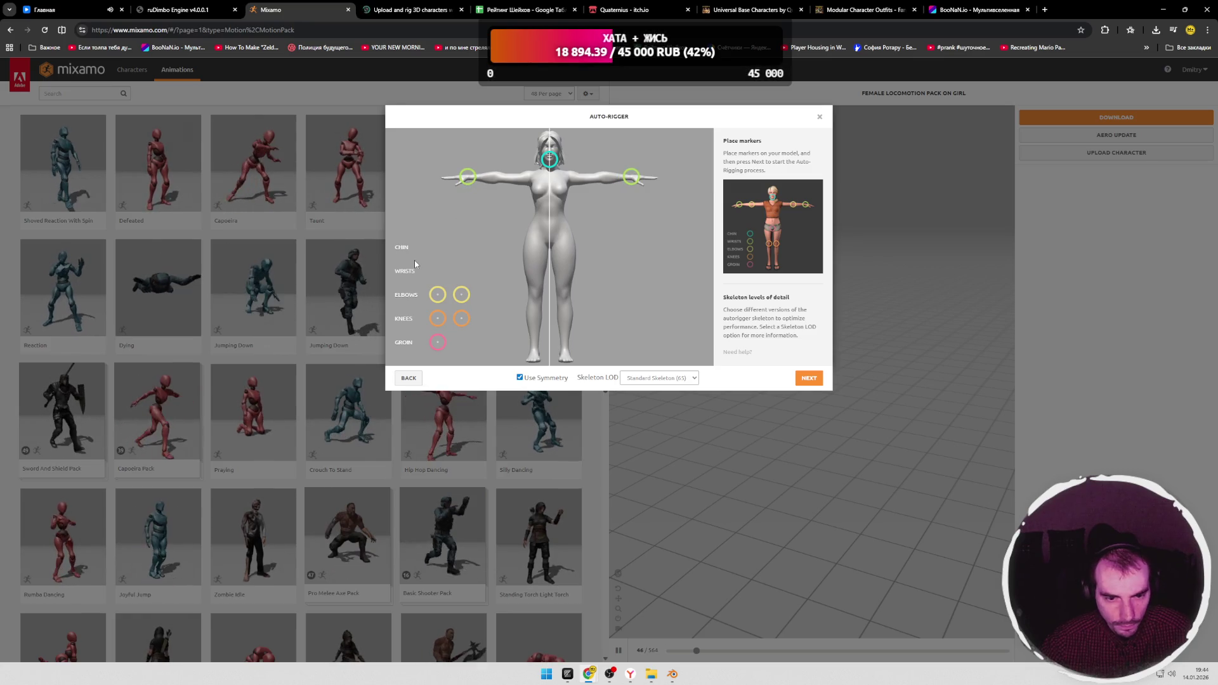
{"action": "left_click_drag", "start_coordinate": [438, 296], "coordinate": [504, 197]}
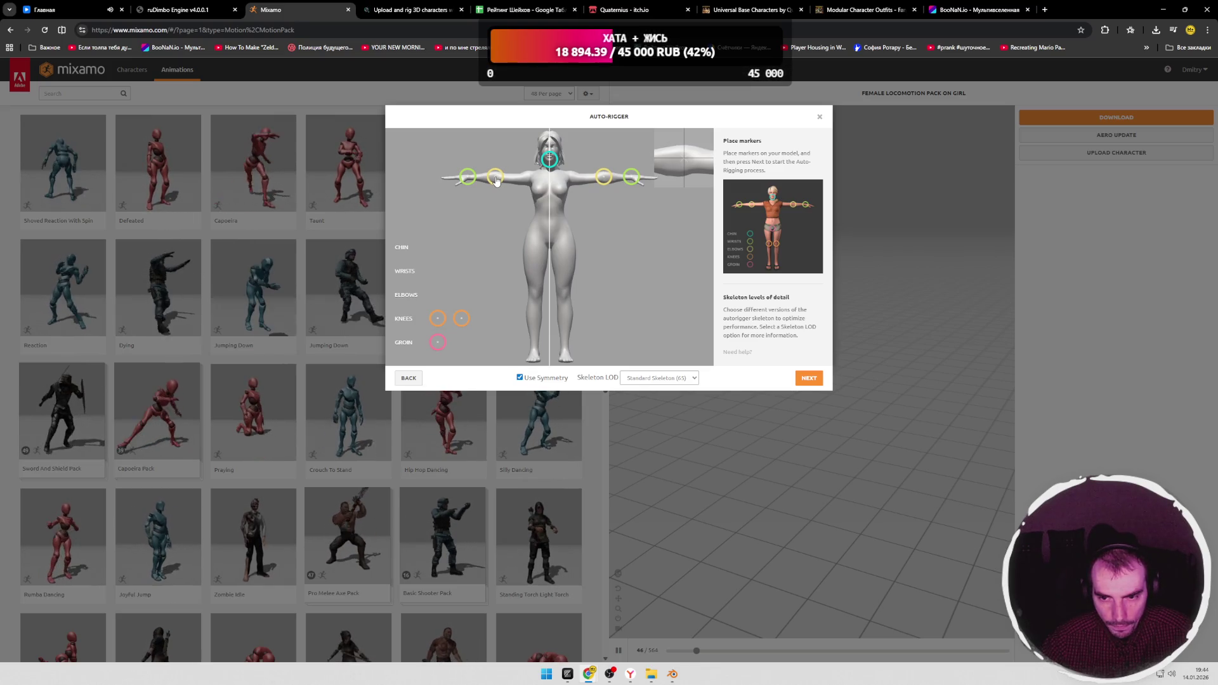
{"action": "left_click_drag", "start_coordinate": [438, 319], "coordinate": [531, 291]}
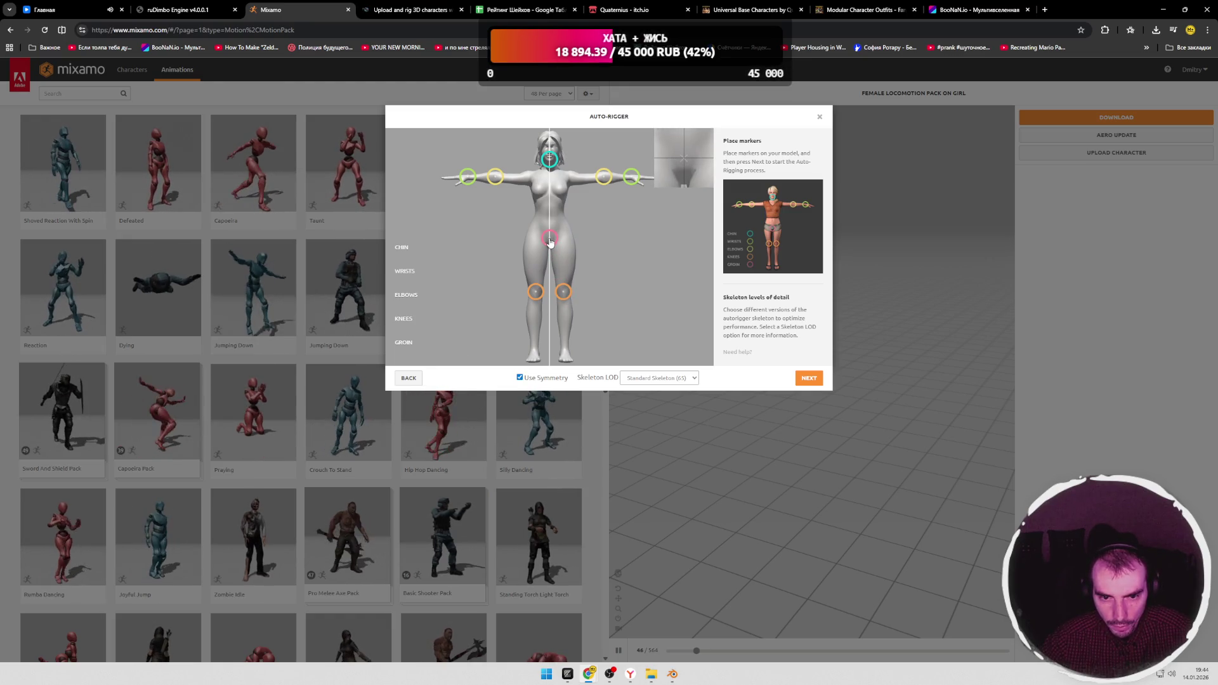
Step: Keep the Standard Skeleton LOD and start auto-rigging, then switch to the music page
{"action": "left_click", "coordinate": [681, 377]}
{"action": "left_click", "coordinate": [683, 378]}
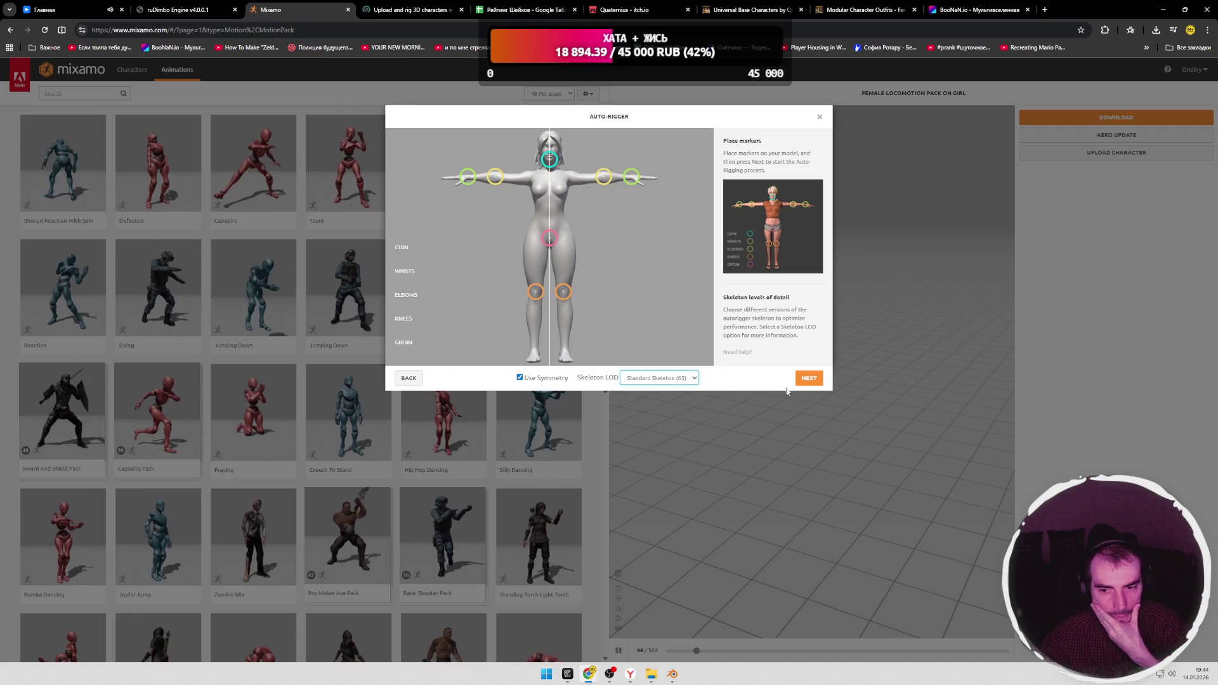
{"action": "left_click", "coordinate": [807, 379]}
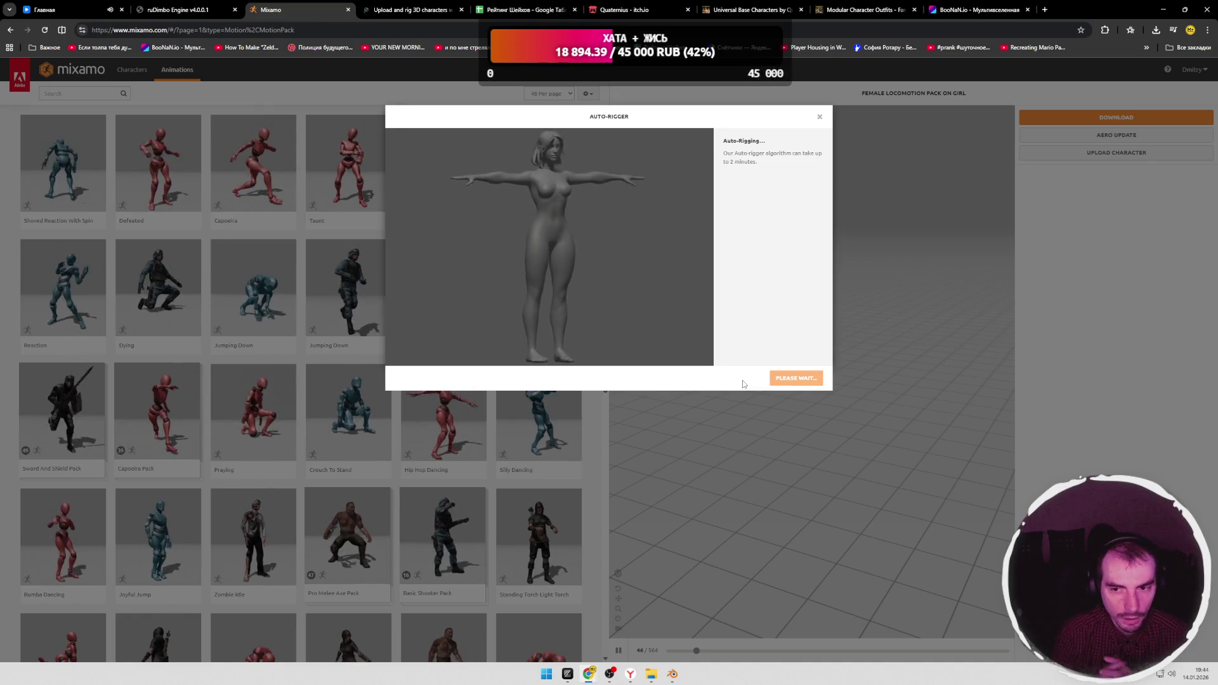
{"action": "left_click", "coordinate": [67, 9]}
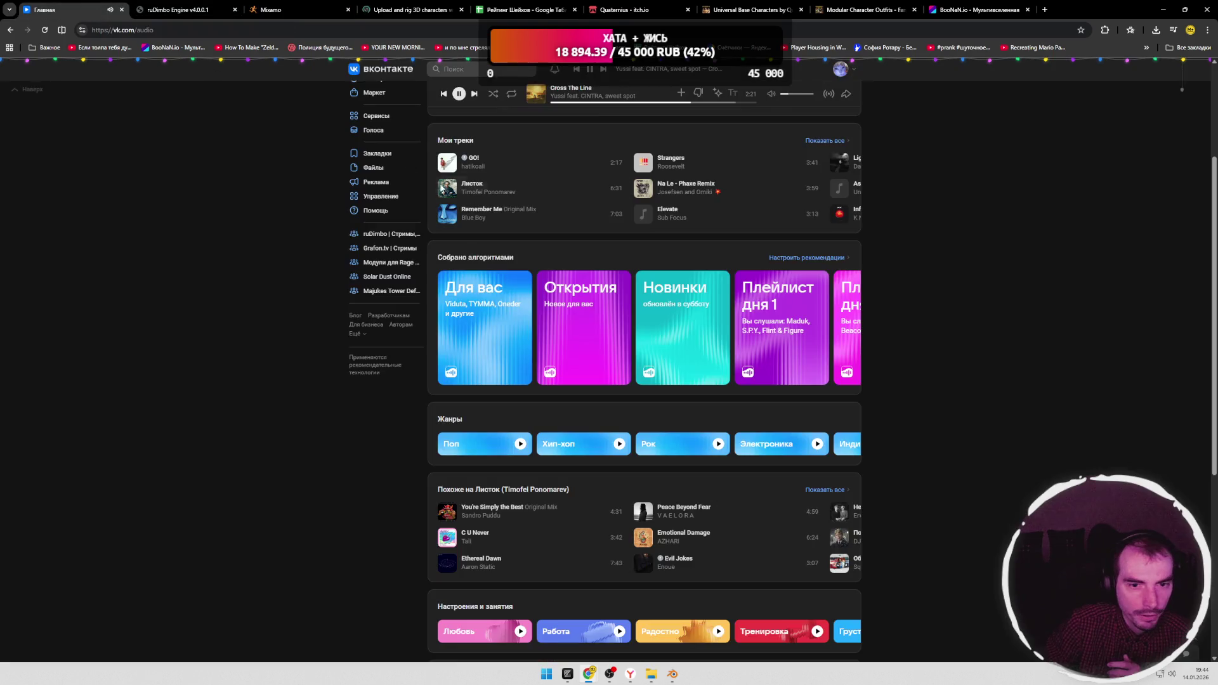
{"action": "mouse_move", "coordinate": [523, 187]}
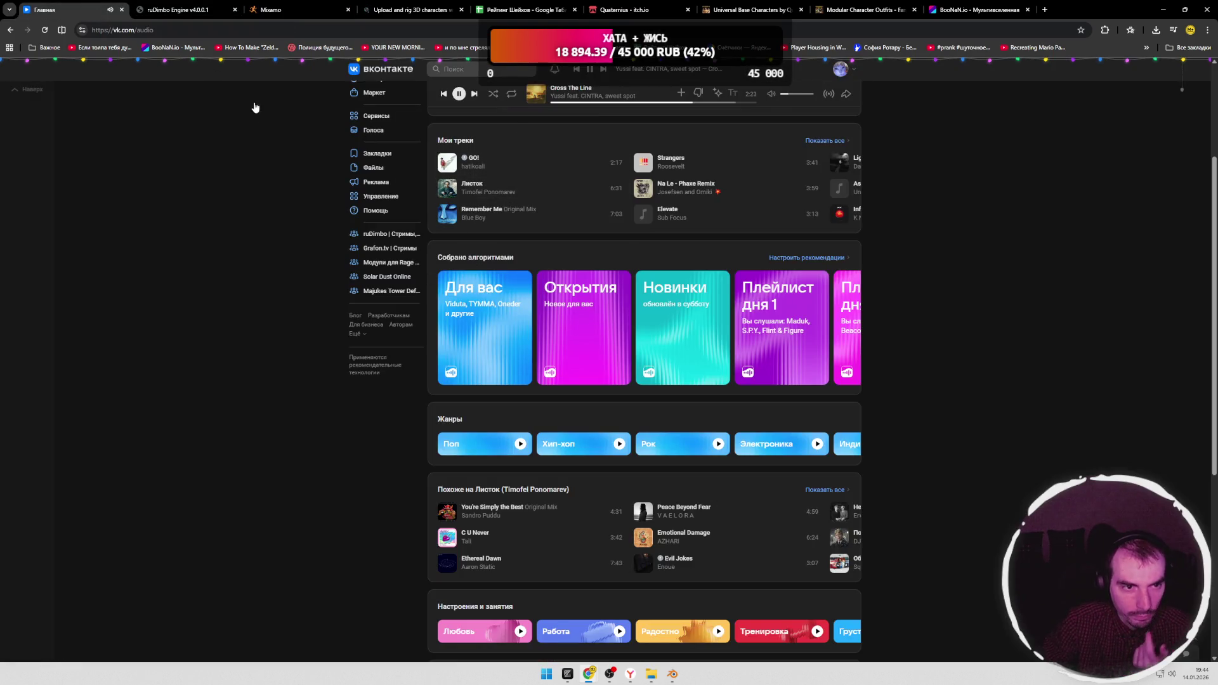
Step: Visit the Mixamo rigging help page and return to the auto-rigger tab
{"action": "left_click", "coordinate": [380, 12]}
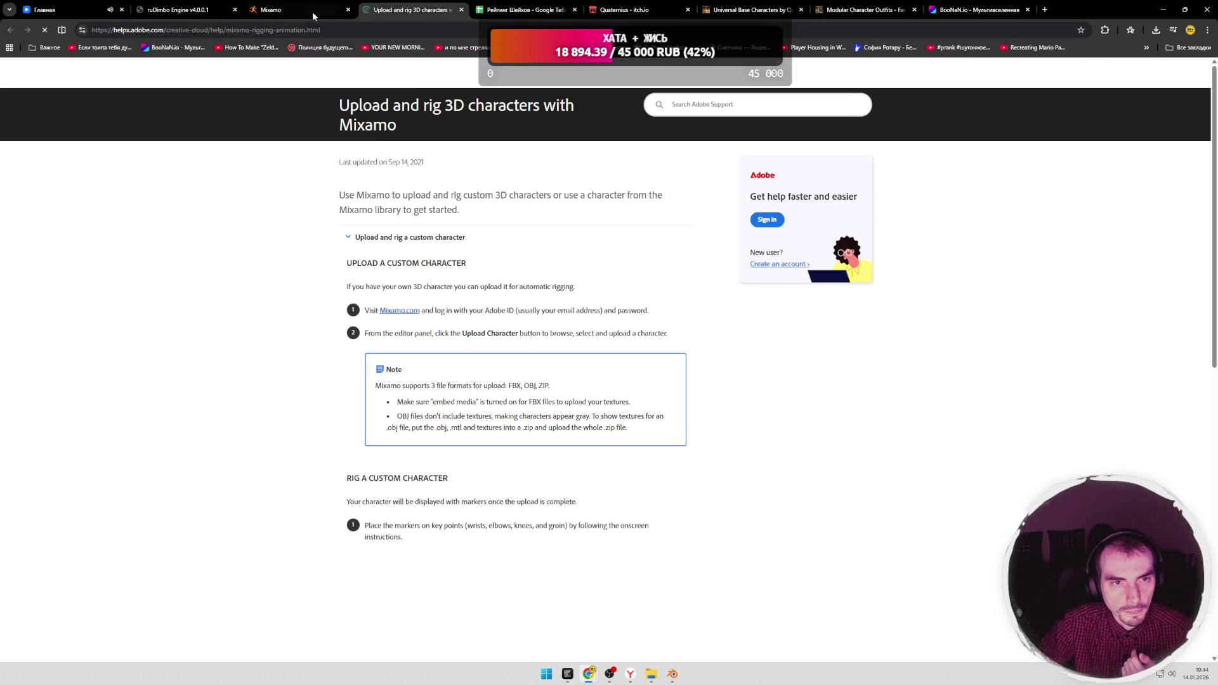
{"action": "left_click", "coordinate": [285, 10]}
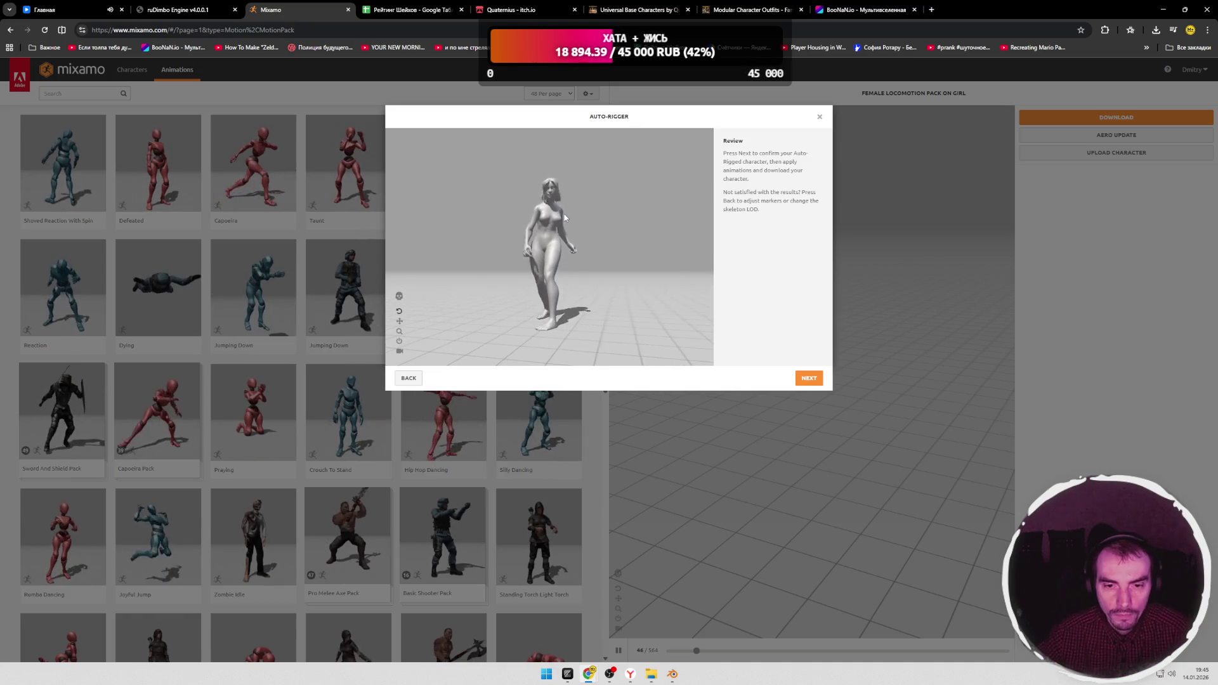
Step: Orbit the rigged preview from front and above, then go back to marker placement
{"action": "mouse_move", "coordinate": [560, 217]}
{"action": "left_mouse_down"}
{"action": "mouse_move", "coordinate": [609, 267]}
{"action": "mouse_move", "coordinate": [616, 241]}
{"action": "mouse_move", "coordinate": [624, 245]}
{"action": "mouse_move", "coordinate": [577, 250]}
{"action": "mouse_move", "coordinate": [630, 263]}
{"action": "mouse_move", "coordinate": [616, 287]}
{"action": "mouse_move", "coordinate": [596, 277]}
{"action": "mouse_move", "coordinate": [588, 302]}
{"action": "left_mouse_up"}
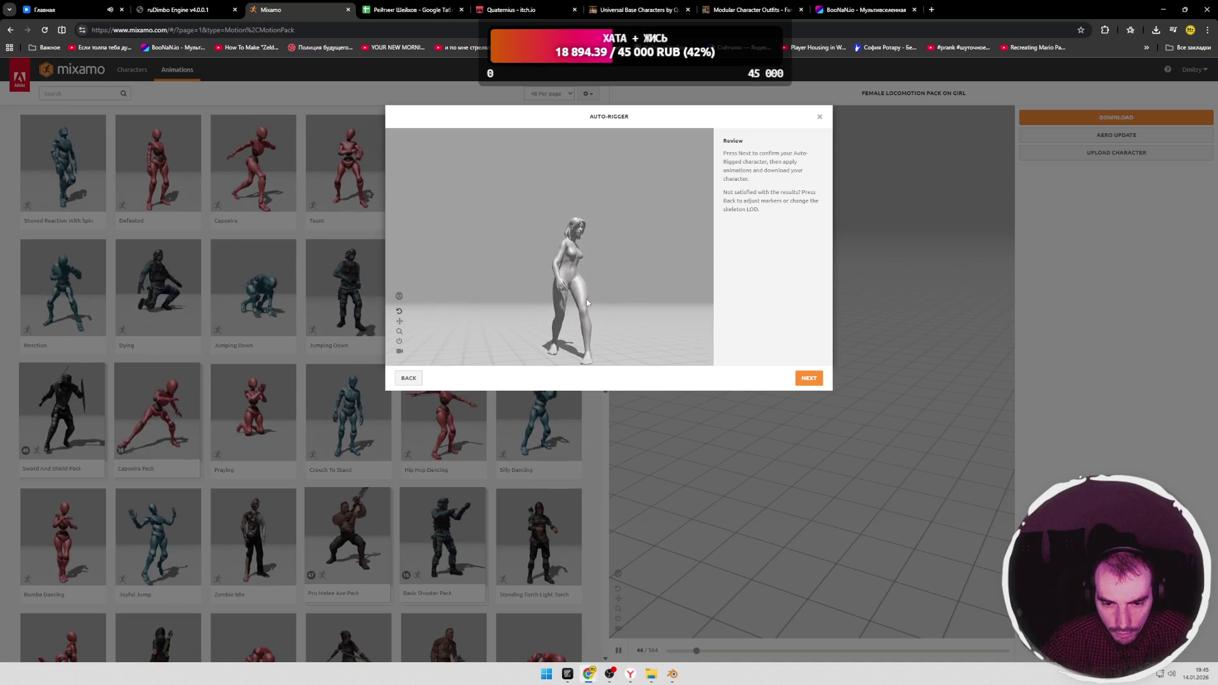
{"action": "mouse_move", "coordinate": [586, 298]}
{"action": "left_mouse_down"}
{"action": "mouse_move", "coordinate": [588, 309]}
{"action": "mouse_move", "coordinate": [574, 292]}
{"action": "mouse_move", "coordinate": [580, 266]}
{"action": "mouse_move", "coordinate": [539, 273]}
{"action": "mouse_move", "coordinate": [578, 241]}
{"action": "mouse_move", "coordinate": [562, 243]}
{"action": "mouse_move", "coordinate": [643, 233]}
{"action": "mouse_move", "coordinate": [500, 224]}
{"action": "mouse_move", "coordinate": [562, 241]}
{"action": "mouse_move", "coordinate": [560, 231]}
{"action": "mouse_move", "coordinate": [595, 225]}
{"action": "mouse_move", "coordinate": [590, 176]}
{"action": "mouse_move", "coordinate": [536, 223]}
{"action": "mouse_move", "coordinate": [555, 231]}
{"action": "left_mouse_up"}
{"action": "scroll", "coordinate": [567, 270], "scroll_direction": "up", "scroll_amount": 5}
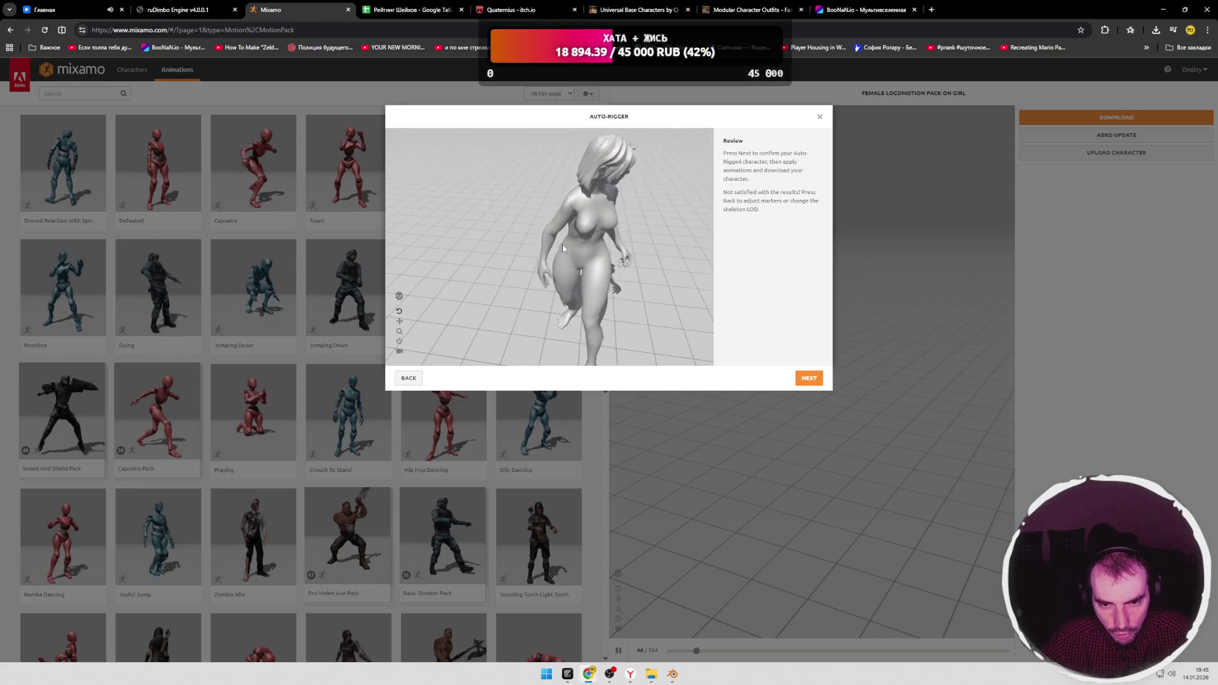
{"action": "scroll", "coordinate": [563, 243], "scroll_direction": "up", "scroll_amount": 4}
{"action": "scroll", "coordinate": [500, 224], "scroll_direction": "down", "scroll_amount": 4}
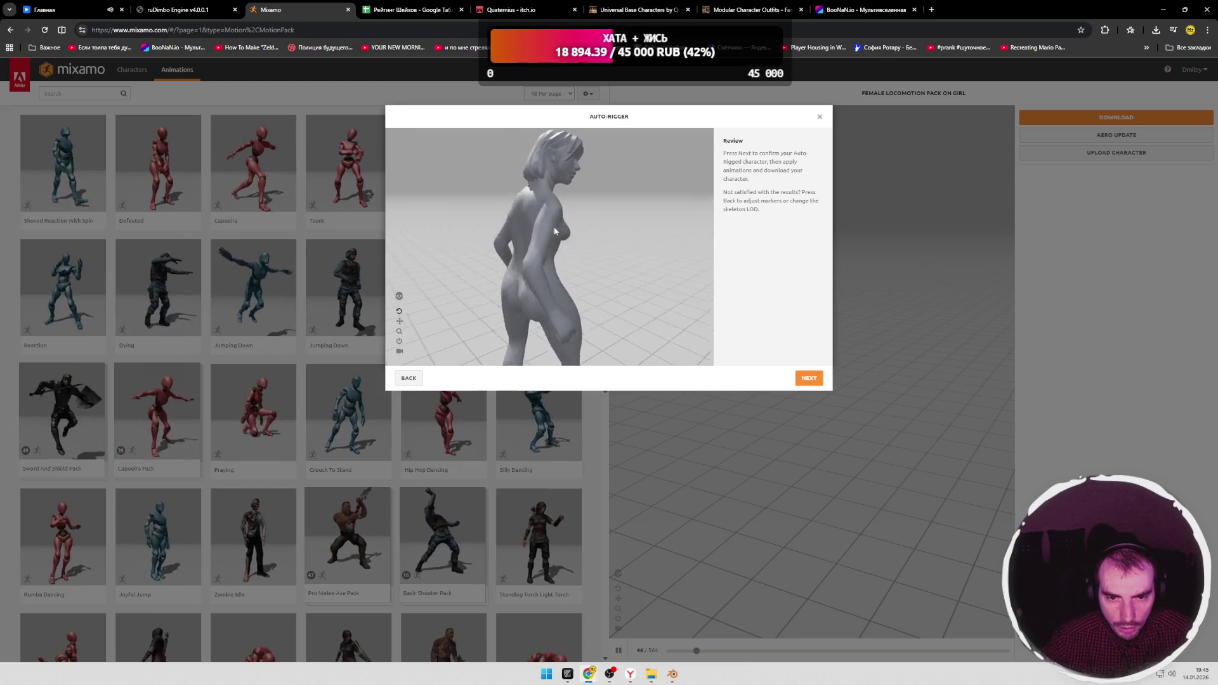
{"action": "left_click", "coordinate": [808, 378]}
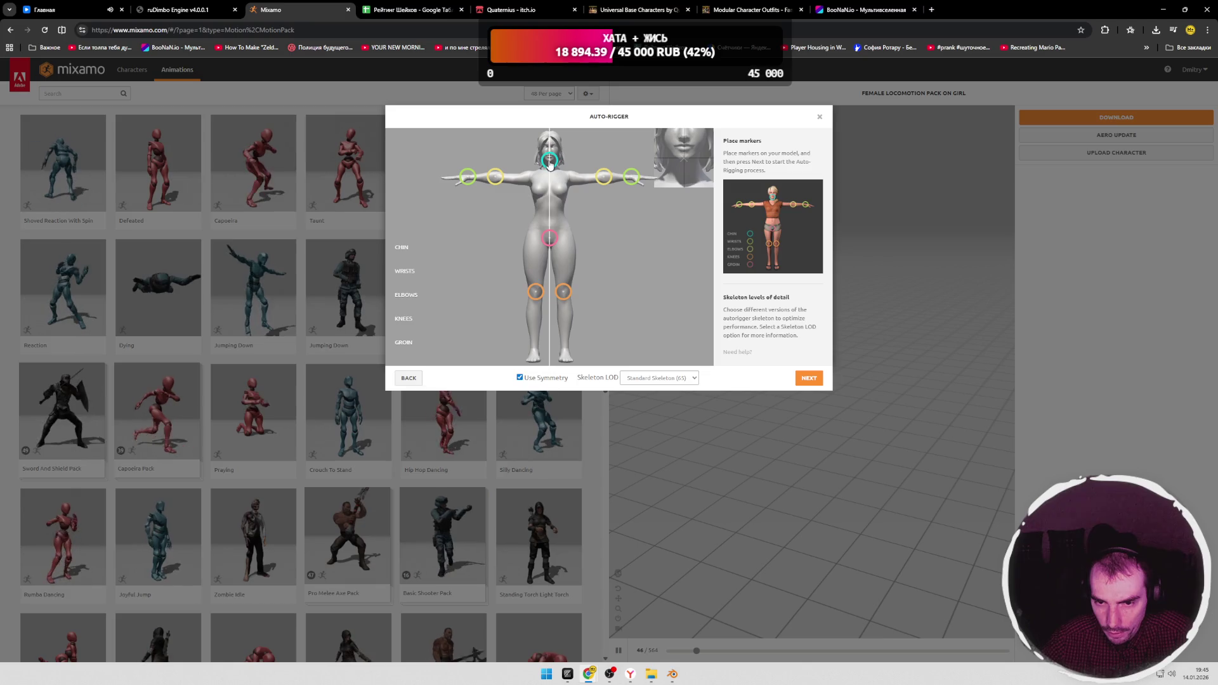
Step: Re-settle the chin and elbow markers, keep Standard Skeleton (65), and rerun auto-rigging
{"action": "left_click_drag", "start_coordinate": [549, 163], "coordinate": [549, 160]}
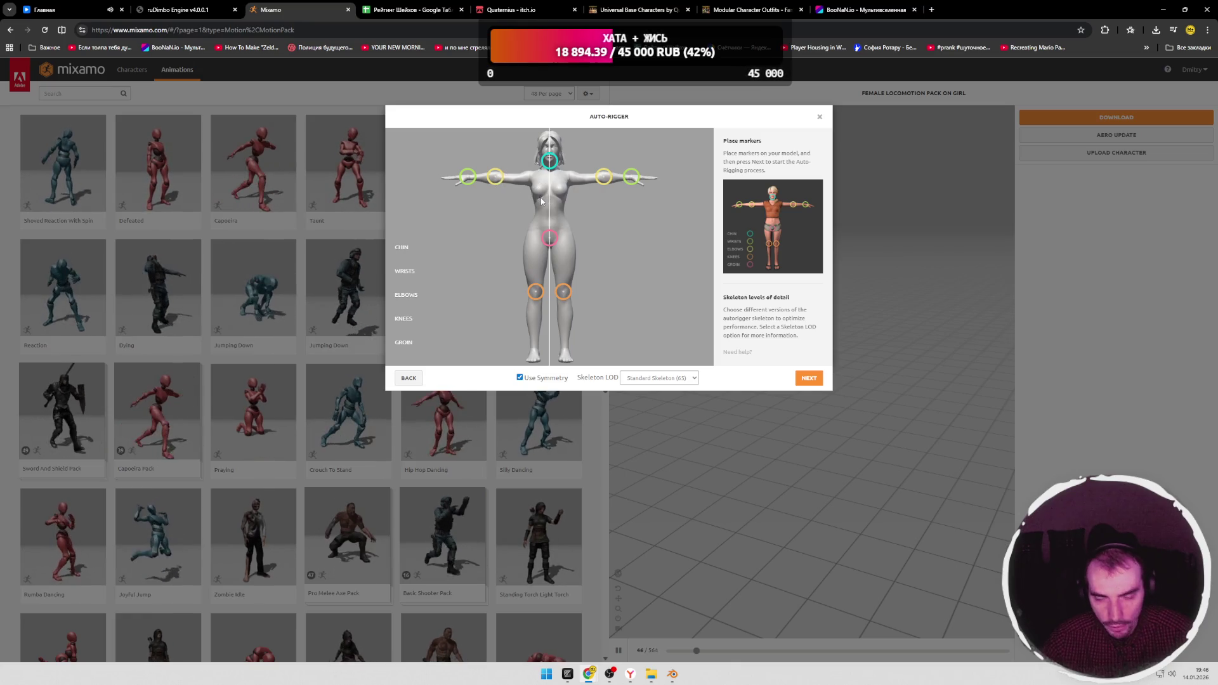
{"action": "left_click", "coordinate": [659, 377]}
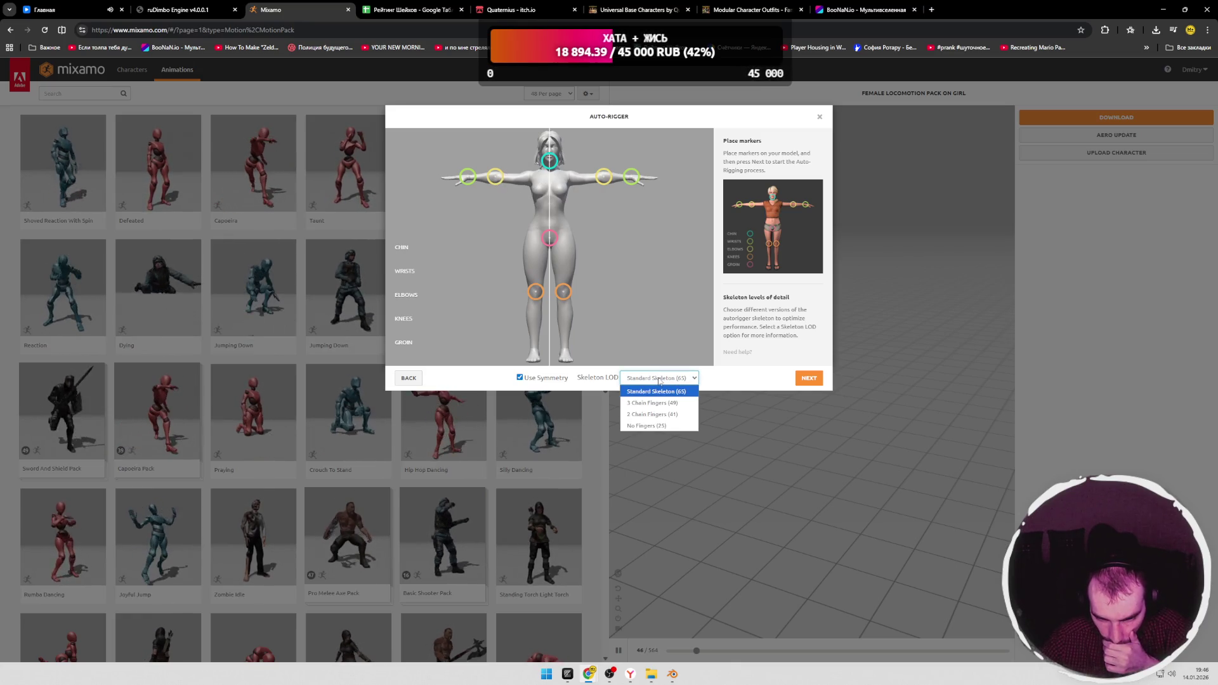
{"action": "left_click", "coordinate": [657, 392]}
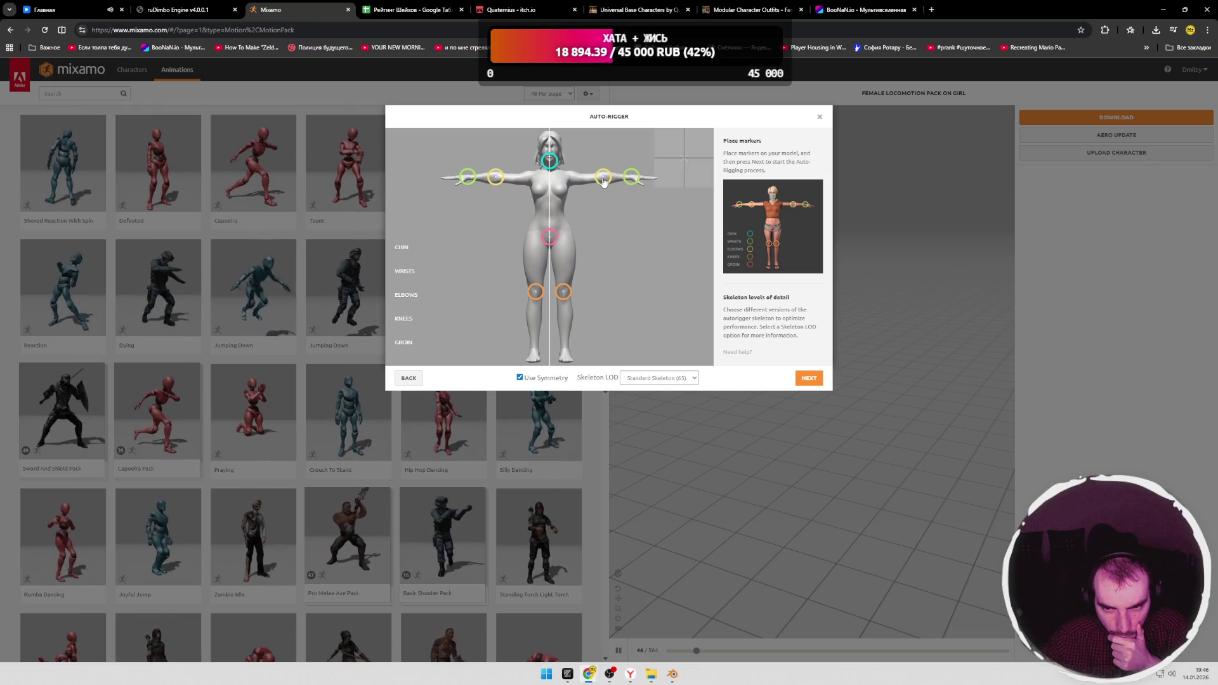
{"action": "left_click_drag", "start_coordinate": [602, 182], "coordinate": [600, 182]}
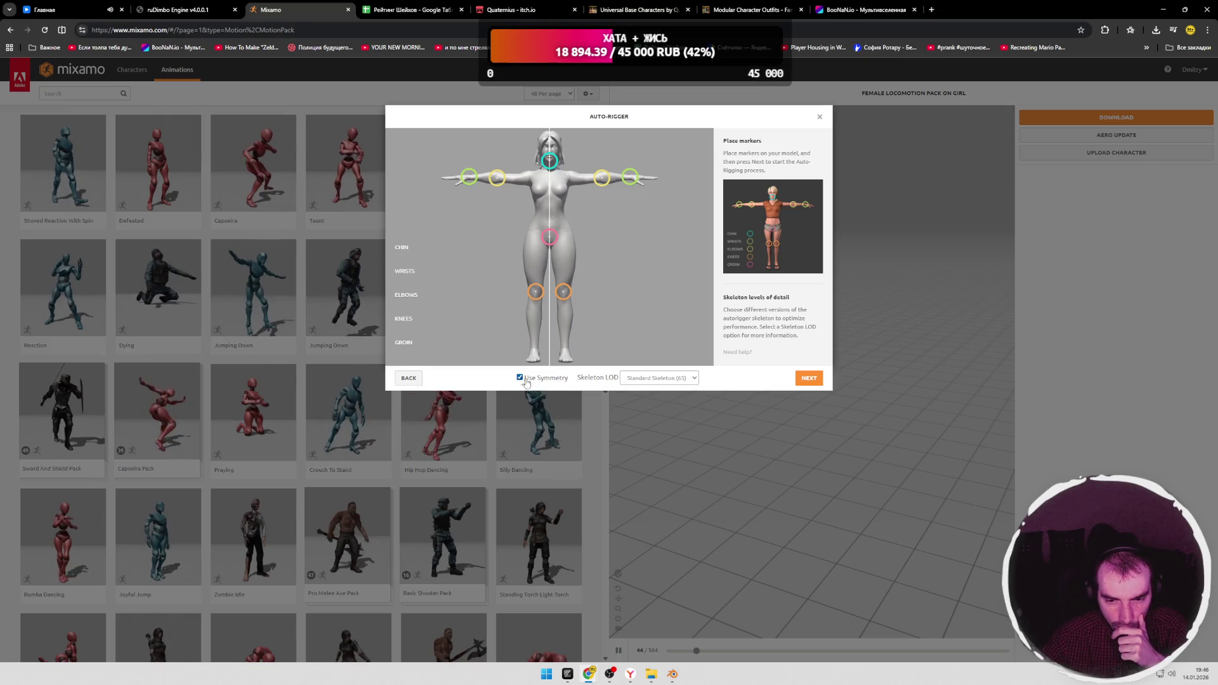
{"action": "left_click", "coordinate": [810, 377]}
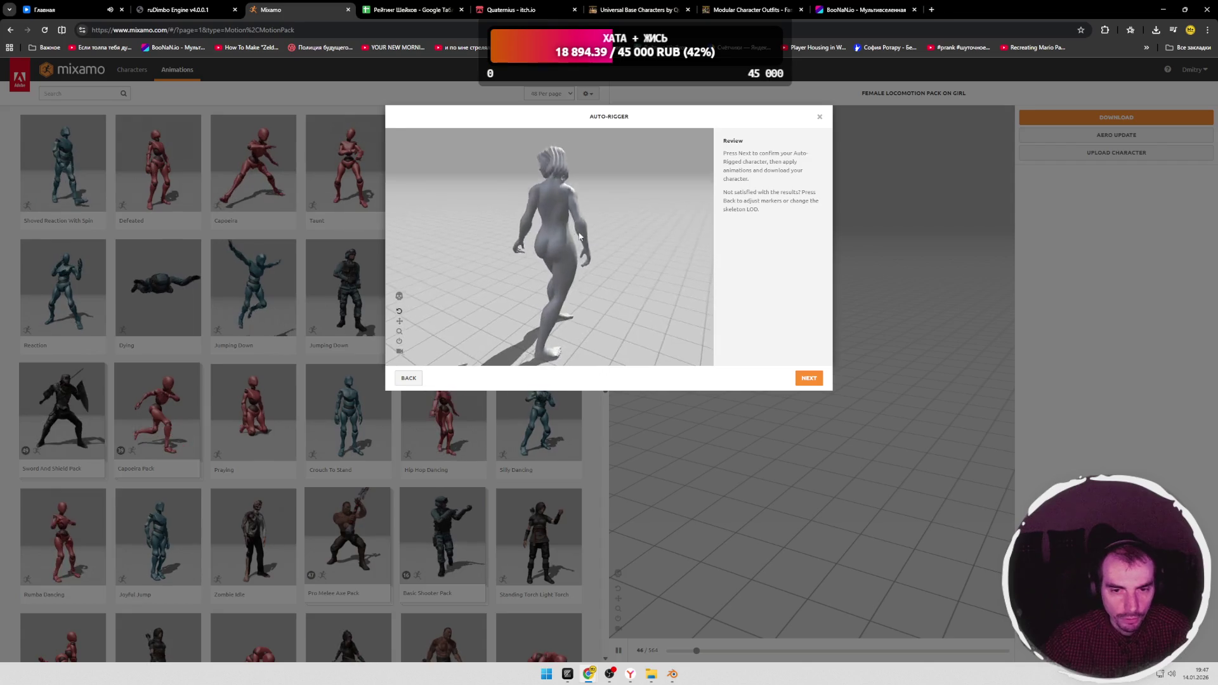
{"action": "key", "text": "alt+Tab"}
{"action": "scroll", "coordinate": [573, 391], "scroll_direction": "up", "scroll_amount": 2}
{"action": "scroll", "coordinate": [586, 394], "scroll_direction": "up", "scroll_amount": 1}
{"action": "middle_click_drag", "start_coordinate": [544, 370], "coordinate": [631, 397]}
{"action": "scroll", "coordinate": [597, 391], "scroll_direction": "up", "scroll_amount": 3}
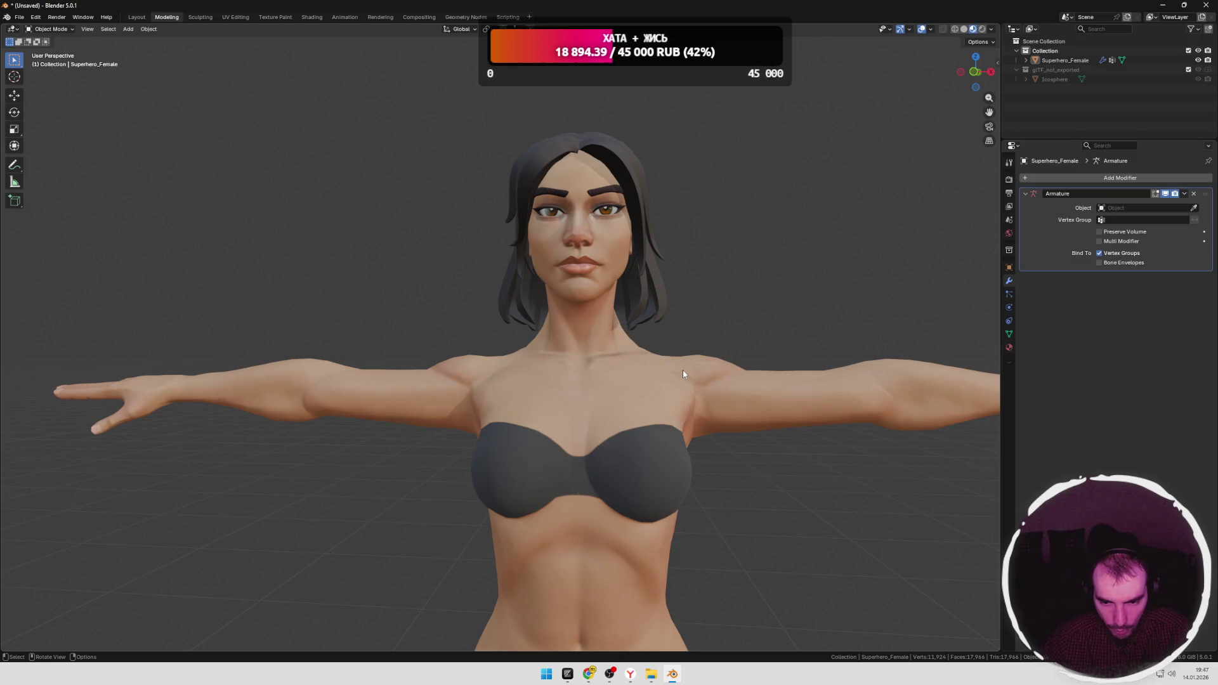
{"action": "key", "text": "alt+Tab"}
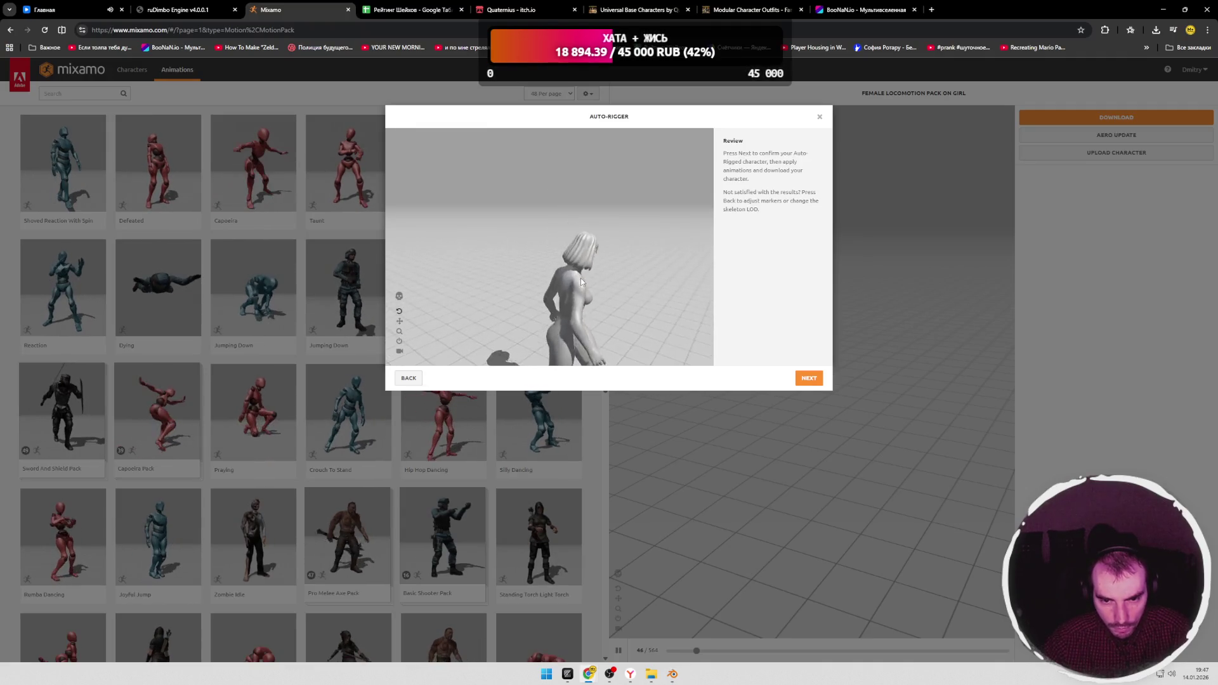
{"action": "scroll", "coordinate": [582, 281], "scroll_direction": "up", "scroll_amount": 3}
{"action": "left_click_drag", "start_coordinate": [585, 290], "coordinate": [585, 285]}
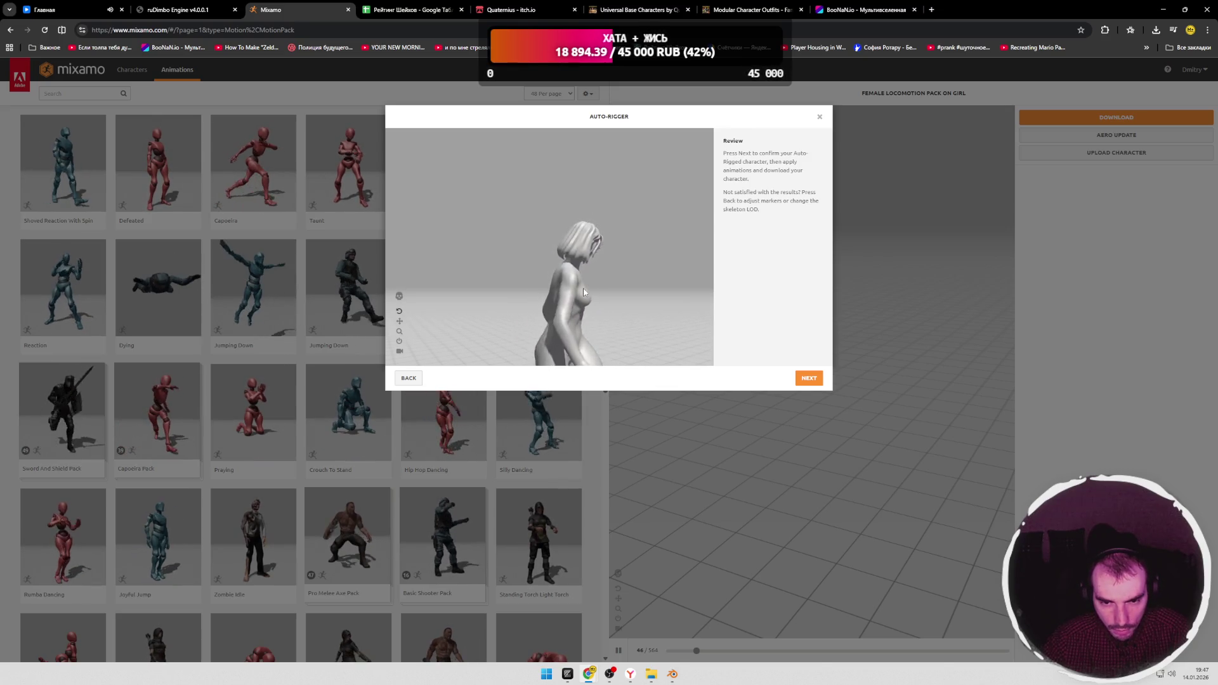
{"action": "mouse_move", "coordinate": [586, 287]}
{"action": "left_mouse_down"}
{"action": "mouse_move", "coordinate": [573, 315]}
{"action": "mouse_move", "coordinate": [628, 318]}
{"action": "left_mouse_up"}
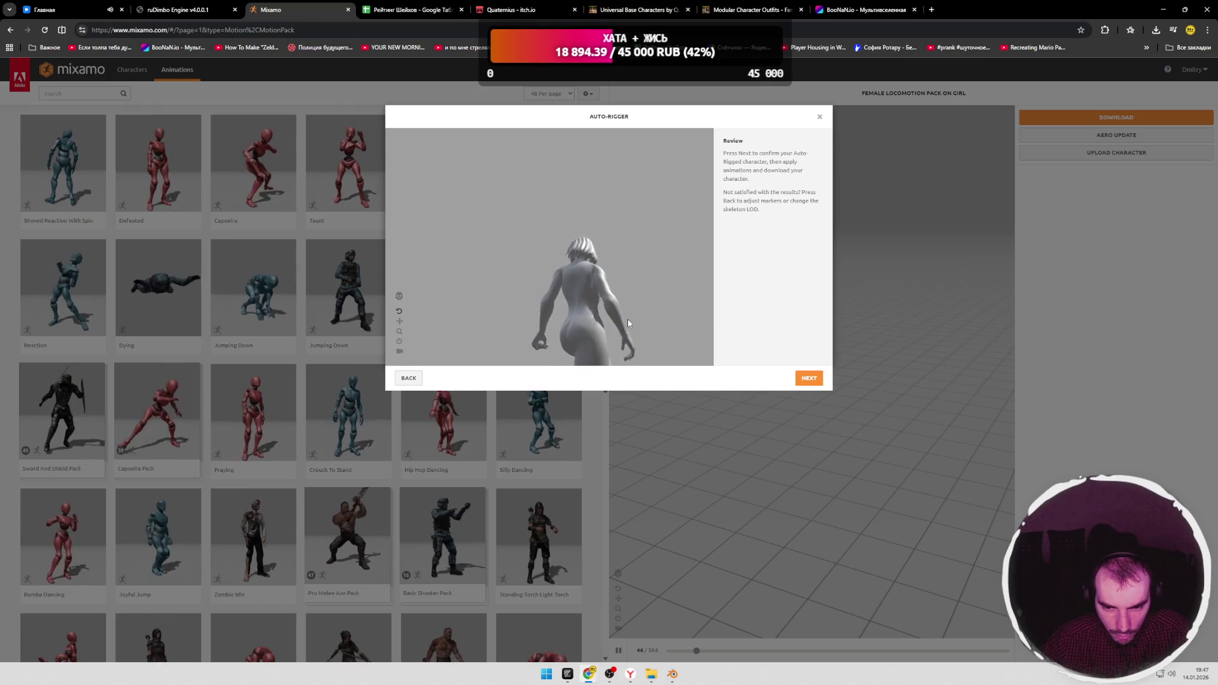
{"action": "mouse_move", "coordinate": [627, 319]}
{"action": "left_mouse_down"}
{"action": "mouse_move", "coordinate": [595, 314]}
{"action": "mouse_move", "coordinate": [567, 274]}
{"action": "left_mouse_up"}
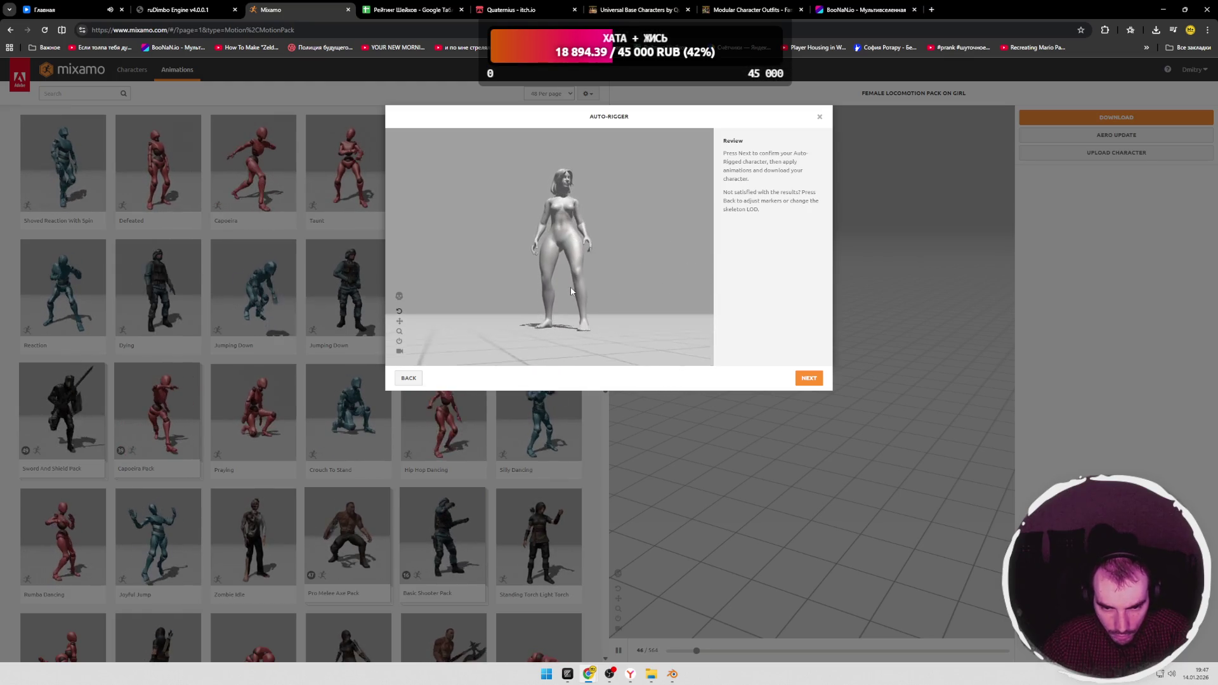
{"action": "scroll", "coordinate": [566, 286], "scroll_direction": "up", "scroll_amount": 4}
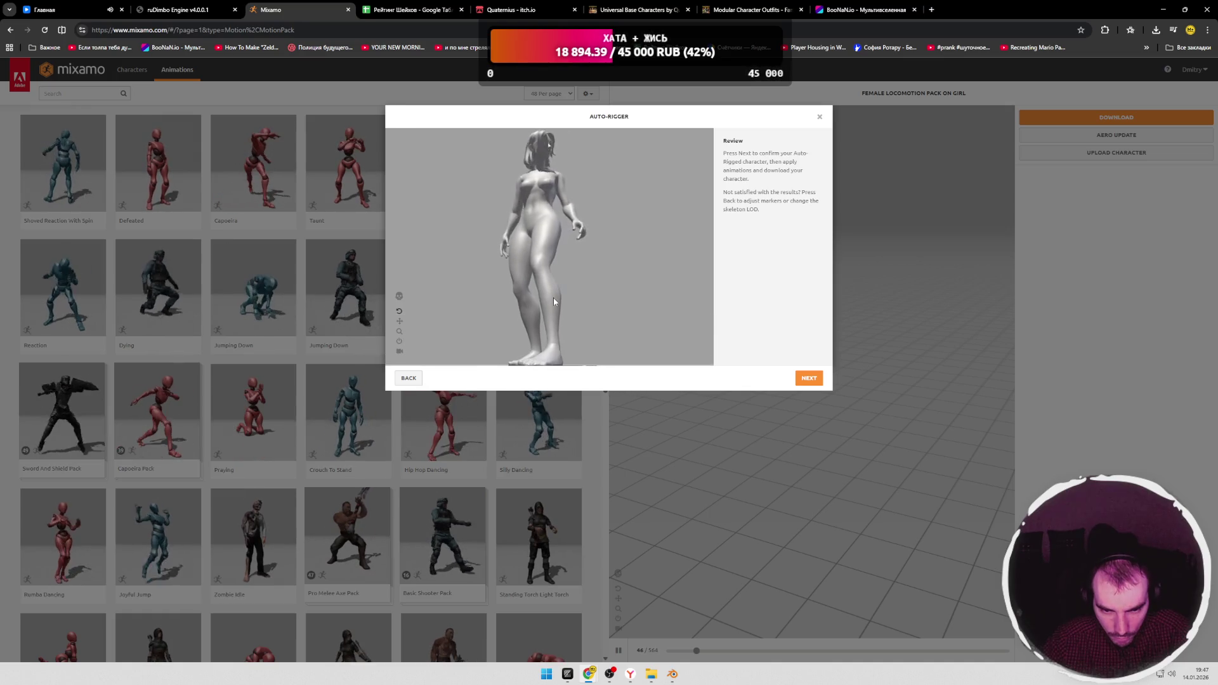
{"action": "mouse_move", "coordinate": [553, 297]}
{"action": "left_mouse_down"}
{"action": "mouse_move", "coordinate": [566, 285]}
{"action": "mouse_move", "coordinate": [538, 308]}
{"action": "mouse_move", "coordinate": [572, 260]}
{"action": "mouse_move", "coordinate": [575, 298]}
{"action": "mouse_move", "coordinate": [593, 264]}
{"action": "left_mouse_up"}
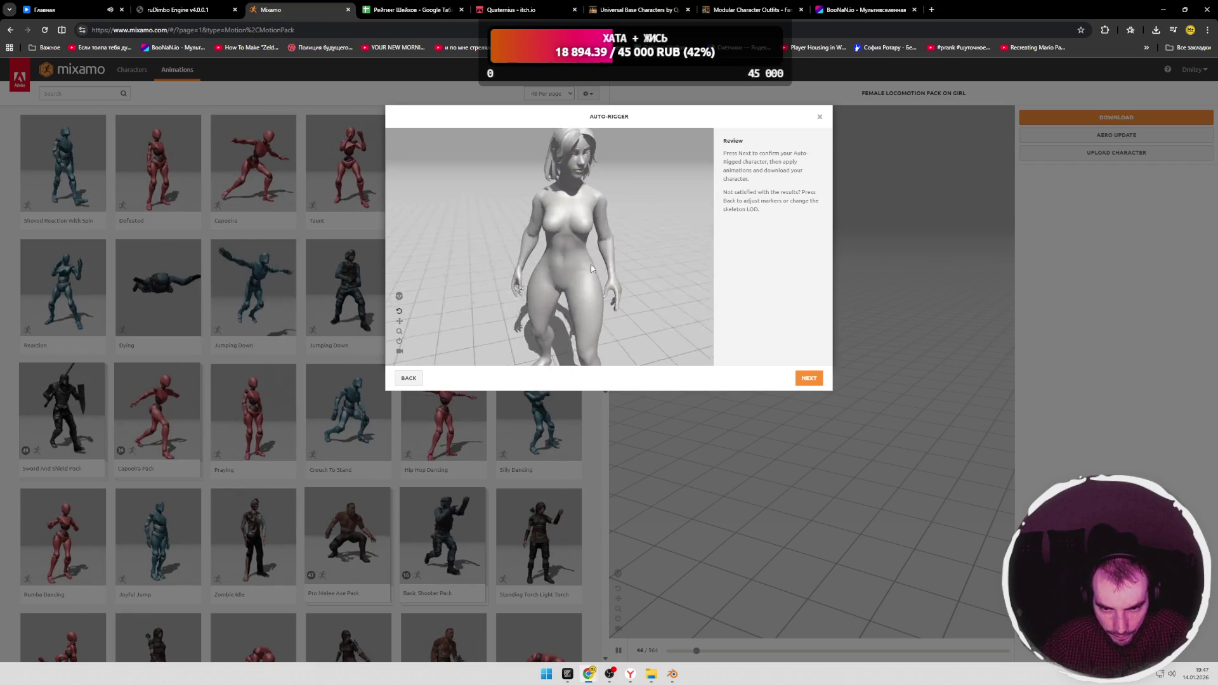
{"action": "left_click", "coordinate": [401, 382]}
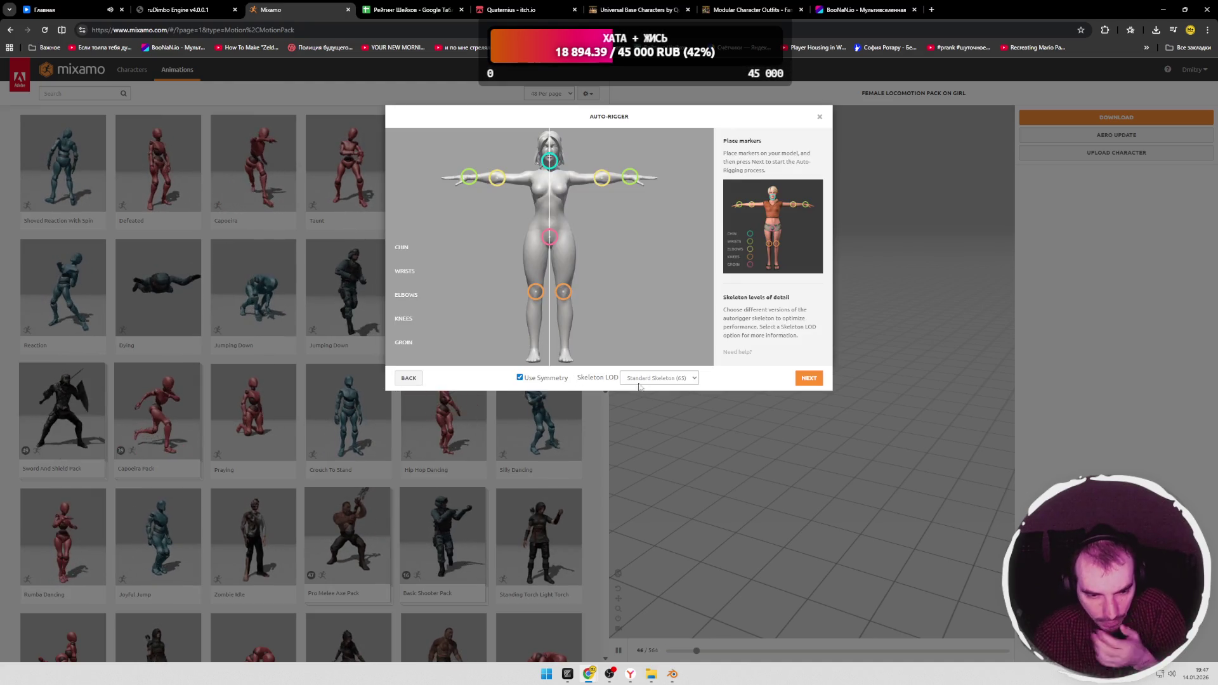
{"action": "left_click", "coordinate": [660, 378]}
{"action": "left_click", "coordinate": [658, 403]}
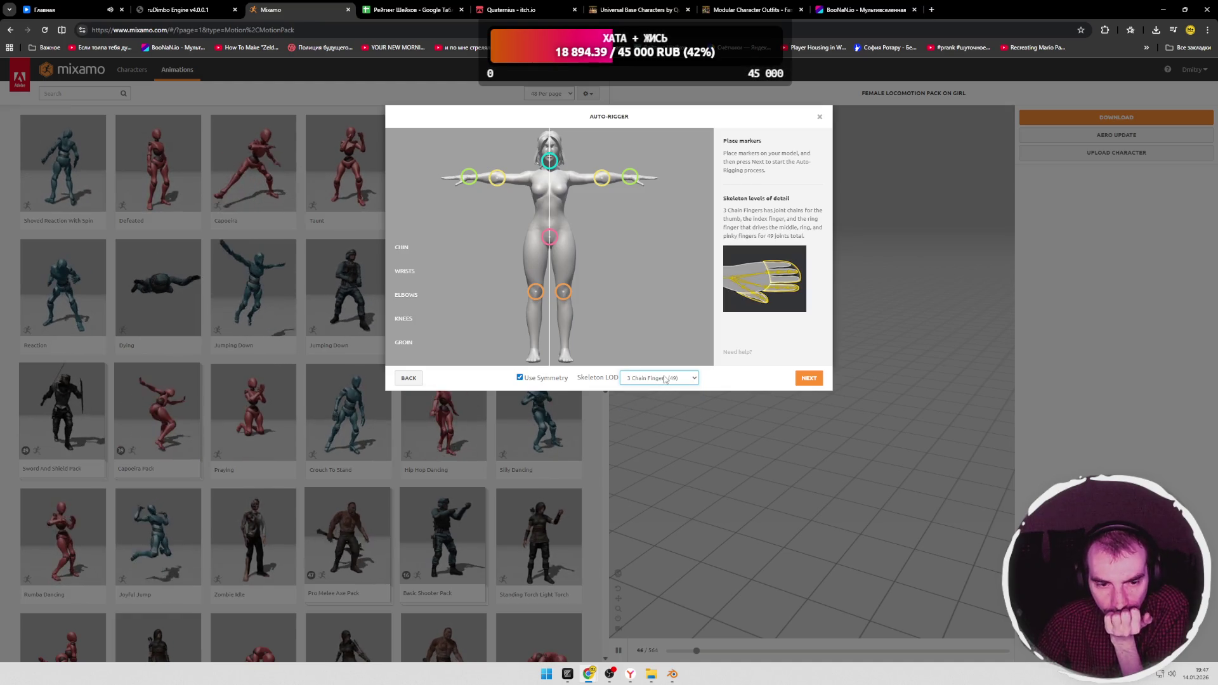
{"action": "left_click", "coordinate": [665, 379]}
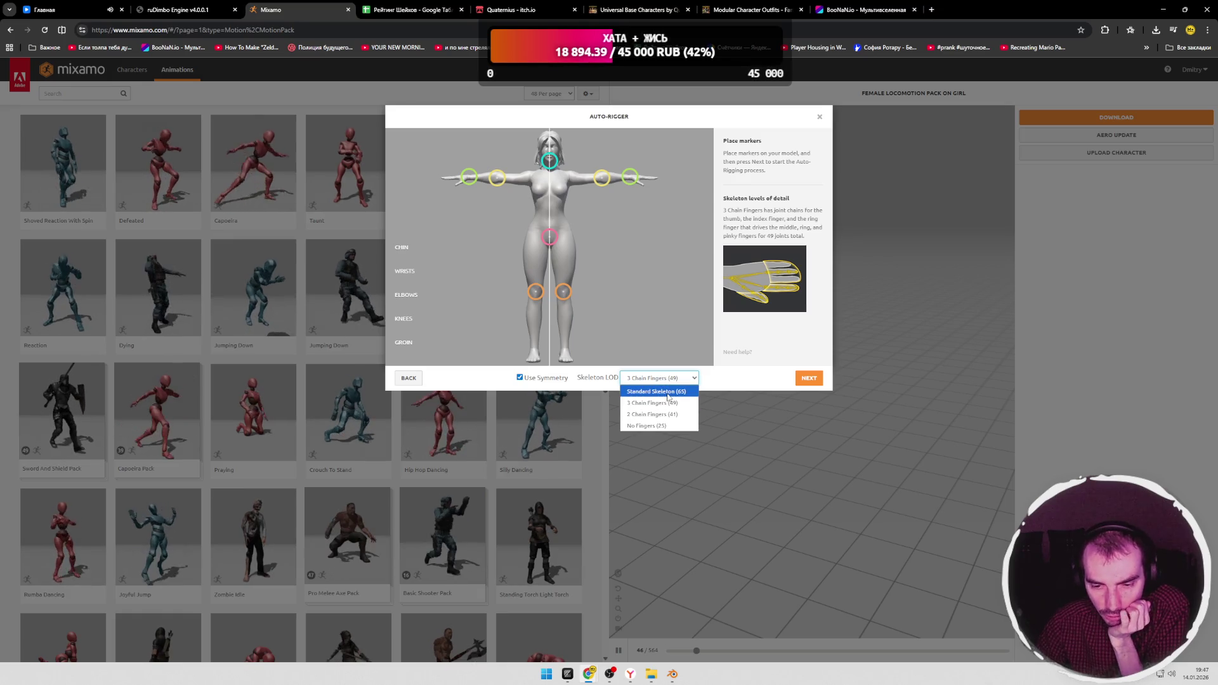
{"action": "left_click", "coordinate": [657, 391]}
{"action": "left_click", "coordinate": [660, 378]}
{"action": "left_click", "coordinate": [651, 415]}
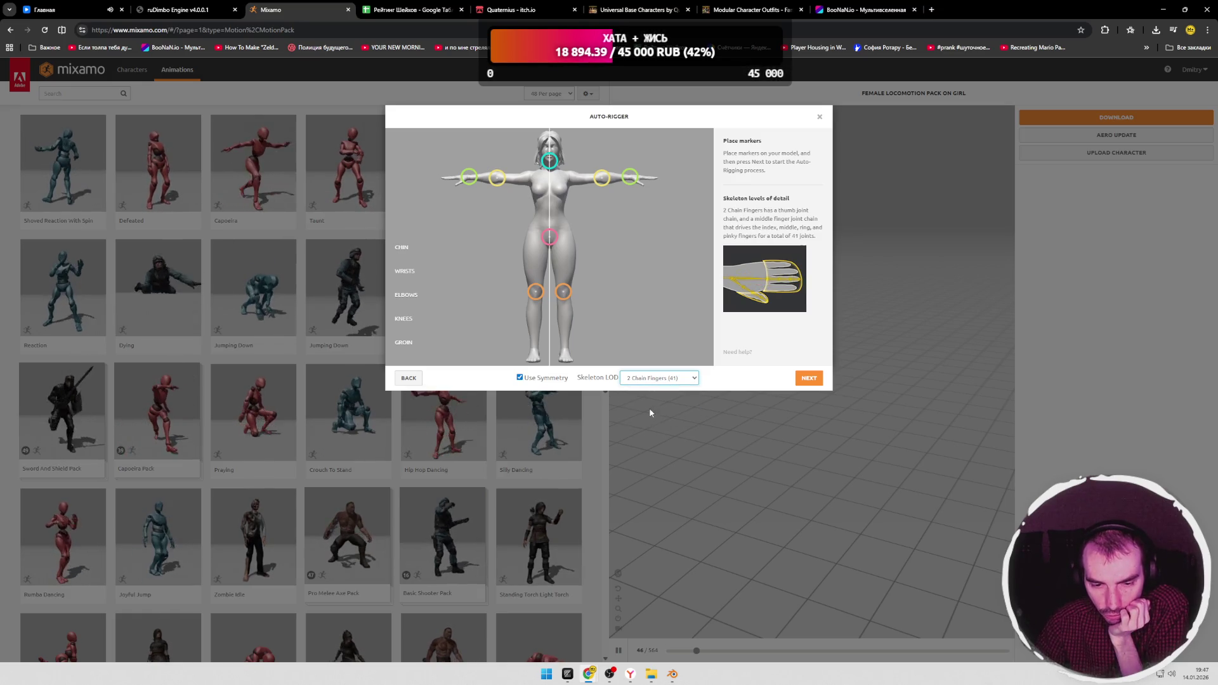
{"action": "left_click", "coordinate": [659, 378]}
{"action": "left_click", "coordinate": [650, 425]}
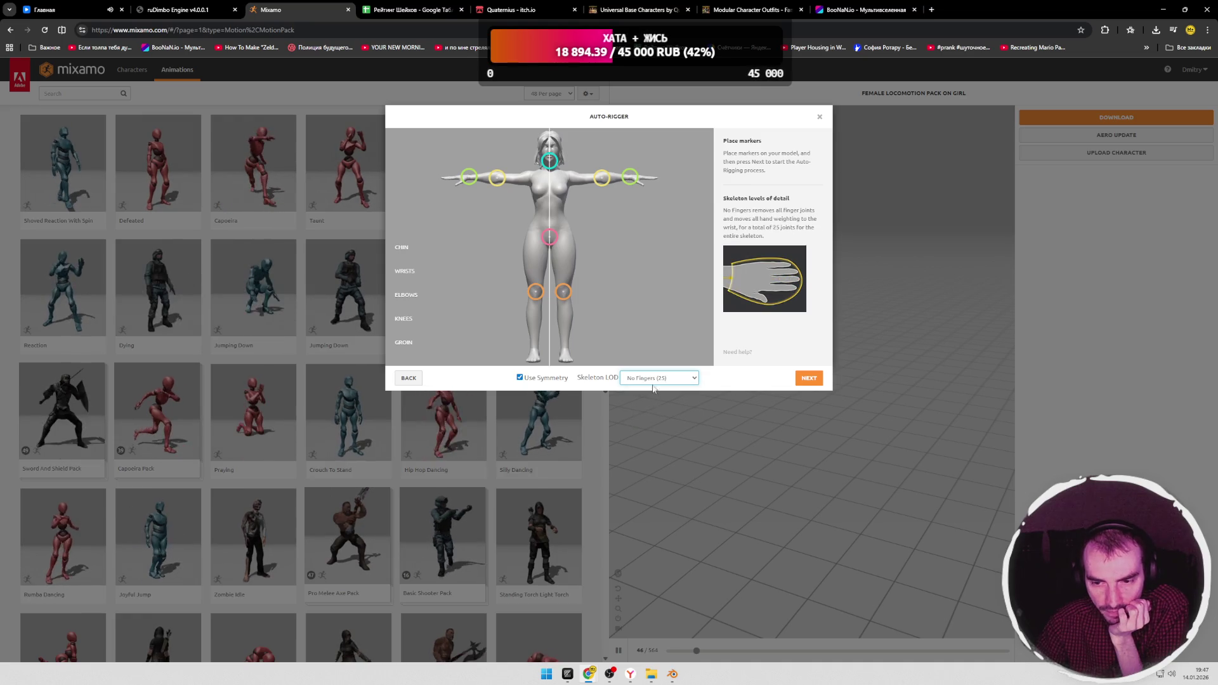
{"action": "left_click", "coordinate": [660, 377]}
{"action": "left_click", "coordinate": [651, 415]}
{"action": "left_click", "coordinate": [659, 378]}
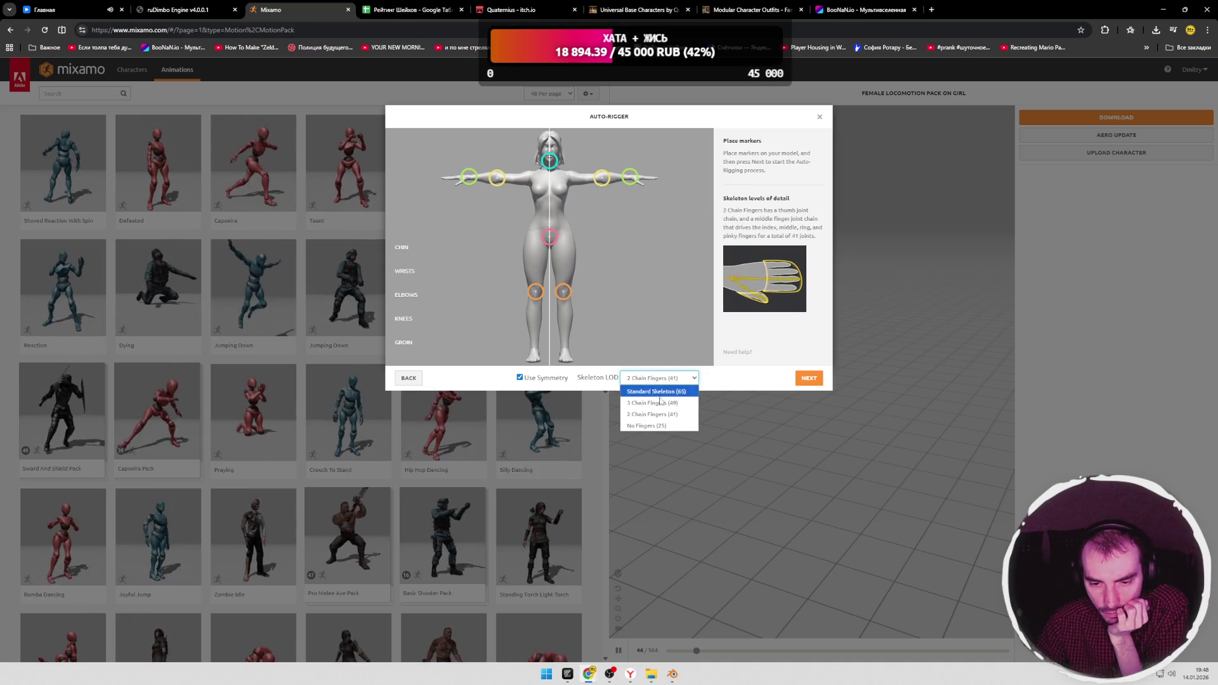
{"action": "left_click", "coordinate": [651, 402]}
{"action": "left_click", "coordinate": [660, 378]}
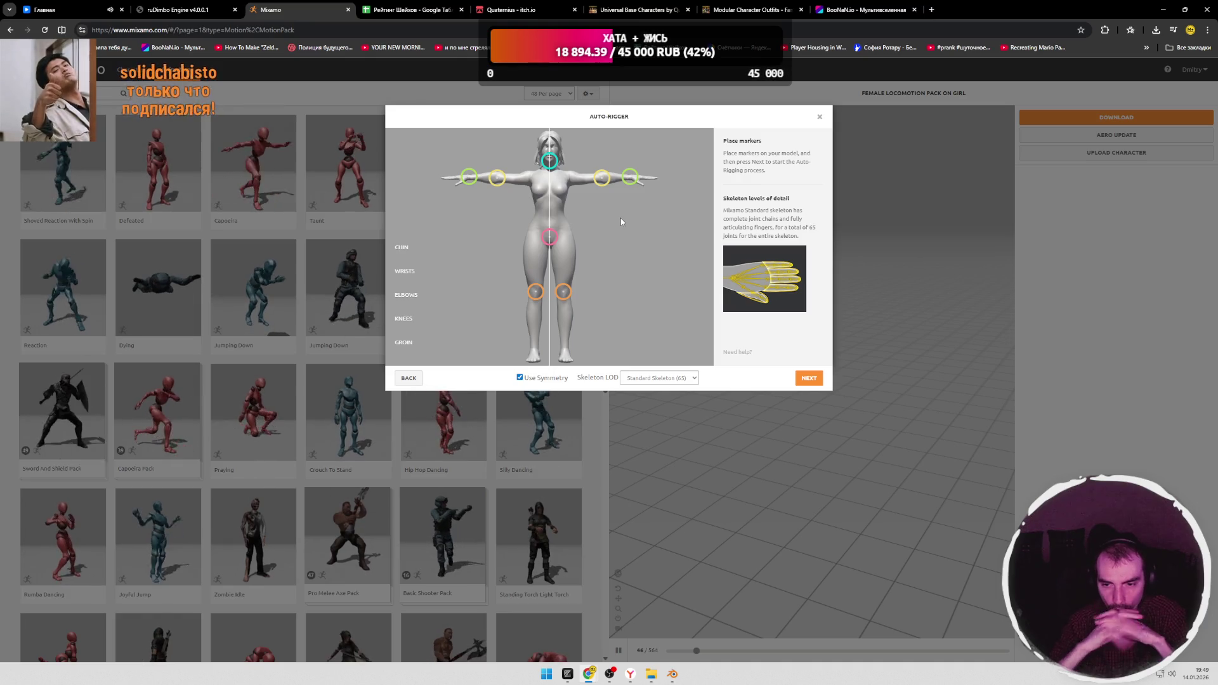
Step: Keep Standard Skeleton (65) as the LOD and run the auto-rigger
{"action": "left_click", "coordinate": [659, 377]}
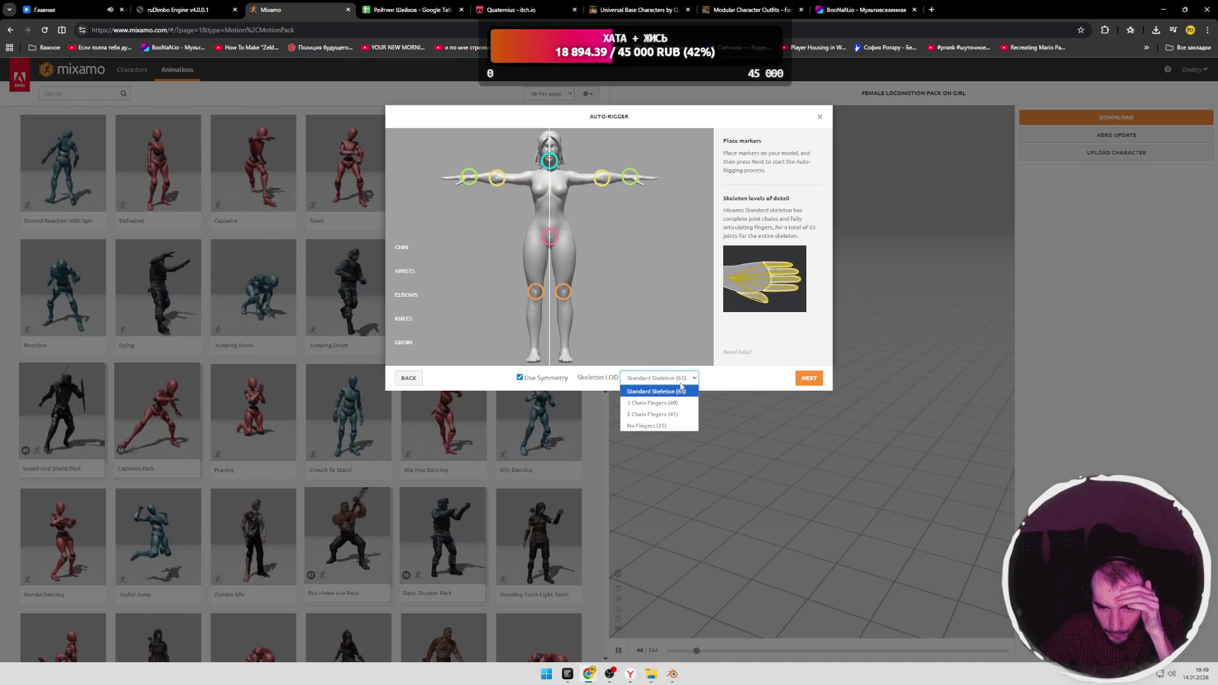
{"action": "left_click", "coordinate": [656, 391]}
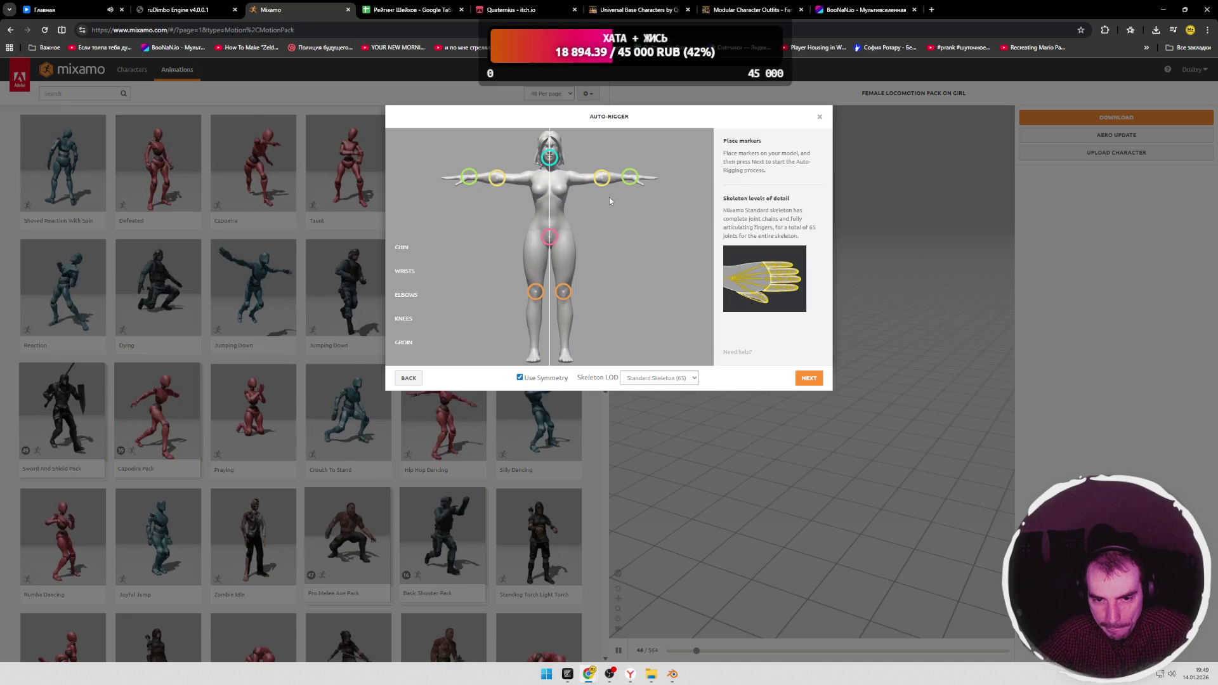
{"action": "left_click", "coordinate": [805, 377]}
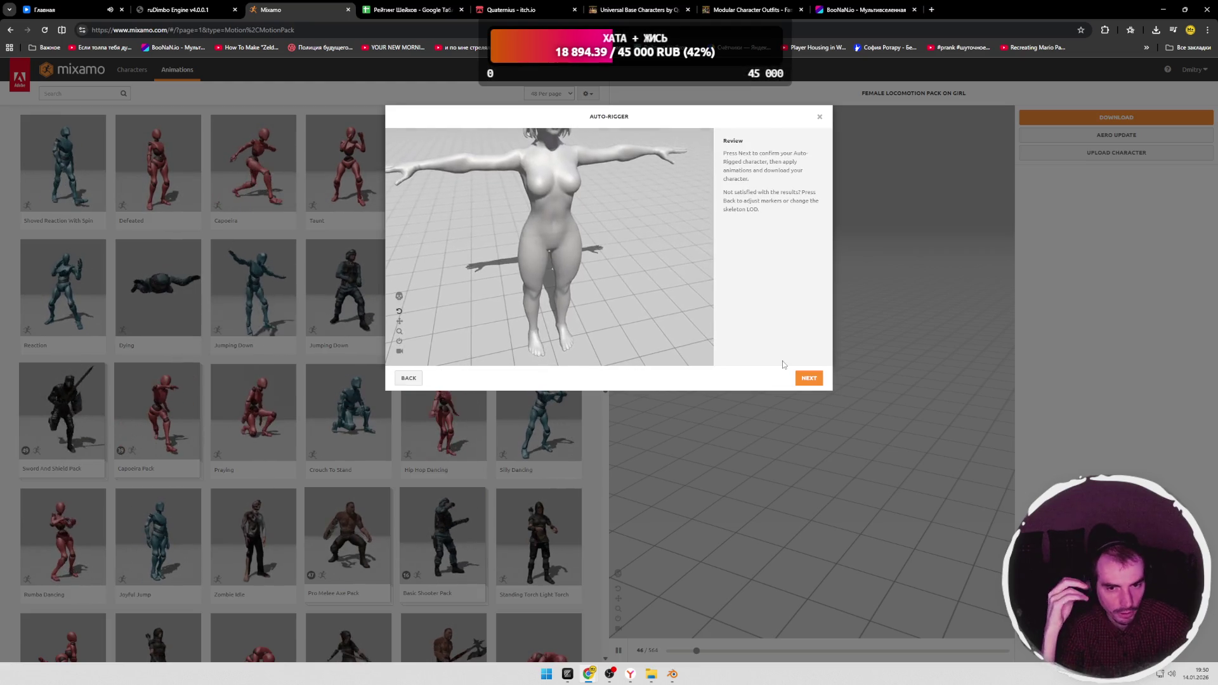
{"action": "left_click_drag", "start_coordinate": [616, 233], "coordinate": [597, 196]}
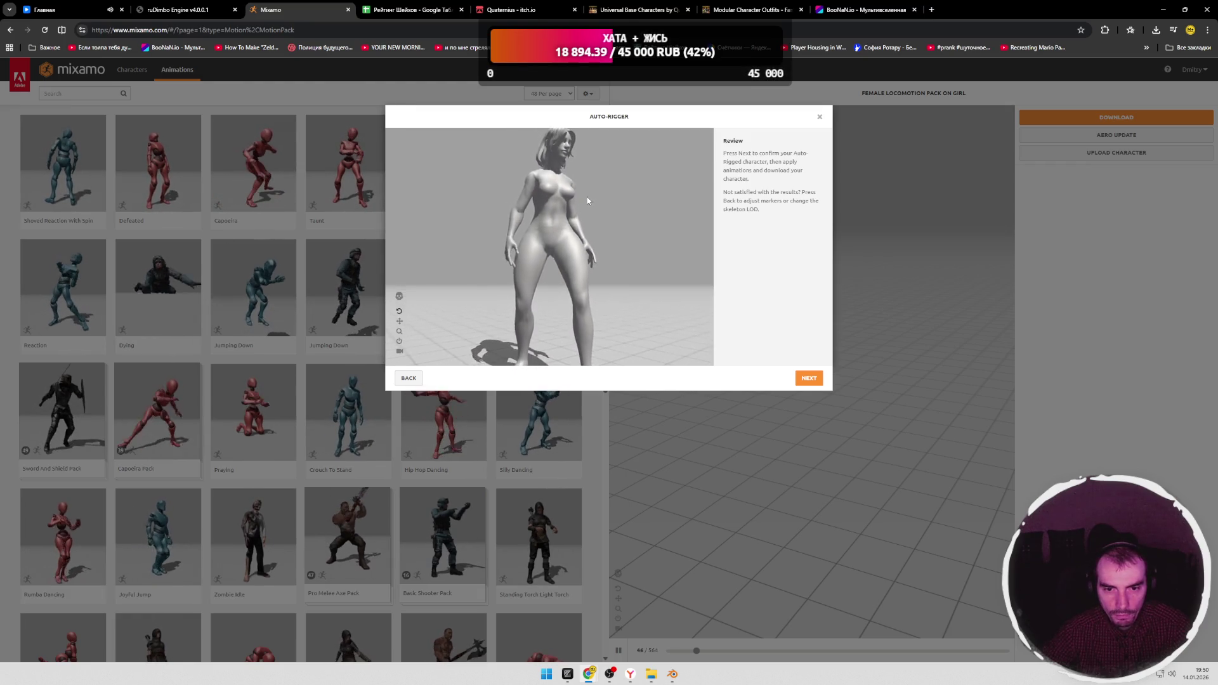
{"action": "left_click_drag", "start_coordinate": [577, 237], "coordinate": [577, 220]}
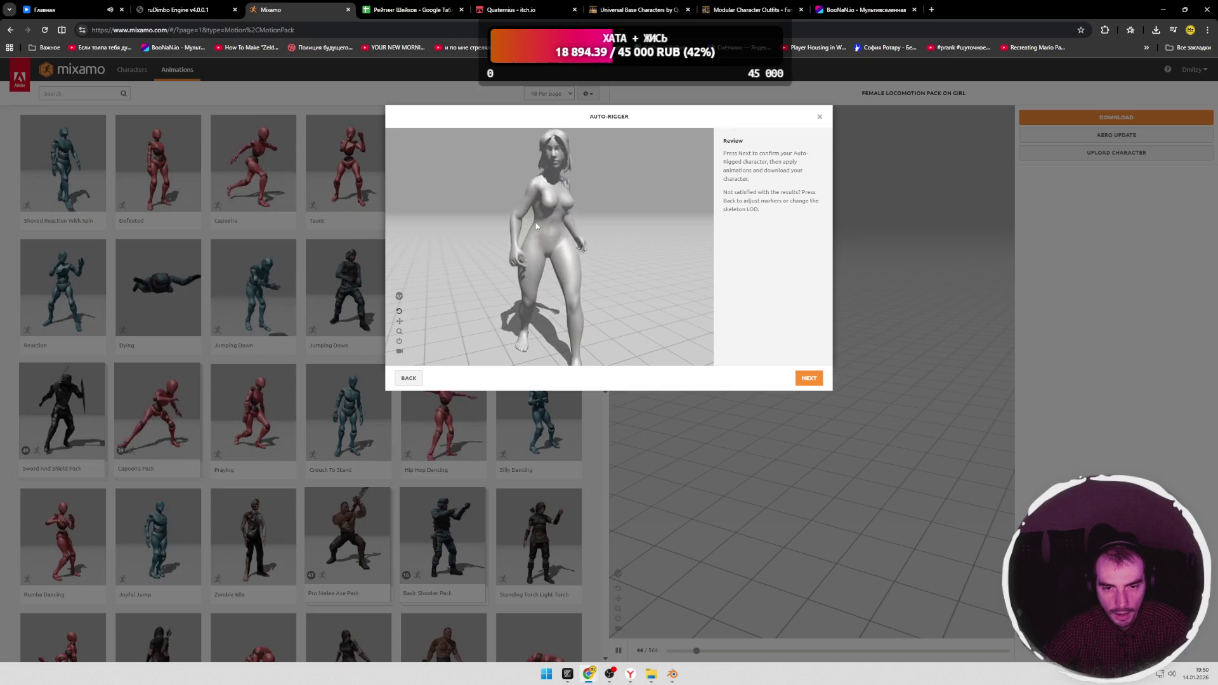
{"action": "left_click", "coordinate": [408, 378]}
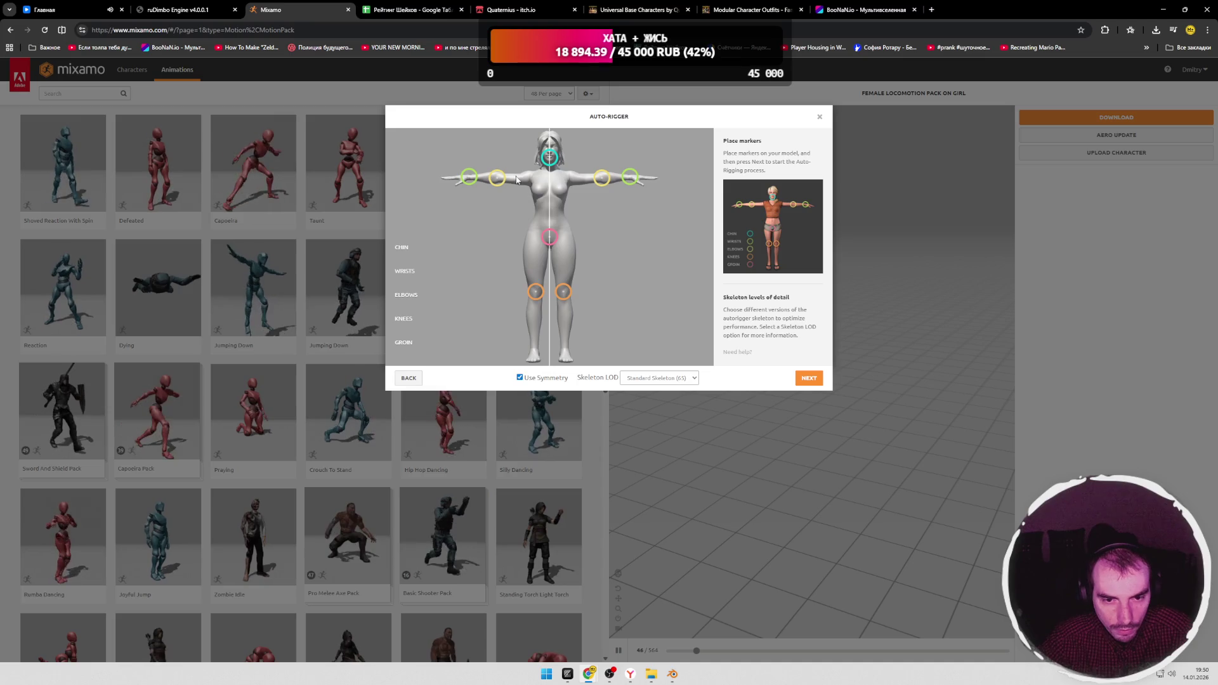
{"action": "mouse_move", "coordinate": [550, 161]}
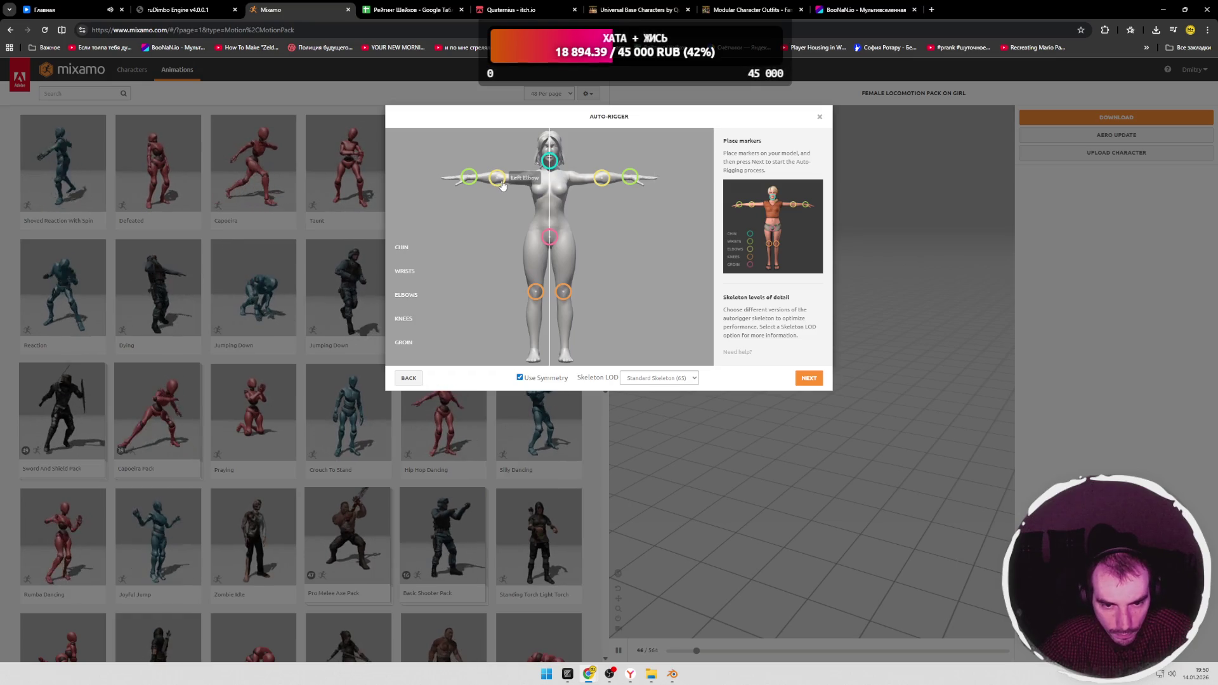
{"action": "mouse_move", "coordinate": [495, 177]}
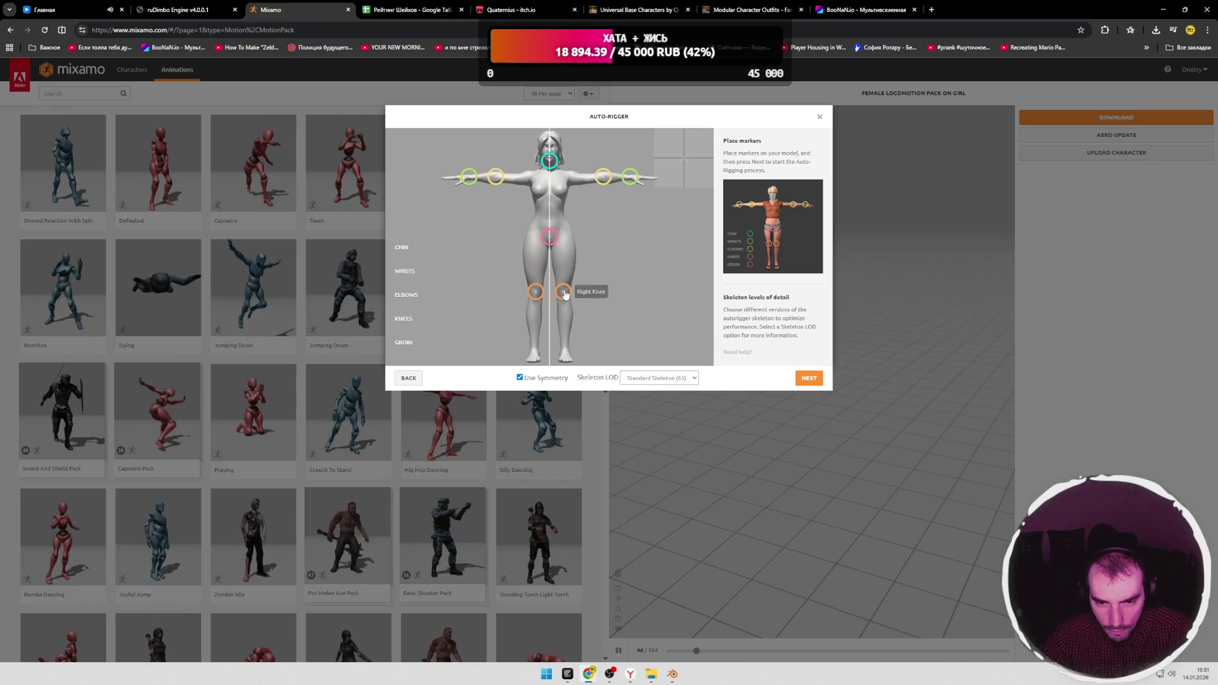
{"action": "mouse_move", "coordinate": [564, 291]}
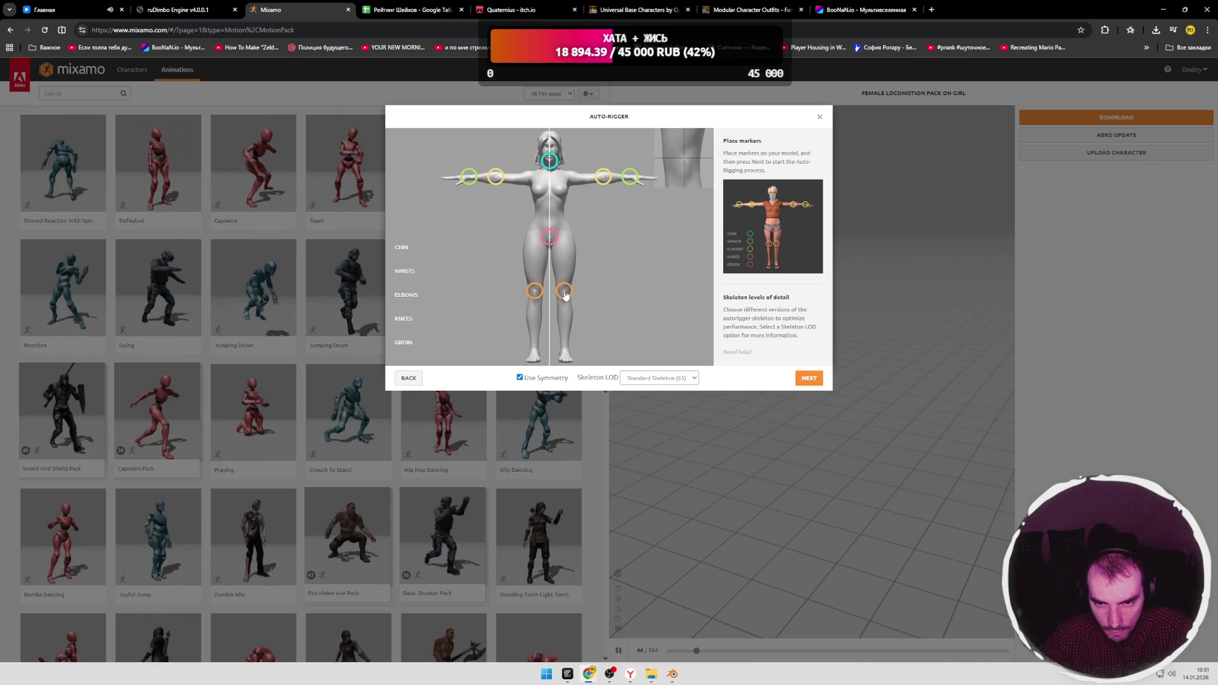
Step: Rerun auto-rigging of the character and bring Blender to the front
{"action": "left_click", "coordinate": [810, 378]}
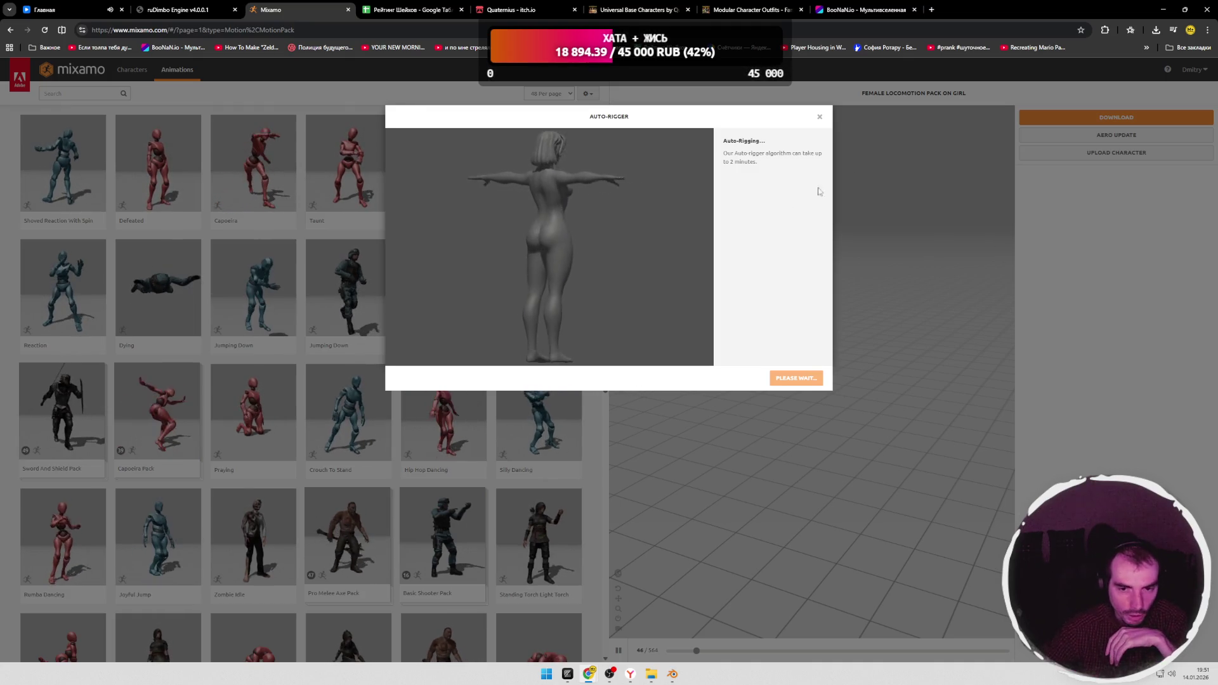
{"action": "left_click", "coordinate": [1155, 11]}
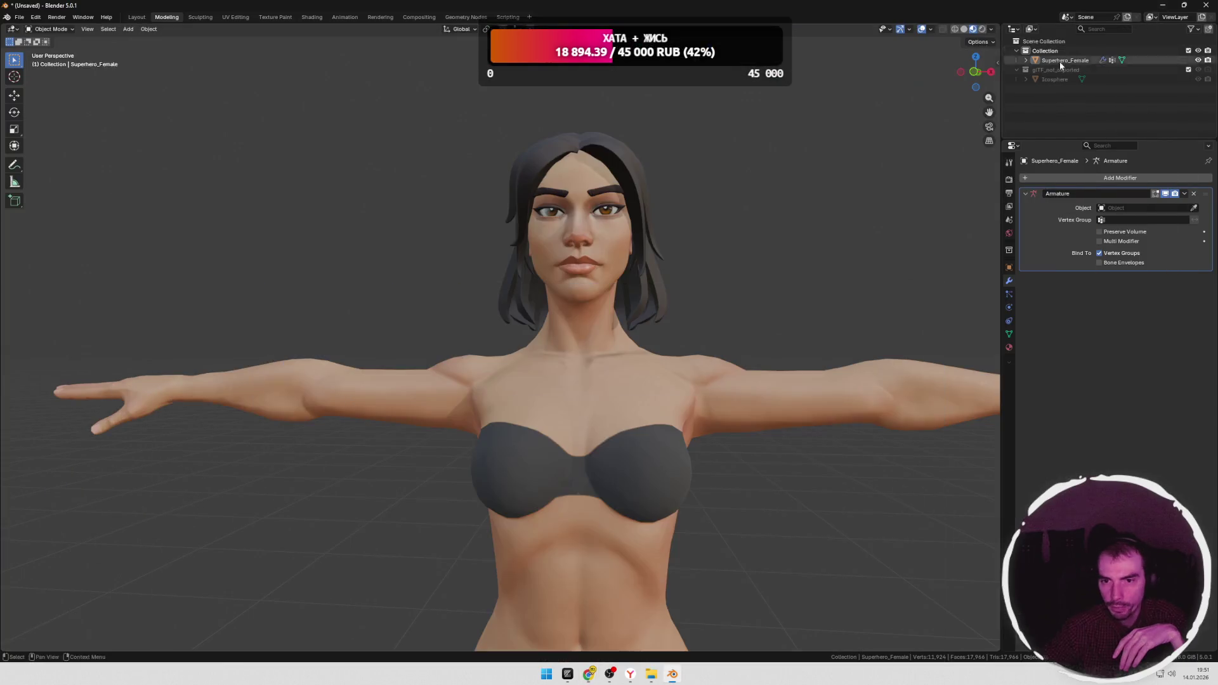
Step: Hide Blender and close the two File Explorer windows on the desktop
{"action": "left_click", "coordinate": [1161, 12]}
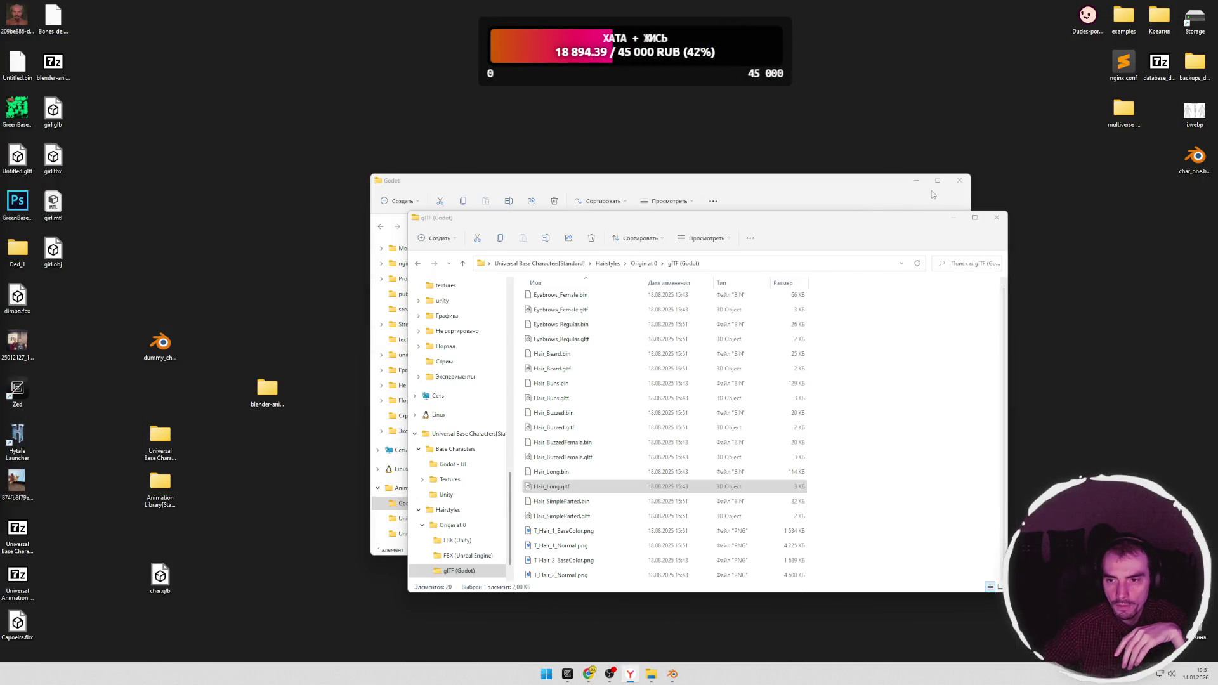
{"action": "left_click", "coordinate": [916, 180]}
{"action": "left_click", "coordinate": [953, 217]}
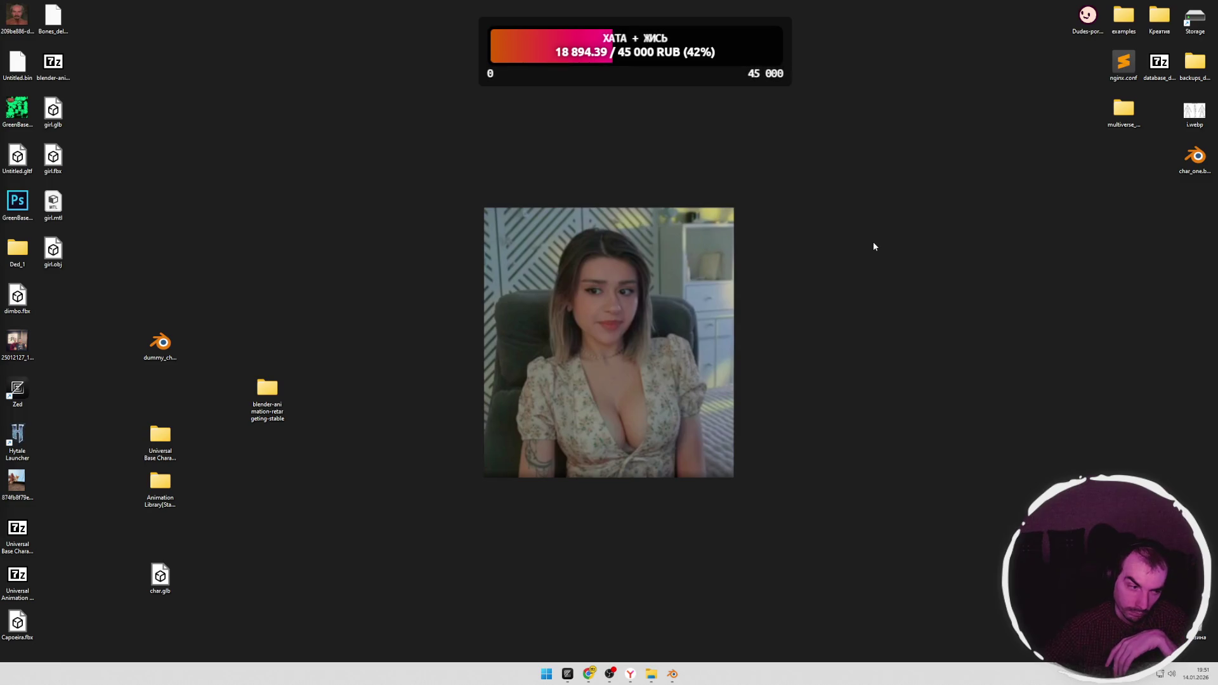
Step: Orbit the character model in Blender, hide it again, and return to the Mixamo browser
{"action": "left_click", "coordinate": [673, 674]}
{"action": "middle_click_drag", "start_coordinate": [640, 546], "coordinate": [615, 508]}
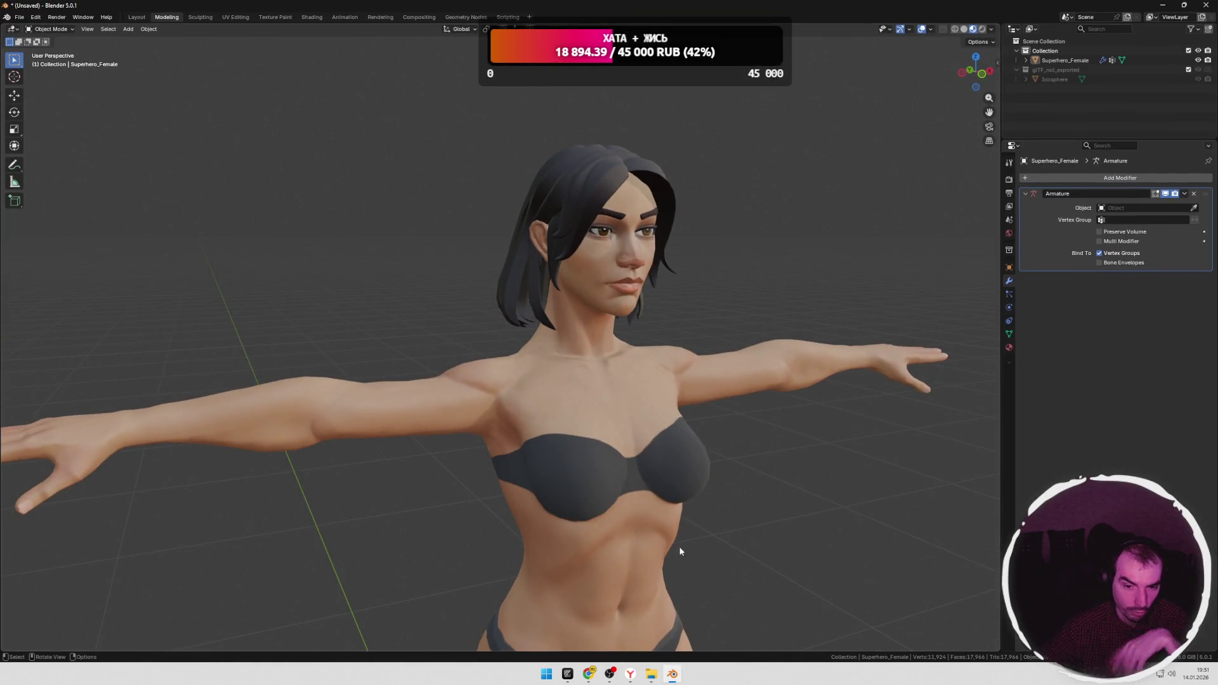
{"action": "left_click", "coordinate": [673, 675]}
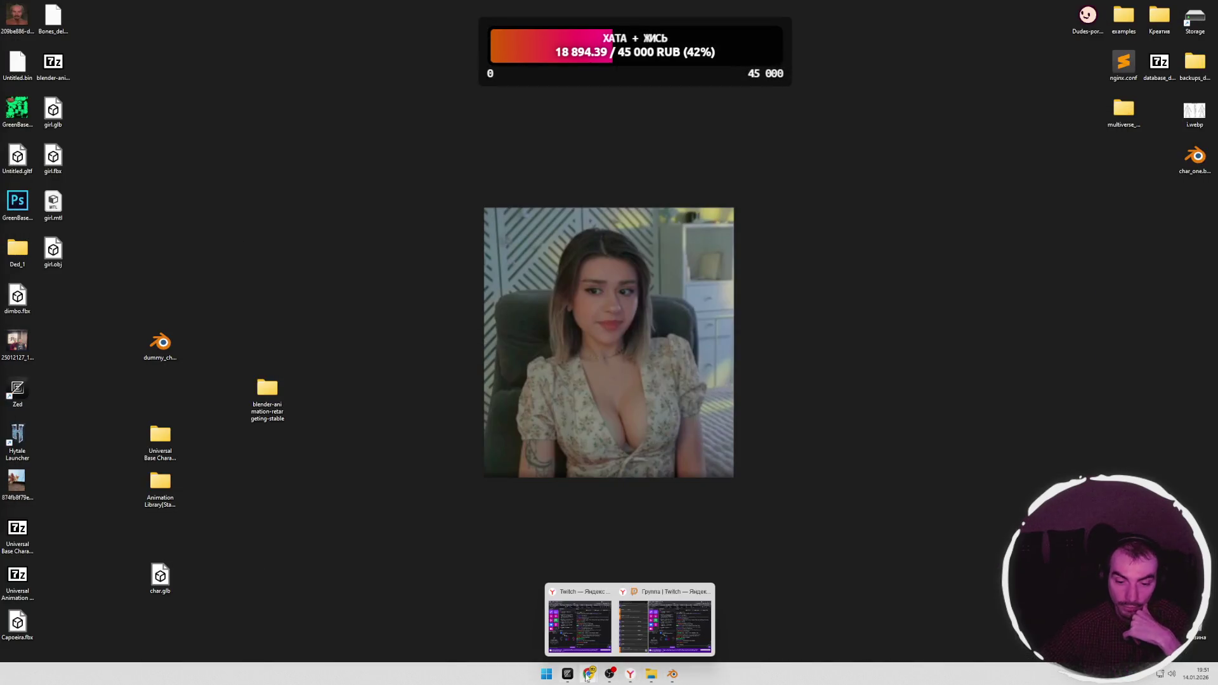
{"action": "left_click", "coordinate": [514, 623]}
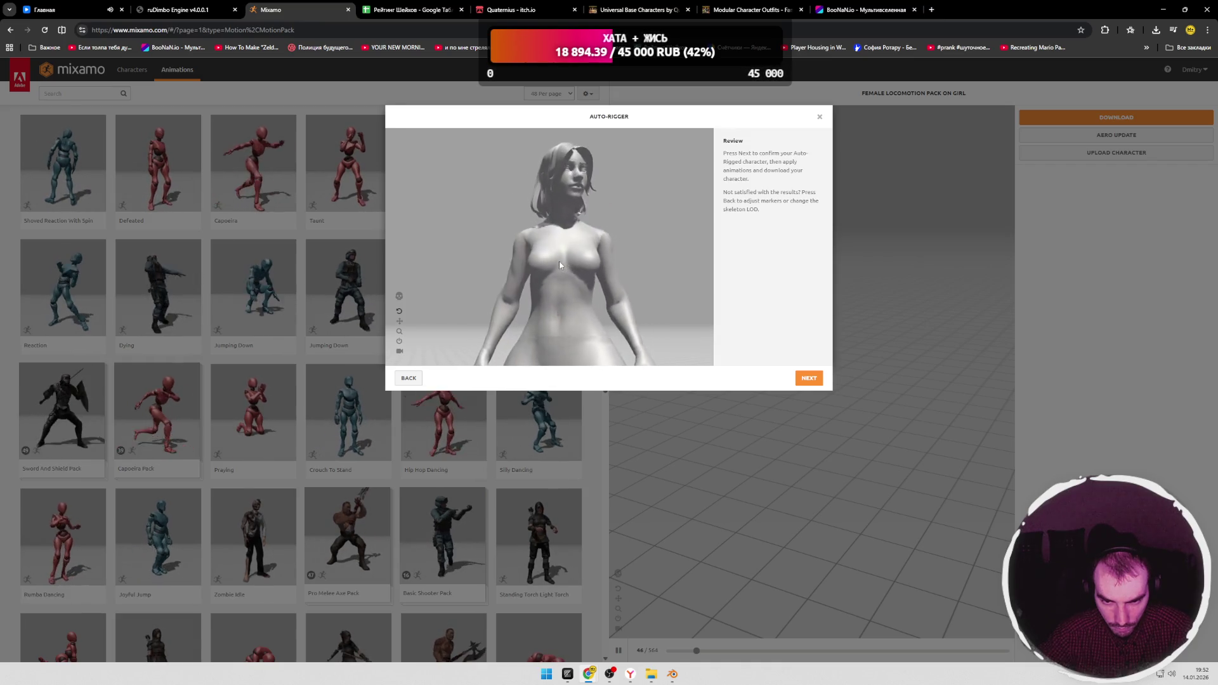
Step: Accept the auto-rigged girl so she loads in the main viewer
{"action": "left_click", "coordinate": [808, 378]}
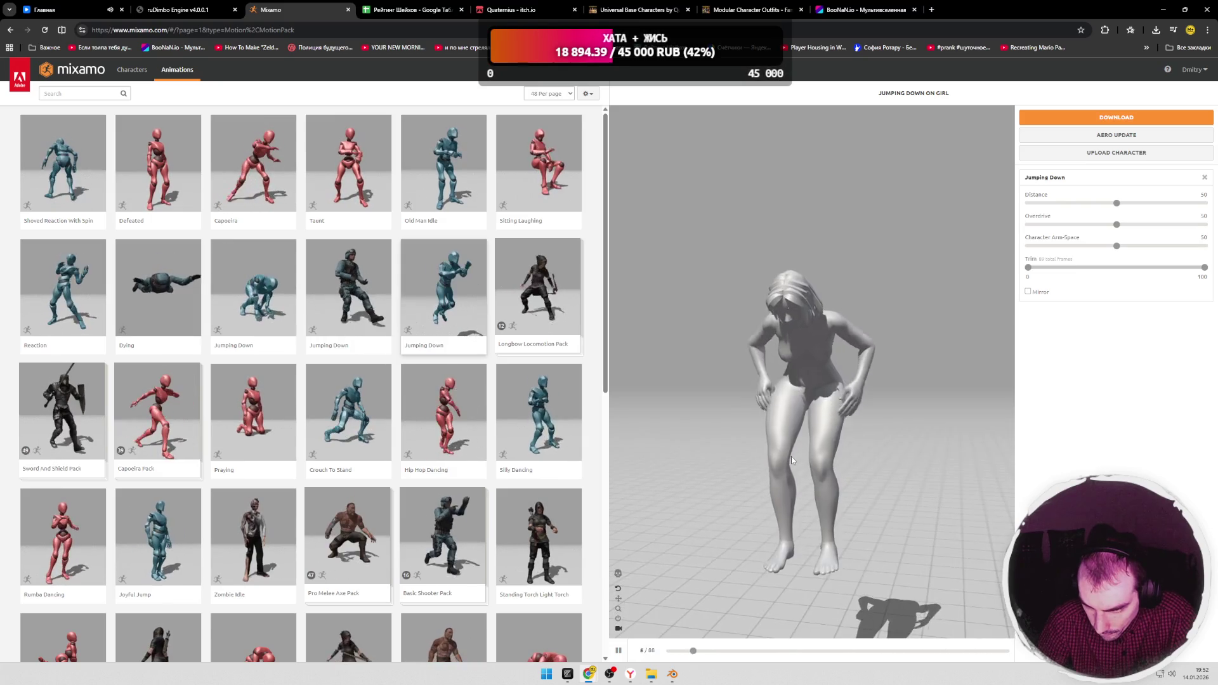
Step: Preview Hip Hop Dancing, then Rumba Dancing, on the rigged girl
{"action": "left_click", "coordinate": [457, 419]}
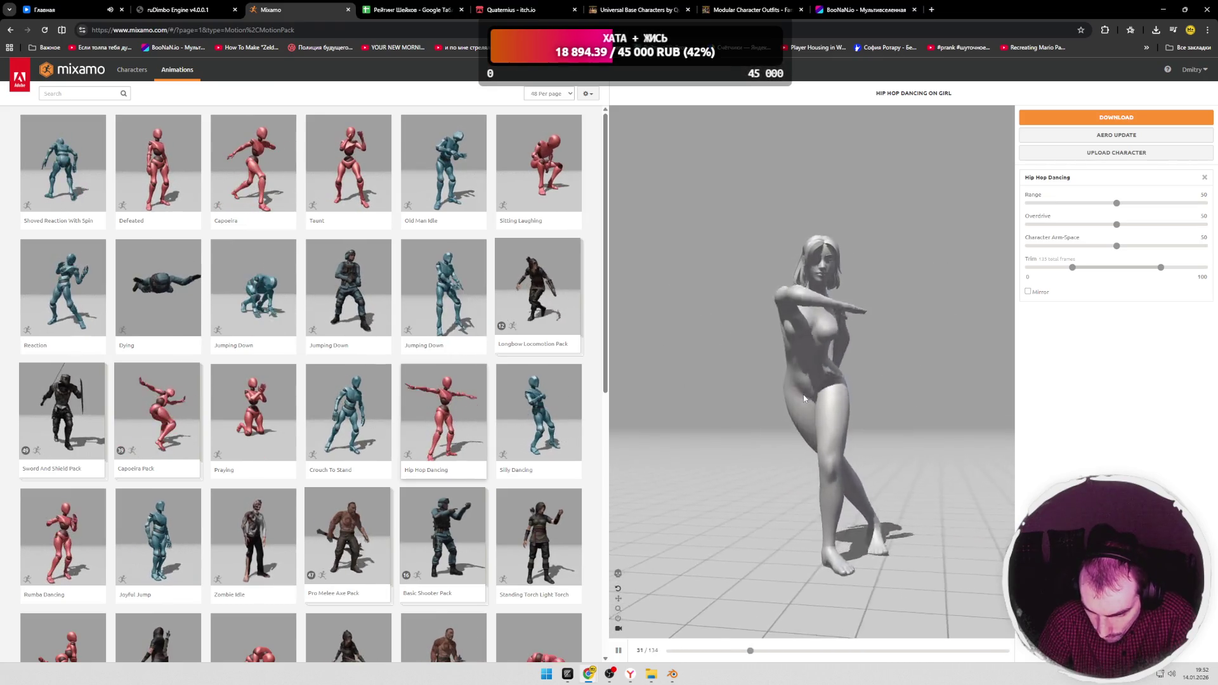
{"action": "scroll", "coordinate": [265, 373], "scroll_direction": "down", "scroll_amount": 2}
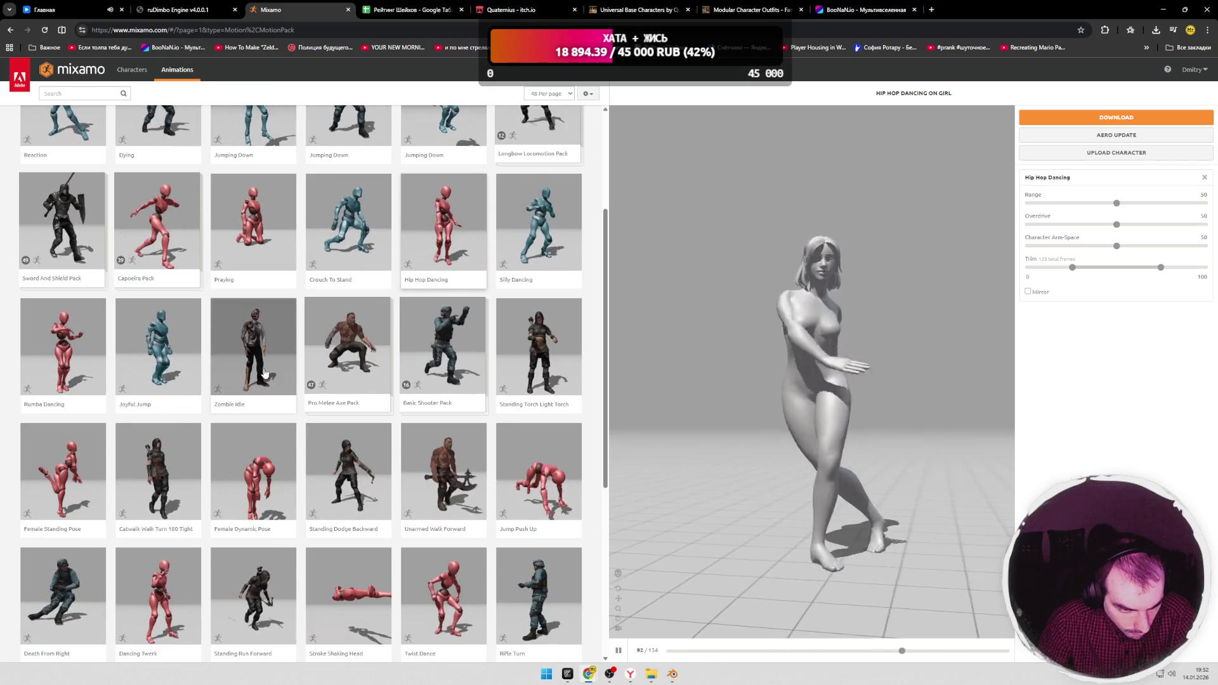
{"action": "left_click", "coordinate": [63, 345]}
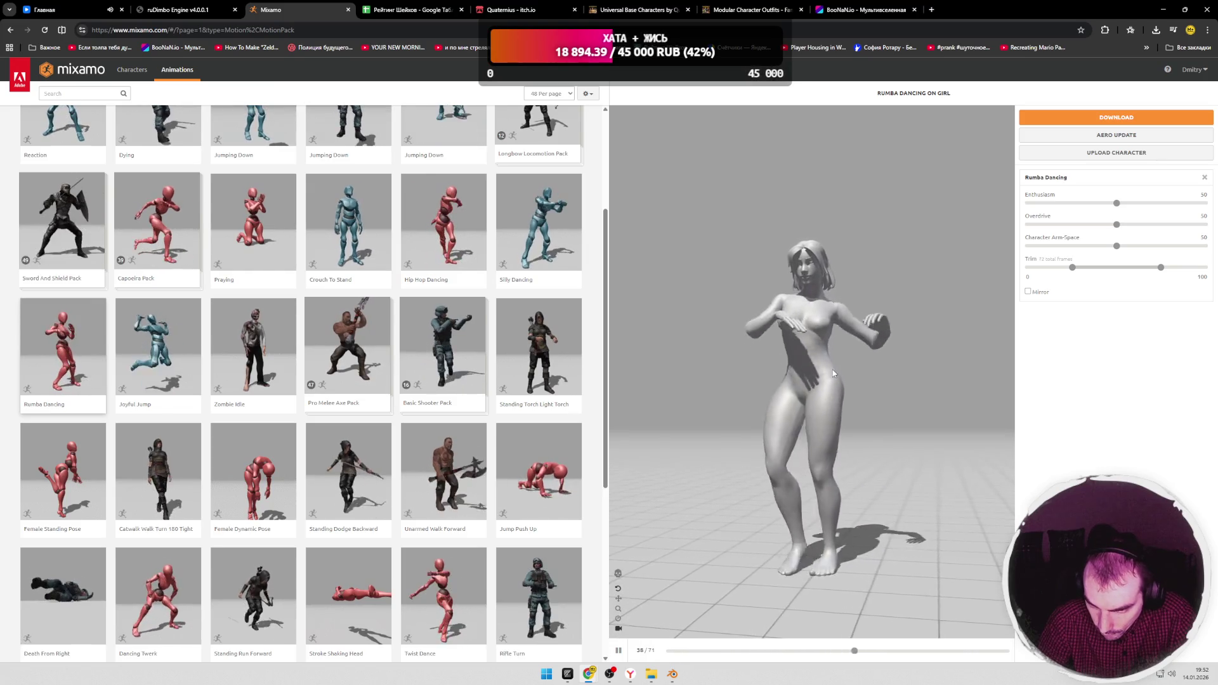
Step: Orbit around the dancing girl from rear, side and front angles
{"action": "mouse_move", "coordinate": [834, 374]}
{"action": "left_mouse_down"}
{"action": "mouse_move", "coordinate": [821, 374]}
{"action": "mouse_move", "coordinate": [879, 373]}
{"action": "left_mouse_up"}
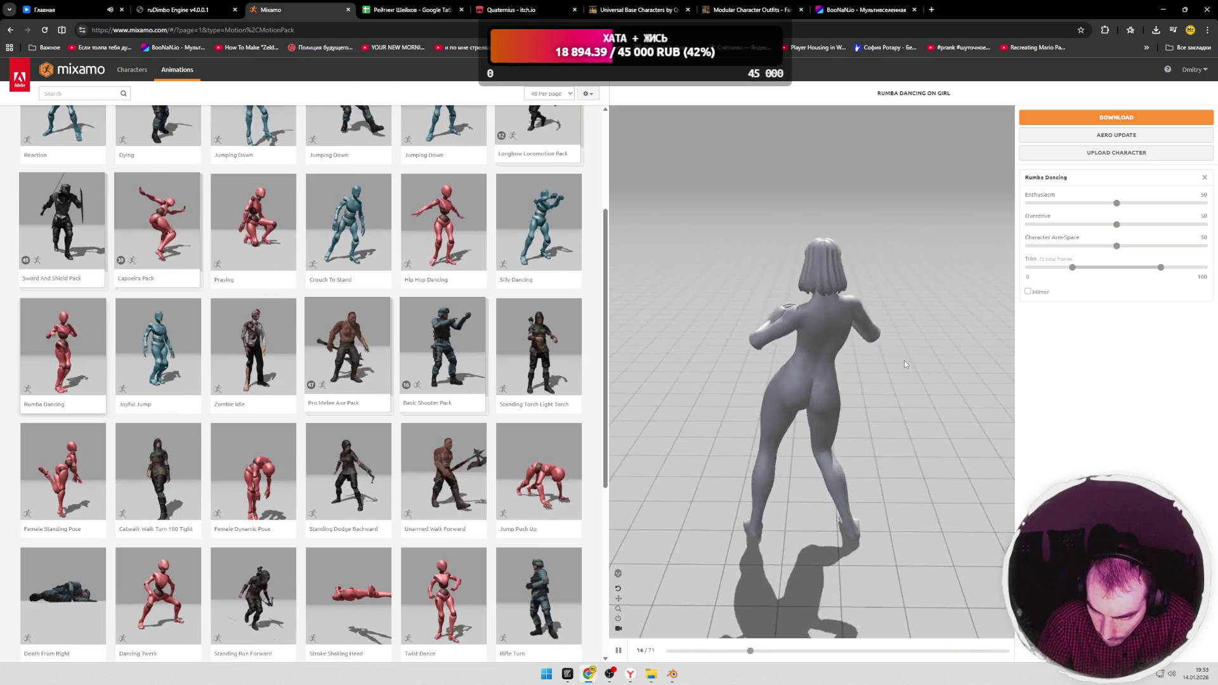
{"action": "mouse_move", "coordinate": [882, 361]}
{"action": "left_mouse_down"}
{"action": "mouse_move", "coordinate": [761, 375]}
{"action": "mouse_move", "coordinate": [844, 355]}
{"action": "left_mouse_up"}
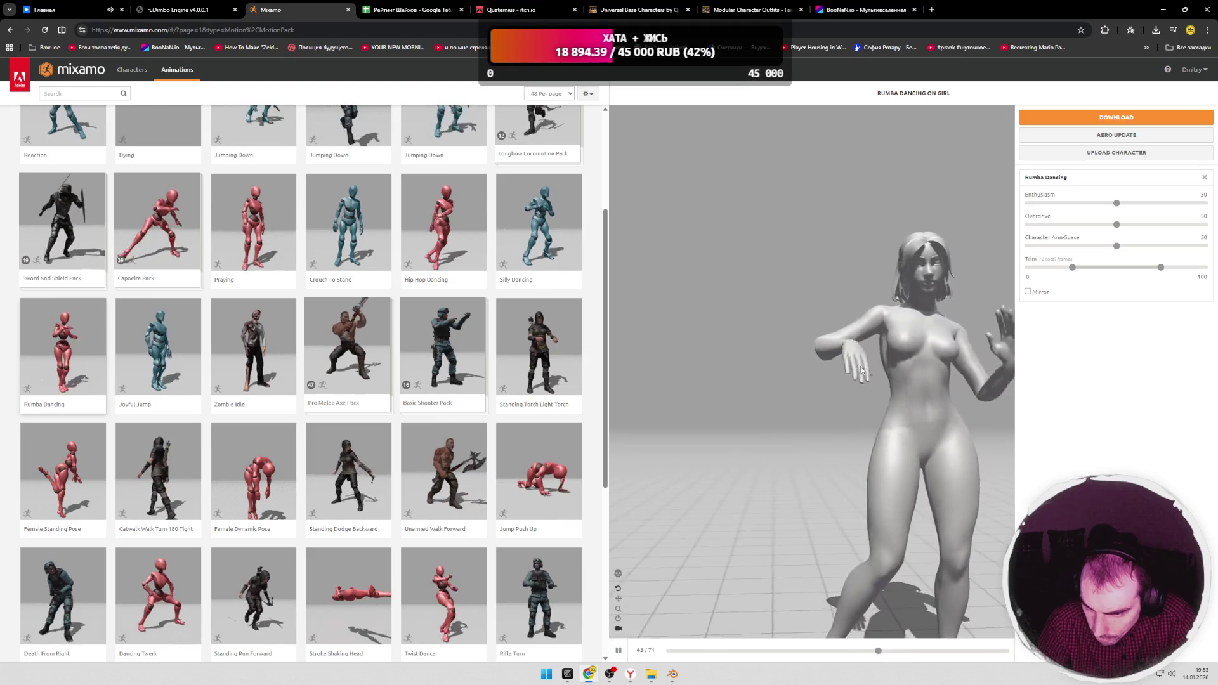
{"action": "left_click_drag", "start_coordinate": [788, 363], "coordinate": [885, 370]}
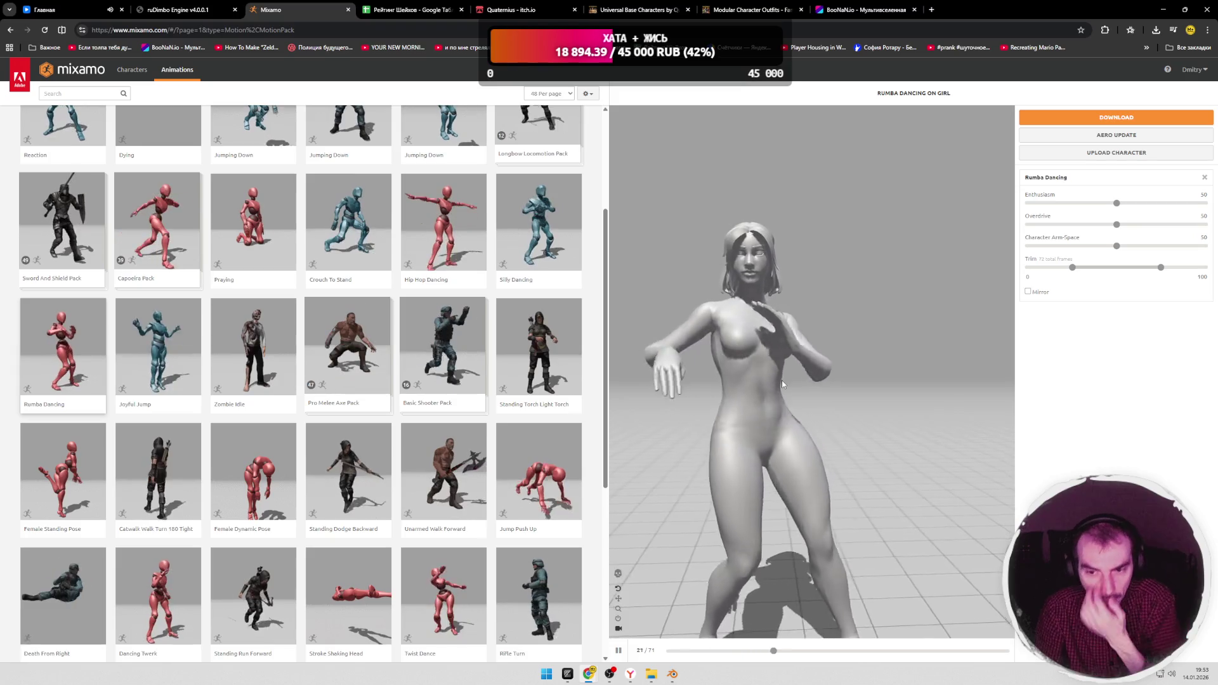
{"action": "left_click_drag", "start_coordinate": [781, 378], "coordinate": [679, 379]}
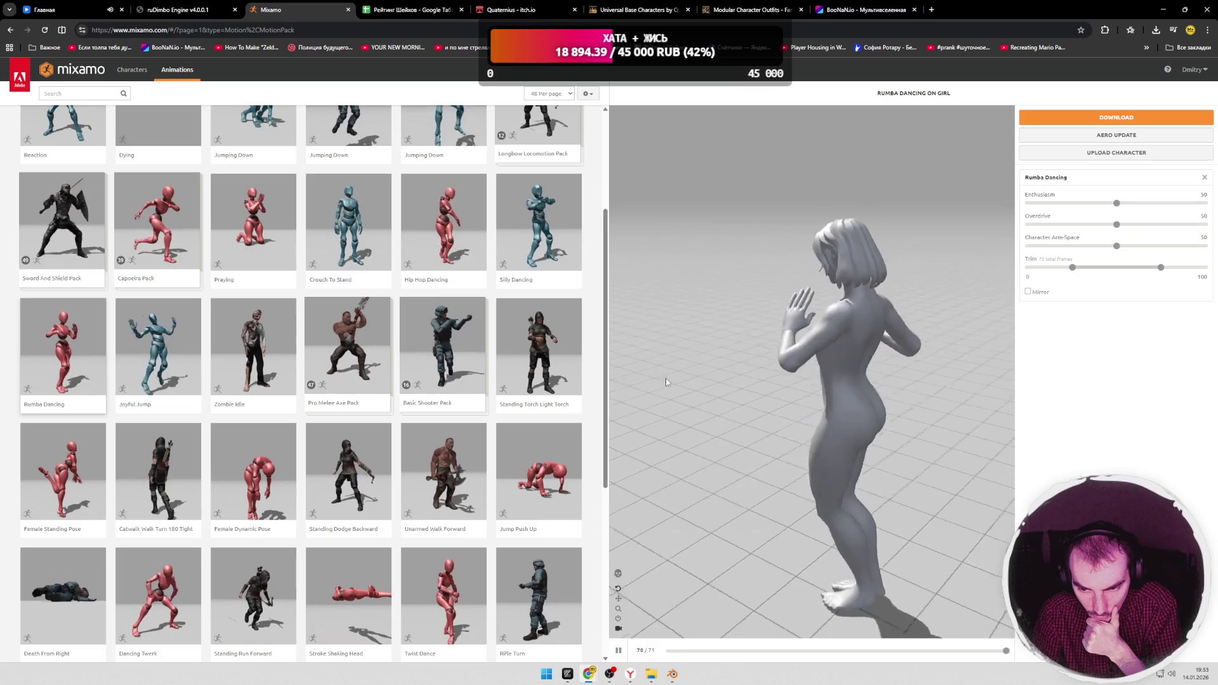
{"action": "left_click_drag", "start_coordinate": [660, 378], "coordinate": [810, 378]}
{"action": "scroll", "coordinate": [192, 332], "scroll_direction": "down", "scroll_amount": 3}
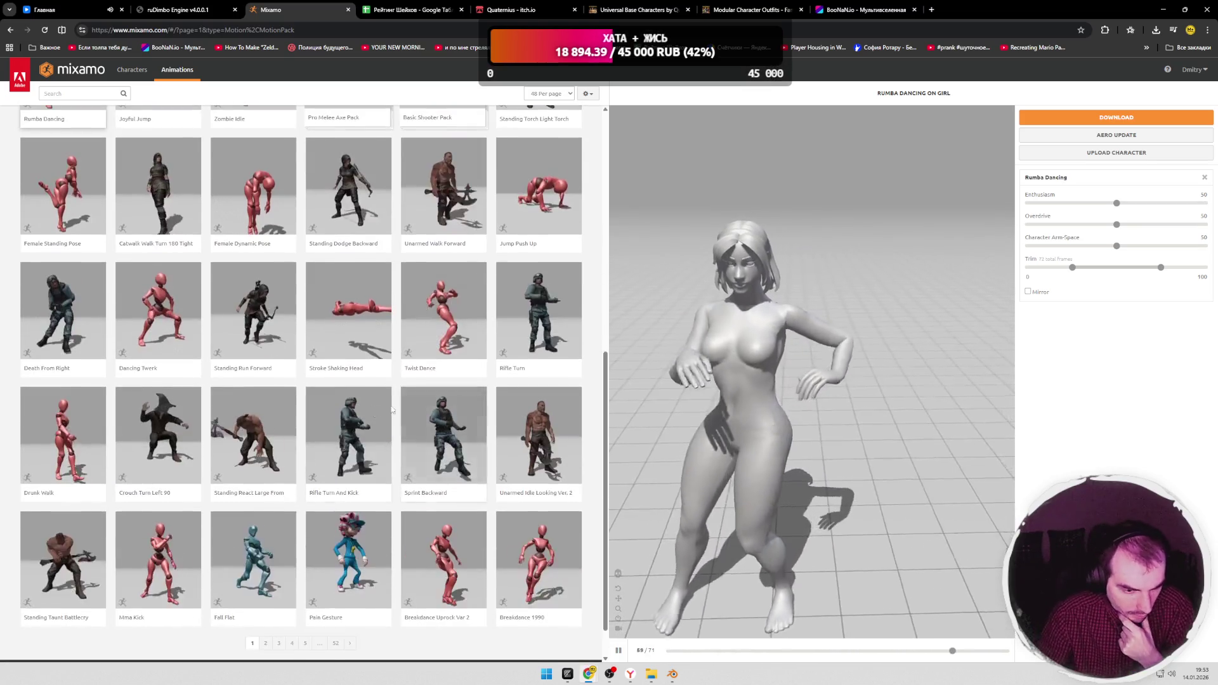
Step: Preview Dancing Twerk and Drunk Walk on the girl, orbiting to check each
{"action": "left_click", "coordinate": [192, 332]}
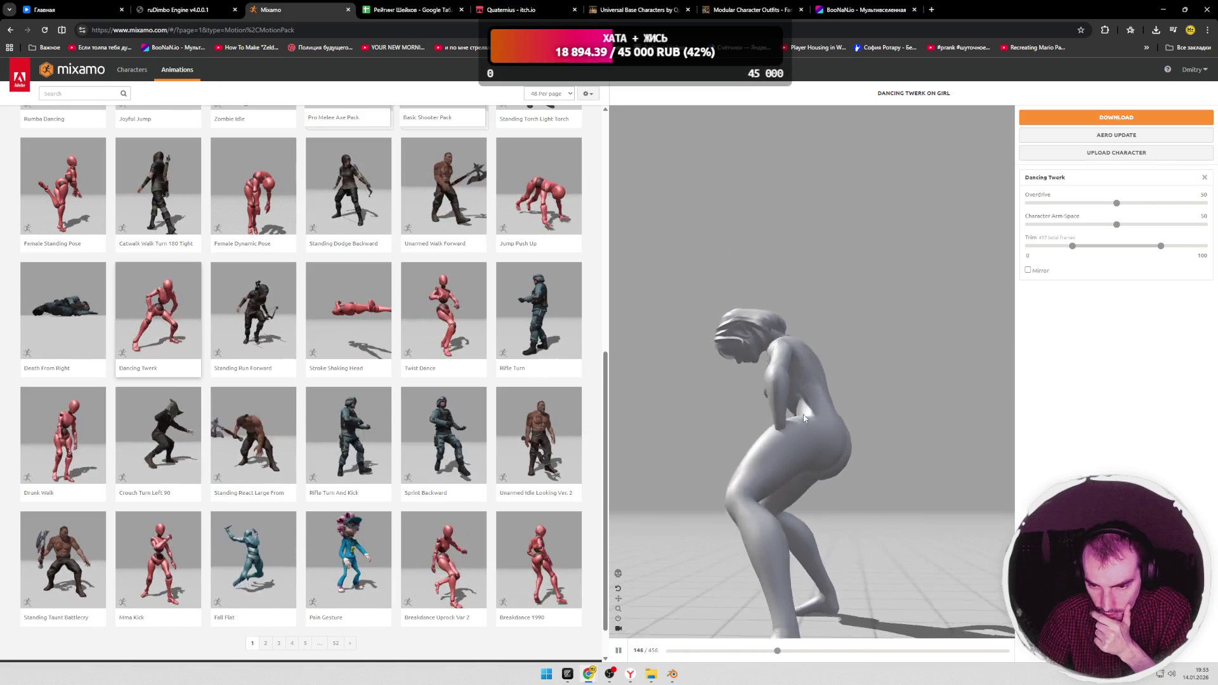
{"action": "mouse_move", "coordinate": [796, 426]}
{"action": "left_mouse_down"}
{"action": "mouse_move", "coordinate": [883, 427]}
{"action": "mouse_move", "coordinate": [771, 432]}
{"action": "mouse_move", "coordinate": [882, 439]}
{"action": "mouse_move", "coordinate": [886, 452]}
{"action": "mouse_move", "coordinate": [860, 422]}
{"action": "left_mouse_up"}
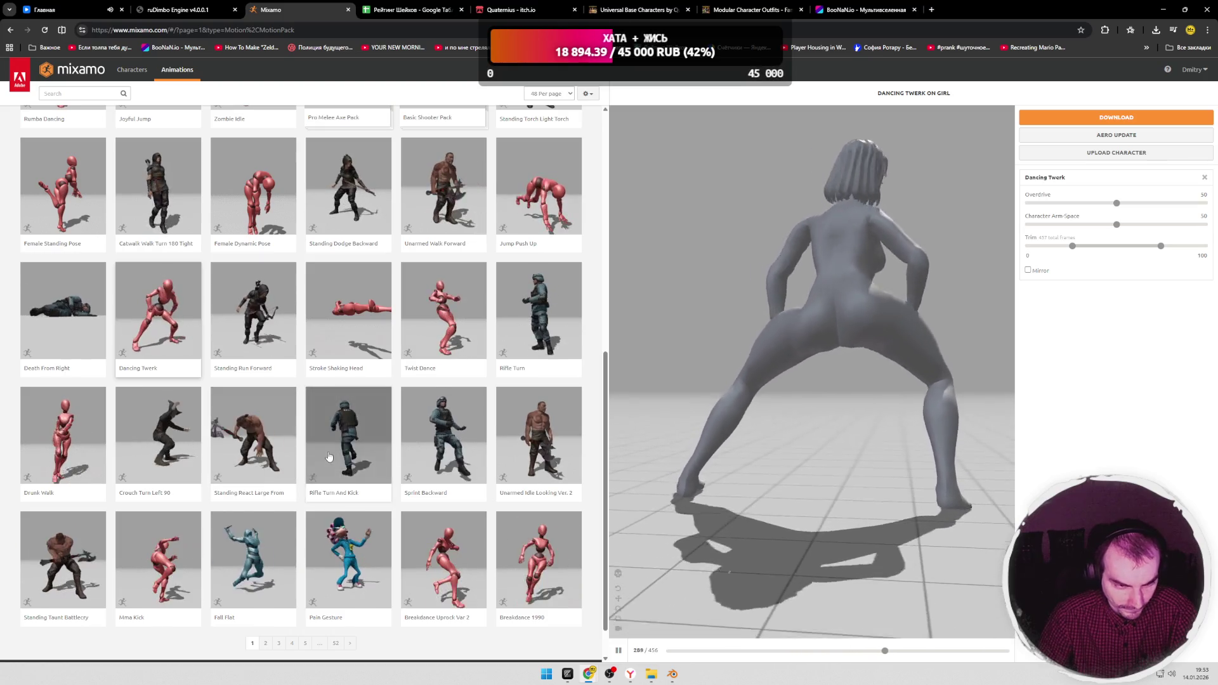
{"action": "left_click", "coordinate": [63, 433]}
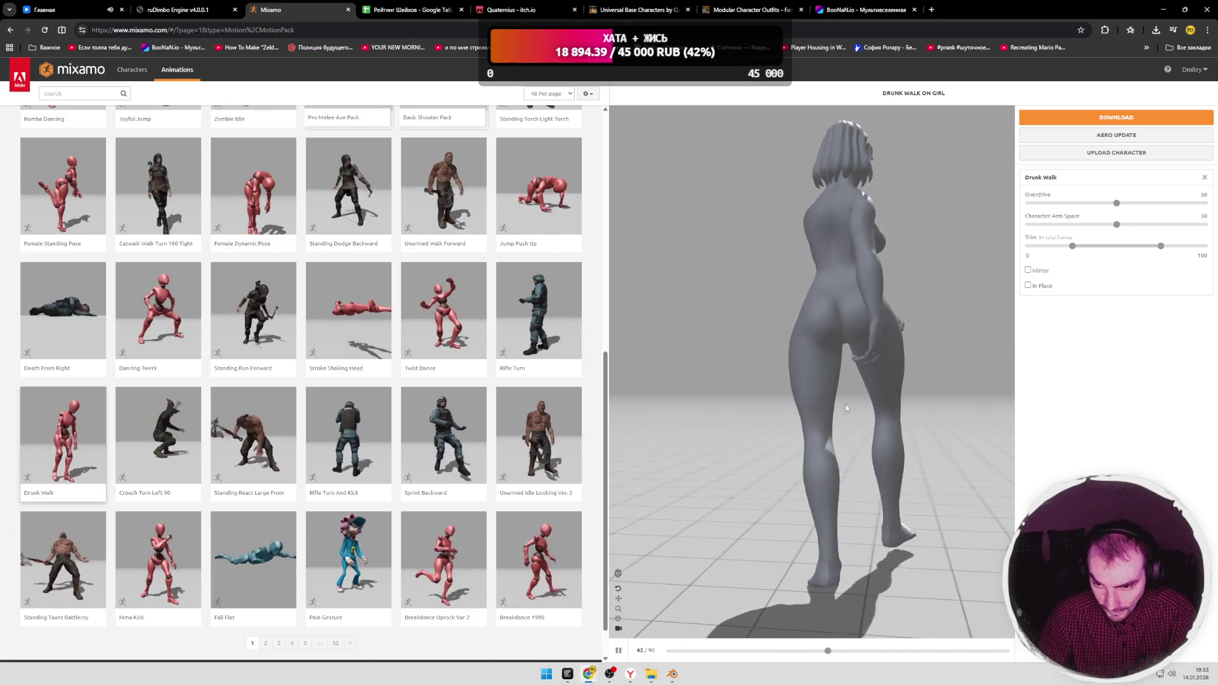
{"action": "left_click_drag", "start_coordinate": [888, 400], "coordinate": [701, 392]}
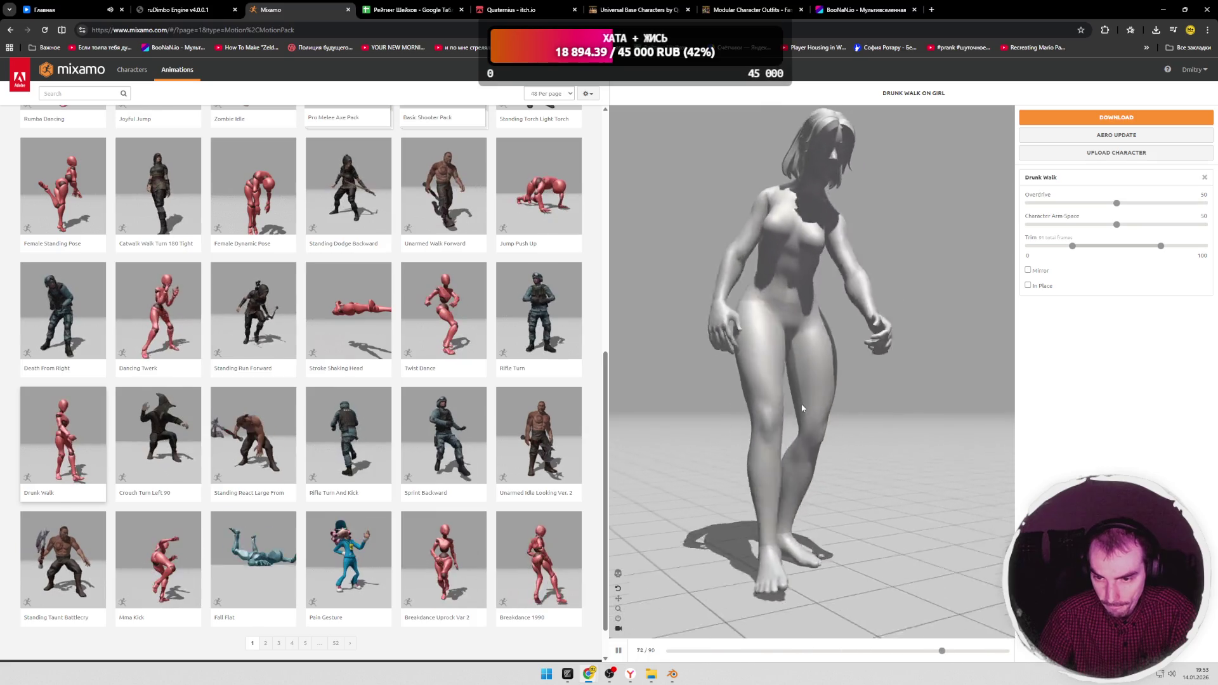
{"action": "scroll", "coordinate": [501, 408], "scroll_direction": "down", "scroll_amount": 2}
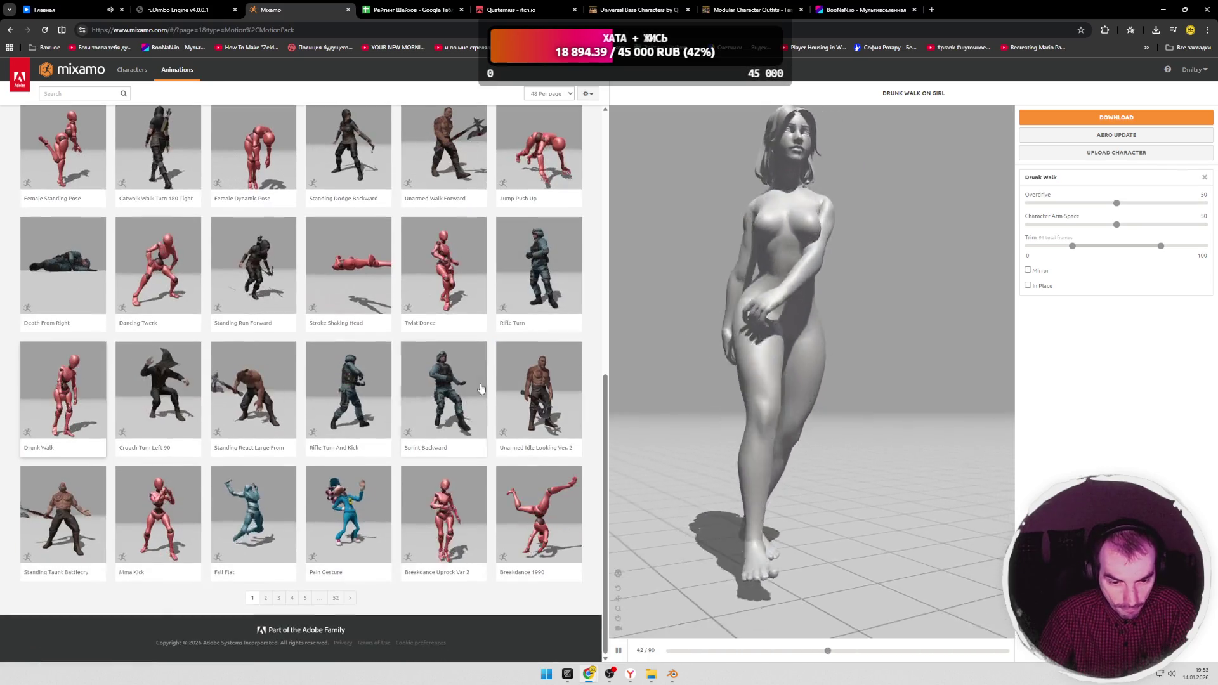
Step: Preview Breakdance Uprock Var 2, then move to page 2 of the animation library
{"action": "left_click", "coordinate": [439, 494]}
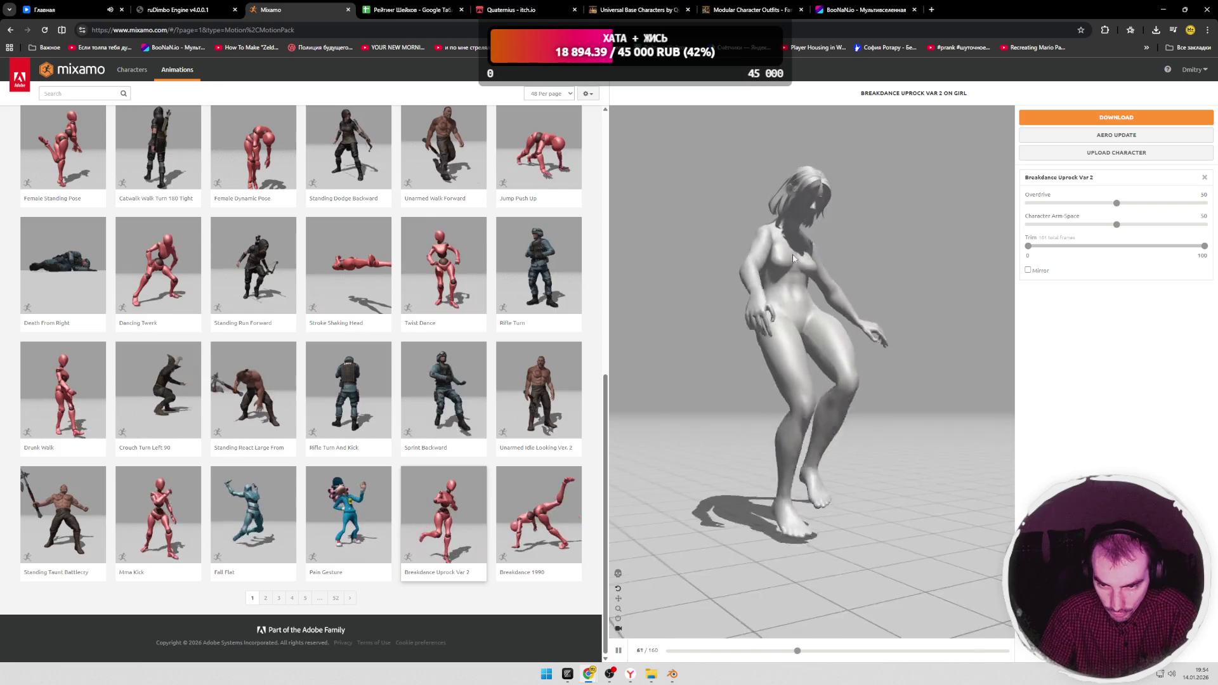
{"action": "left_click", "coordinate": [266, 598]}
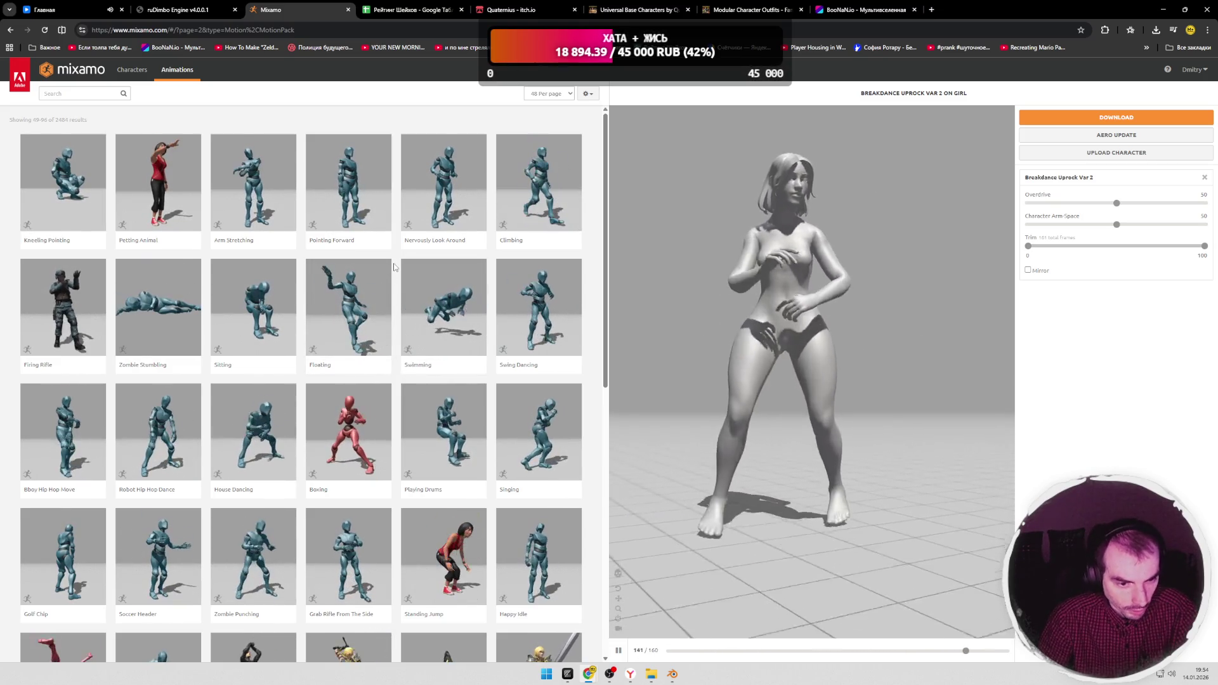
{"action": "scroll", "coordinate": [395, 267], "scroll_direction": "down", "scroll_amount": 1}
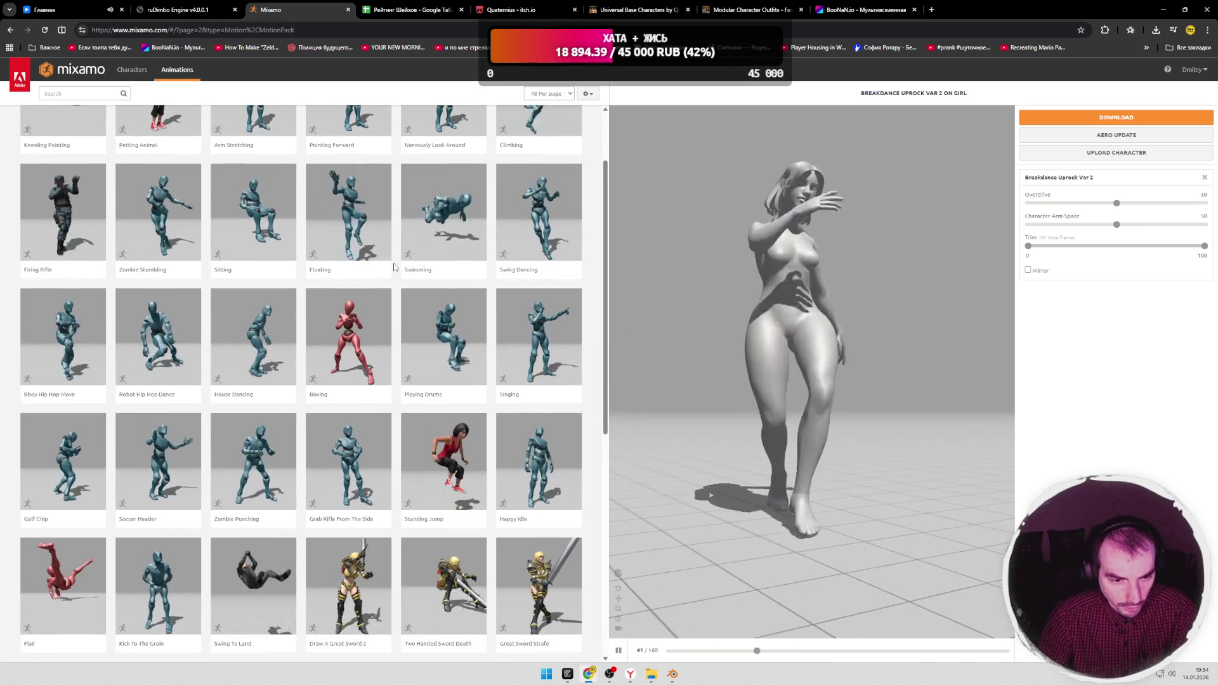
{"action": "scroll", "coordinate": [396, 267], "scroll_direction": "down", "scroll_amount": 1}
{"action": "scroll", "coordinate": [395, 267], "scroll_direction": "down", "scroll_amount": 1}
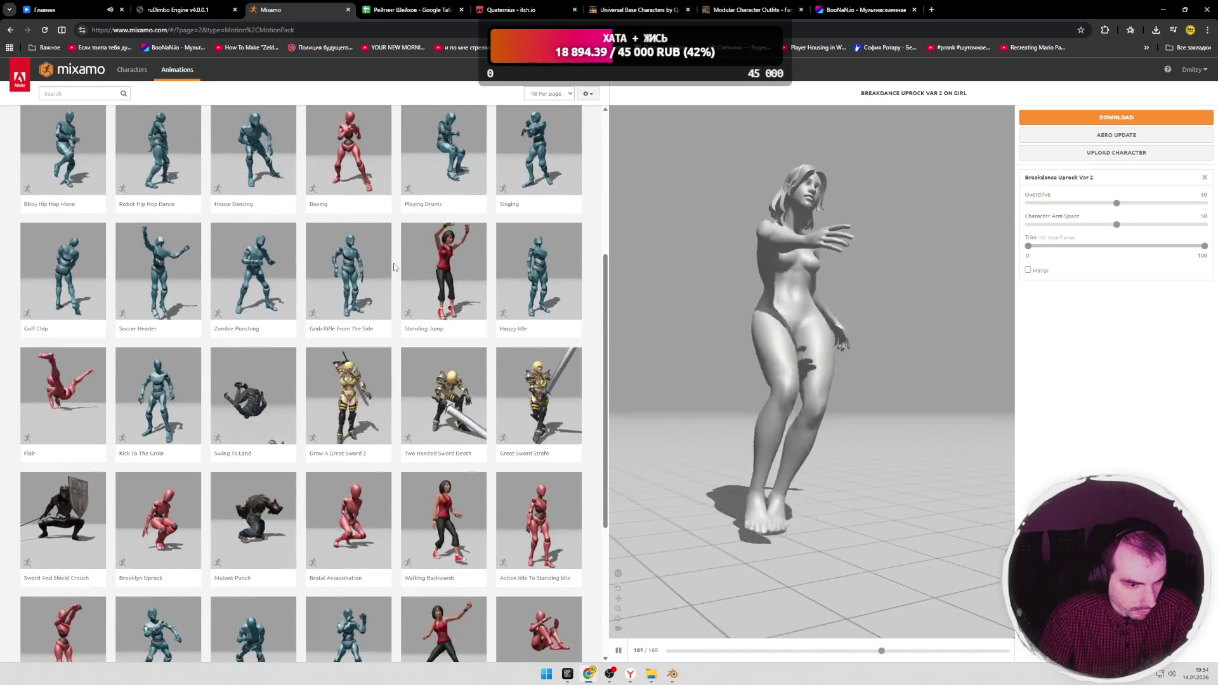
{"action": "scroll", "coordinate": [396, 267], "scroll_direction": "down", "scroll_amount": 1}
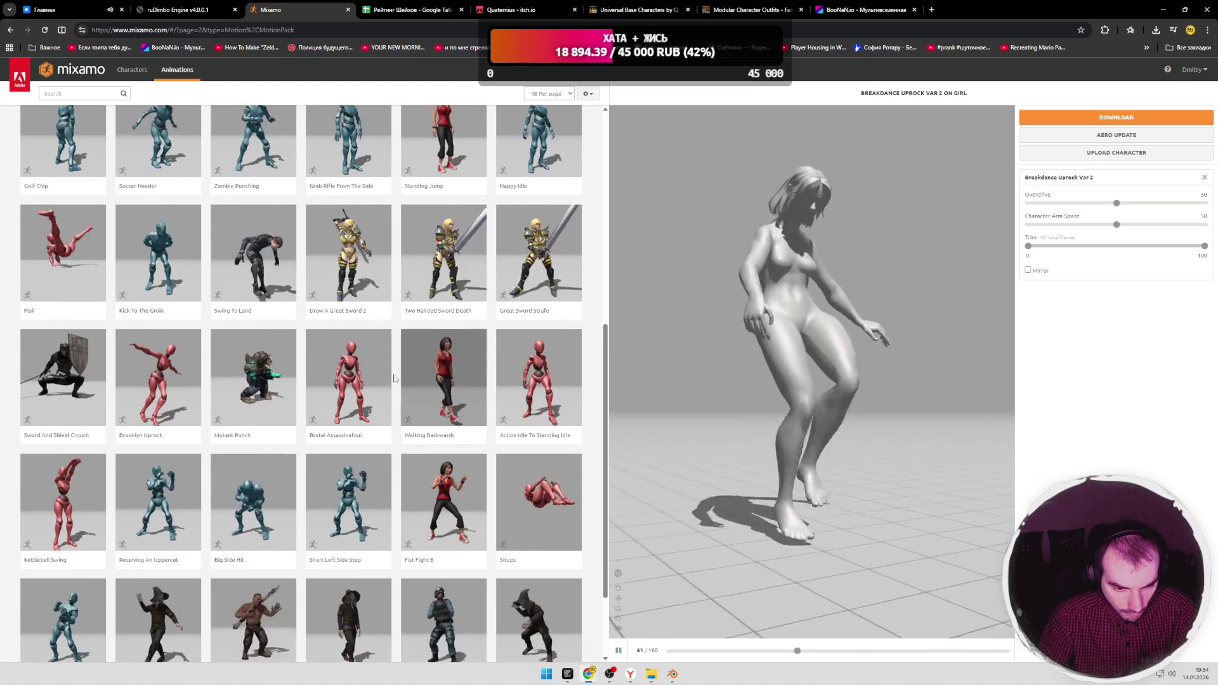
{"action": "scroll", "coordinate": [398, 370], "scroll_direction": "down", "scroll_amount": 1}
{"action": "scroll", "coordinate": [343, 378], "scroll_direction": "down", "scroll_amount": 1}
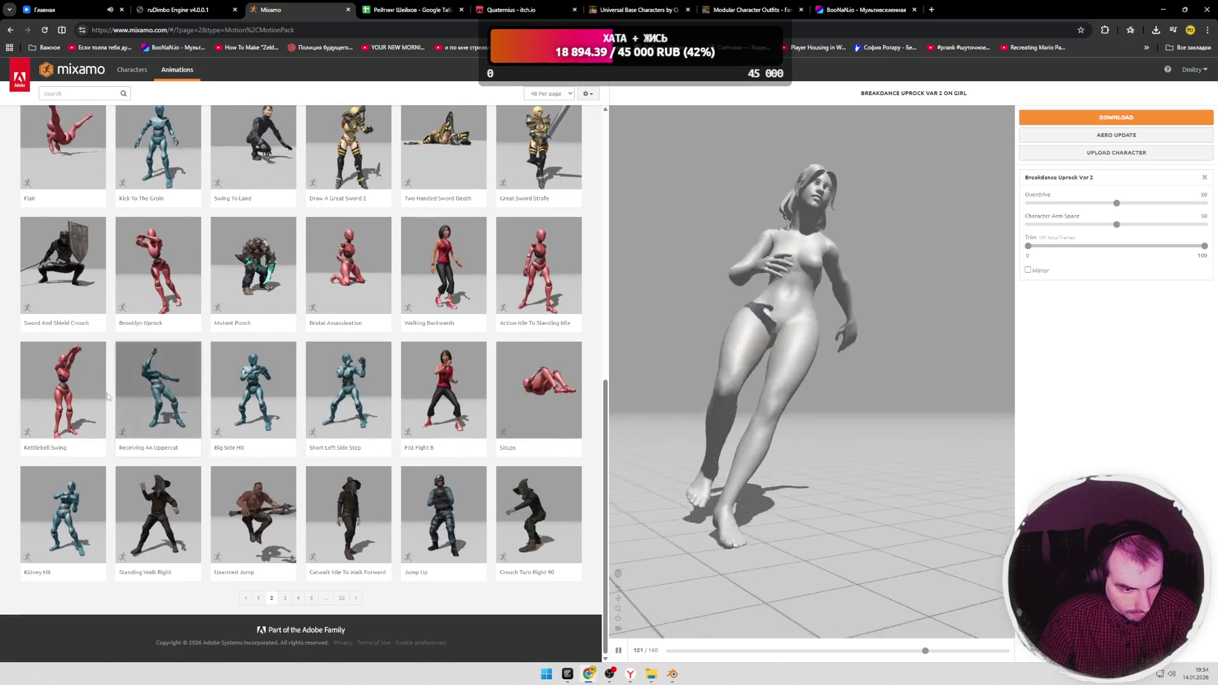
Step: Preview Kettlebell Swing, advance to page 3 and begin a library search
{"action": "left_click", "coordinate": [93, 395]}
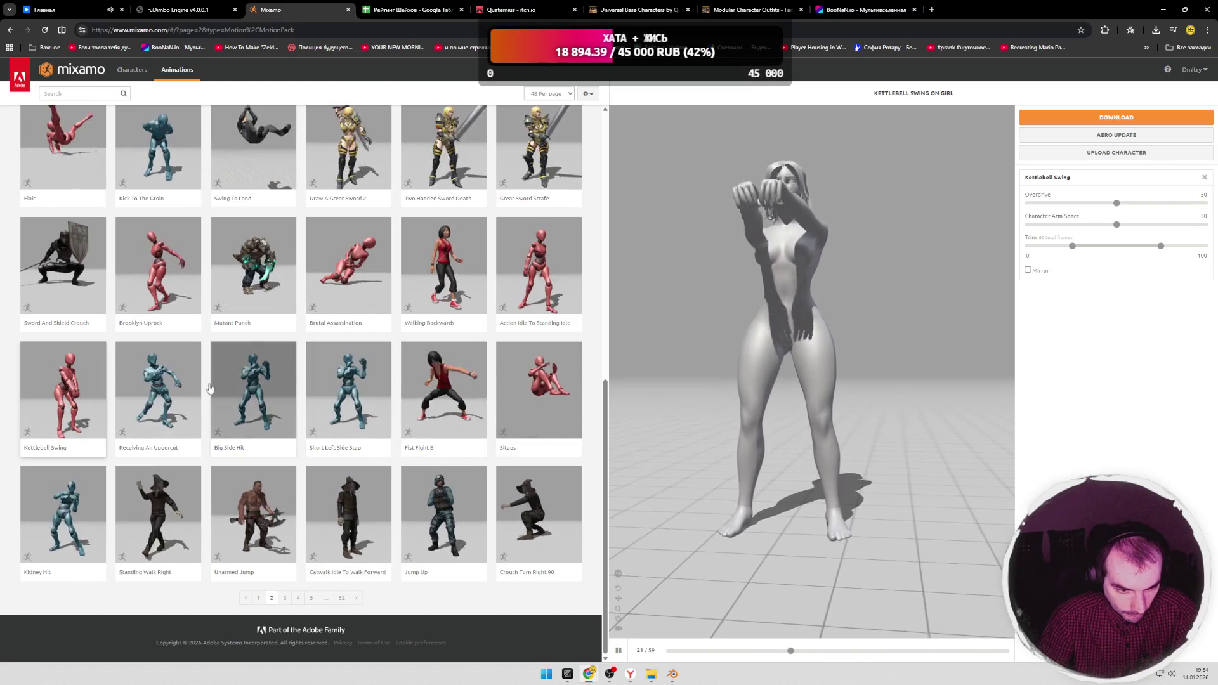
{"action": "left_click", "coordinate": [285, 599]}
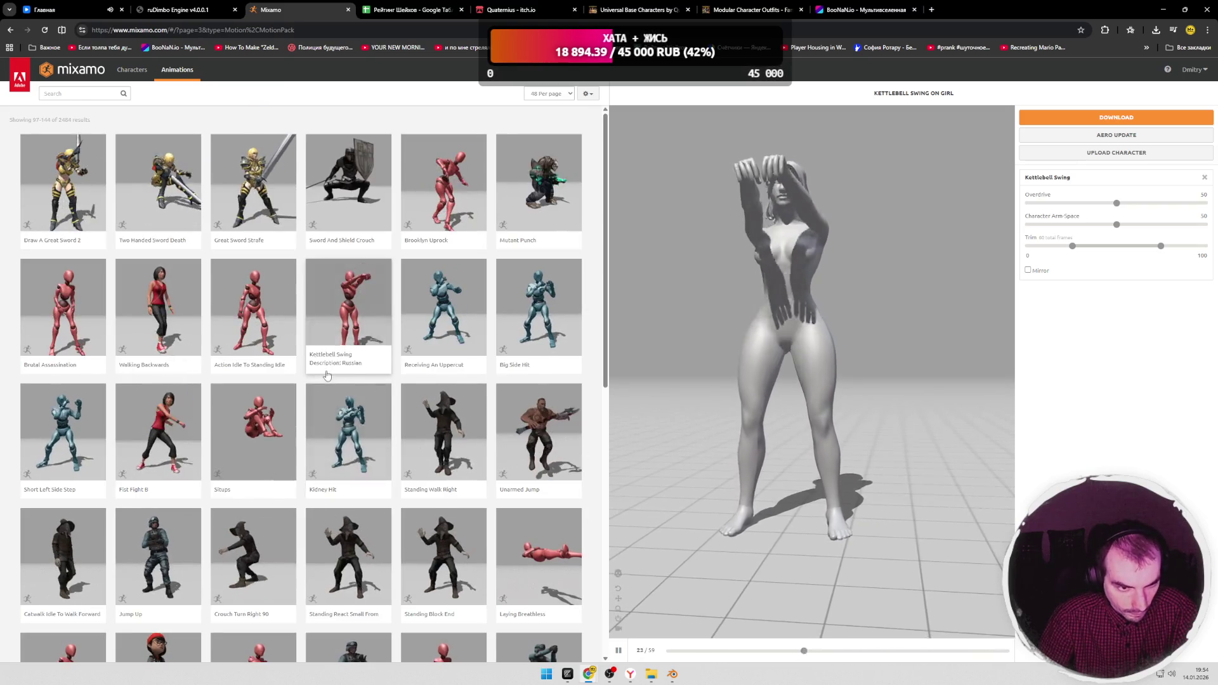
{"action": "left_click", "coordinate": [87, 92]}
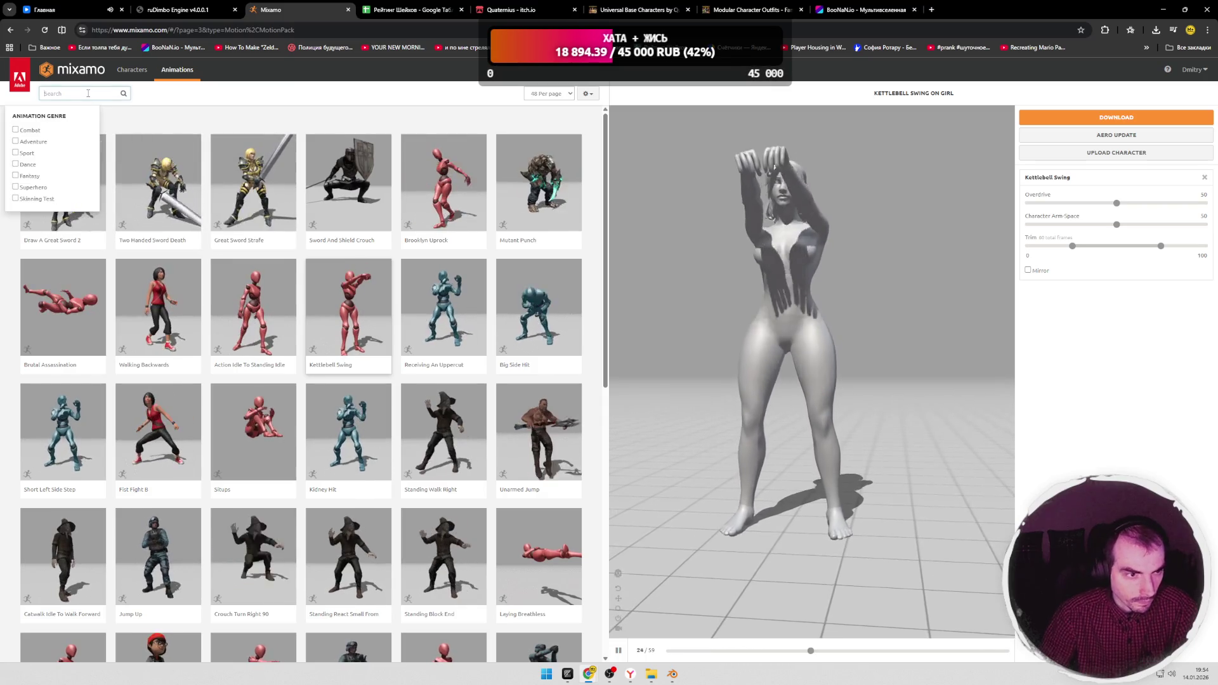
{"action": "type", "text": "loco"}
Step: Search 'loco' and preview Female Locomotion Pack and Female Basic Locomotion on the girl
{"action": "key", "text": "Return"}
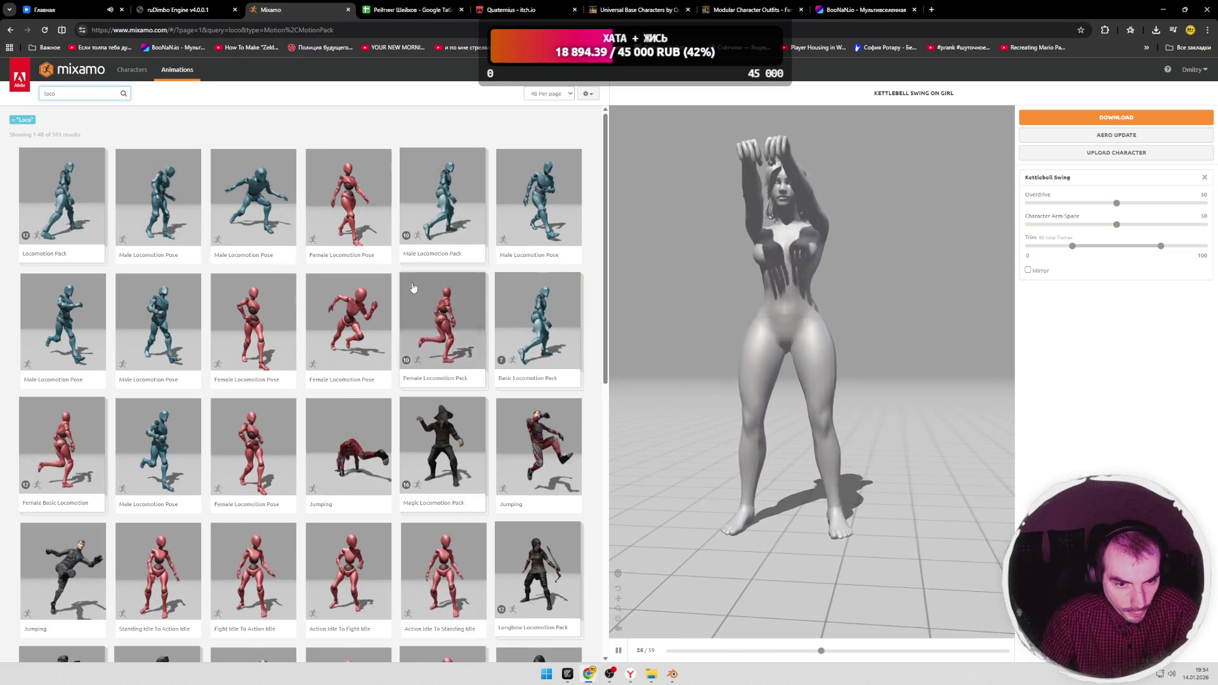
{"action": "left_click", "coordinate": [442, 321]}
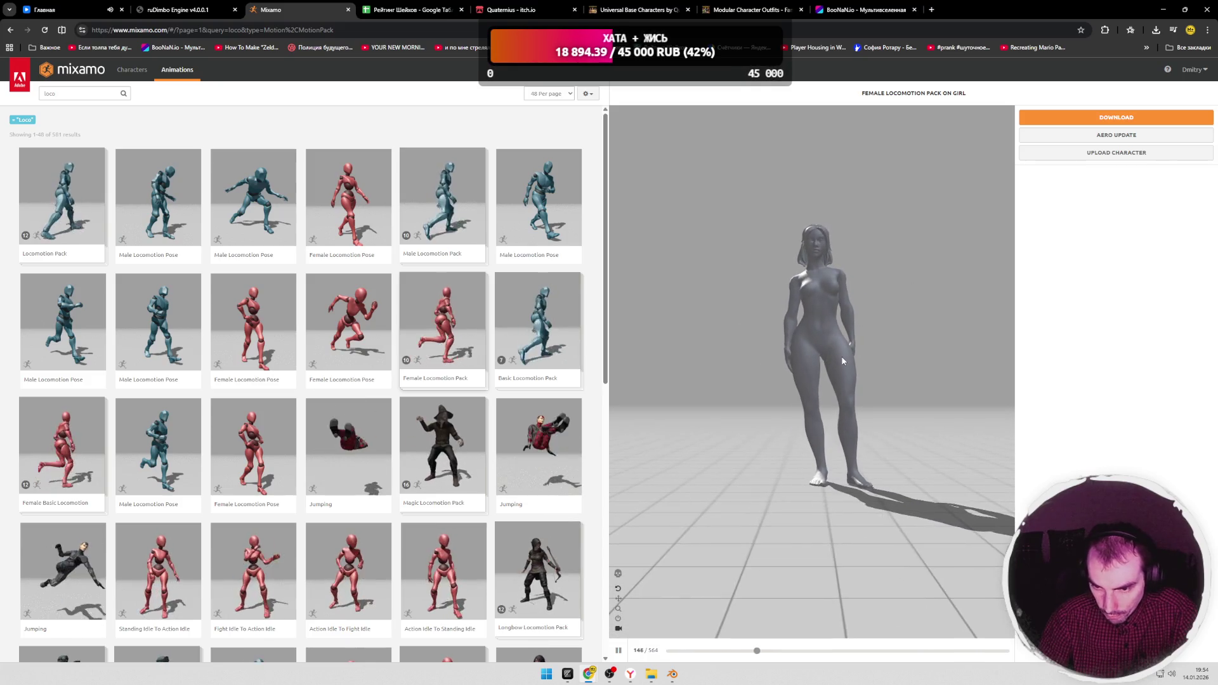
{"action": "mouse_move", "coordinate": [842, 352]}
{"action": "left_mouse_down"}
{"action": "mouse_move", "coordinate": [813, 356]}
{"action": "mouse_move", "coordinate": [960, 357]}
{"action": "left_mouse_up"}
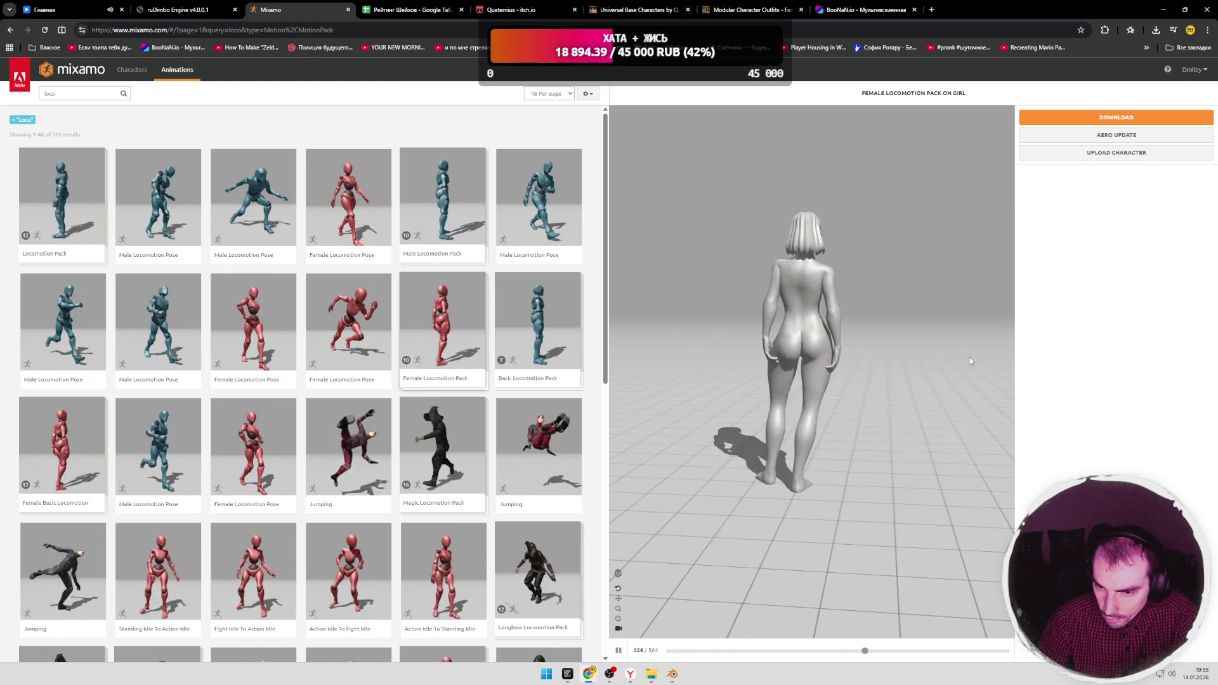
{"action": "mouse_move", "coordinate": [970, 358]}
{"action": "left_mouse_down"}
{"action": "mouse_move", "coordinate": [791, 354]}
{"action": "mouse_move", "coordinate": [881, 326]}
{"action": "mouse_move", "coordinate": [954, 365]}
{"action": "mouse_move", "coordinate": [856, 340]}
{"action": "left_mouse_up"}
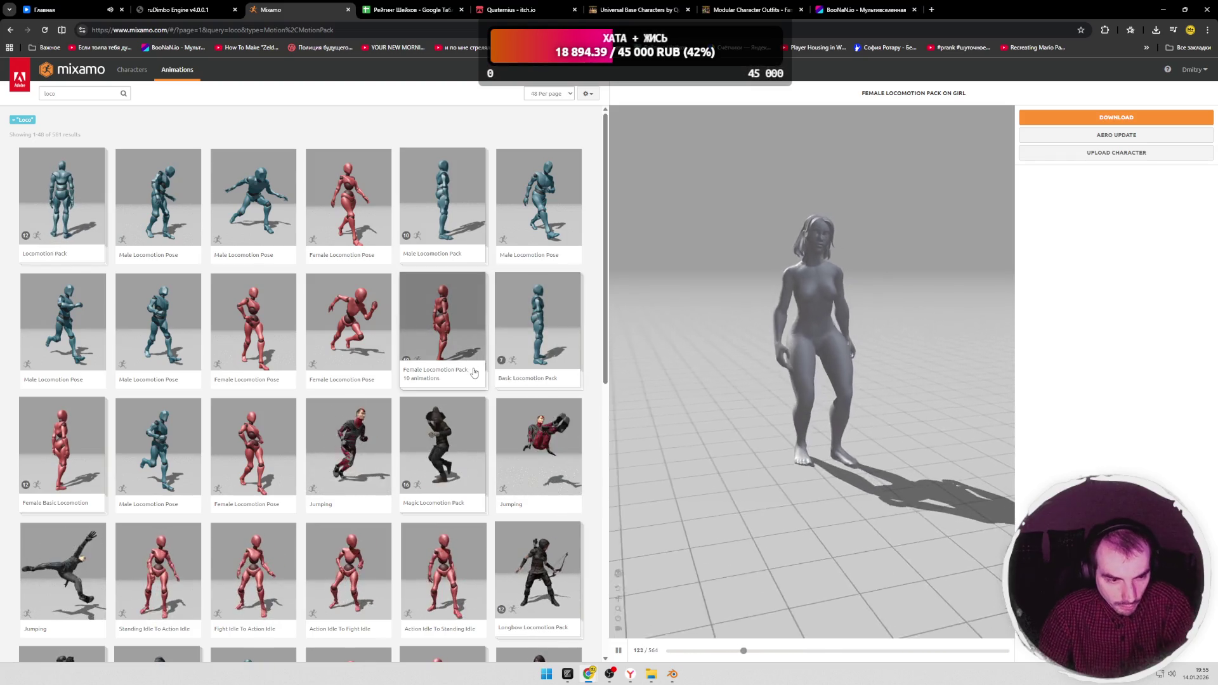
{"action": "left_click", "coordinate": [63, 446]}
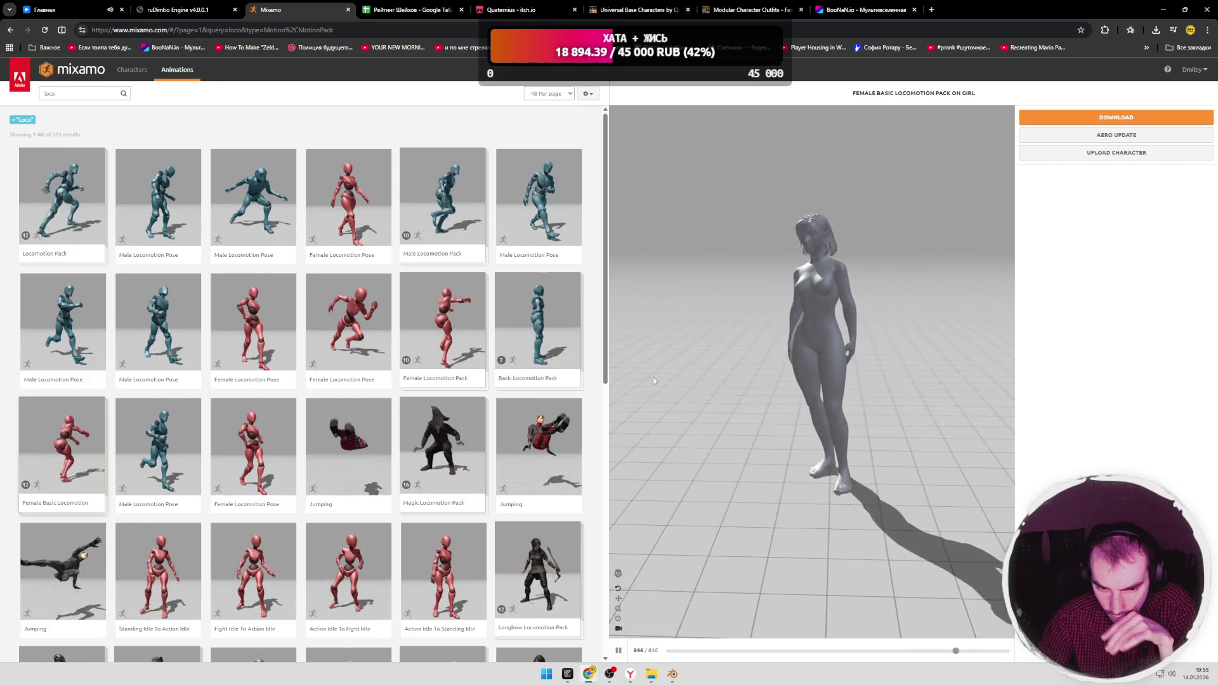
Step: Preview Basic Locomotion Pack, then Locomotion Pack, and return to Blender
{"action": "left_click", "coordinate": [537, 328]}
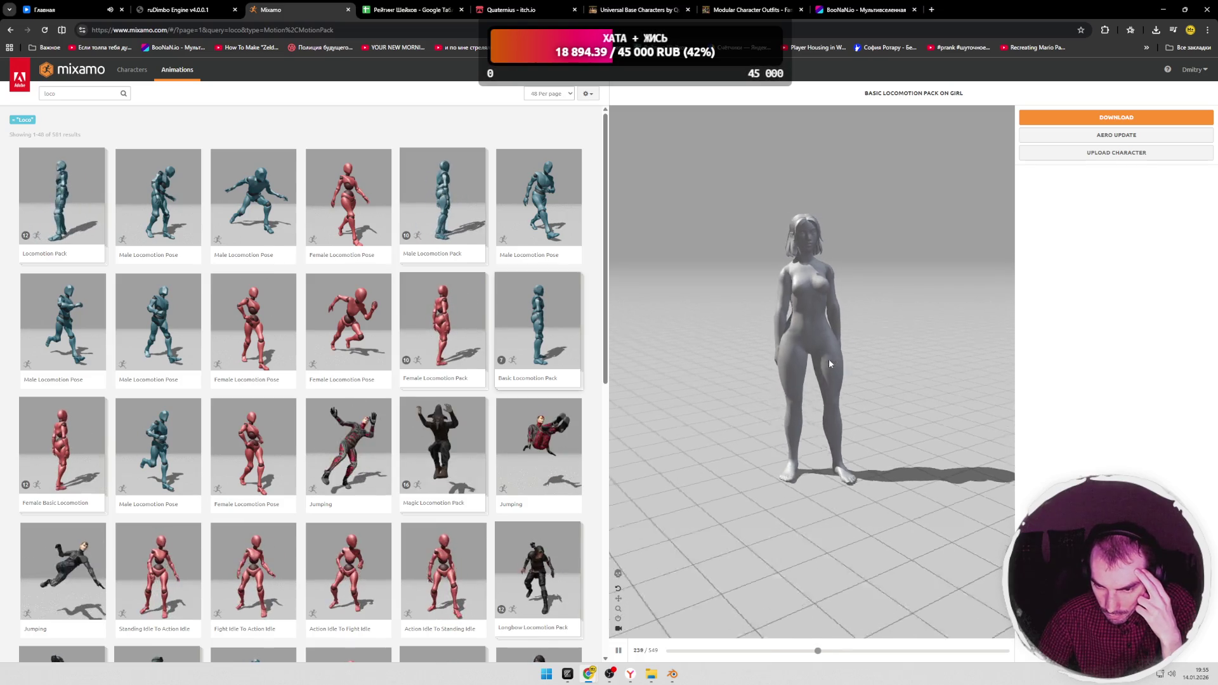
{"action": "mouse_move", "coordinate": [847, 361]}
{"action": "left_mouse_down"}
{"action": "mouse_move", "coordinate": [687, 359]}
{"action": "mouse_move", "coordinate": [805, 362]}
{"action": "left_mouse_up"}
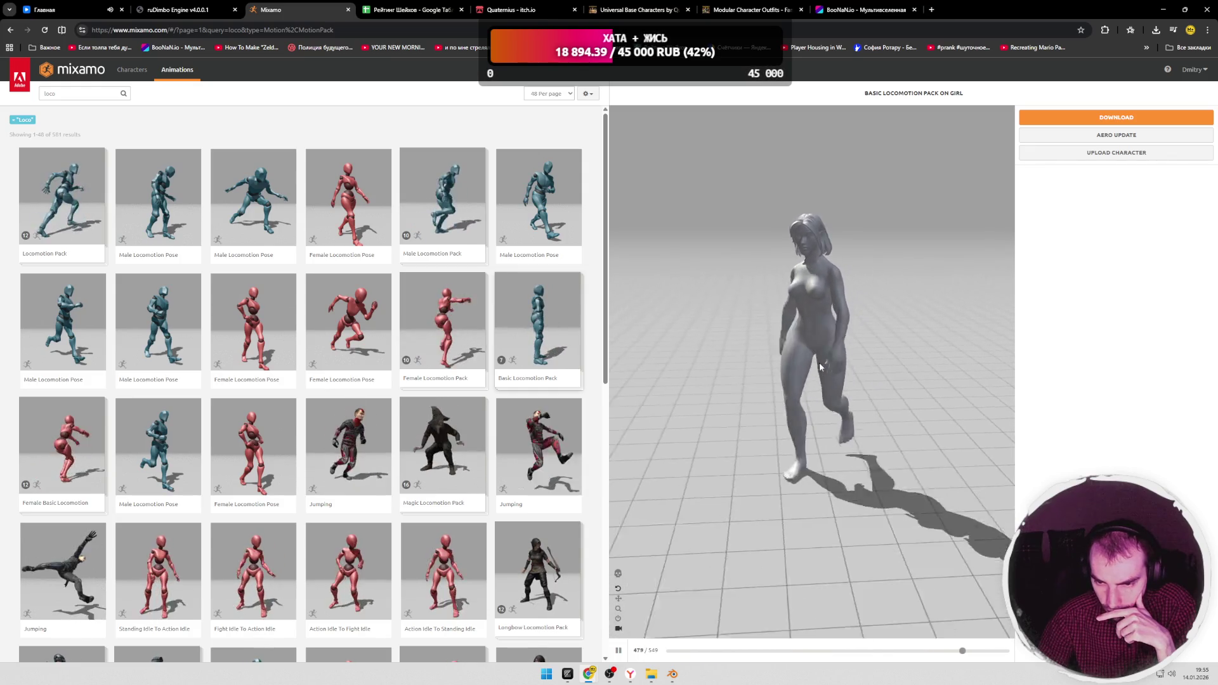
{"action": "scroll", "coordinate": [396, 376], "scroll_direction": "down", "scroll_amount": 3}
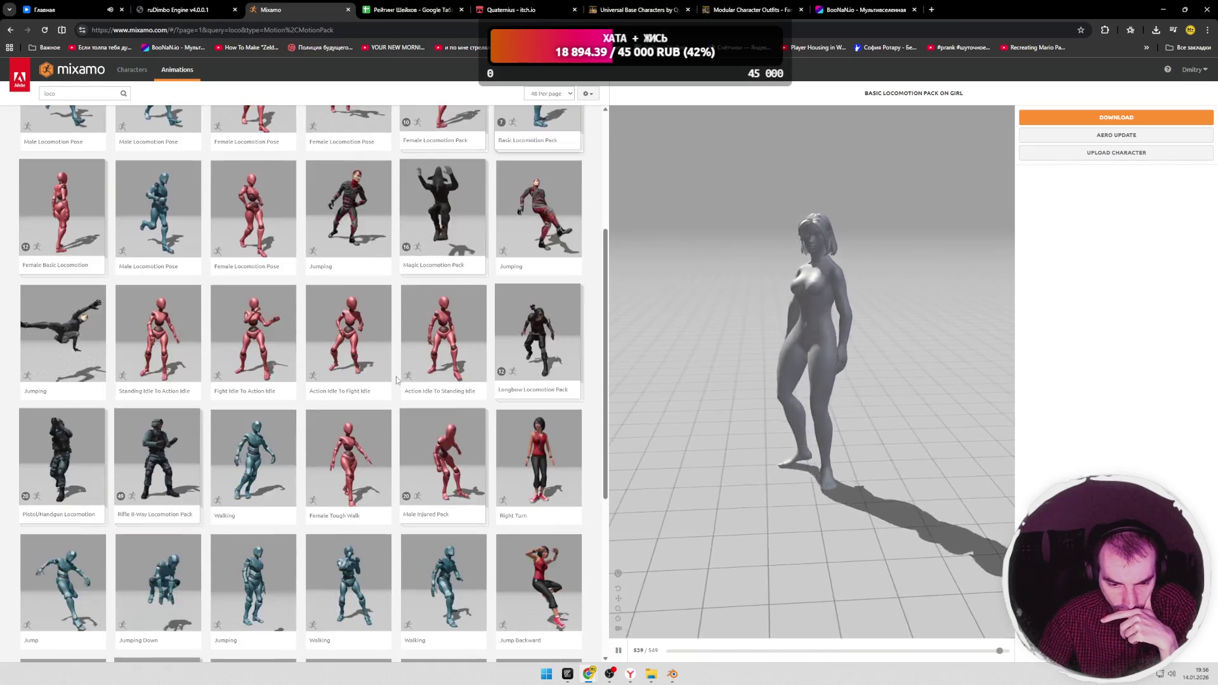
{"action": "scroll", "coordinate": [396, 376], "scroll_direction": "down", "scroll_amount": 3}
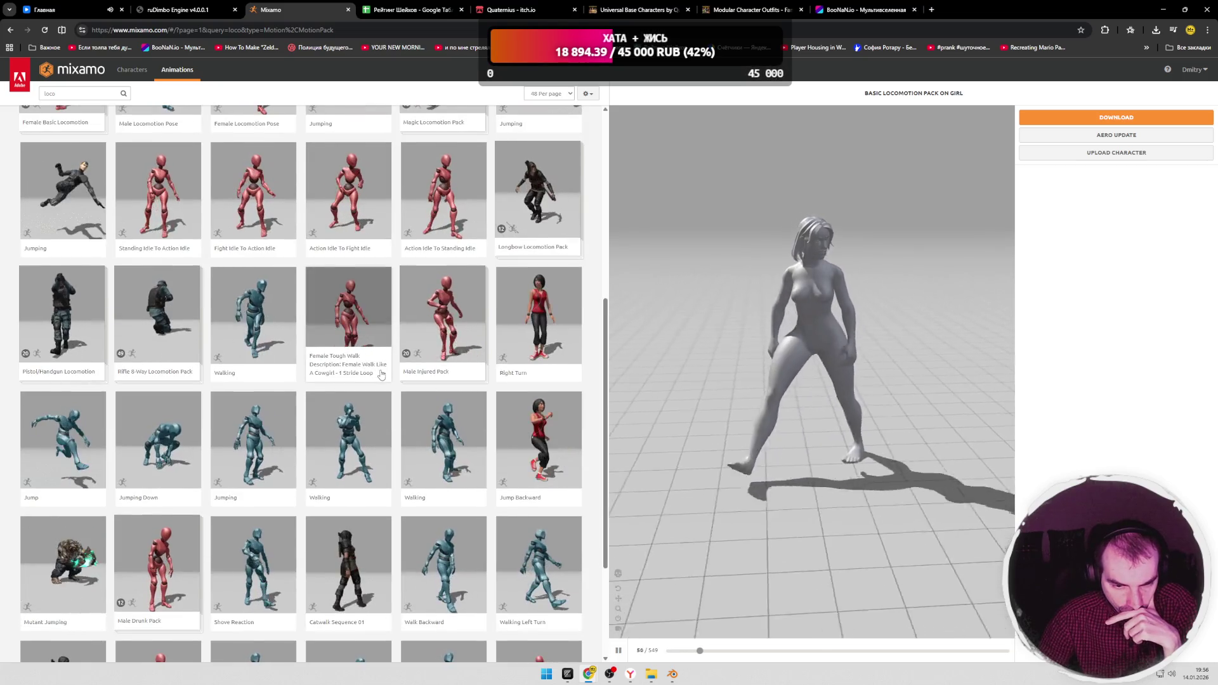
{"action": "scroll", "coordinate": [399, 381], "scroll_direction": "down", "scroll_amount": 2}
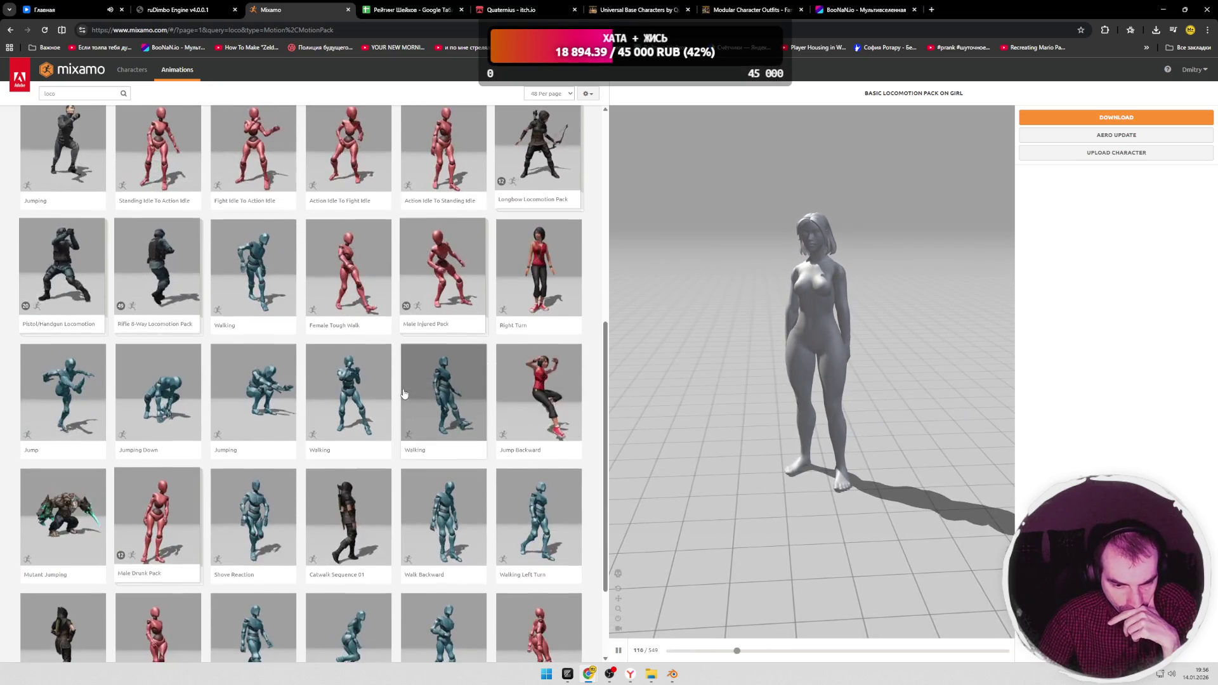
{"action": "scroll", "coordinate": [400, 381], "scroll_direction": "down", "scroll_amount": 2}
{"action": "scroll", "coordinate": [285, 362], "scroll_direction": "up", "scroll_amount": 10}
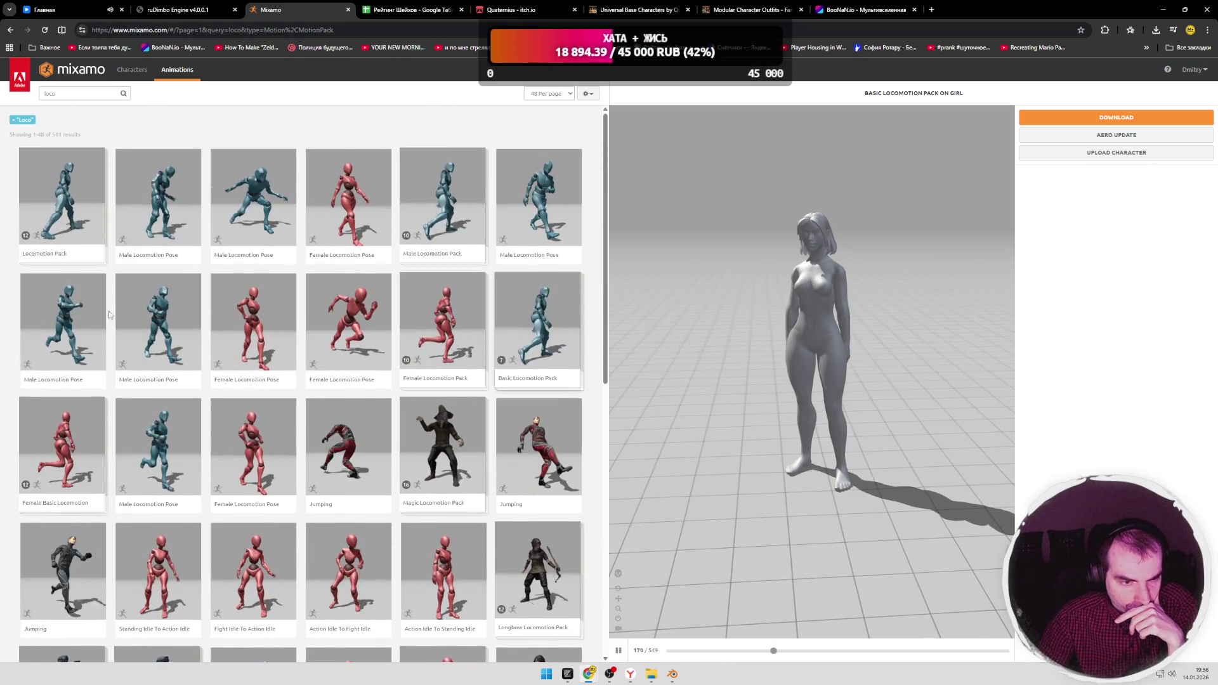
{"action": "left_click", "coordinate": [62, 195]}
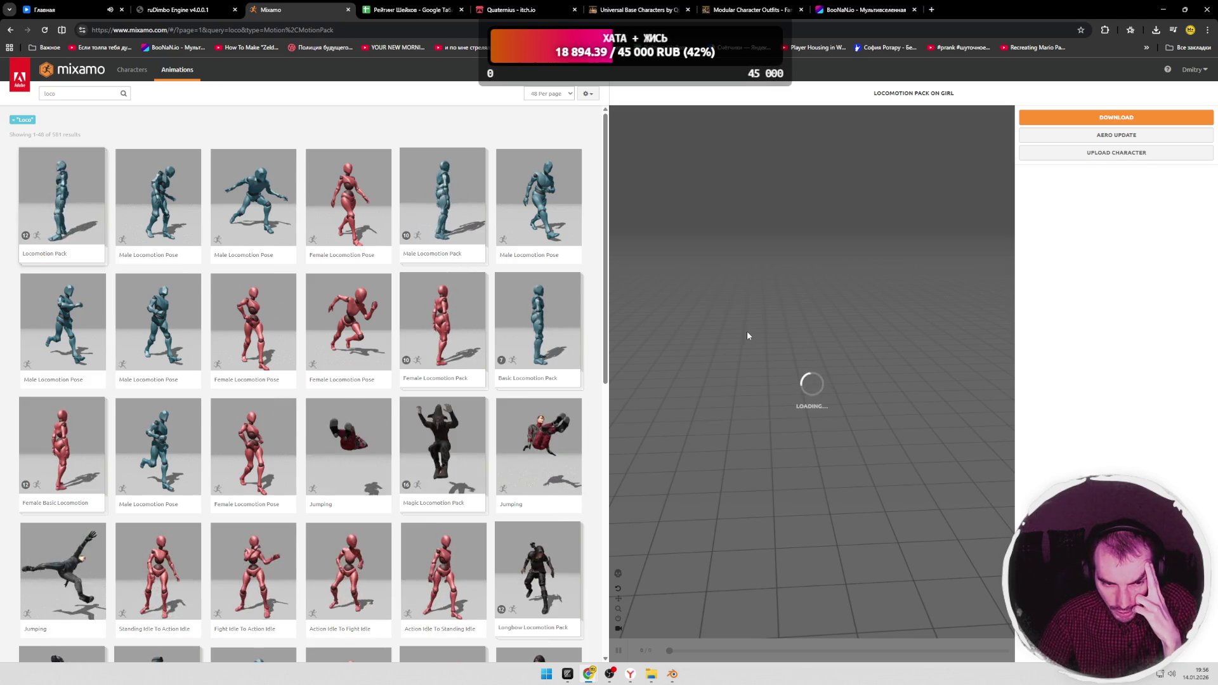
{"action": "left_click", "coordinate": [672, 675]}
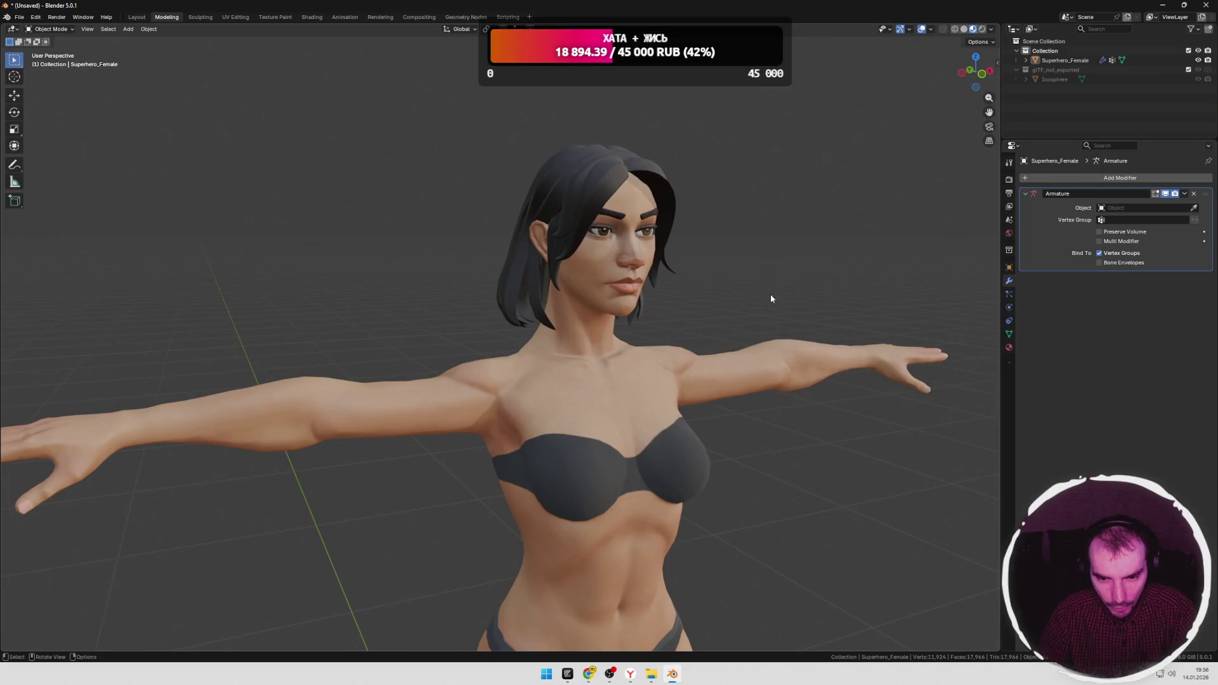
Step: Select the armature, enter bone editing and orbit in on the shoulders
{"action": "key", "text": "KP_1"}
{"action": "left_click", "coordinate": [748, 306]}
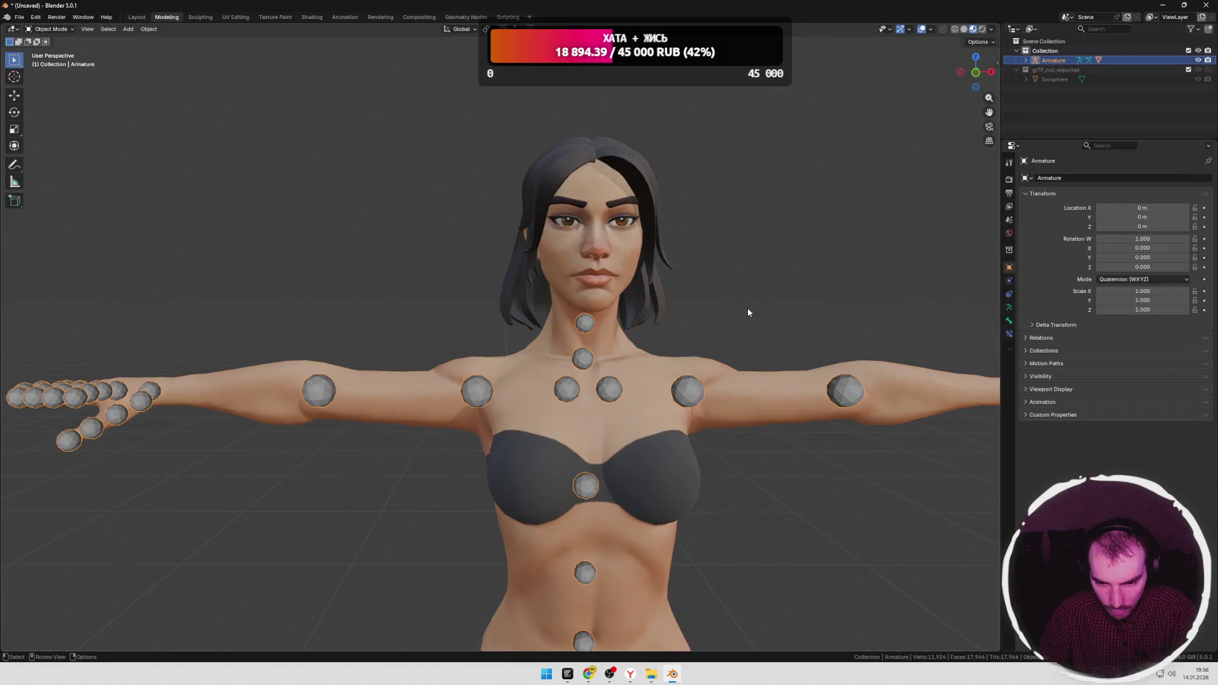
{"action": "scroll", "coordinate": [756, 316], "scroll_direction": "down", "scroll_amount": 3}
{"action": "mouse_move", "coordinate": [758, 319]}
{"action": "middle_mouse_down"}
{"action": "mouse_move", "coordinate": [692, 422]}
{"action": "mouse_move", "coordinate": [706, 411]}
{"action": "middle_mouse_up"}
{"action": "scroll", "coordinate": [692, 422], "scroll_direction": "down", "scroll_amount": 4}
{"action": "key", "text": "Tab"}
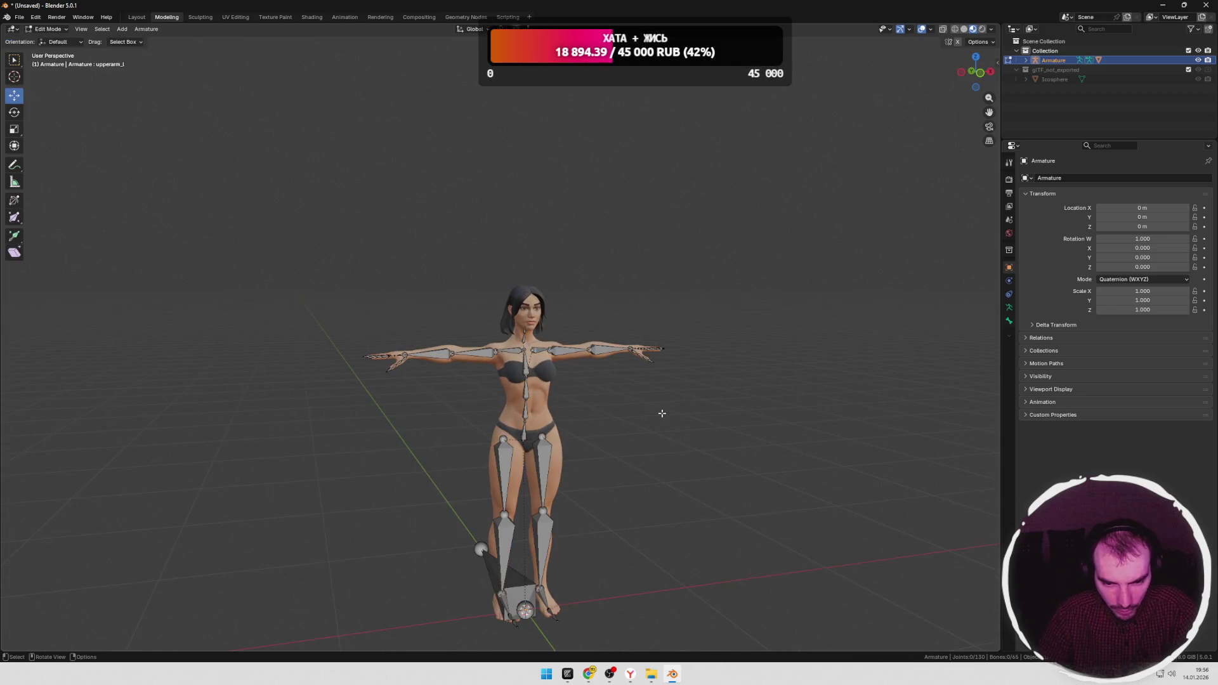
{"action": "scroll", "coordinate": [662, 413], "scroll_direction": "up", "scroll_amount": 6}
{"action": "mouse_move", "coordinate": [647, 409]}
{"action": "middle_mouse_down"}
{"action": "mouse_move", "coordinate": [585, 425]}
{"action": "mouse_move", "coordinate": [677, 414]}
{"action": "middle_mouse_up"}
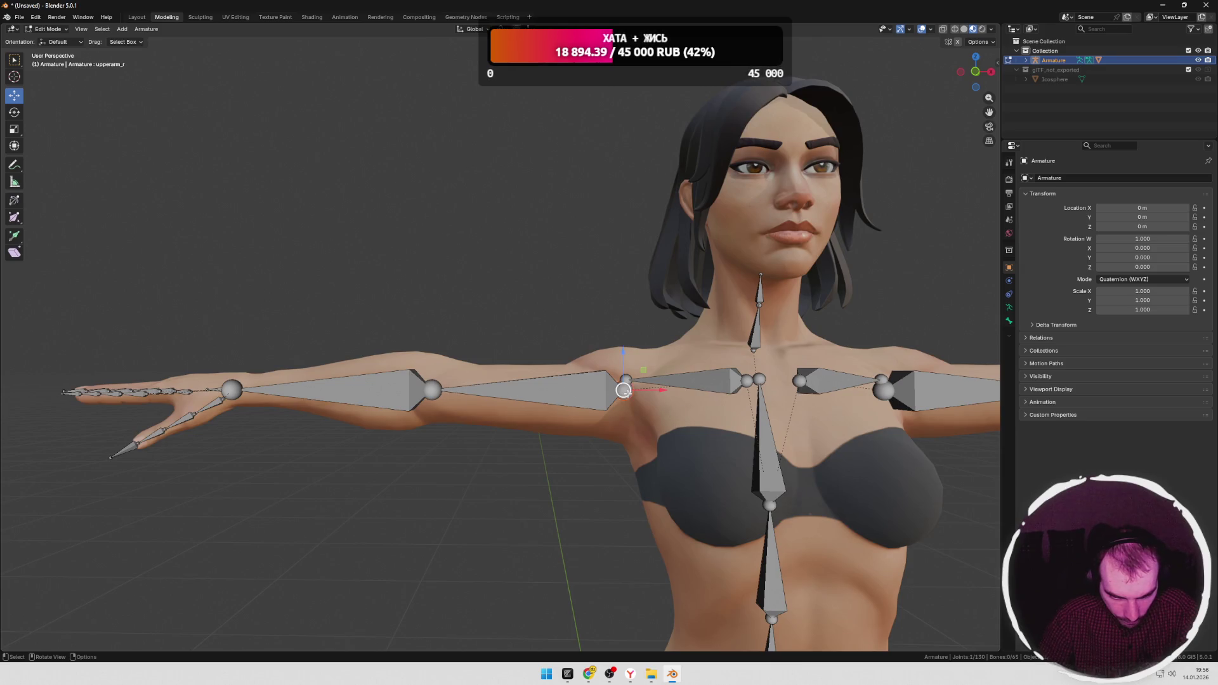
{"action": "middle_click_drag", "start_coordinate": [622, 391], "coordinate": [622, 376]}
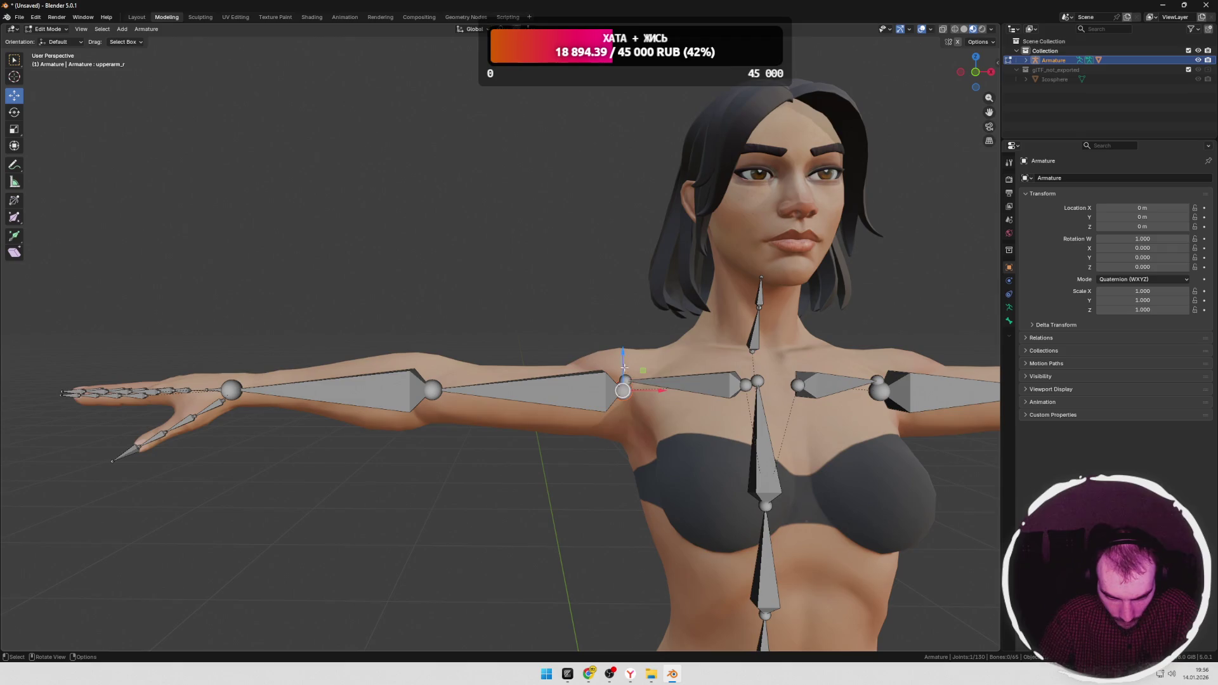
Step: Lower the right upper-arm shoulder joint slightly along the vertical axis
{"action": "left_click_drag", "start_coordinate": [621, 356], "coordinate": [624, 365]}
{"action": "middle_click_drag", "start_coordinate": [732, 416], "coordinate": [714, 414]}
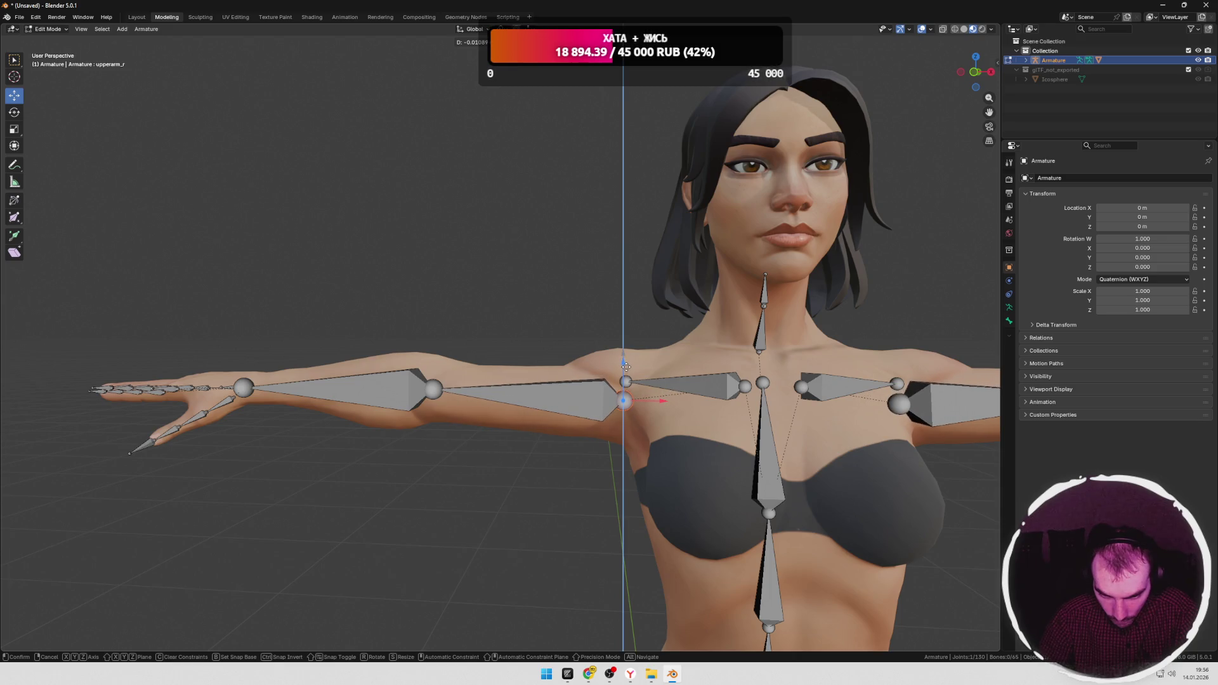
{"action": "left_click", "coordinate": [626, 364]}
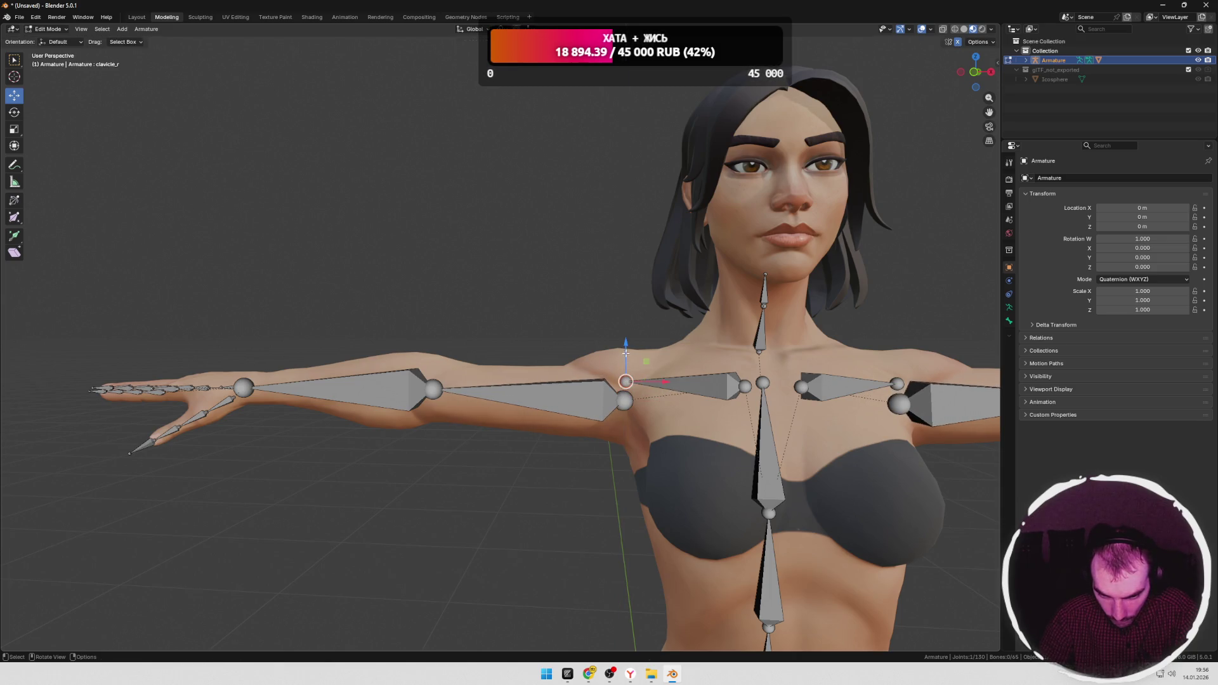
{"action": "key", "text": "g"}
{"action": "key", "text": "z"}
{"action": "left_click", "coordinate": [625, 370]}
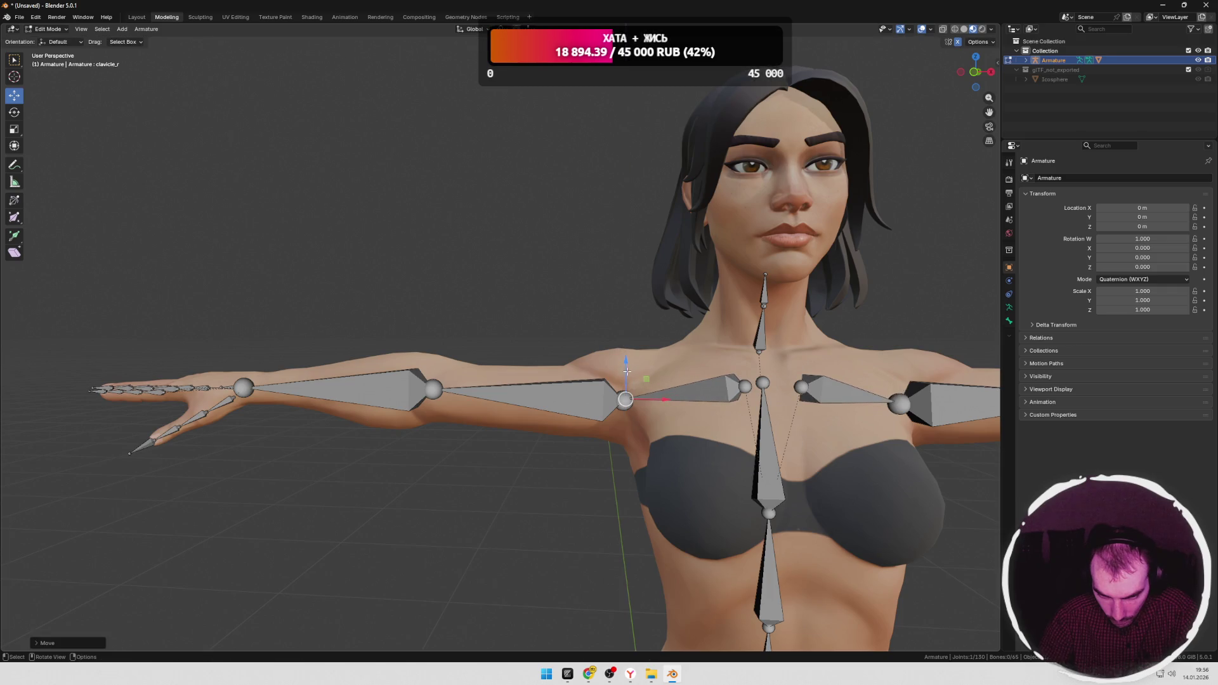
{"action": "scroll", "coordinate": [625, 381], "scroll_direction": "down", "scroll_amount": 3}
Step: Orbit to review the whole rig, then leave bone editing for object mode
{"action": "middle_click_drag", "start_coordinate": [666, 380], "coordinate": [736, 376]}
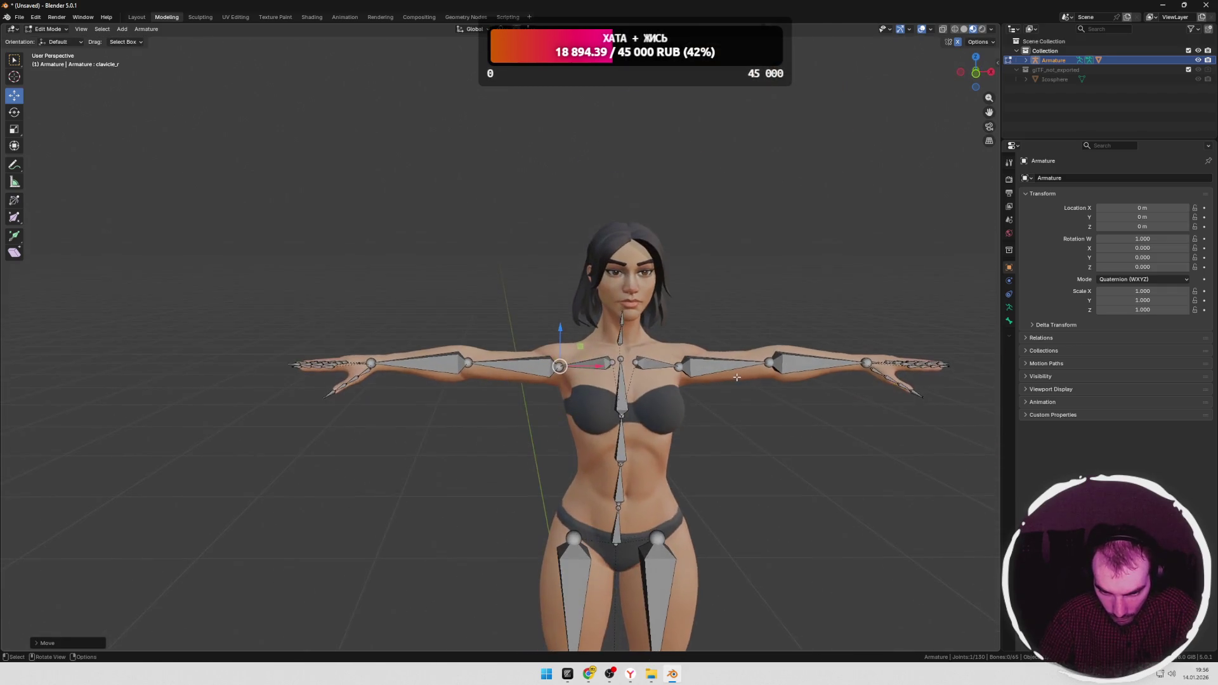
{"action": "scroll", "coordinate": [718, 369], "scroll_direction": "down", "scroll_amount": 2}
{"action": "scroll", "coordinate": [718, 400], "scroll_direction": "down", "scroll_amount": 2}
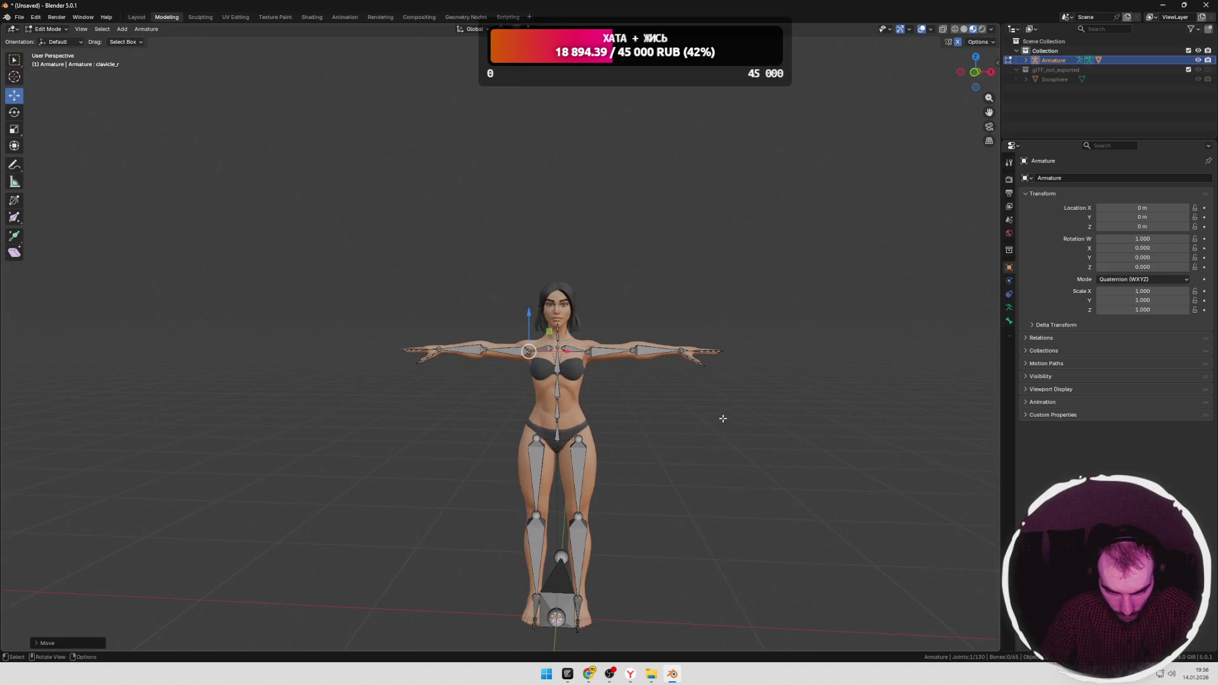
{"action": "scroll", "coordinate": [680, 413], "scroll_direction": "up", "scroll_amount": 2}
{"action": "scroll", "coordinate": [679, 413], "scroll_direction": "up", "scroll_amount": 2}
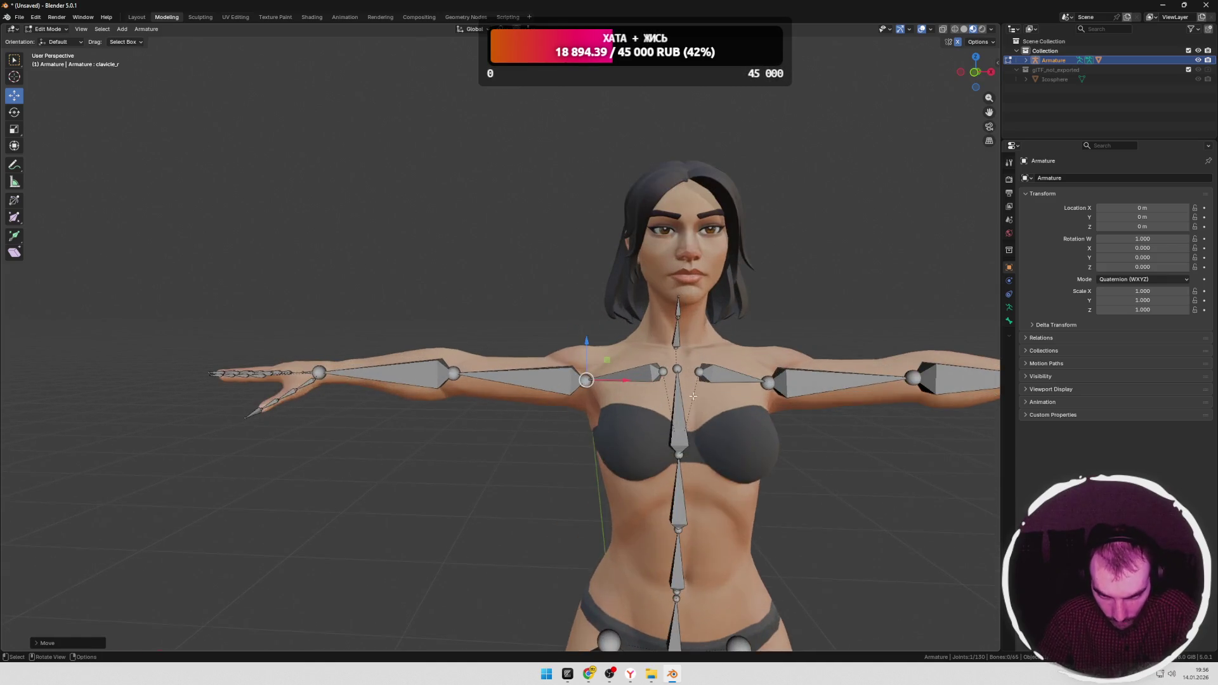
{"action": "scroll", "coordinate": [705, 400], "scroll_direction": "up", "scroll_amount": 2}
{"action": "middle_click_drag", "start_coordinate": [730, 388], "coordinate": [770, 390]}
{"action": "key", "text": "Escape"}
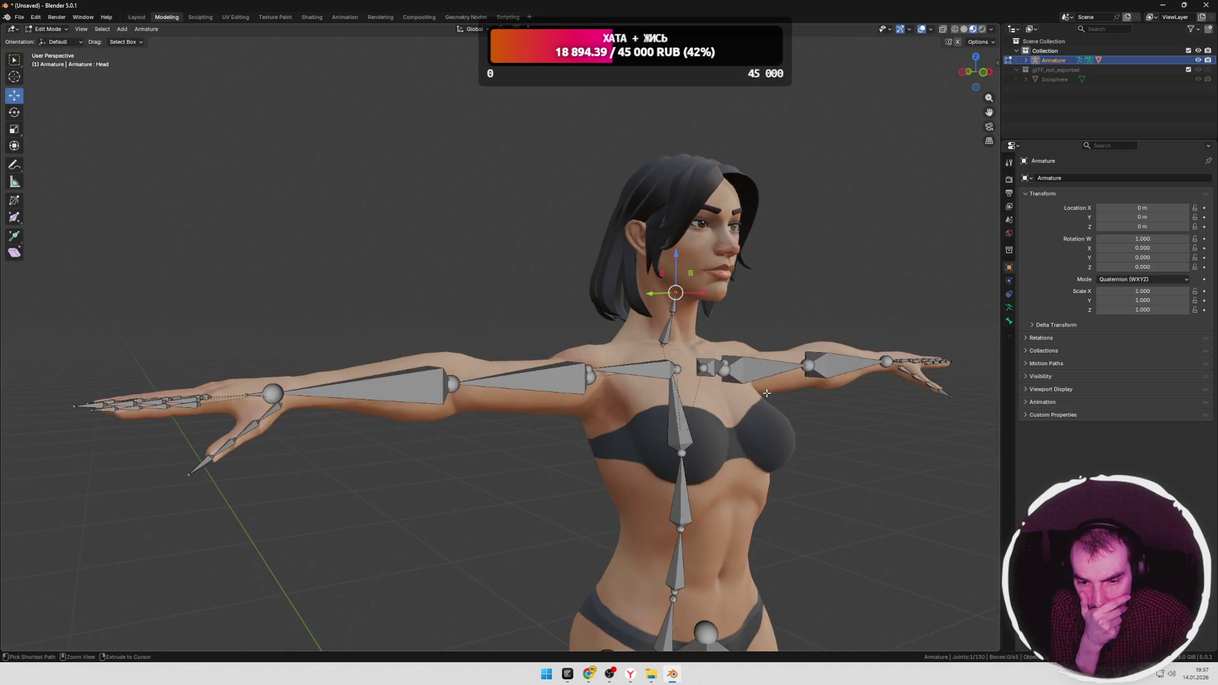
{"action": "key", "text": "Tab"}
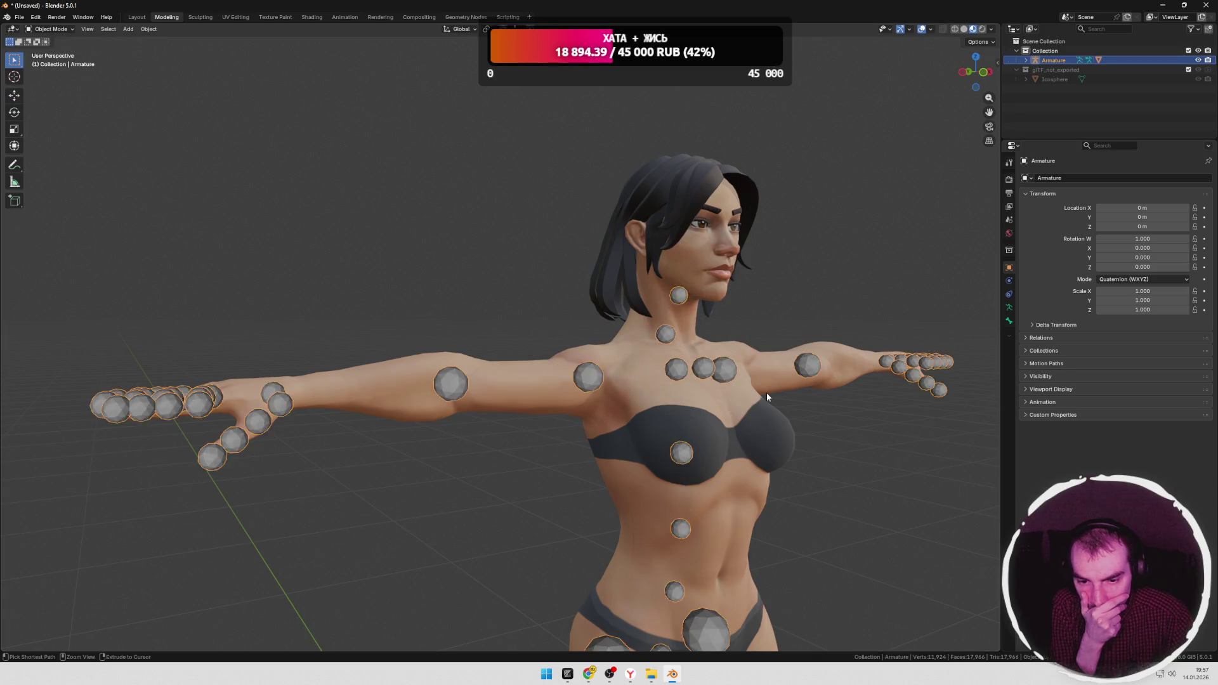
{"action": "scroll", "coordinate": [766, 393], "scroll_direction": "up", "scroll_amount": 3}
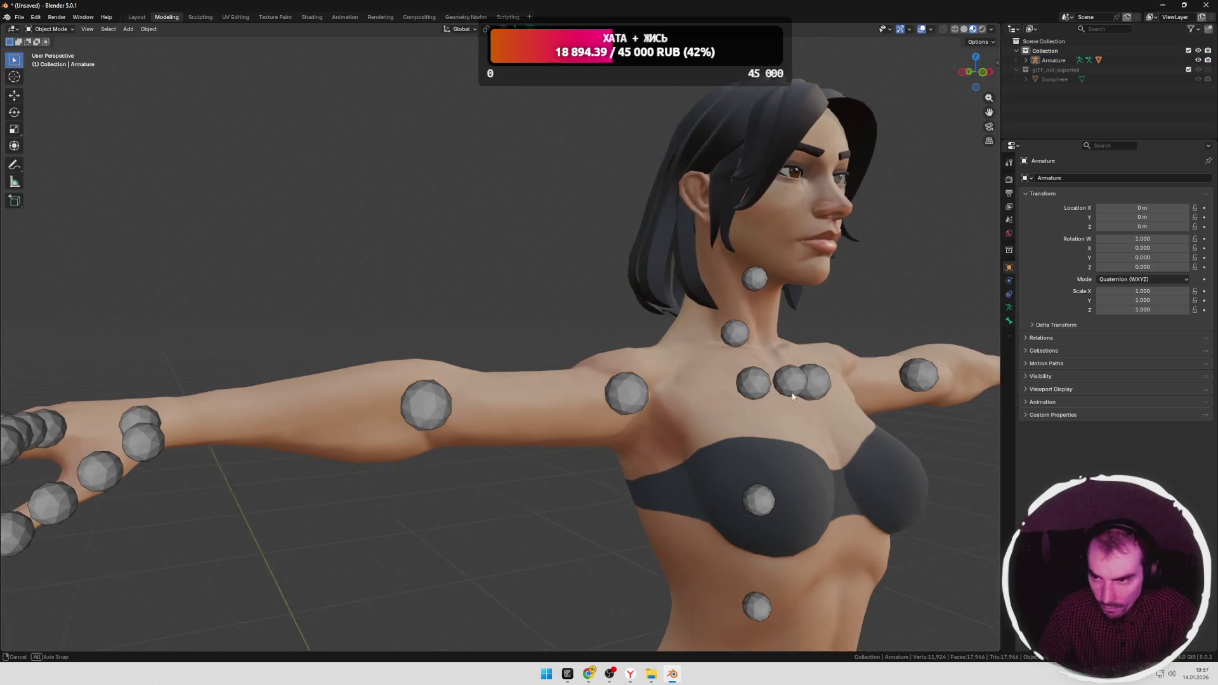
Step: Check the Superhero_Female body mesh by hiding and unhiding it, then reselect the skeleton
{"action": "key", "text": "Tab"}
{"action": "left_click", "coordinate": [780, 391]}
{"action": "key", "text": "Tab"}
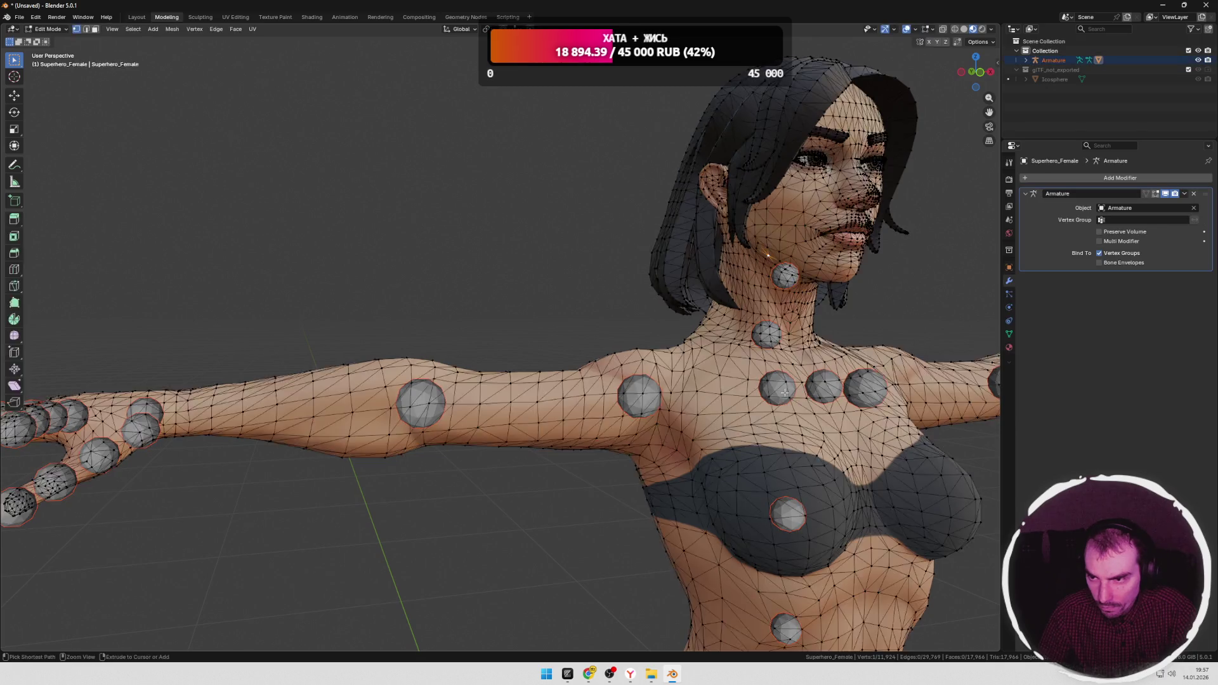
{"action": "key", "text": "h"}
{"action": "key", "text": "alt+h"}
{"action": "key", "text": "Tab"}
{"action": "key", "text": "Tab"}
{"action": "key", "text": "Tab"}
{"action": "key", "text": "Tab"}
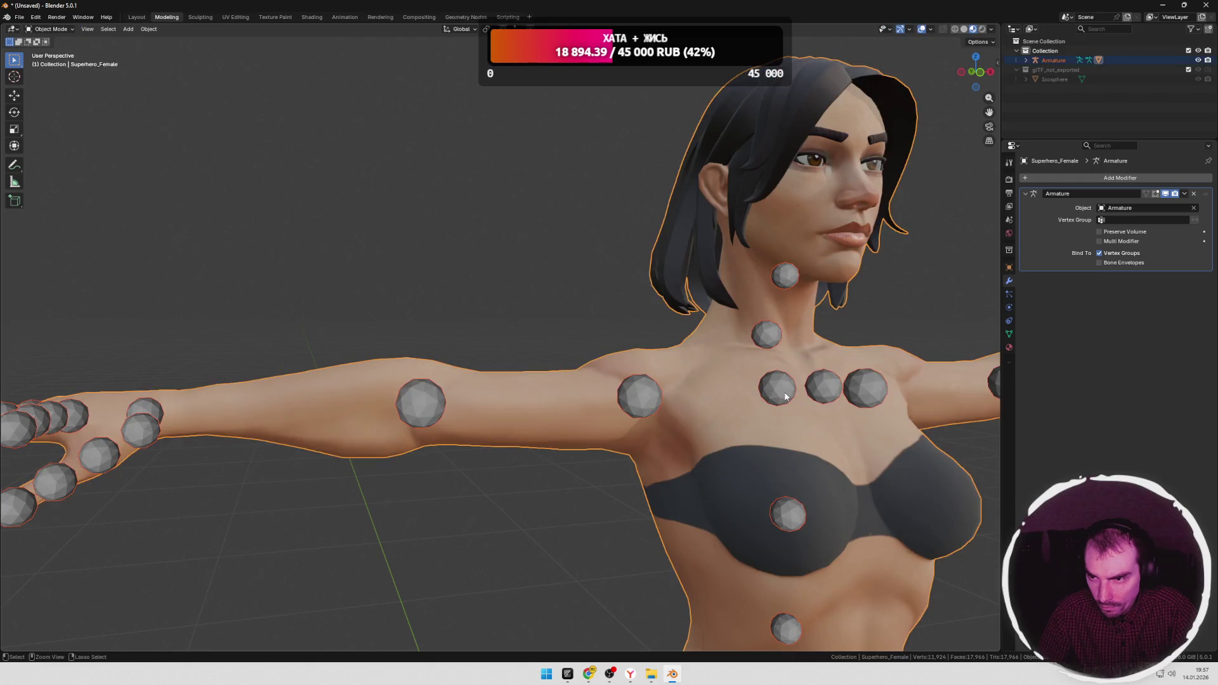
{"action": "scroll", "coordinate": [782, 395], "scroll_direction": "down", "scroll_amount": 4}
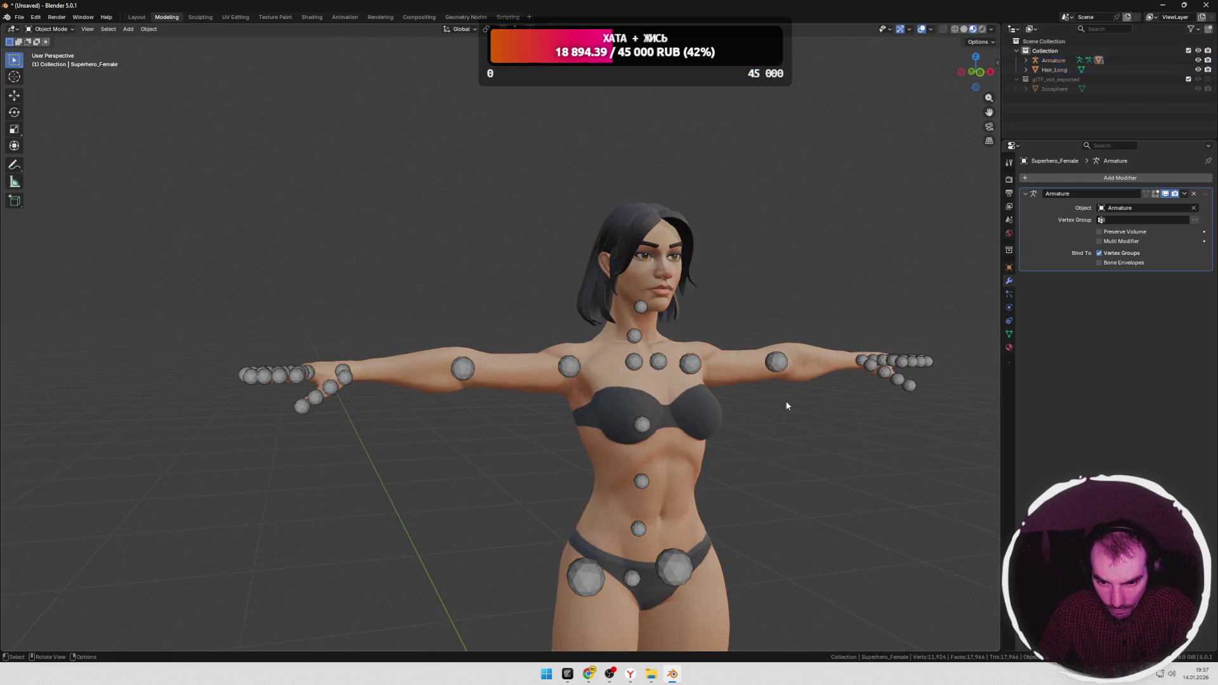
{"action": "scroll", "coordinate": [782, 406], "scroll_direction": "up", "scroll_amount": 2}
{"action": "scroll", "coordinate": [743, 399], "scroll_direction": "up", "scroll_amount": 3}
{"action": "scroll", "coordinate": [767, 418], "scroll_direction": "up", "scroll_amount": 2}
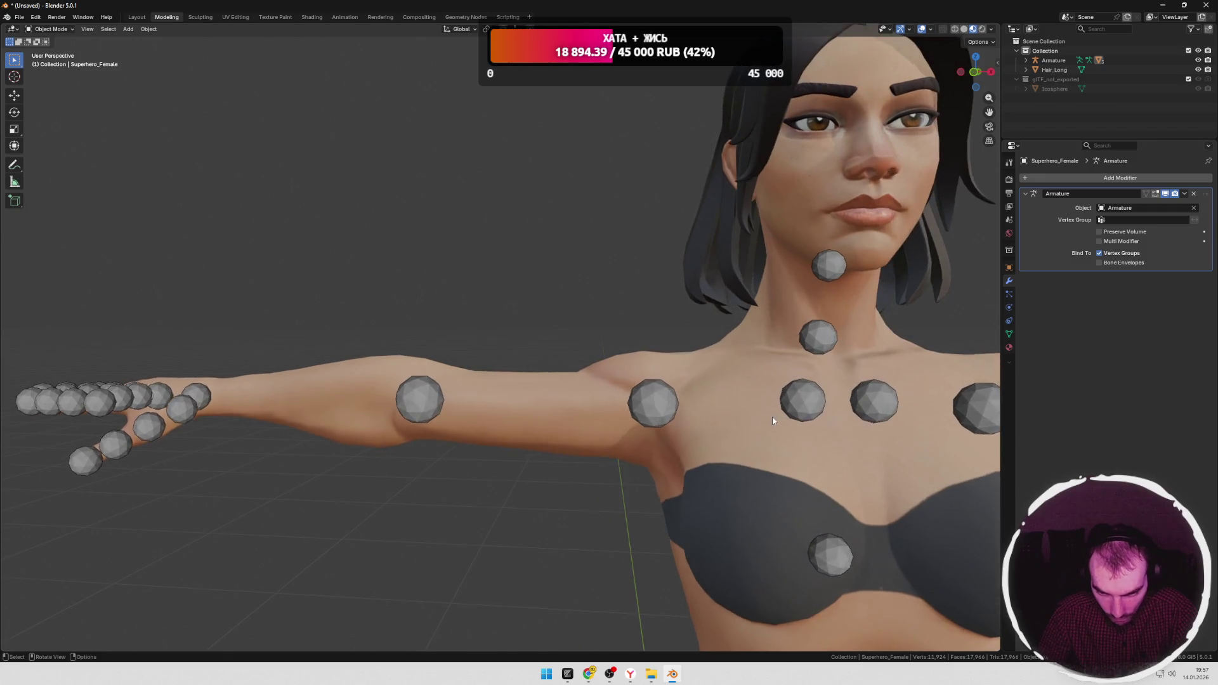
{"action": "key", "text": "Tab"}
{"action": "key", "text": "Tab"}
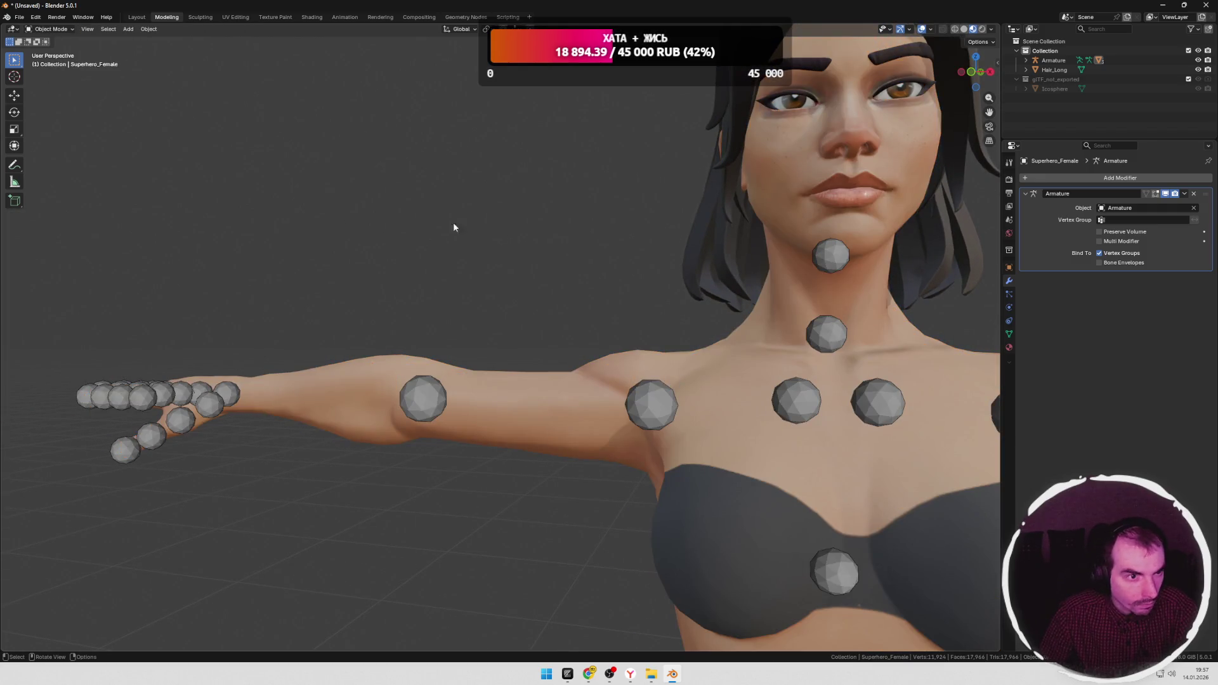
{"action": "left_click", "coordinate": [646, 384]}
Step: Lower the clavicle_r joint to meet the upper arm at the shoulder, then return to object mode
{"action": "key", "text": "Tab"}
{"action": "mouse_move", "coordinate": [647, 410]}
{"action": "middle_mouse_down", "text": "shift"}
{"action": "mouse_move", "coordinate": [674, 354]}
{"action": "mouse_move", "coordinate": [680, 367]}
{"action": "middle_mouse_up", "text": "shift"}
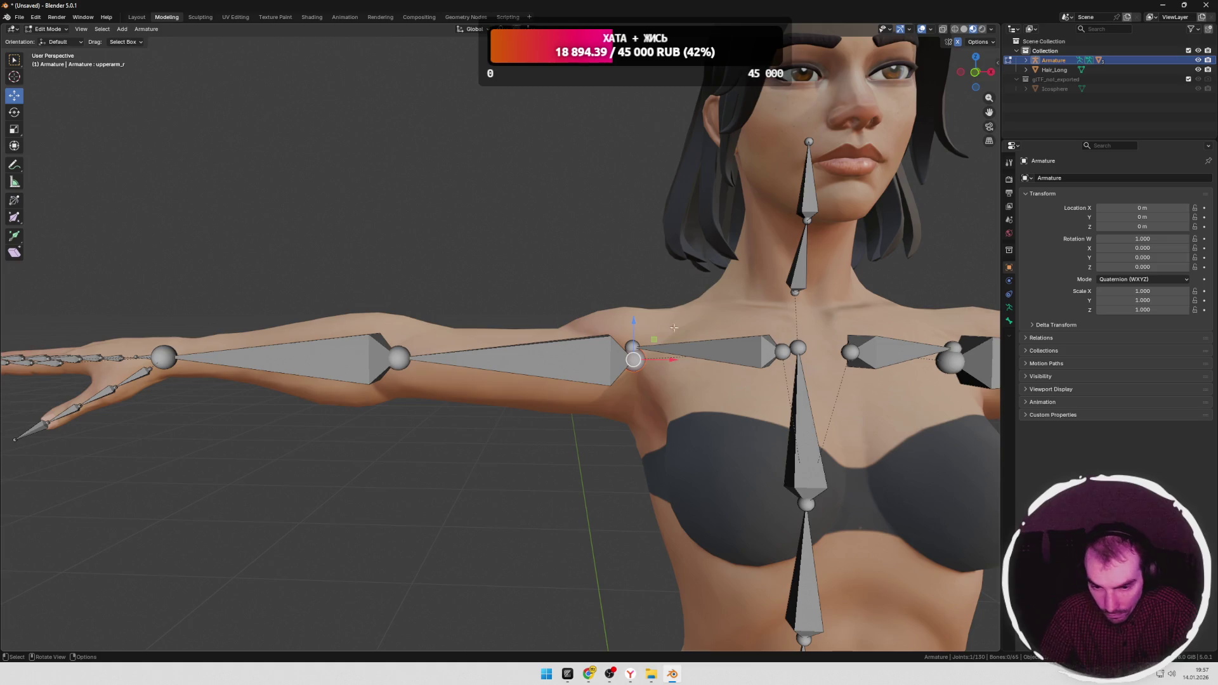
{"action": "left_click_drag", "start_coordinate": [634, 323], "coordinate": [635, 346]}
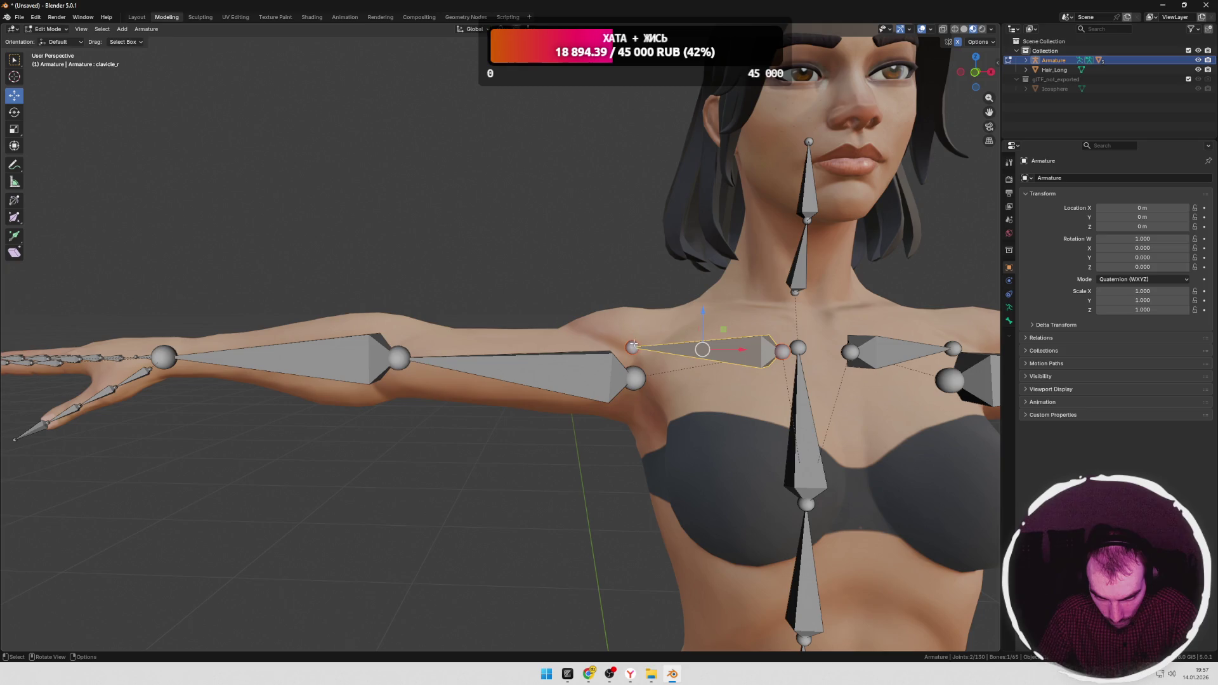
{"action": "left_click_drag", "start_coordinate": [634, 314], "coordinate": [633, 323]}
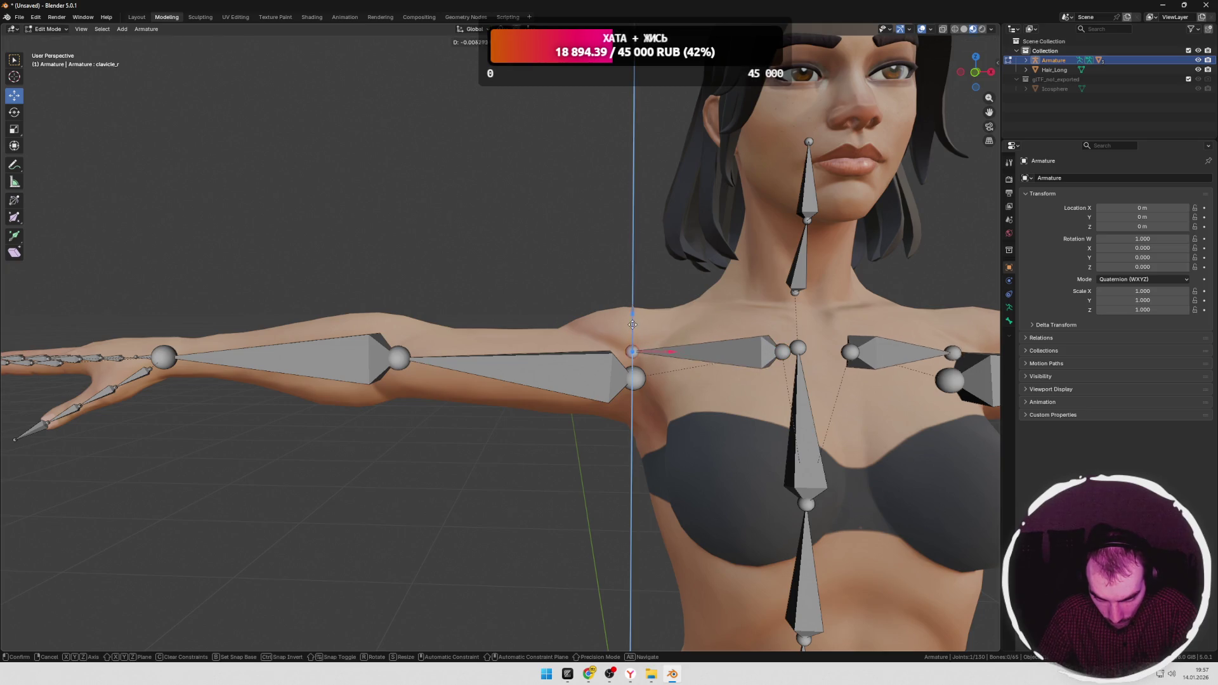
{"action": "left_click", "coordinate": [634, 338]}
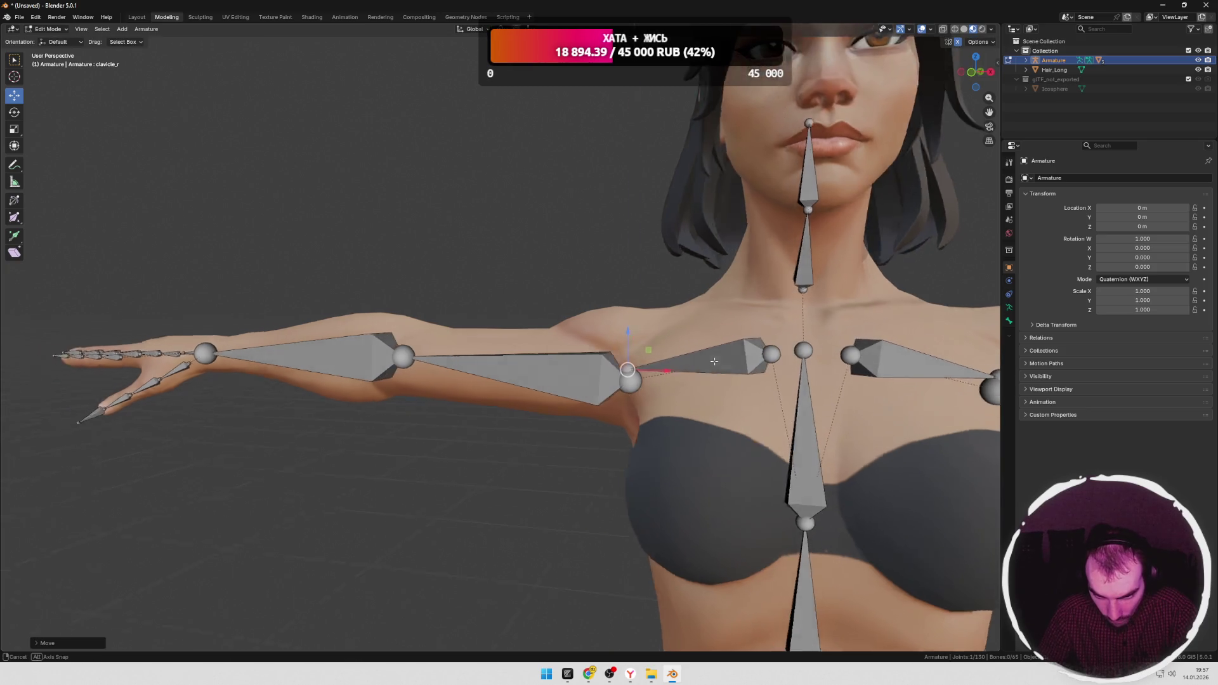
{"action": "scroll", "coordinate": [667, 363], "scroll_direction": "down", "scroll_amount": 3}
{"action": "mouse_move", "coordinate": [666, 362]}
{"action": "middle_mouse_down"}
{"action": "mouse_move", "coordinate": [748, 373]}
{"action": "mouse_move", "coordinate": [717, 377]}
{"action": "middle_mouse_up"}
{"action": "scroll", "coordinate": [748, 373], "scroll_direction": "down", "scroll_amount": 3}
{"action": "scroll", "coordinate": [718, 376], "scroll_direction": "down", "scroll_amount": 3}
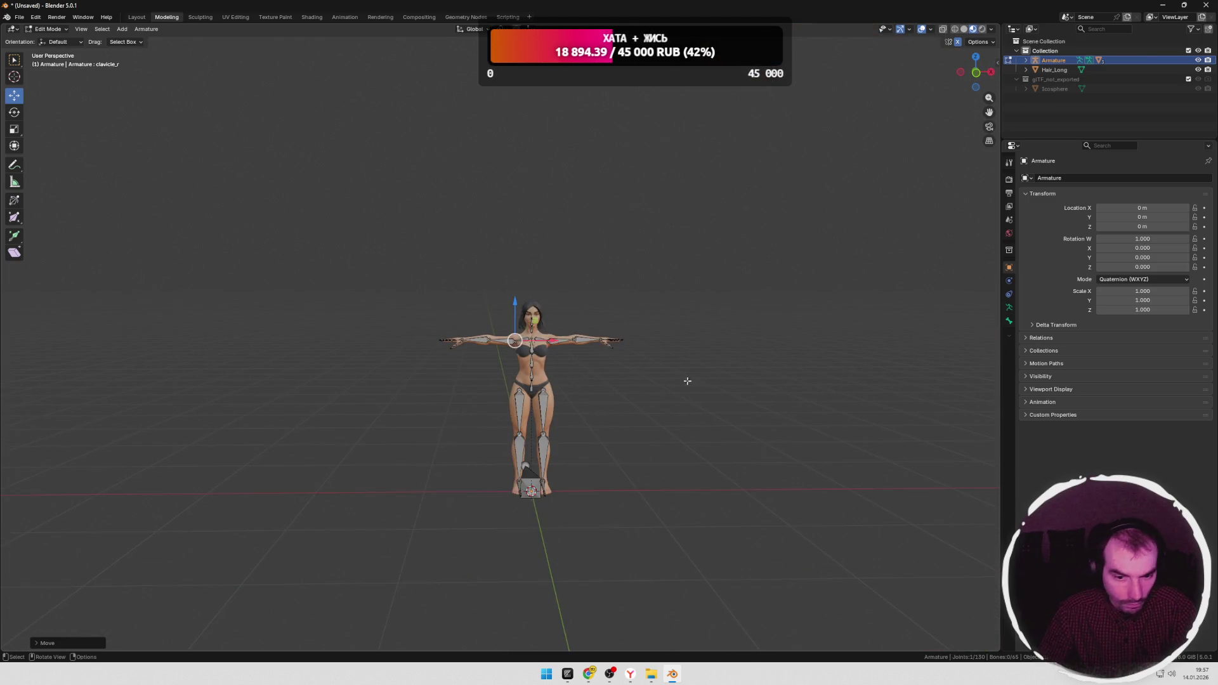
{"action": "key", "text": "Tab"}
Step: Export the rig as girl.fbx over the Desktop file and switch to the Mixamo window
{"action": "left_click", "coordinate": [19, 18]}
{"action": "mouse_move", "coordinate": [35, 162]}
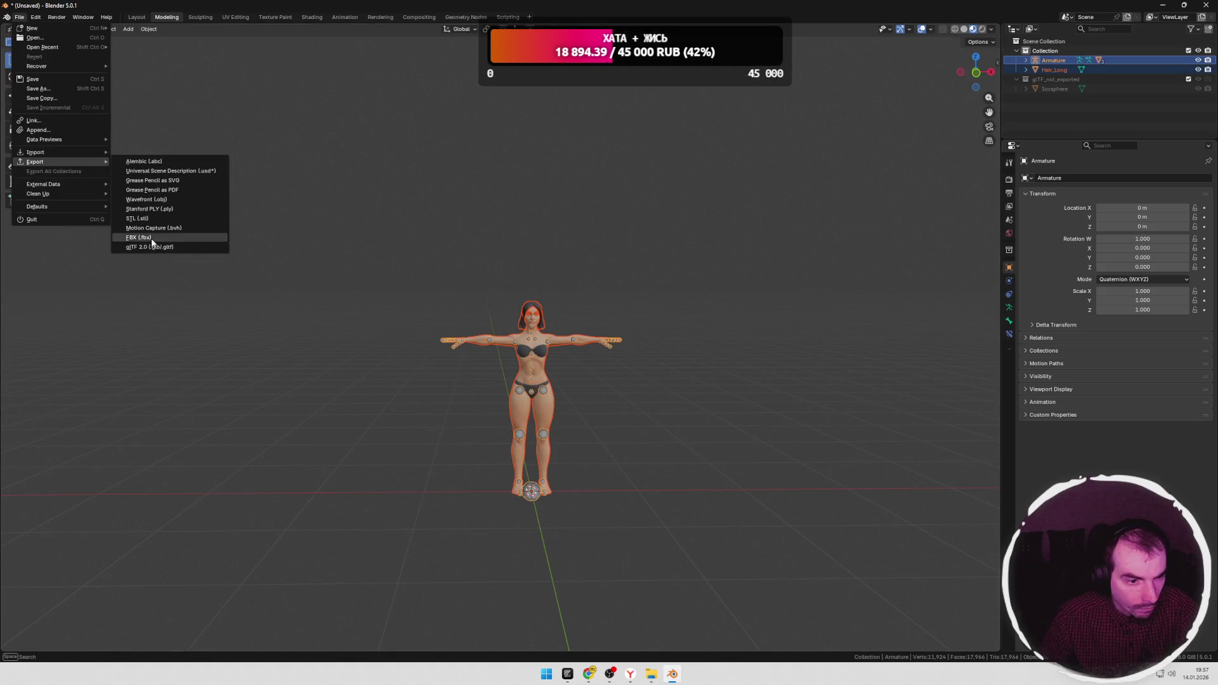
{"action": "left_click", "coordinate": [152, 237]}
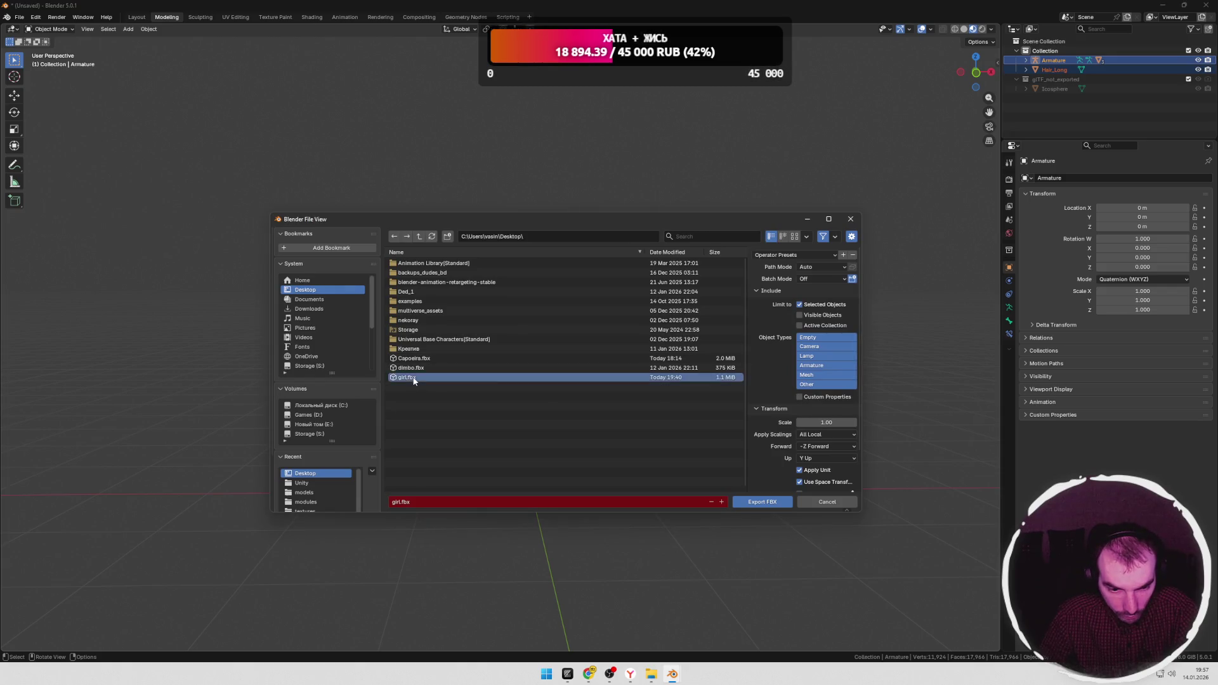
{"action": "double_click", "coordinate": [414, 377]}
{"action": "key", "text": "alt+Tab"}
{"action": "left_click", "coordinate": [583, 286]}
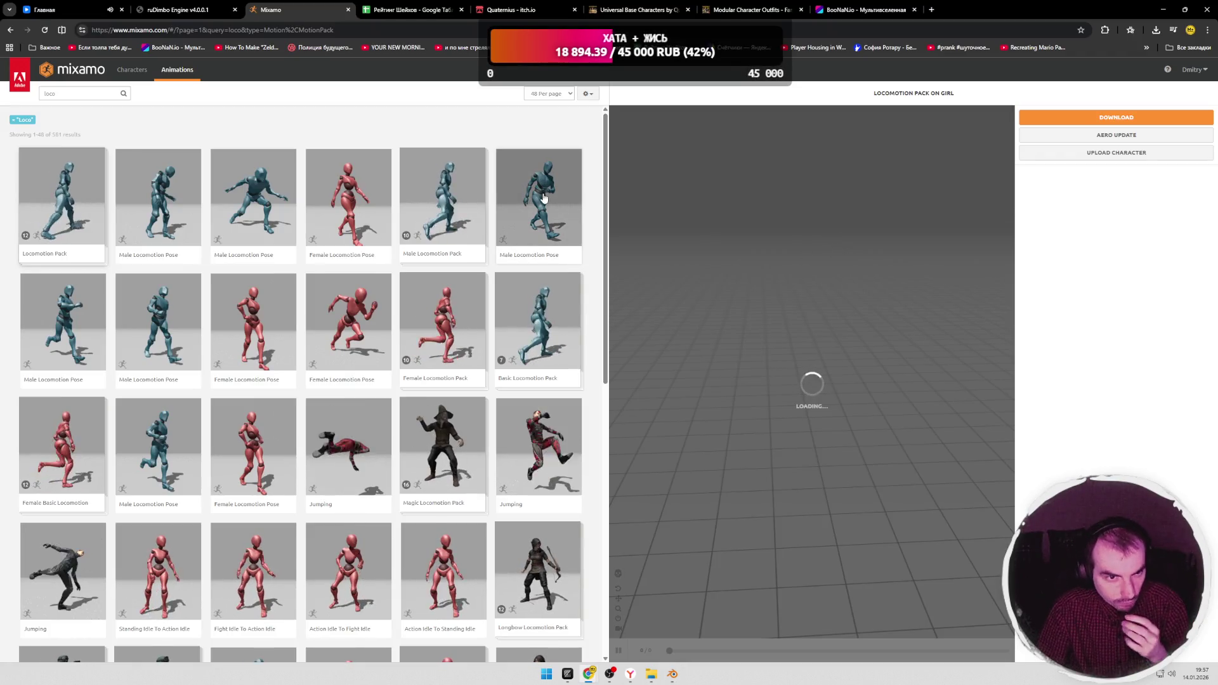
Step: Upload girl.fbx to Mixamo as a new character
{"action": "left_click", "coordinate": [1116, 152]}
{"action": "left_click", "coordinate": [594, 292]}
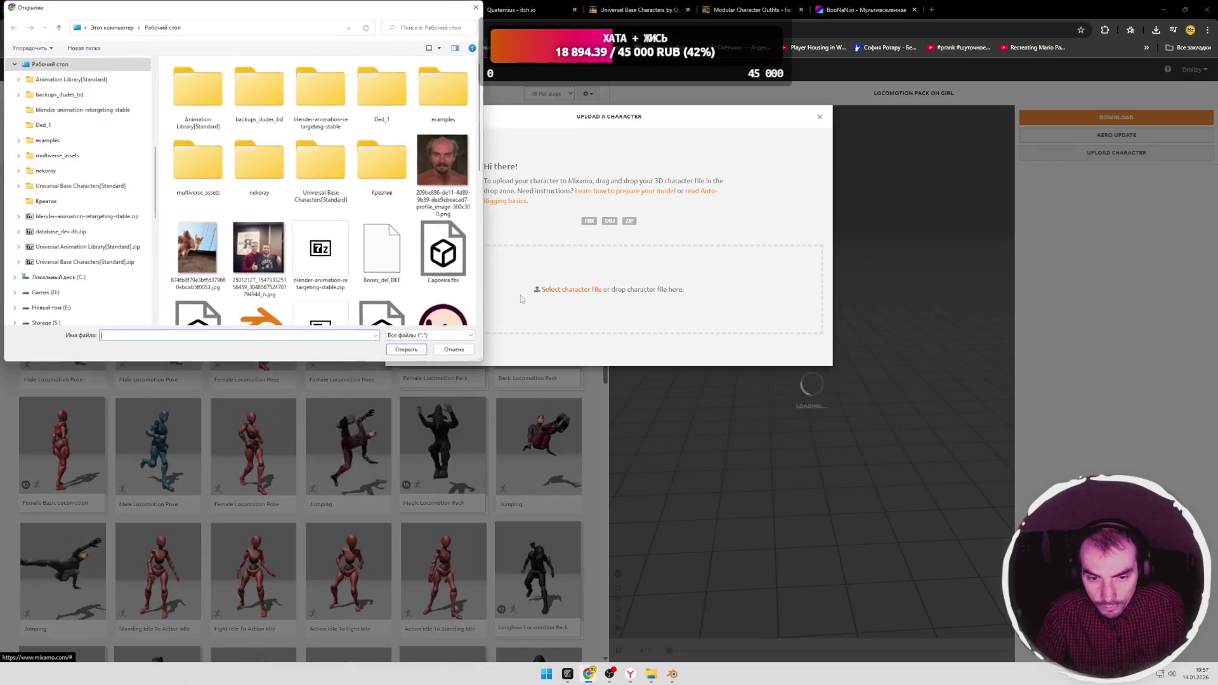
{"action": "scroll", "coordinate": [368, 231], "scroll_direction": "down", "scroll_amount": 3}
{"action": "scroll", "coordinate": [367, 231], "scroll_direction": "up", "scroll_amount": 3}
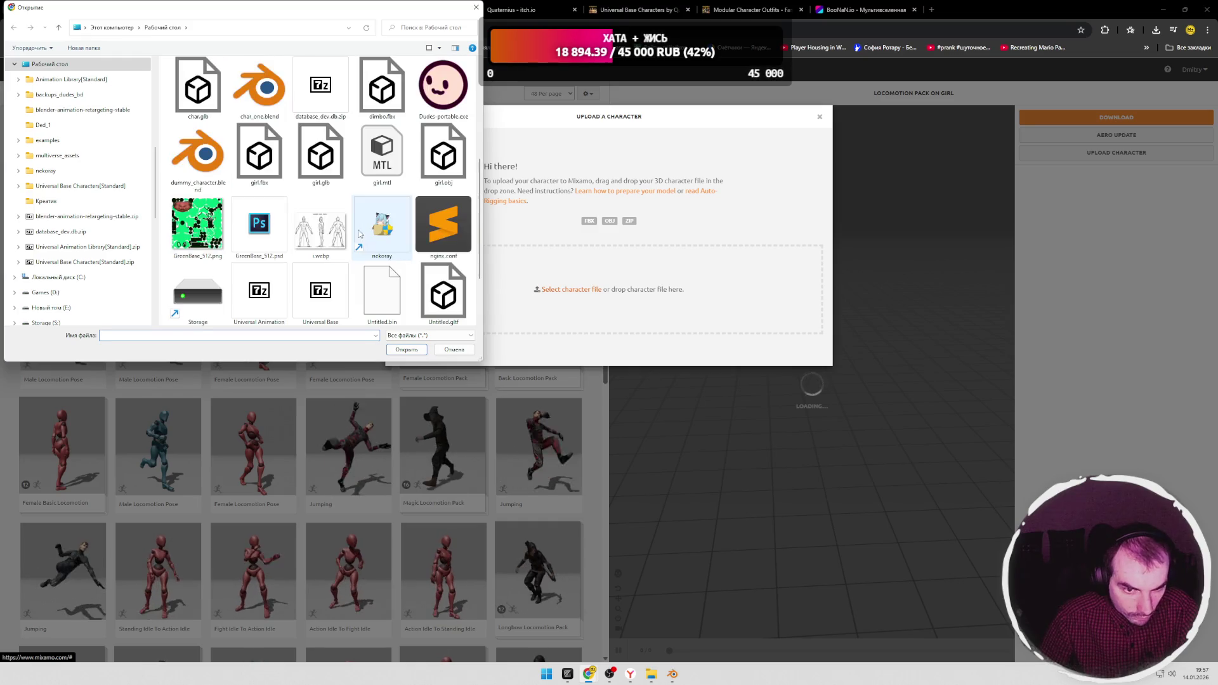
{"action": "left_click", "coordinate": [259, 156]}
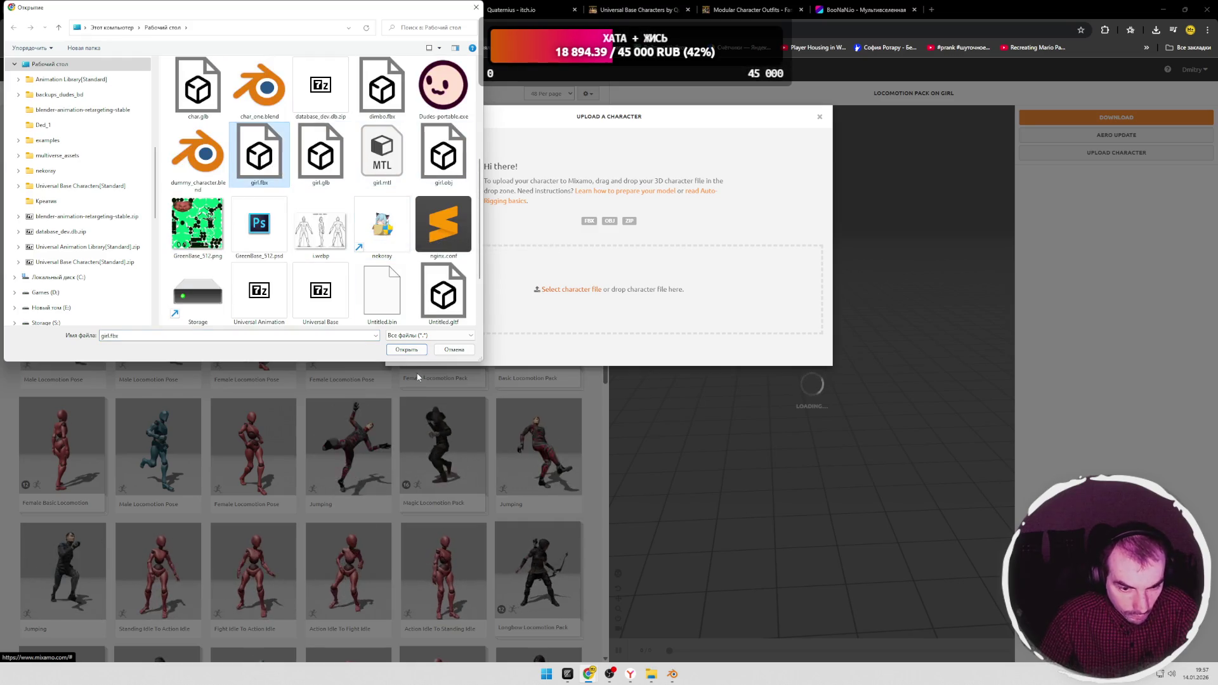
{"action": "left_click", "coordinate": [406, 350]}
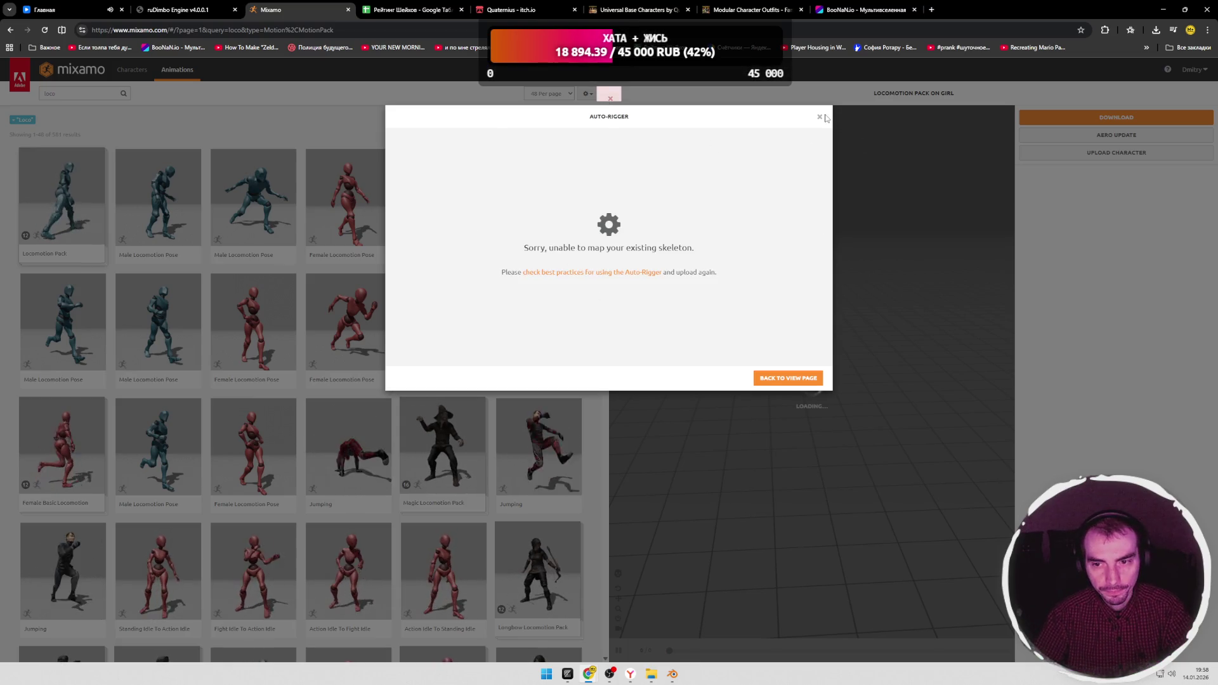
Step: Dismiss the skeleton-mapping error and return to Blender's export menu
{"action": "left_click", "coordinate": [787, 378]}
{"action": "key", "text": "alt+Tab"}
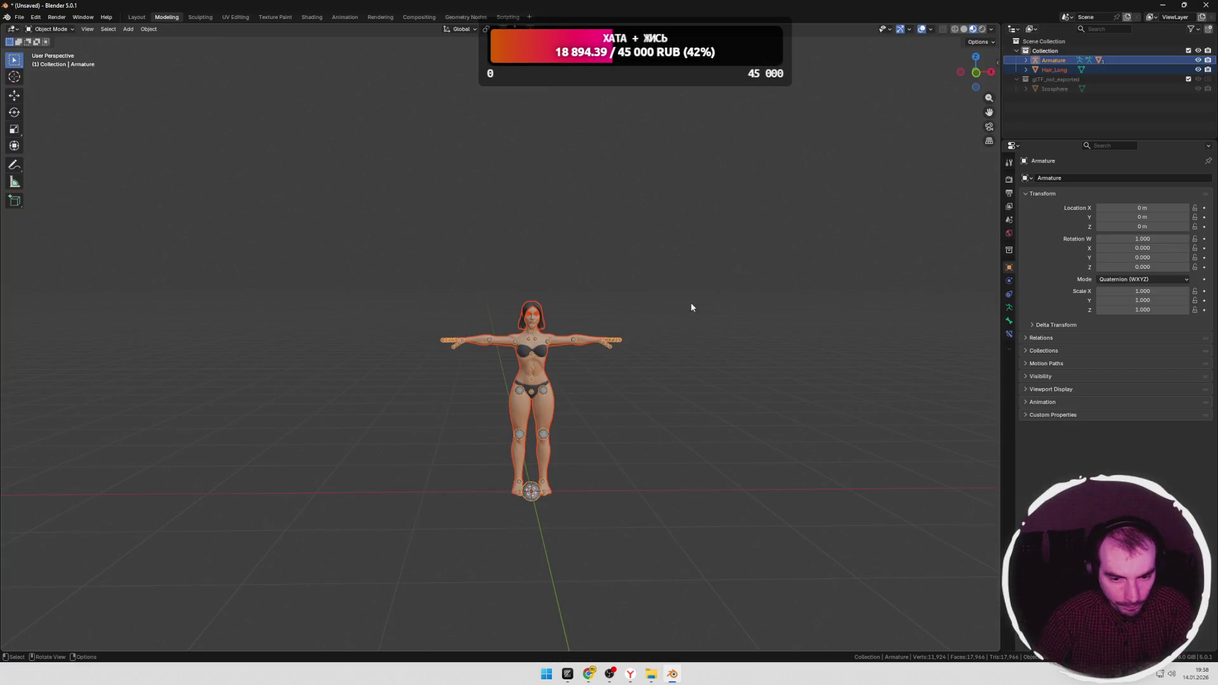
{"action": "left_click", "coordinate": [19, 17]}
{"action": "mouse_move", "coordinate": [36, 161]}
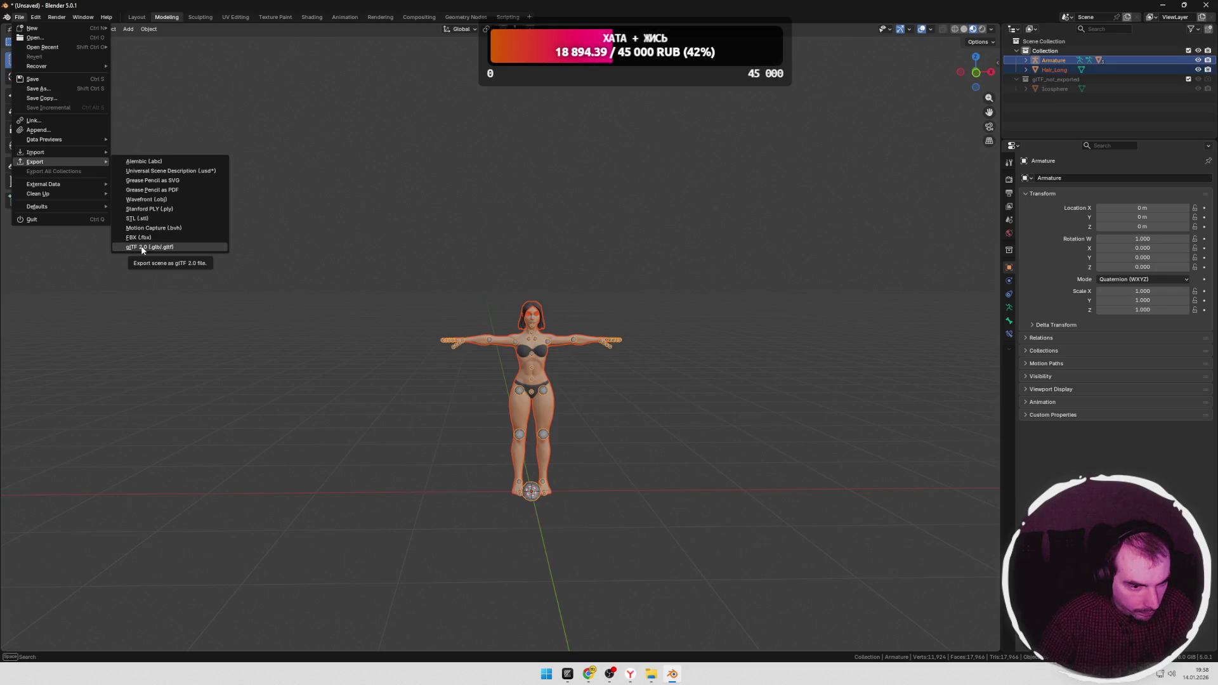
Step: Export the character as Wavefront girl.obj to the Desktop and switch to the Mixamo browser
{"action": "left_click", "coordinate": [152, 199]}
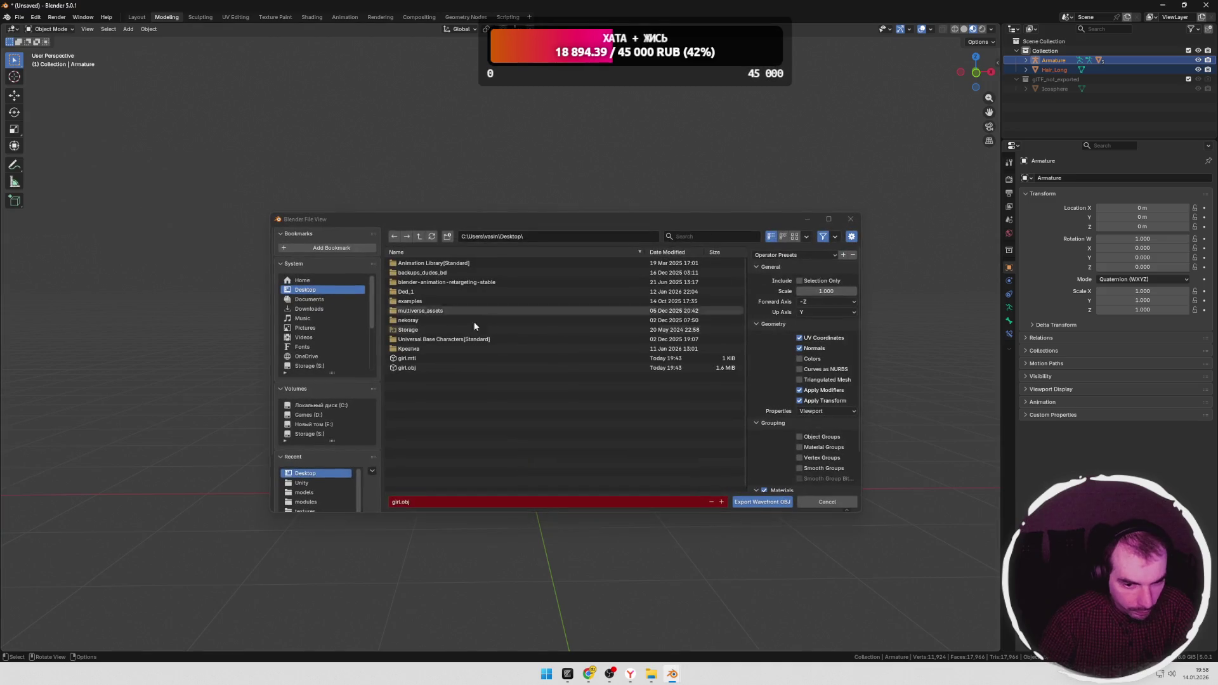
{"action": "key", "text": "Return"}
{"action": "key", "text": "alt+Tab"}
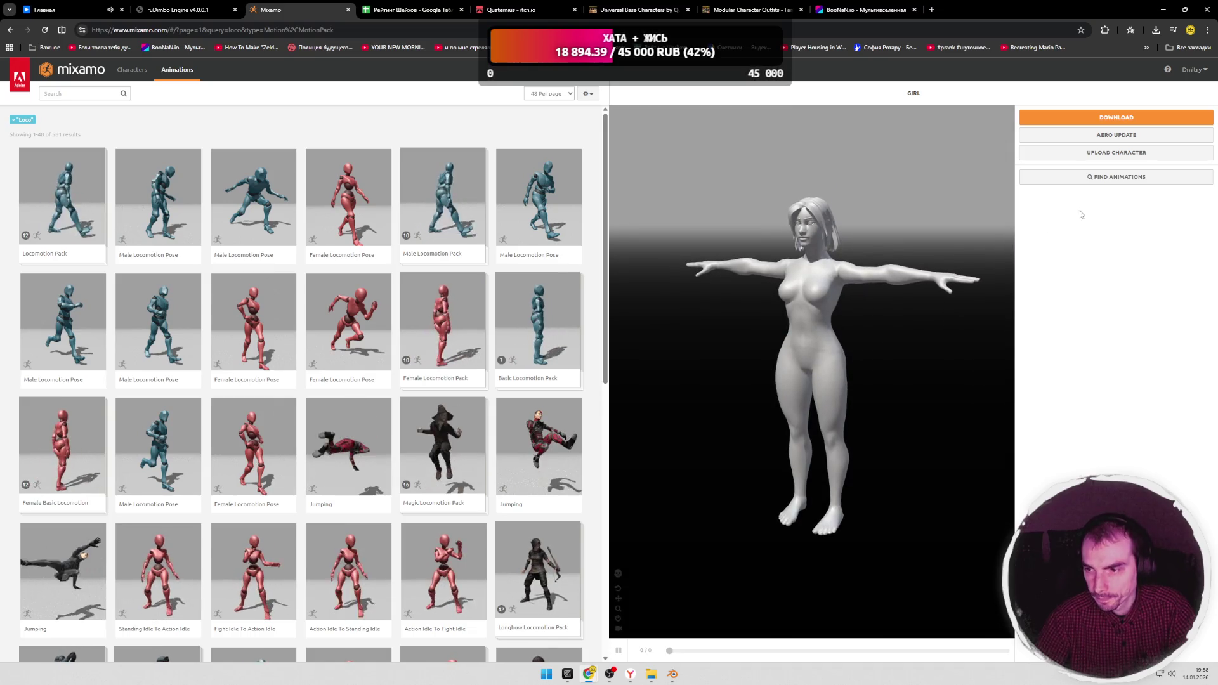
Step: Upload girl.obj to Mixamo and advance the auto-rigger past orientation to marker placement
{"action": "left_click", "coordinate": [1116, 153]}
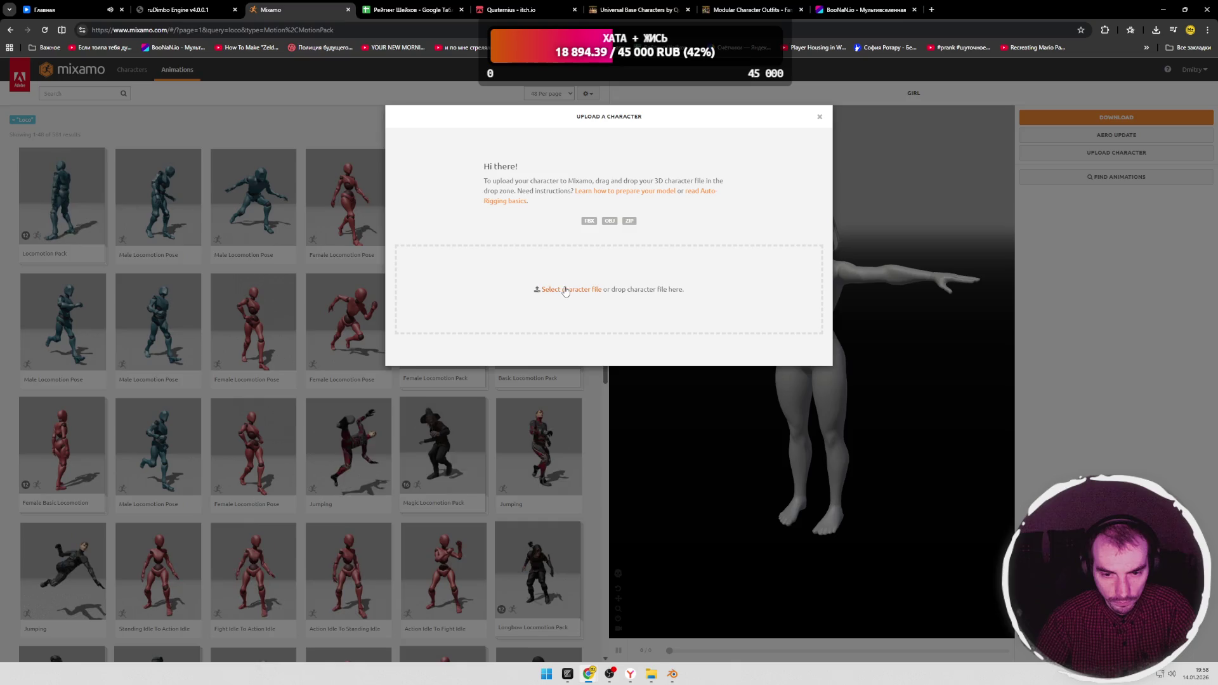
{"action": "left_click", "coordinate": [566, 290]}
{"action": "scroll", "coordinate": [314, 190], "scroll_direction": "down", "scroll_amount": 3}
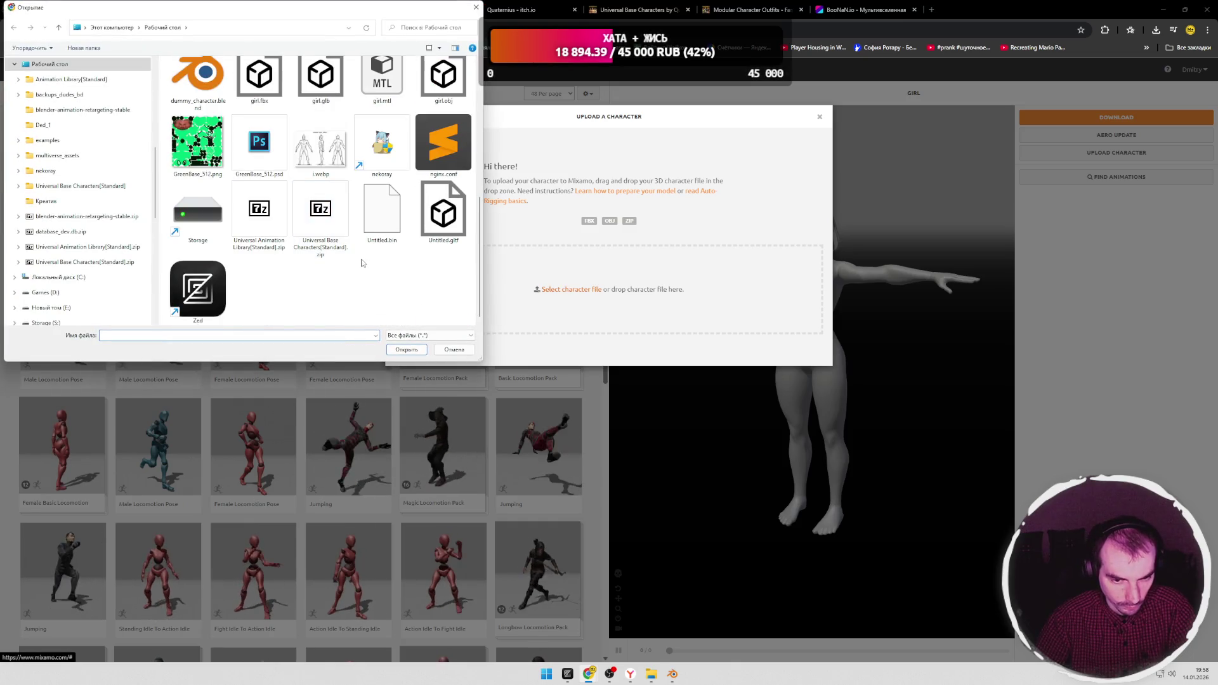
{"action": "left_click", "coordinate": [442, 90]}
{"action": "left_click", "coordinate": [406, 349]}
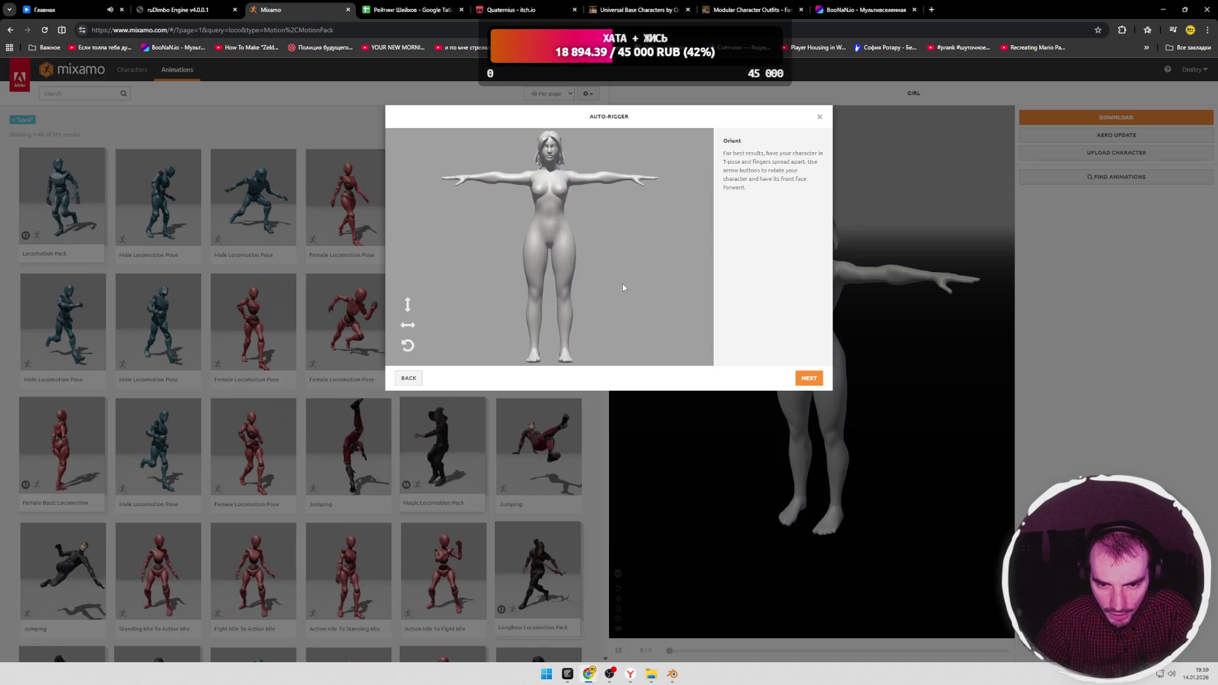
{"action": "left_click", "coordinate": [808, 378]}
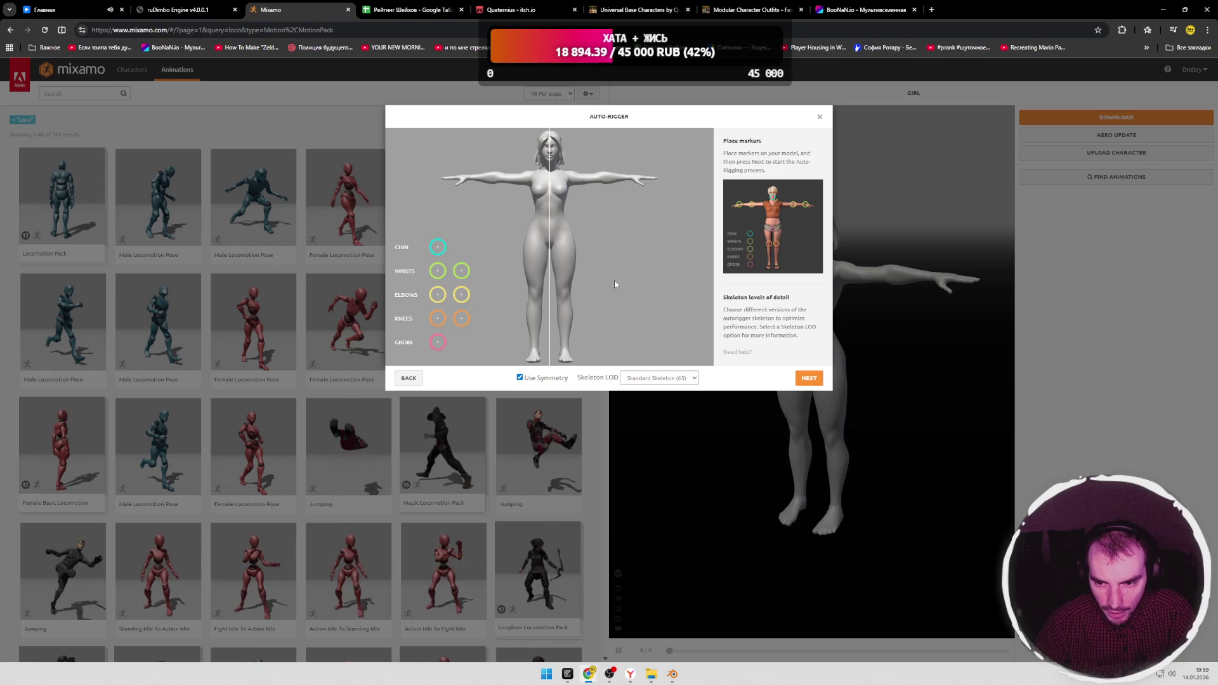
Step: Place the chin, wrist, elbow, knee and groin markers symmetrically and start auto-rigging
{"action": "left_click_drag", "start_coordinate": [437, 249], "coordinate": [549, 160]}
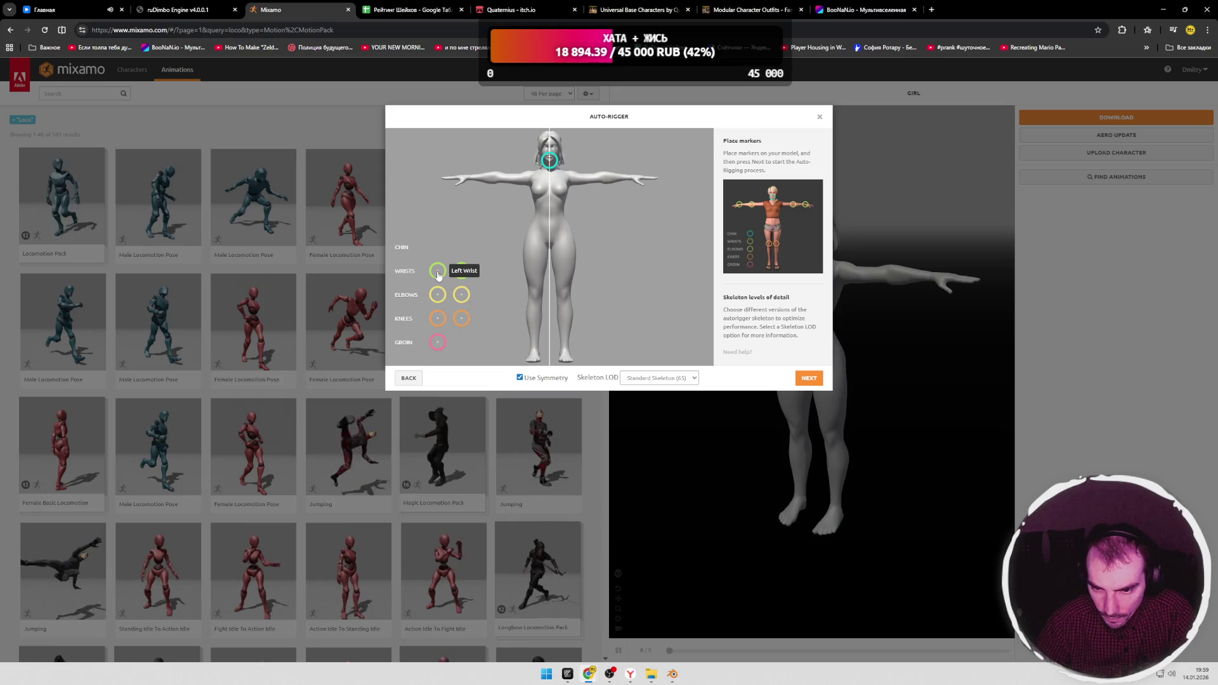
{"action": "left_click_drag", "start_coordinate": [439, 271], "coordinate": [467, 179]}
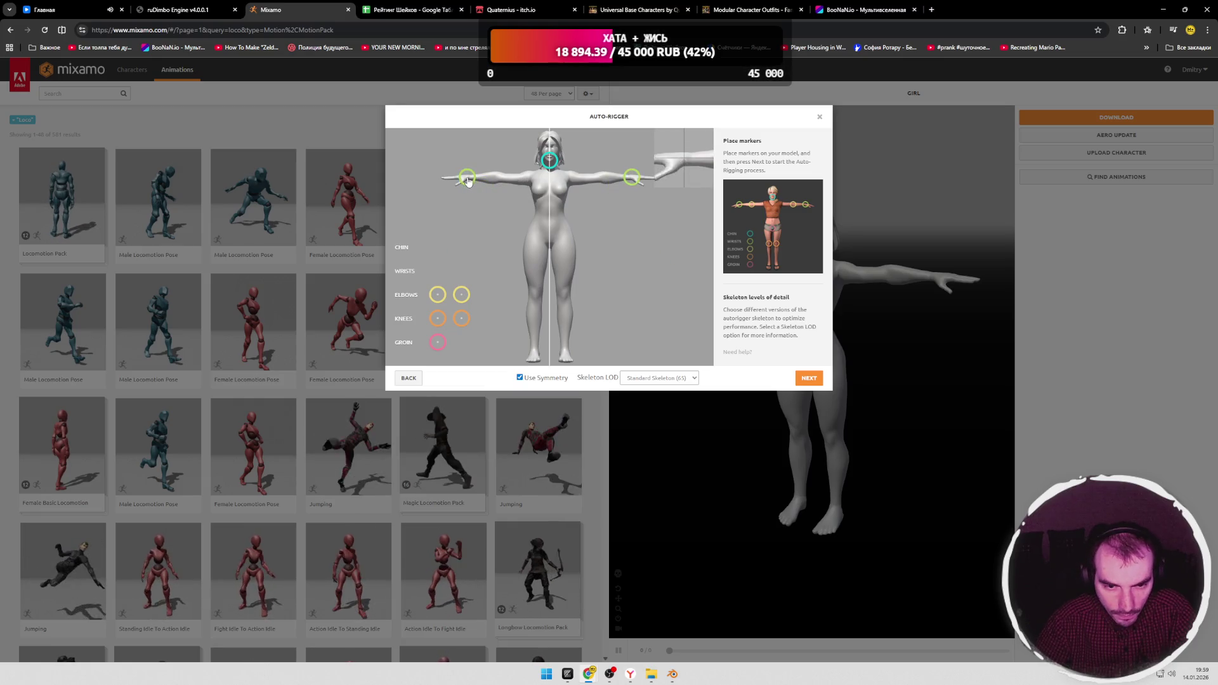
{"action": "left_click_drag", "start_coordinate": [437, 294], "coordinate": [498, 177]}
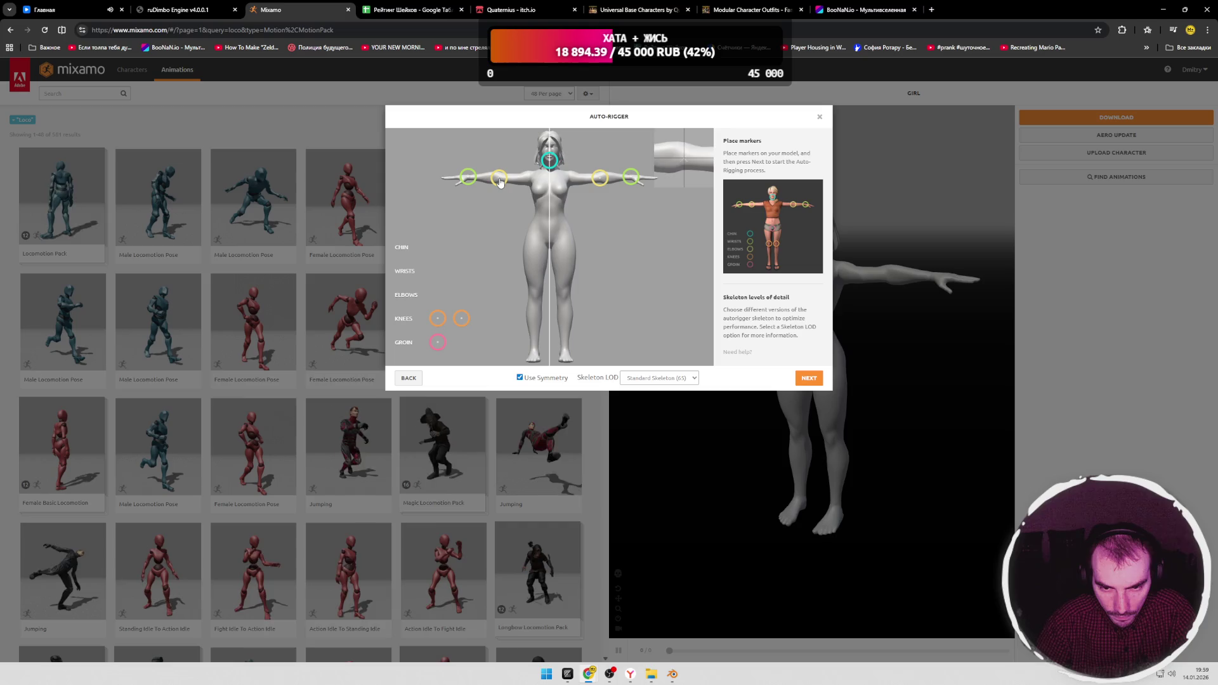
{"action": "left_click_drag", "start_coordinate": [500, 180], "coordinate": [494, 180]}
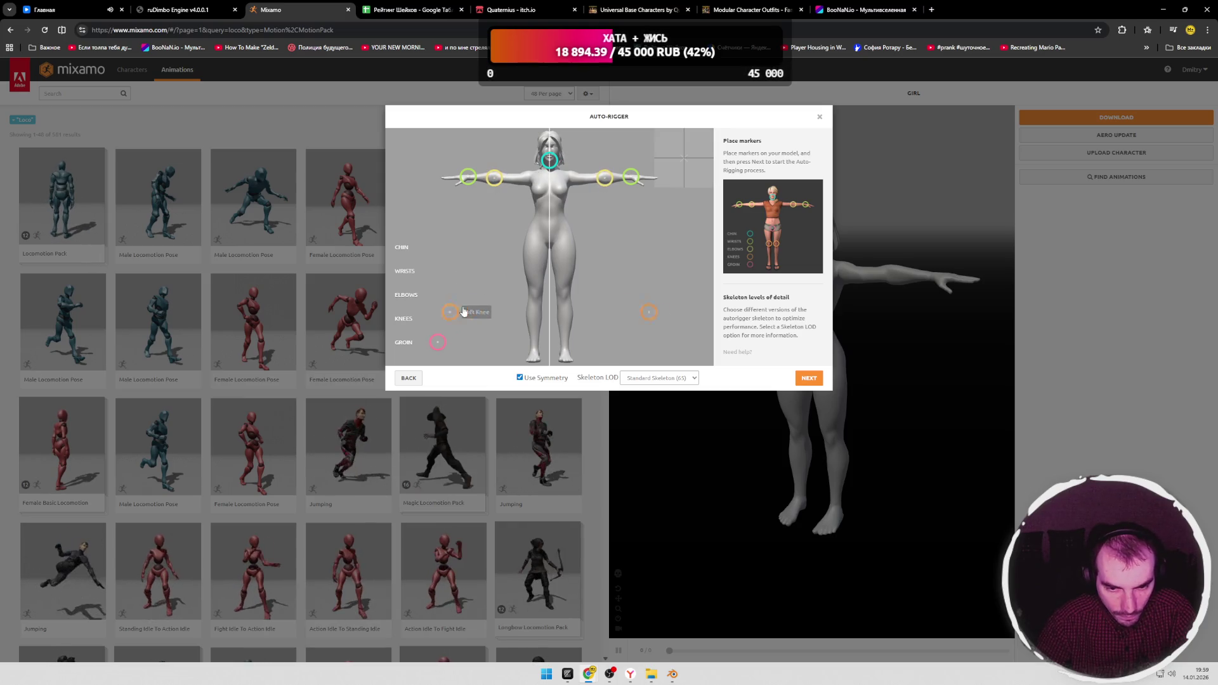
{"action": "left_click_drag", "start_coordinate": [439, 318], "coordinate": [536, 291]}
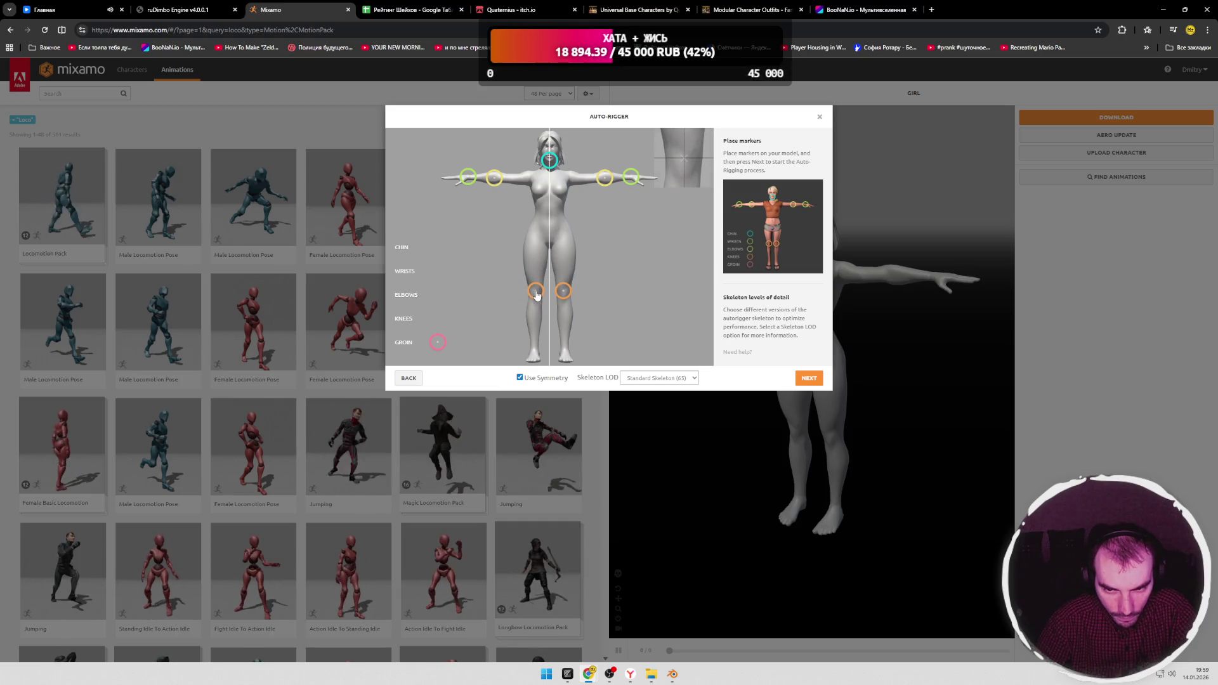
{"action": "mouse_move", "coordinate": [438, 342]}
{"action": "left_mouse_down"}
{"action": "mouse_move", "coordinate": [570, 285]}
{"action": "mouse_move", "coordinate": [552, 245]}
{"action": "left_mouse_up"}
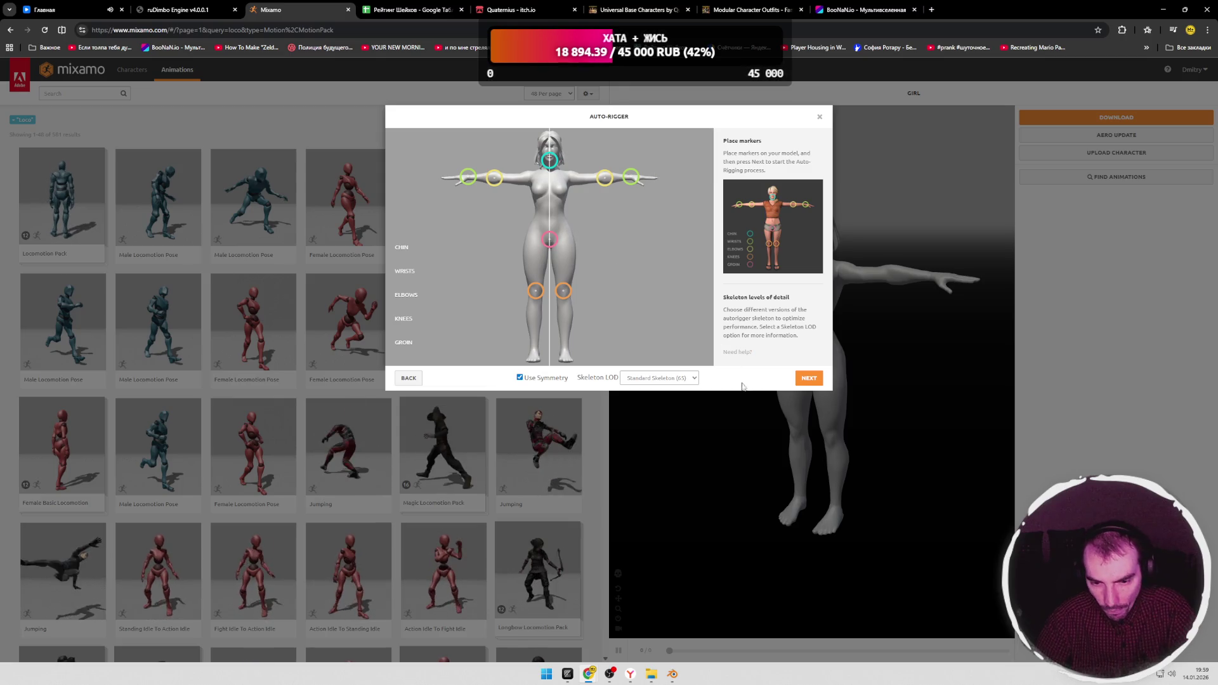
{"action": "left_click", "coordinate": [808, 377]}
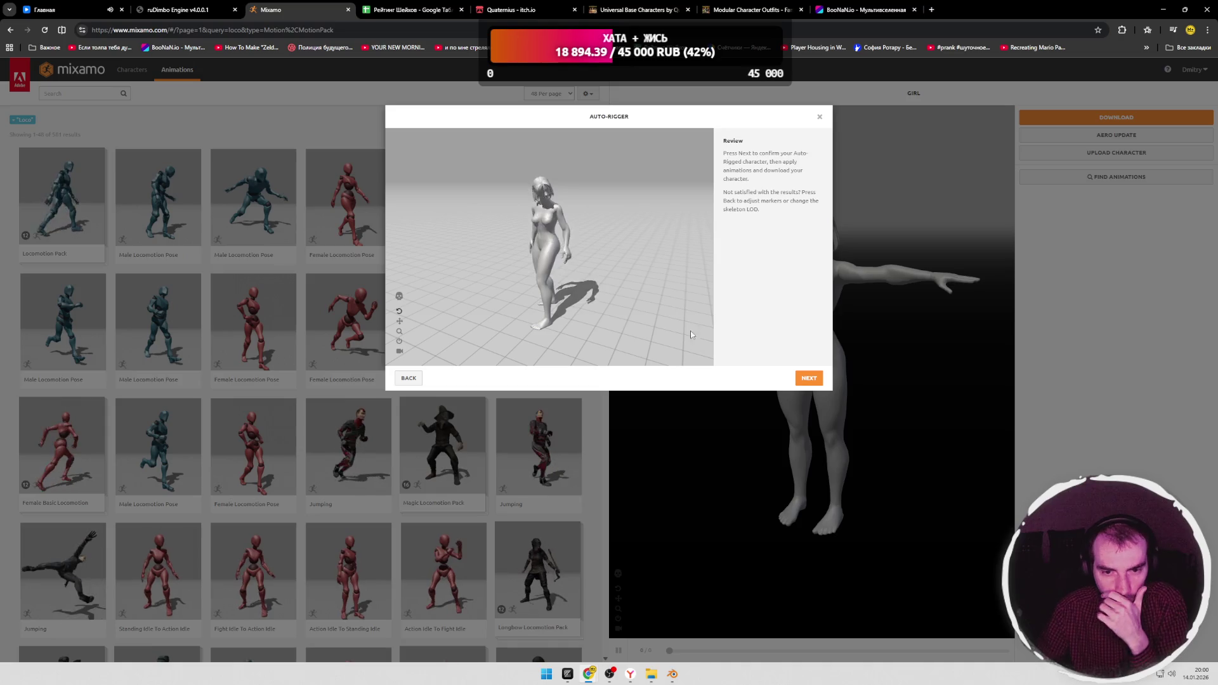
{"action": "scroll", "coordinate": [580, 277], "scroll_direction": "up", "scroll_amount": 5}
Step: Rotate the rigged preview to face front, go back to markers and close the auto-rigger
{"action": "mouse_move", "coordinate": [580, 277]}
{"action": "left_mouse_down"}
{"action": "mouse_move", "coordinate": [568, 234]}
{"action": "mouse_move", "coordinate": [597, 280]}
{"action": "mouse_move", "coordinate": [561, 290]}
{"action": "left_mouse_up"}
{"action": "scroll", "coordinate": [585, 271], "scroll_direction": "down", "scroll_amount": 3}
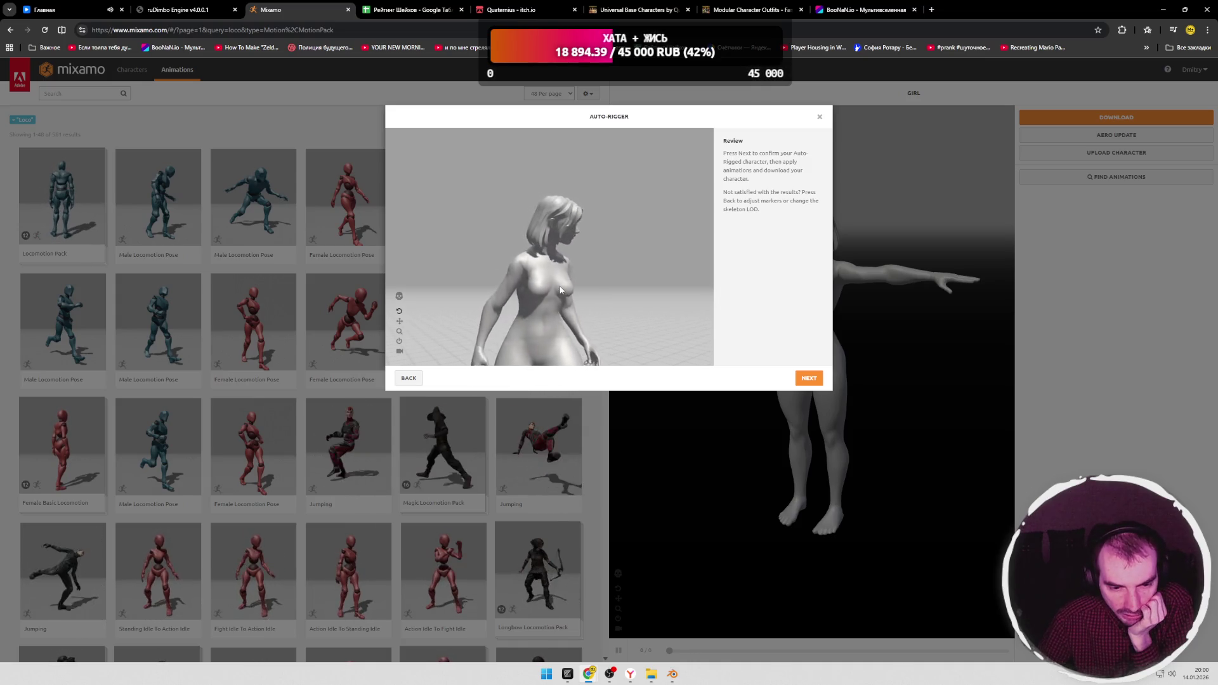
{"action": "left_click", "coordinate": [408, 378]}
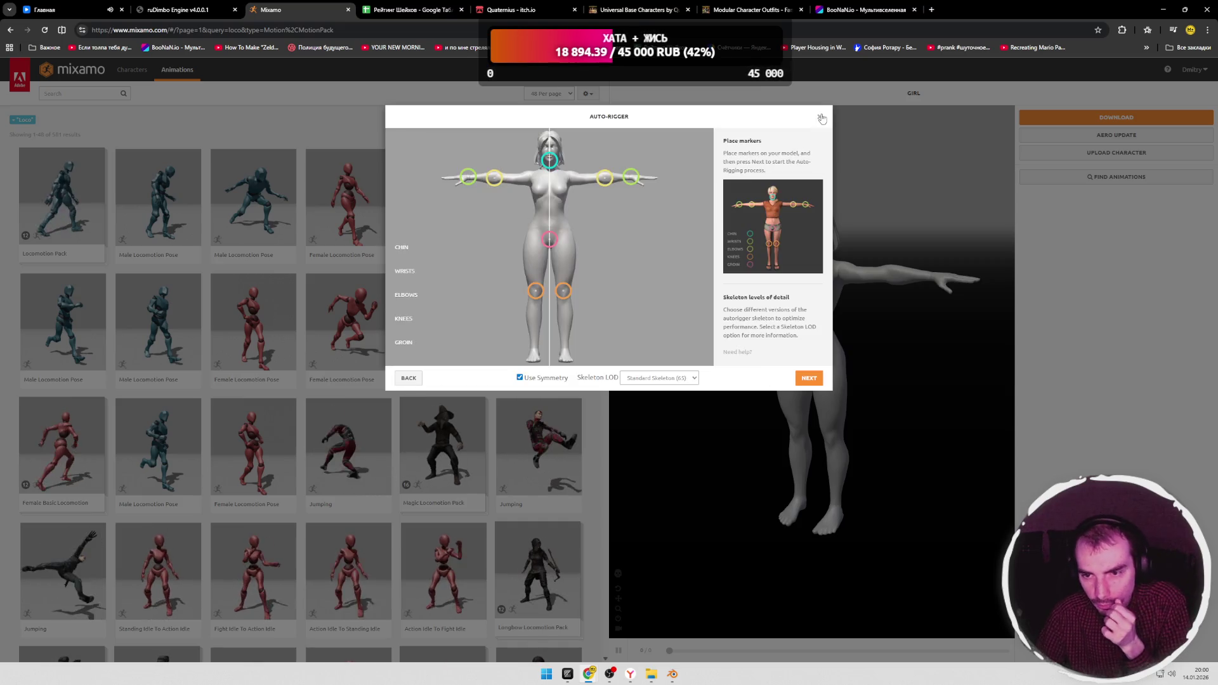
{"action": "left_click", "coordinate": [823, 118]}
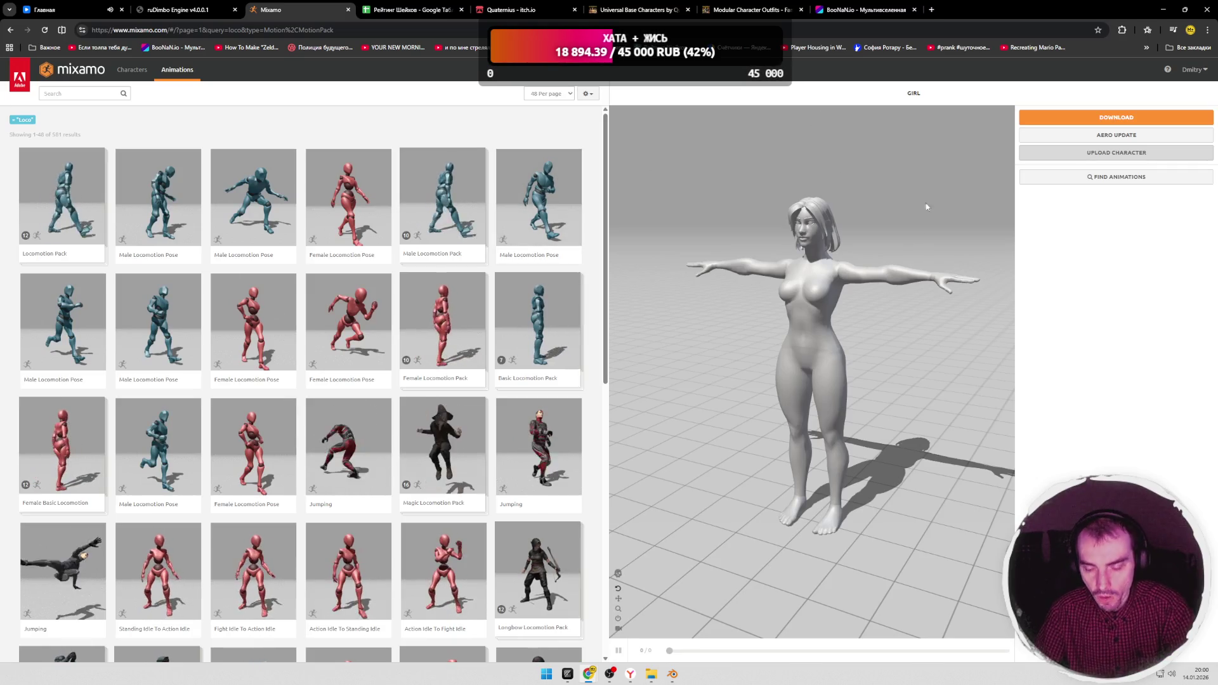
Step: Back in Blender, inspect the armature's bones and hide the Hair_Long object so the girl appears bald
{"action": "key", "text": "alt+Tab"}
{"action": "scroll", "coordinate": [624, 360], "scroll_direction": "up", "scroll_amount": 4}
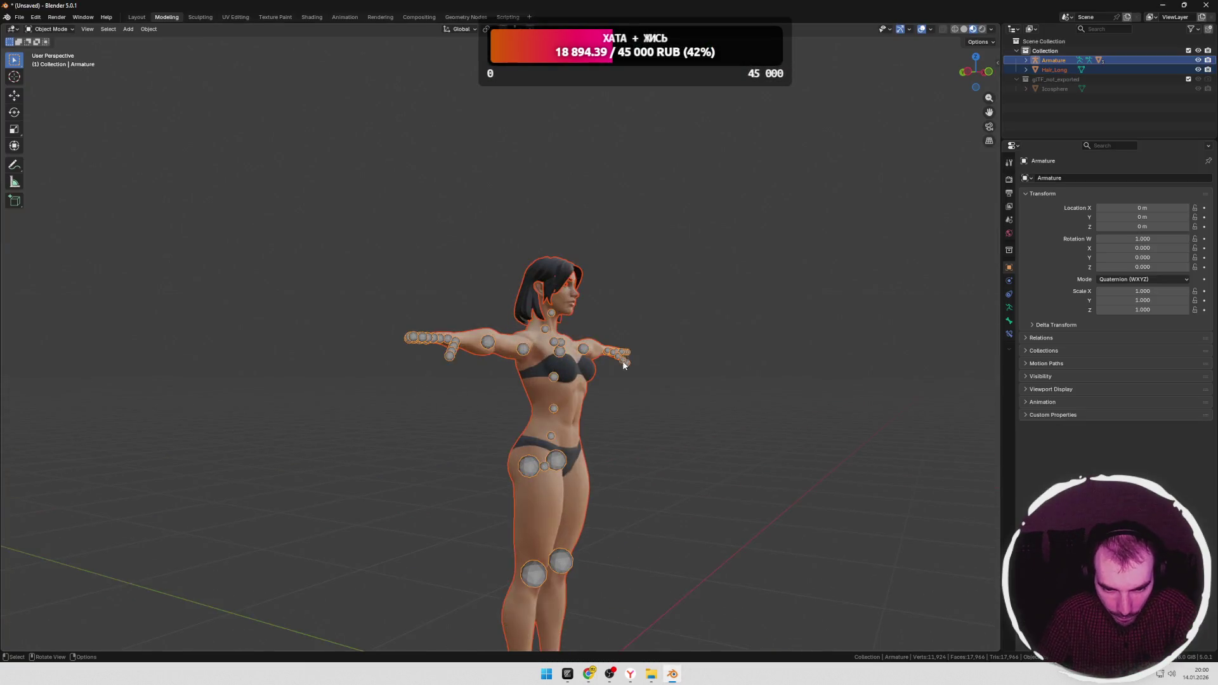
{"action": "scroll", "coordinate": [623, 360], "scroll_direction": "up", "scroll_amount": 2}
{"action": "middle_click_drag", "start_coordinate": [624, 359], "coordinate": [683, 388]}
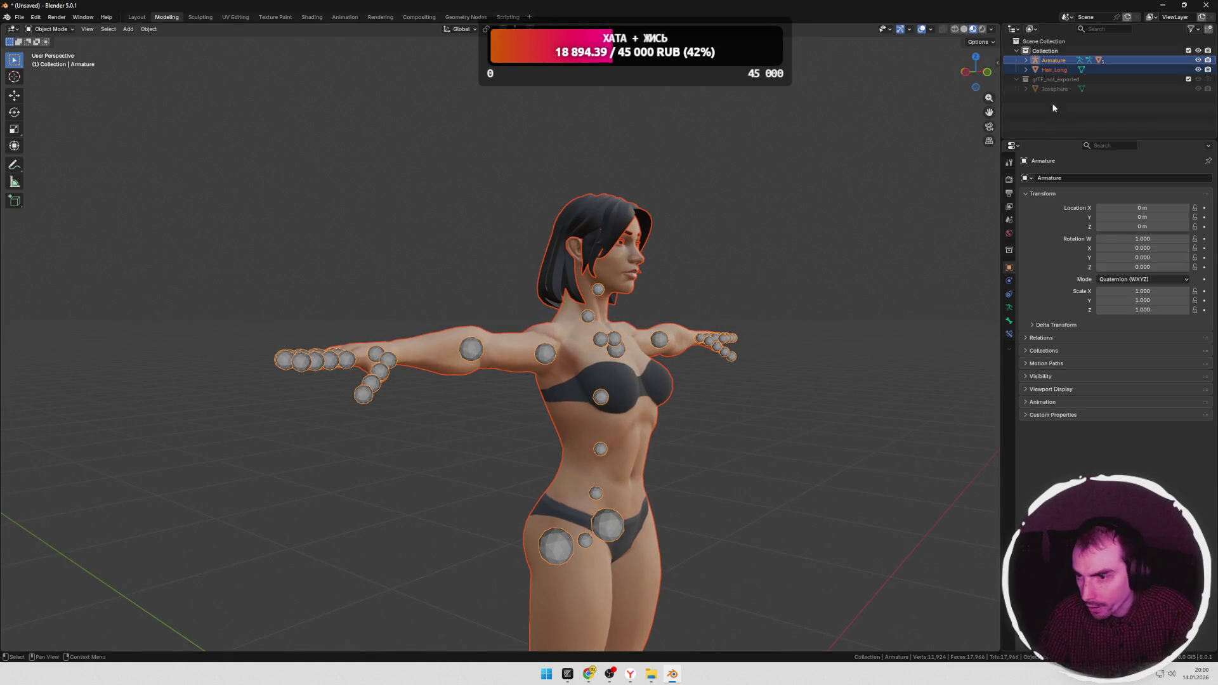
{"action": "middle_click_drag", "start_coordinate": [766, 254], "coordinate": [732, 276]}
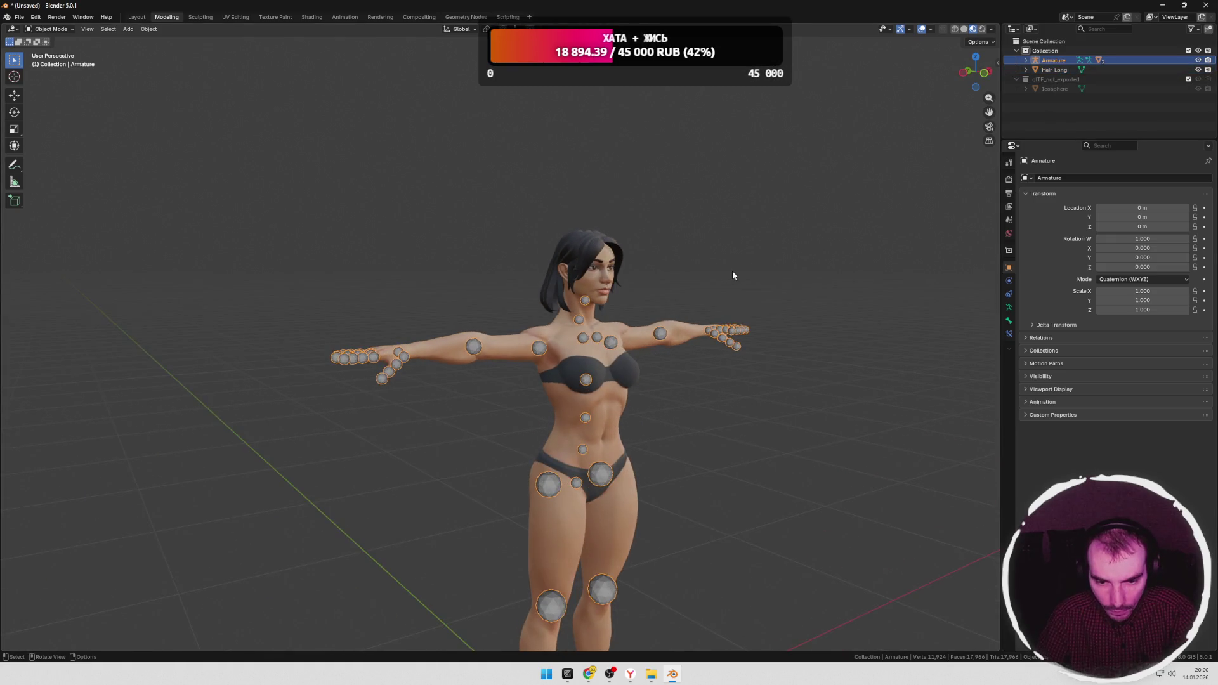
{"action": "key", "text": "Tab"}
{"action": "key", "text": "a"}
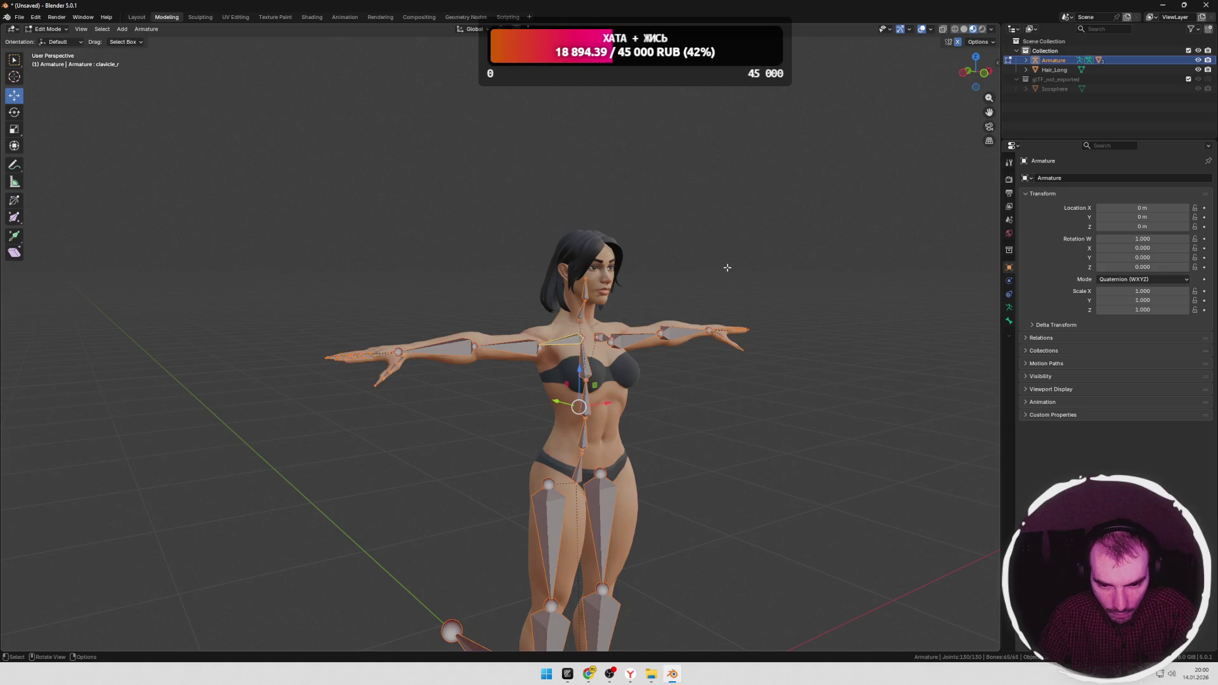
{"action": "middle_click_drag", "start_coordinate": [728, 268], "coordinate": [701, 270]}
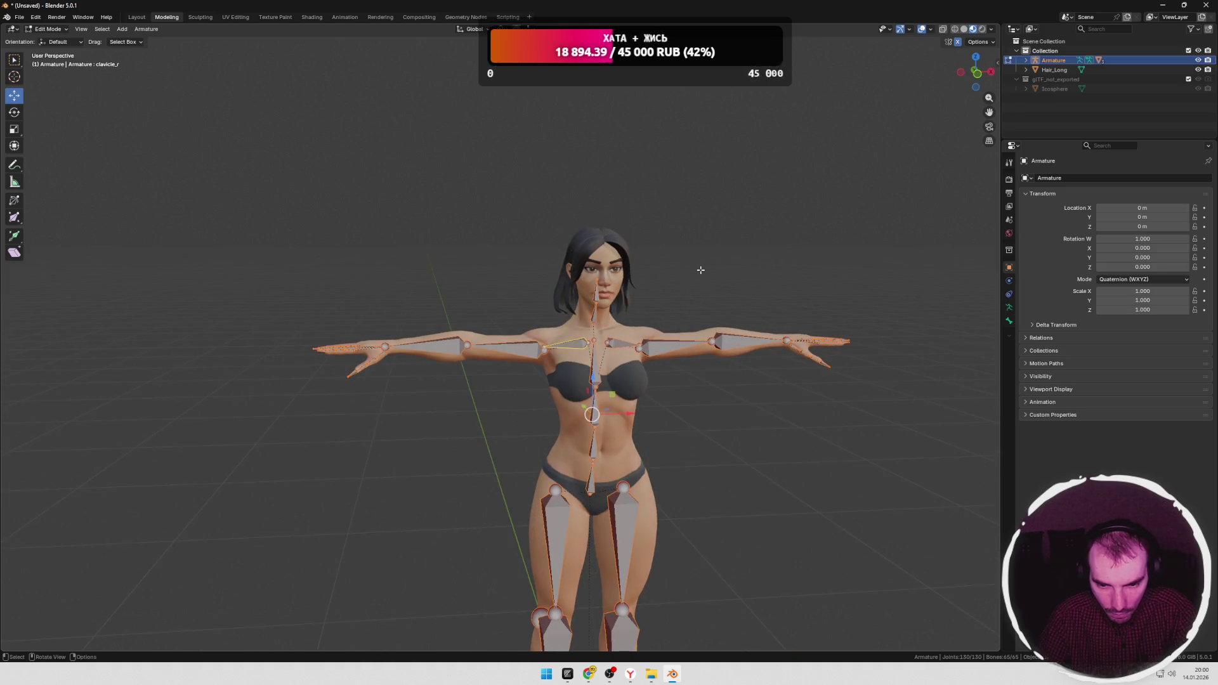
{"action": "left_click", "coordinate": [1057, 70]}
{"action": "left_click", "coordinate": [1199, 69]}
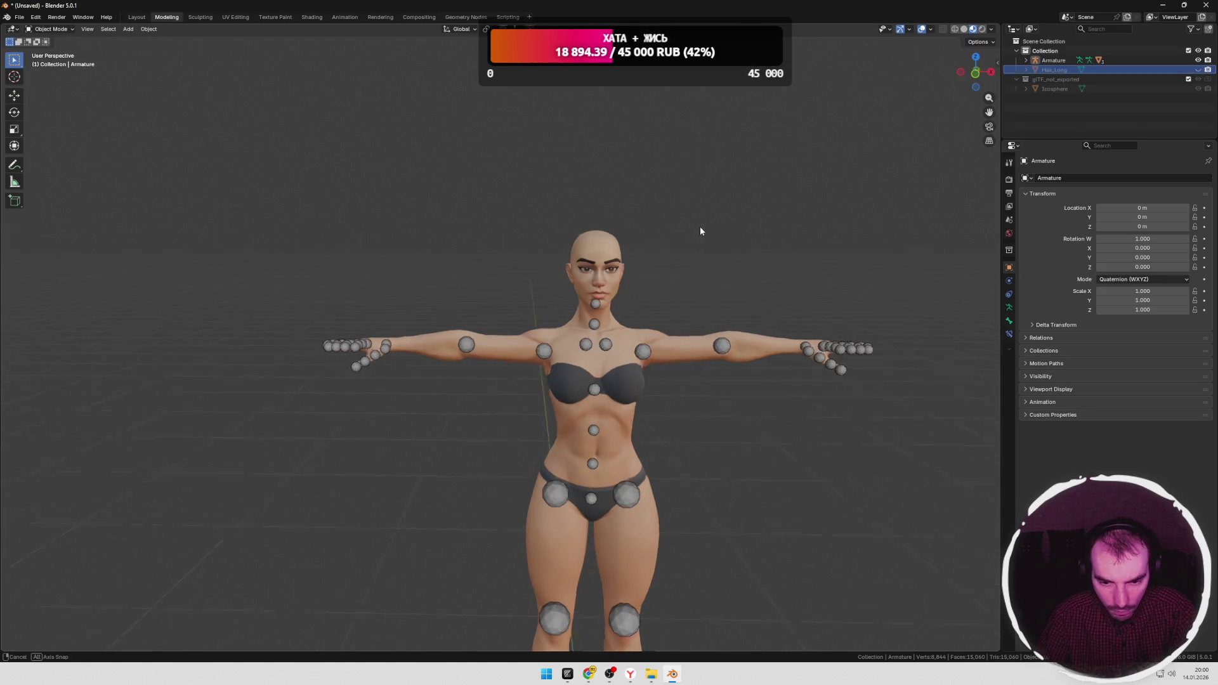
Step: Select all scene objects, return the armature to bone editing and bring up the file menu
{"action": "key", "text": "a"}
{"action": "mouse_move", "coordinate": [717, 230]}
{"action": "middle_mouse_down"}
{"action": "mouse_move", "coordinate": [749, 227]}
{"action": "mouse_move", "coordinate": [708, 231]}
{"action": "middle_mouse_up"}
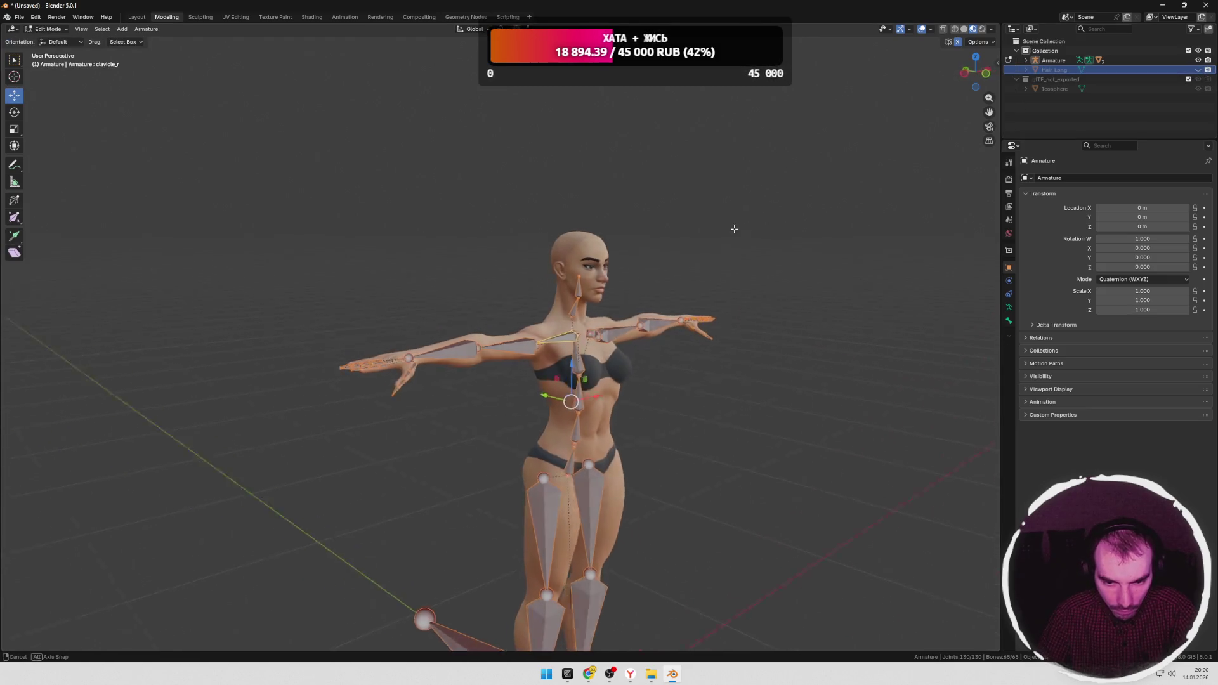
{"action": "key", "text": "Tab"}
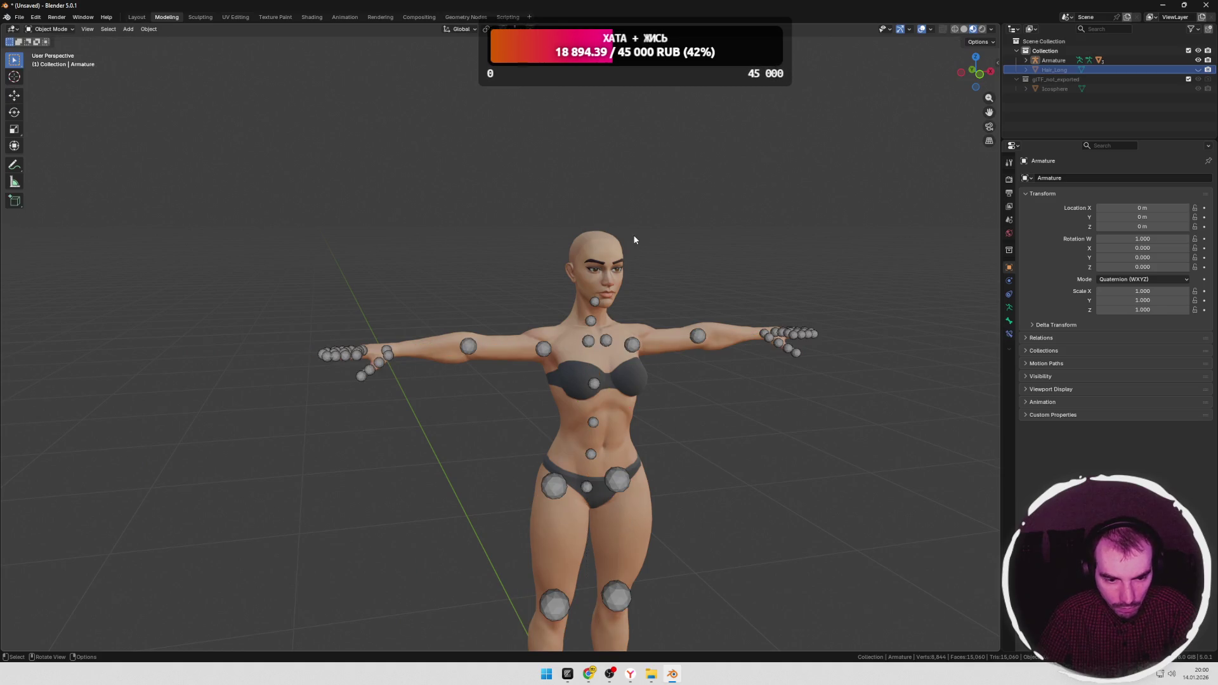
{"action": "key", "text": "a"}
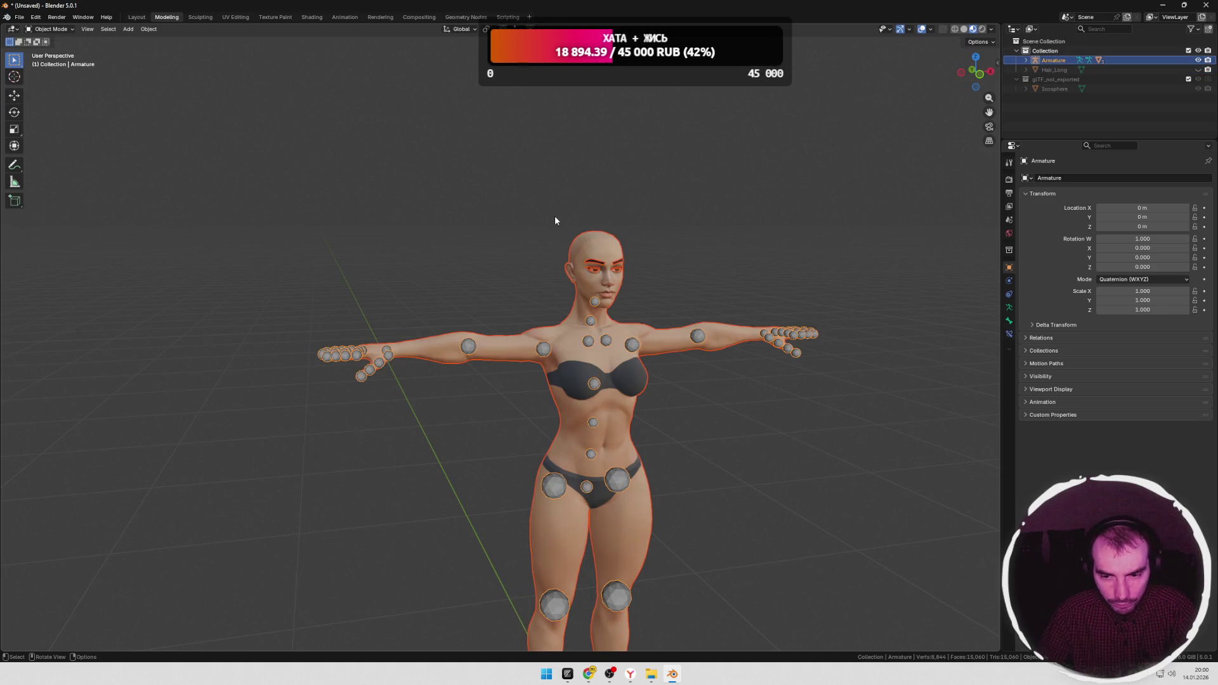
{"action": "key", "text": "Tab"}
{"action": "key", "text": "Tab"}
{"action": "key", "text": "Tab"}
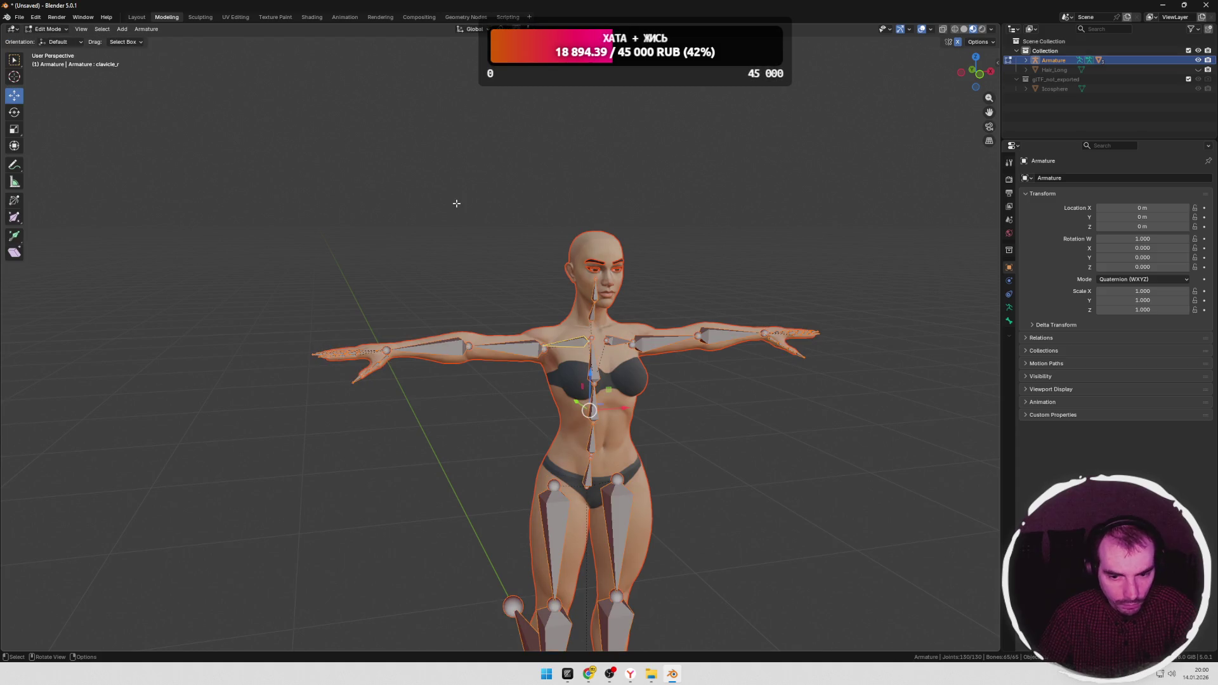
{"action": "left_click", "coordinate": [19, 18]}
{"action": "mouse_move", "coordinate": [39, 162]}
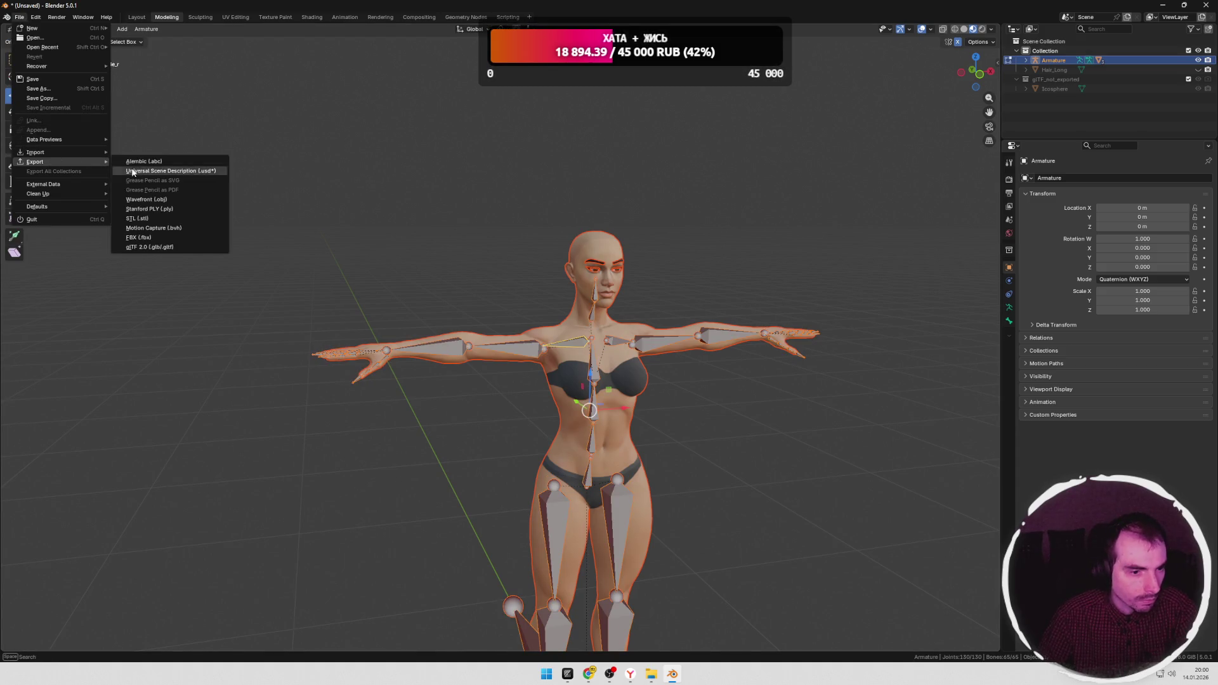
Step: Export girl.fbx with Armature FBX Node Type set to Root and switch back to Mixamo
{"action": "left_click", "coordinate": [152, 242]}
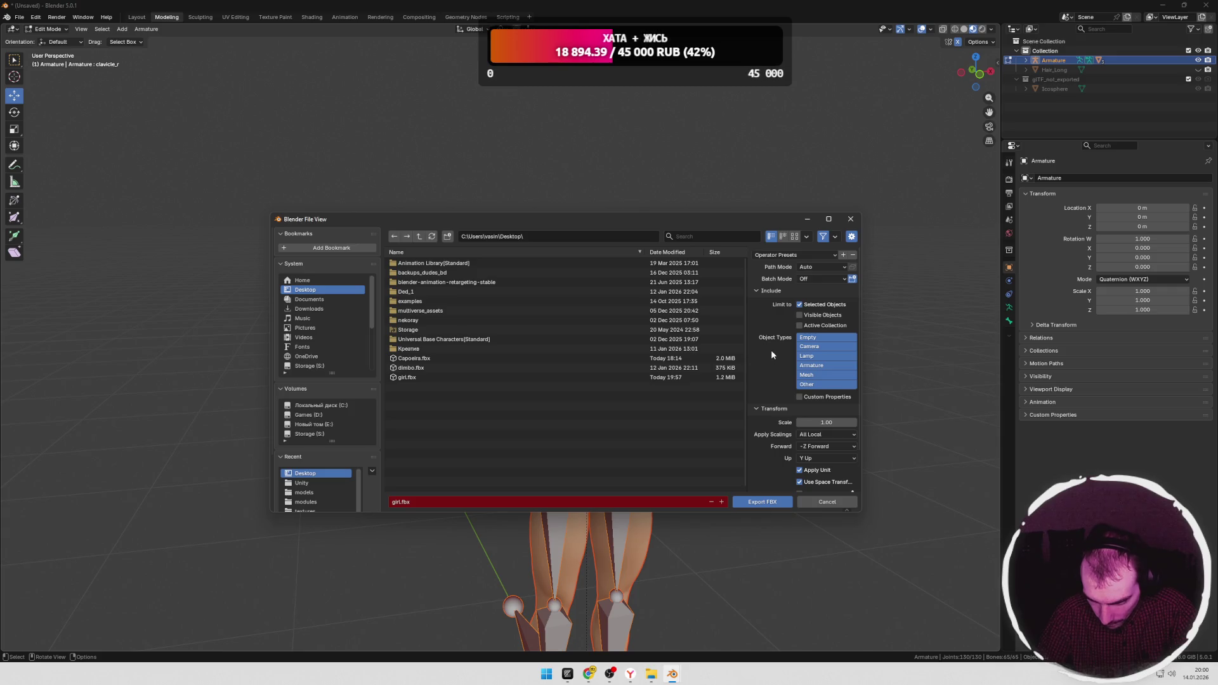
{"action": "scroll", "coordinate": [772, 351], "scroll_direction": "down", "scroll_amount": 3}
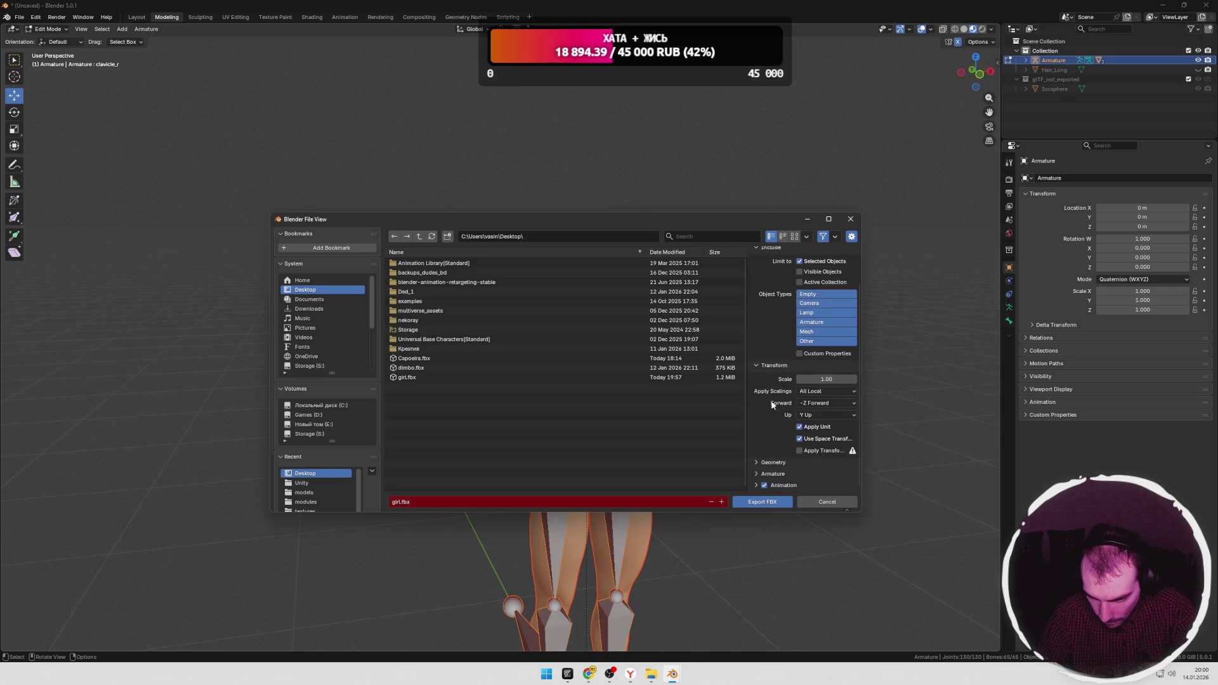
{"action": "left_click", "coordinate": [757, 475]}
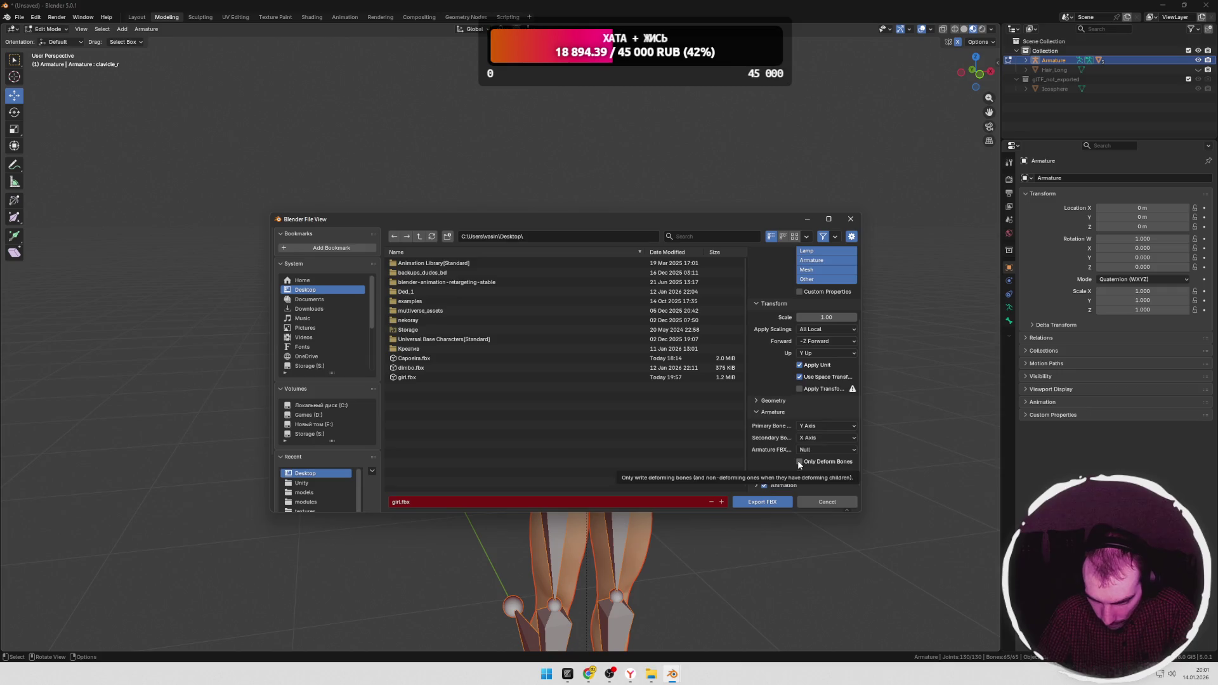
{"action": "left_click", "coordinate": [814, 450]}
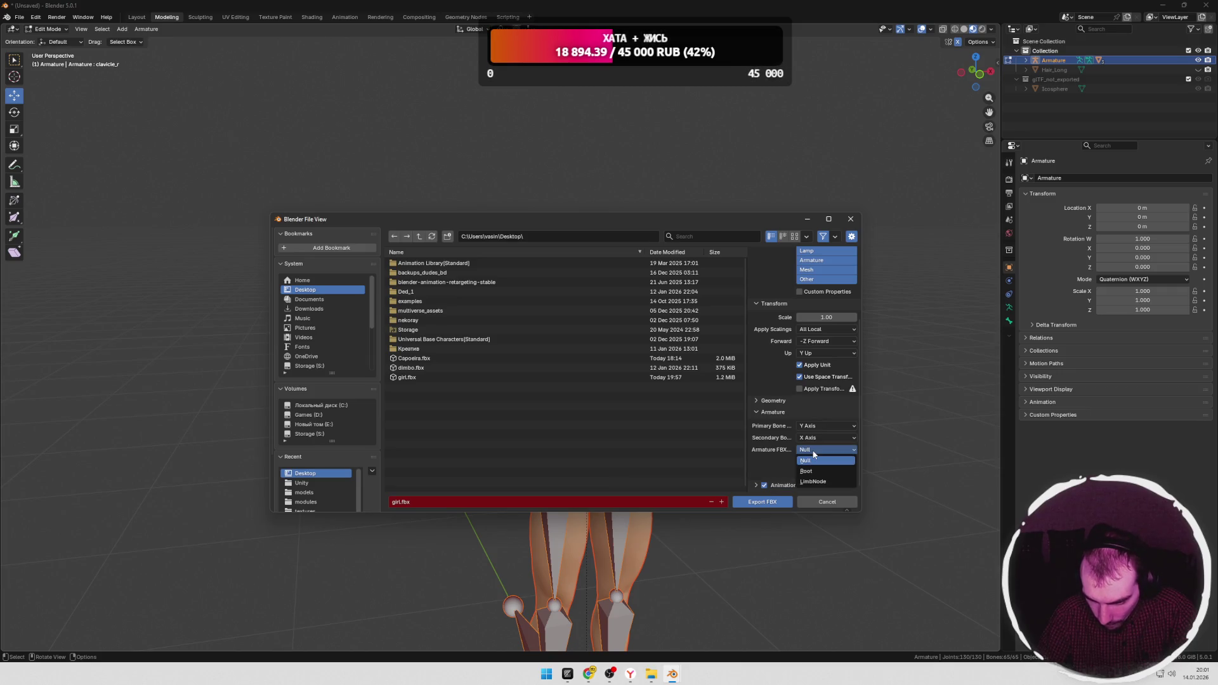
{"action": "left_click", "coordinate": [807, 471]}
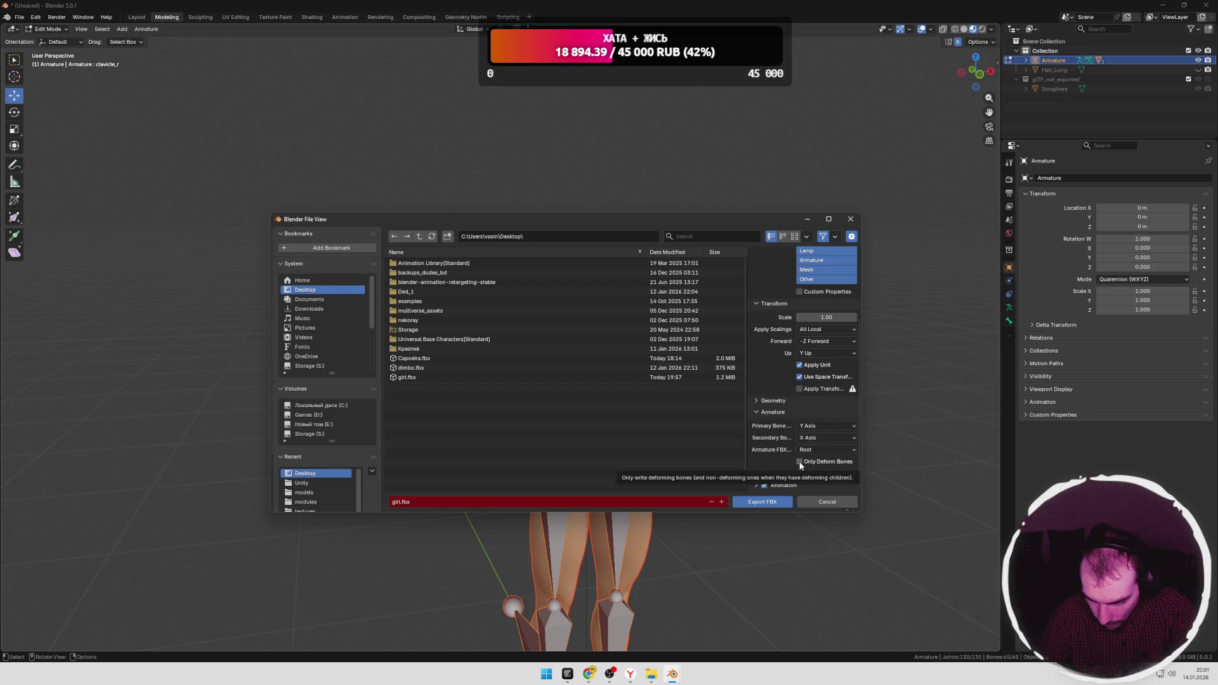
{"action": "left_click", "coordinate": [762, 502]}
{"action": "key", "text": "alt+Tab"}
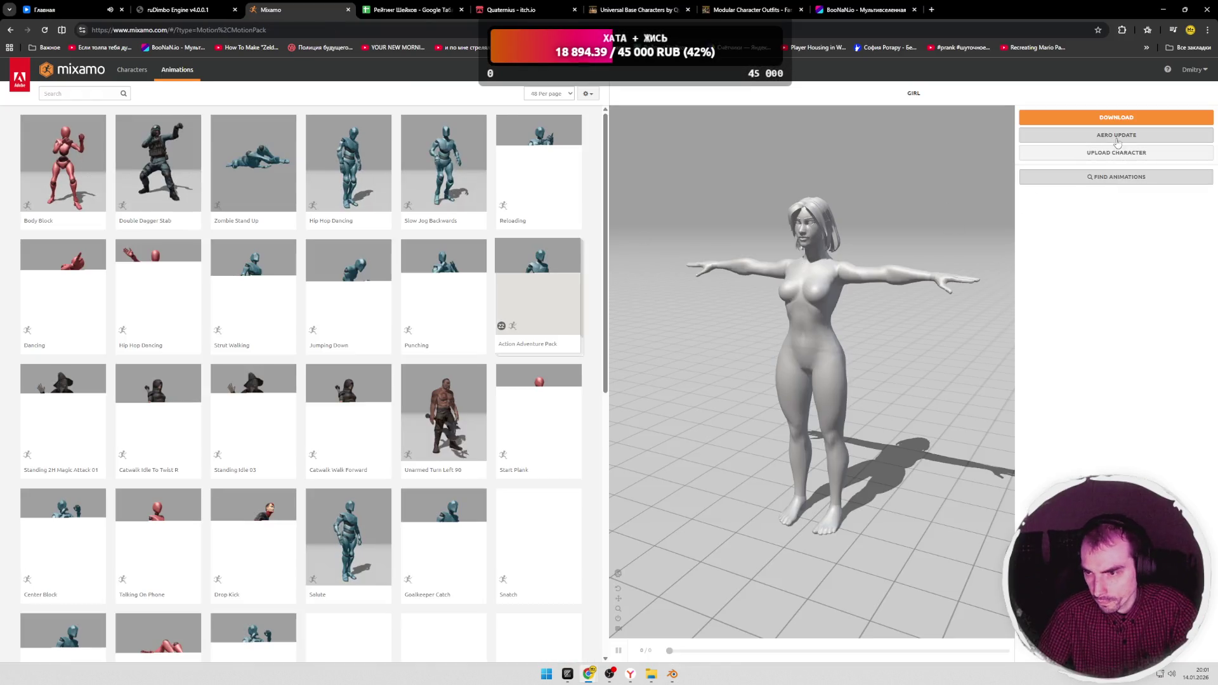
Step: Upload the exported girl.fbx to Mixamo, then switch to the ruDimbo Engine tab and jump once
{"action": "left_click", "coordinate": [1116, 152]}
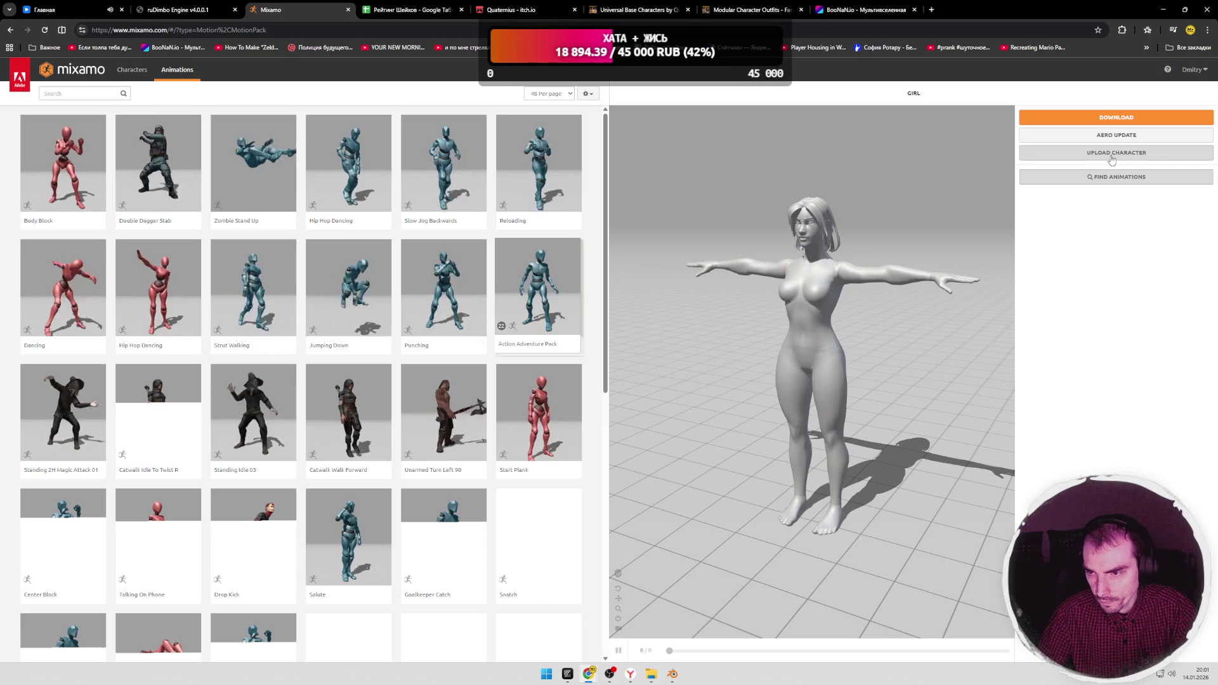
{"action": "left_click", "coordinate": [571, 289]}
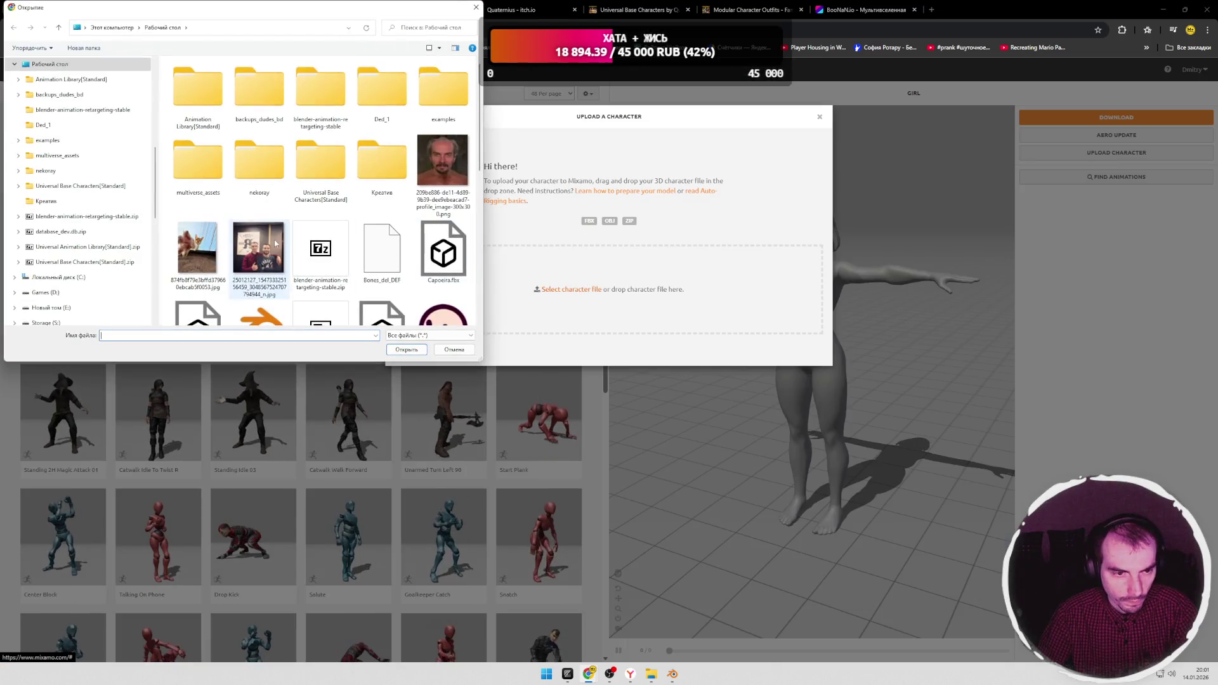
{"action": "scroll", "coordinate": [286, 191], "scroll_direction": "down", "scroll_amount": 3}
{"action": "double_click", "coordinate": [321, 148]}
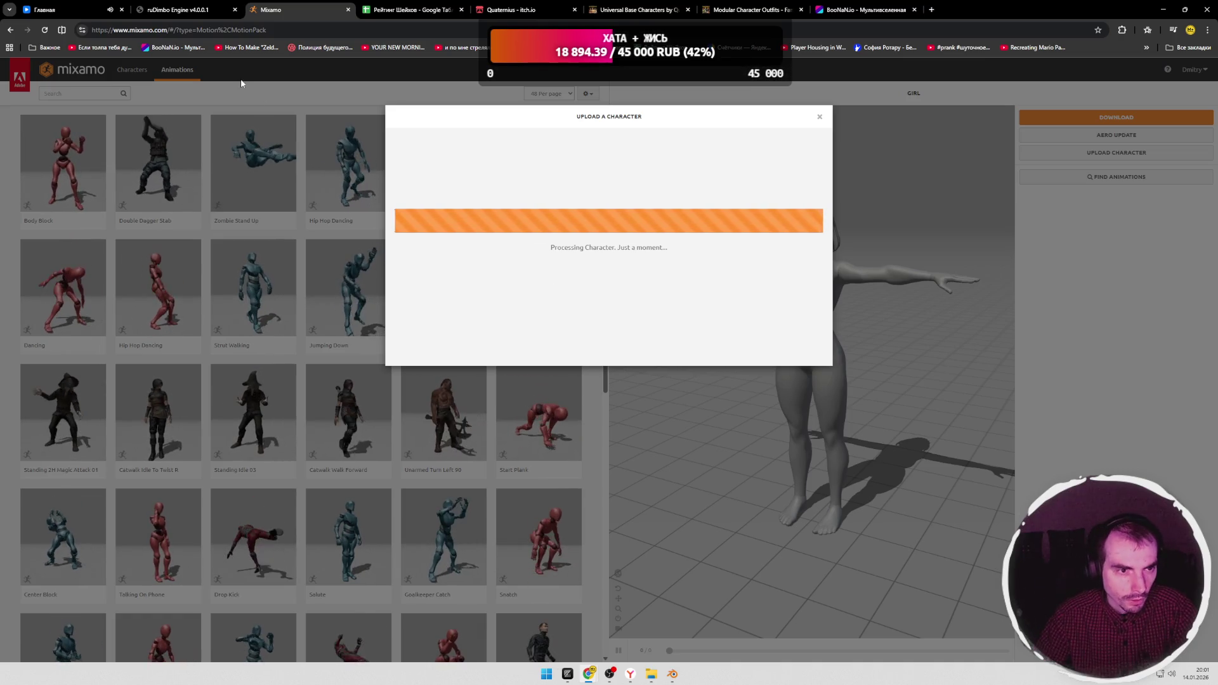
{"action": "key", "text": "ctrl+shift+Tab"}
{"action": "key", "text": "space"}
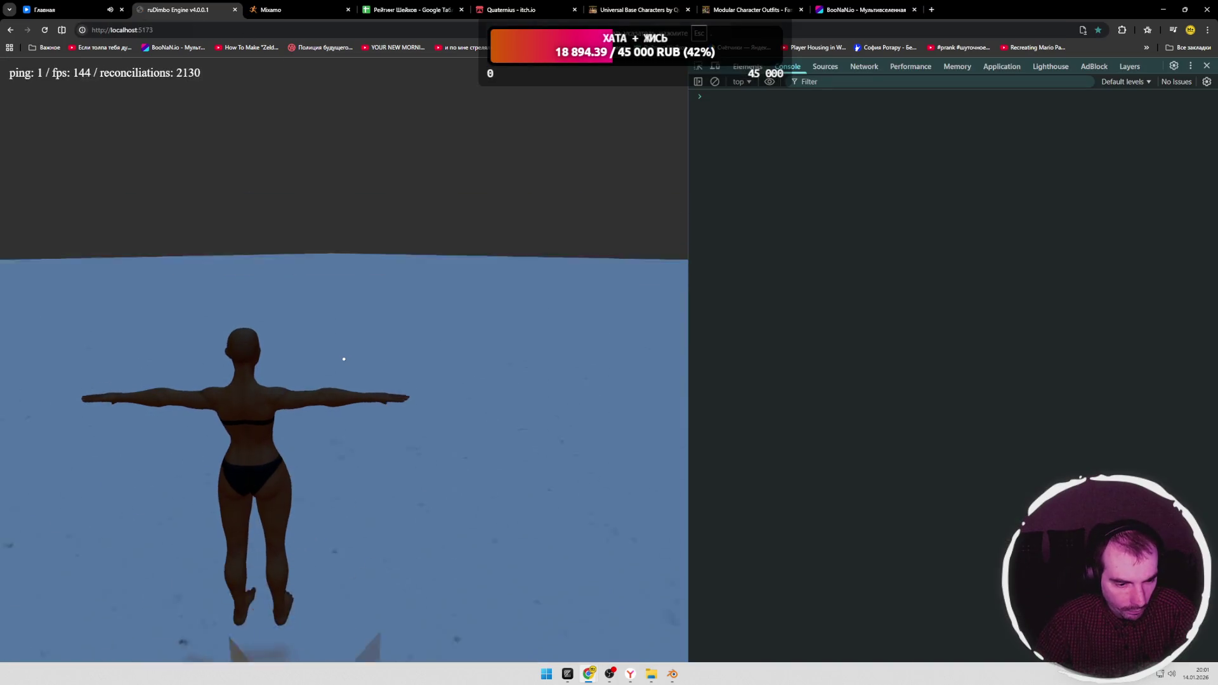
Step: Jump the T-posed character again in the test scene and return to the Mixamo tab
{"action": "key", "text": "space"}
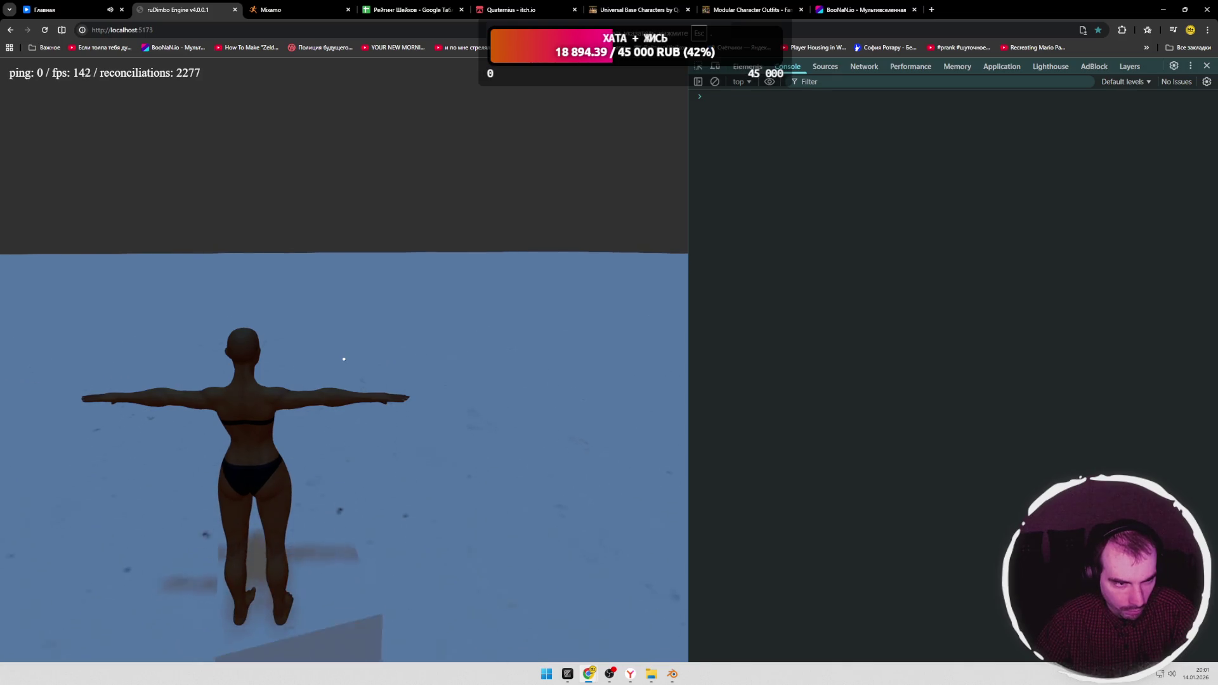
{"action": "left_click", "coordinate": [295, 10]}
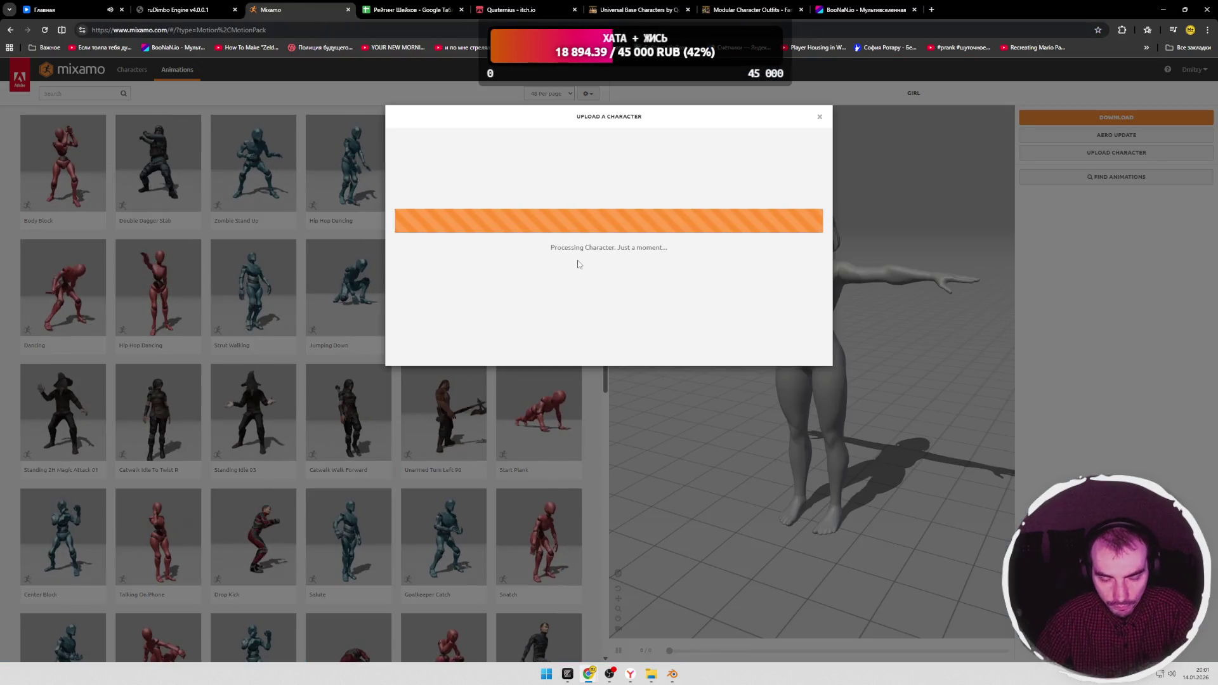